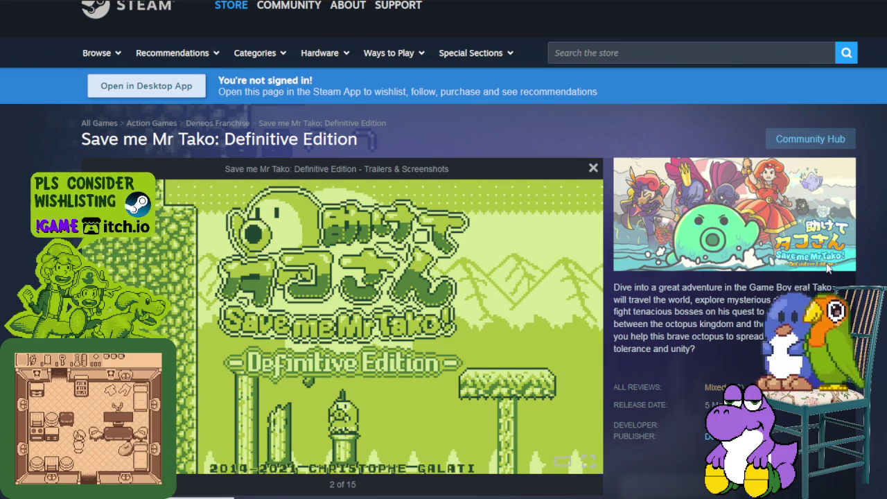
- Page the Save me Mr Tako screenshot gallery forward to its last image, 15 of 15
{"action": "key", "text": "Right"}
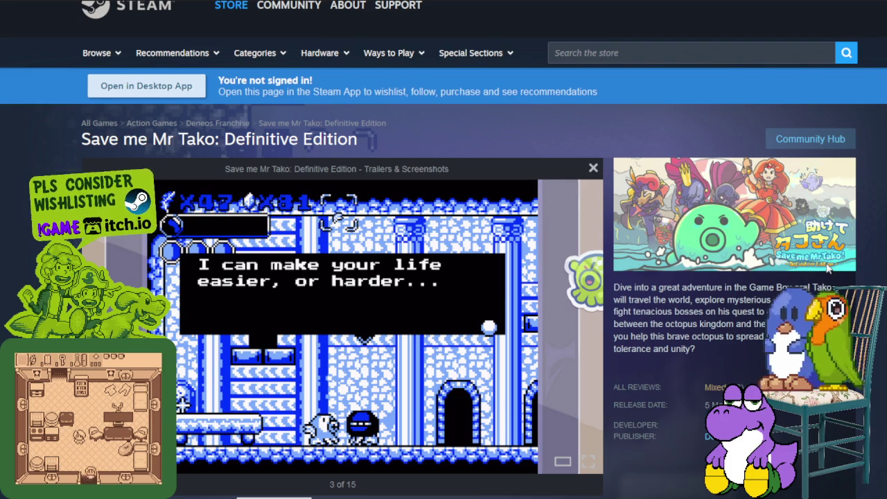
{"action": "key", "text": "Right"}
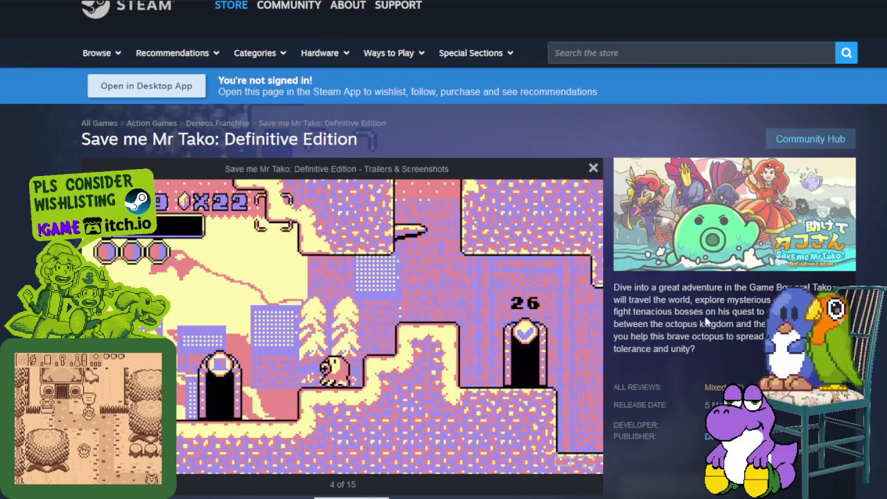
{"action": "key", "text": "Right"}
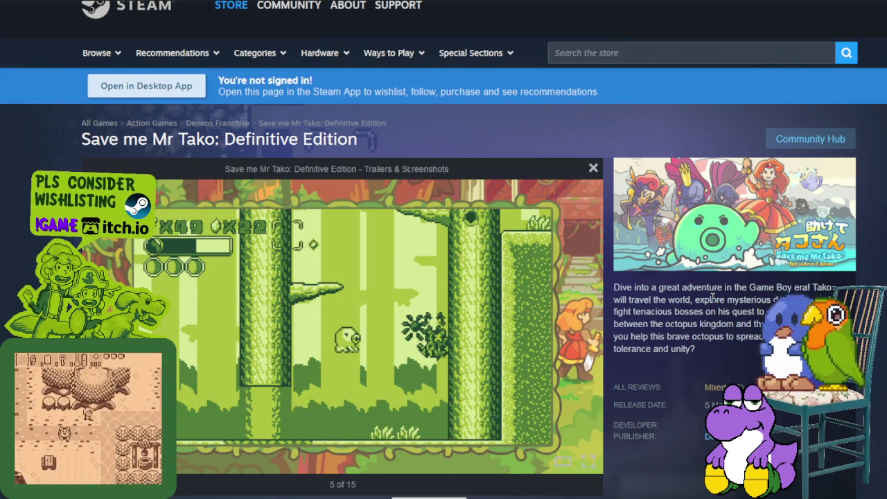
{"action": "key", "text": "Right"}
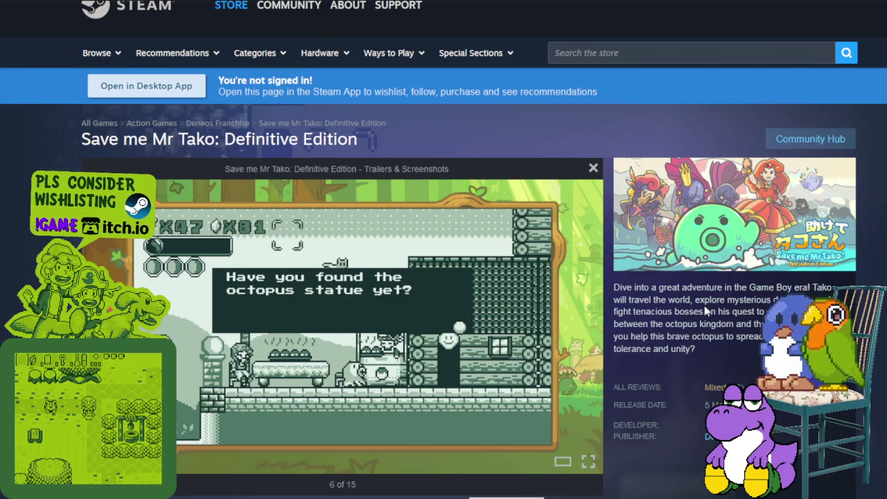
{"action": "key", "text": "Right"}
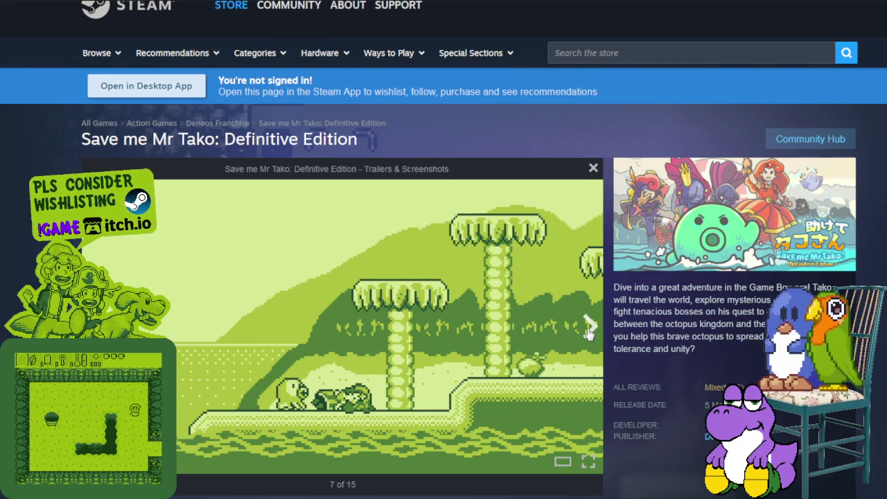
{"action": "left_click", "coordinate": [589, 328]}
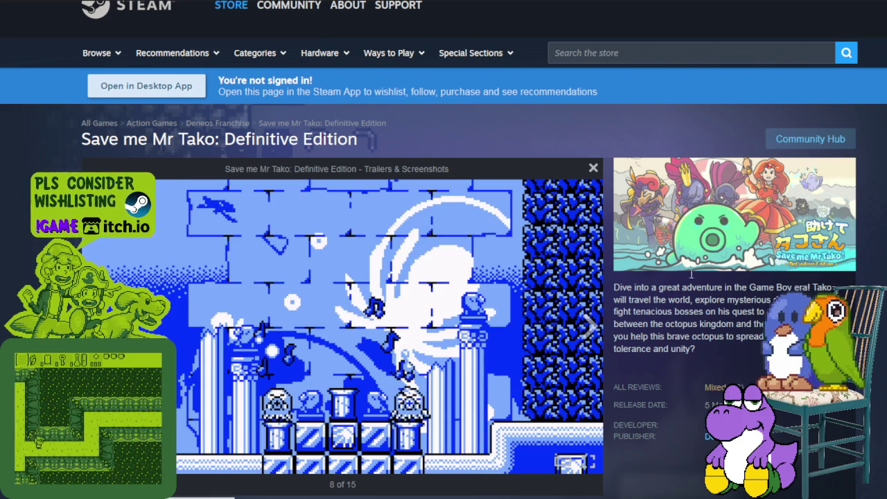
{"action": "left_click", "coordinate": [590, 327]}
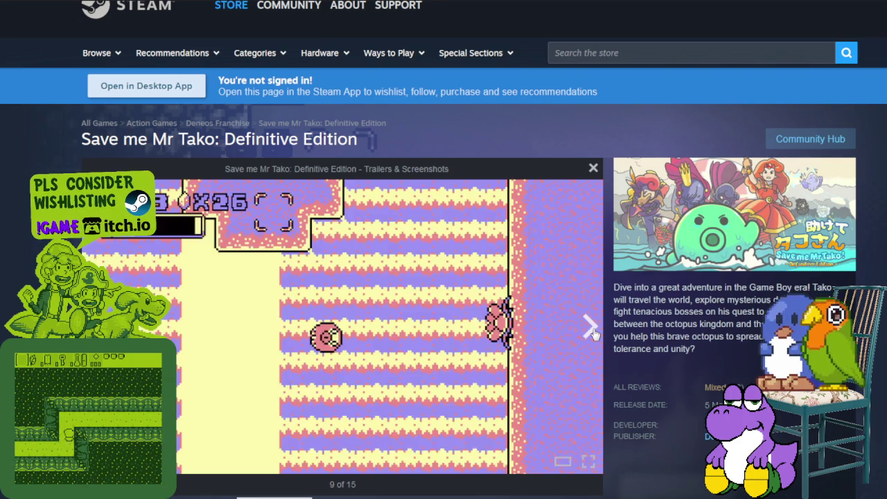
{"action": "left_click", "coordinate": [592, 332]}
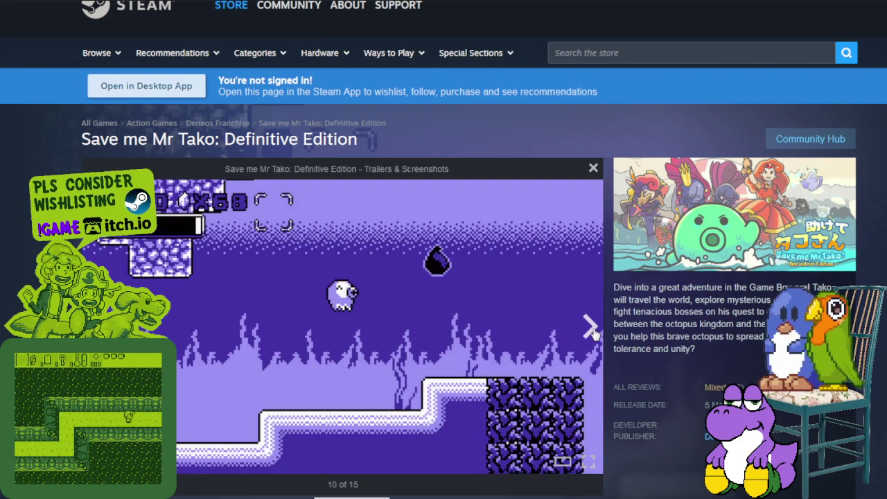
{"action": "left_click", "coordinate": [591, 329]}
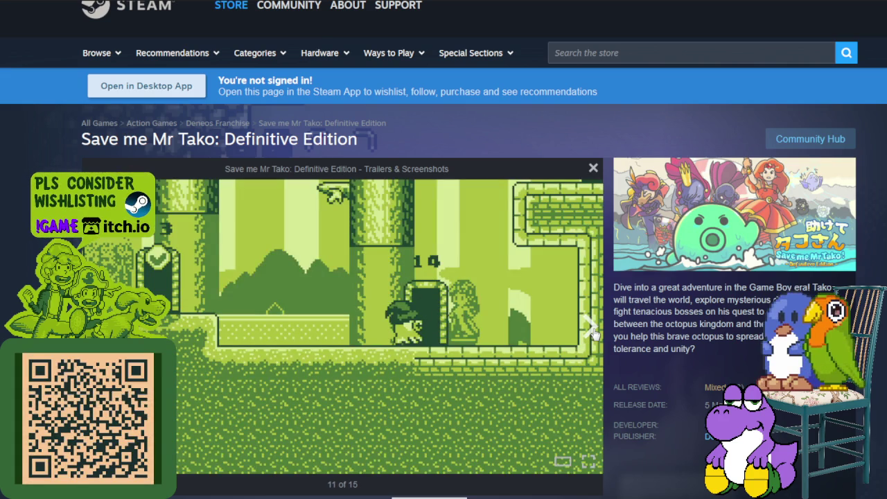
{"action": "left_click", "coordinate": [592, 331]}
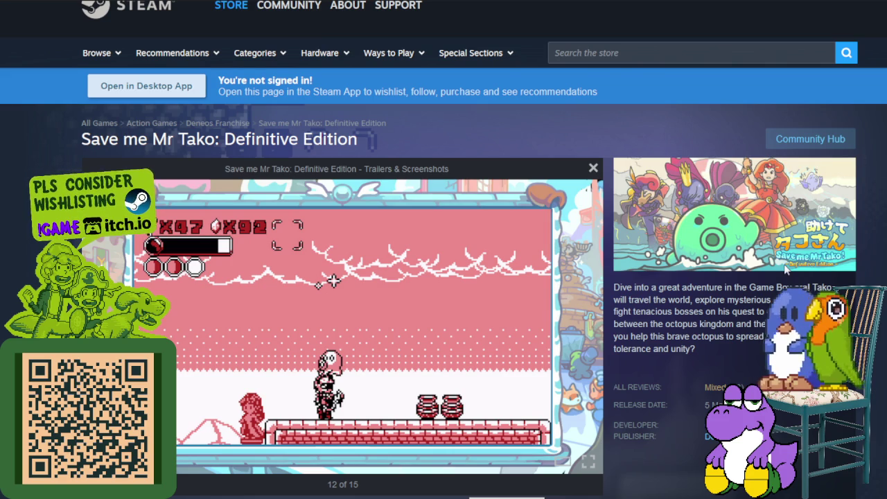
{"action": "key", "text": "Right"}
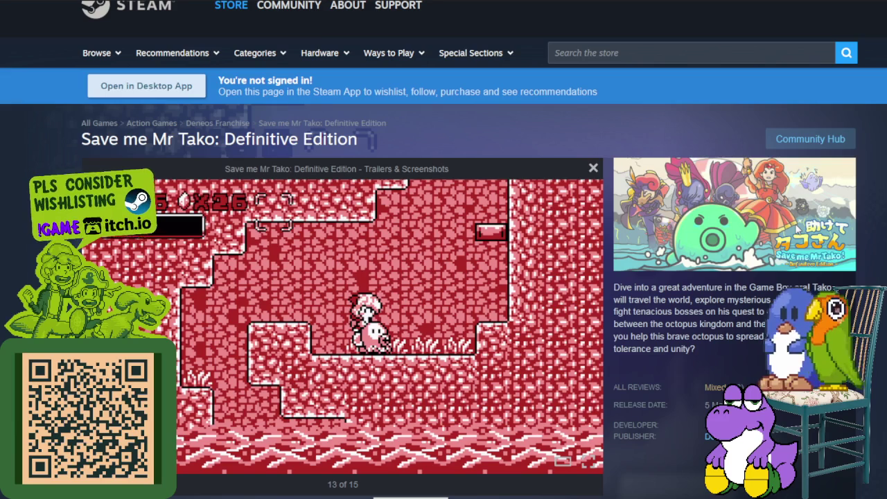
{"action": "key", "text": "Right"}
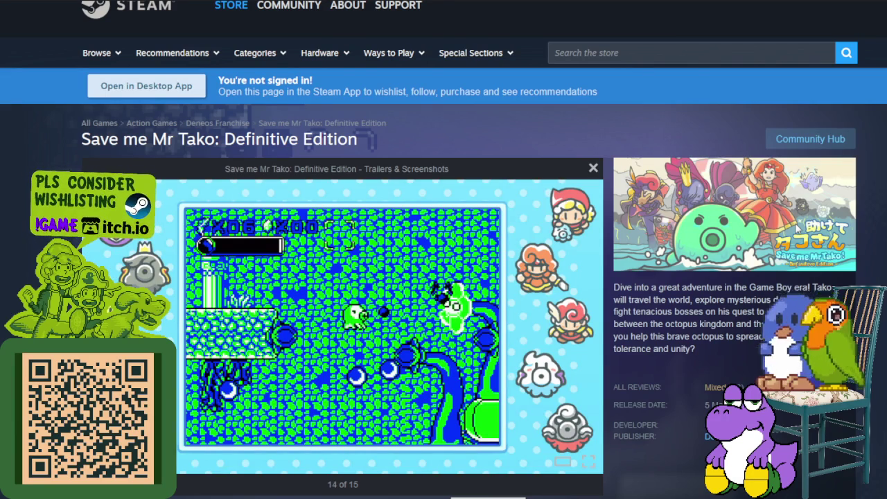
{"action": "mouse_move", "coordinate": [541, 325]}
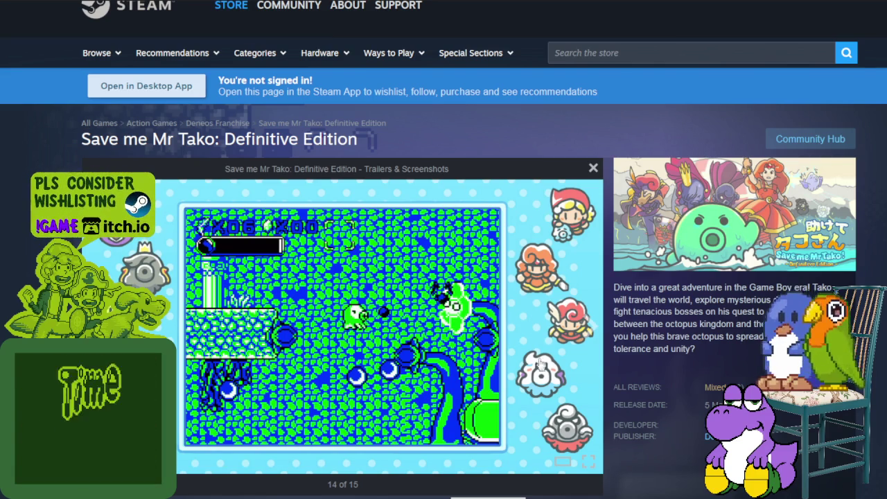
{"action": "left_click", "coordinate": [588, 328]}
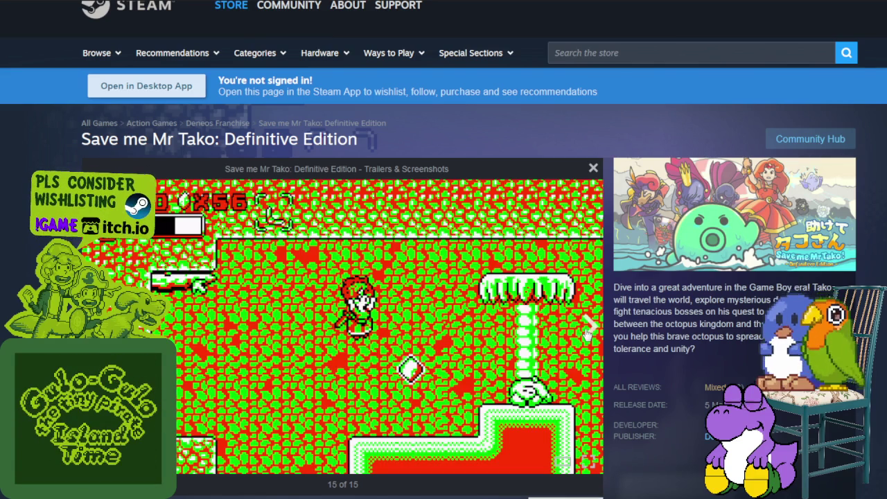
- Cycle forward through the Mr Tako screenshots again, stepping back once to the forest image
{"action": "left_click", "coordinate": [587, 331]}
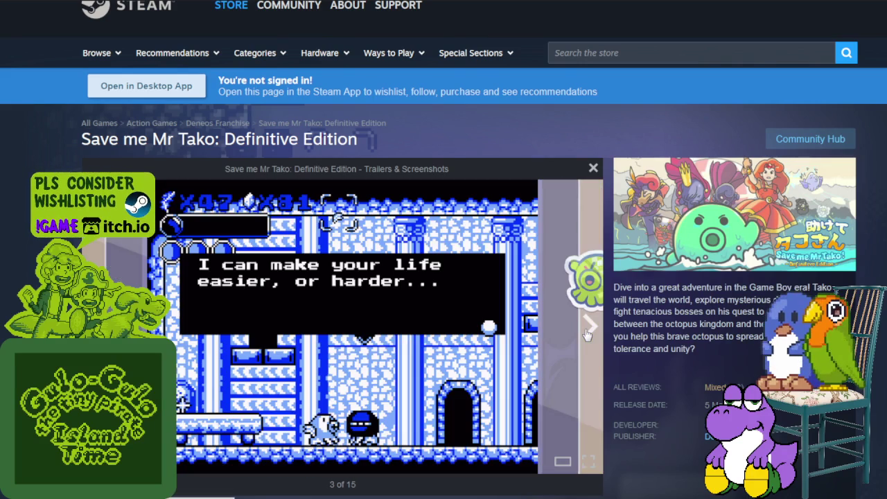
{"action": "left_click", "coordinate": [588, 332]}
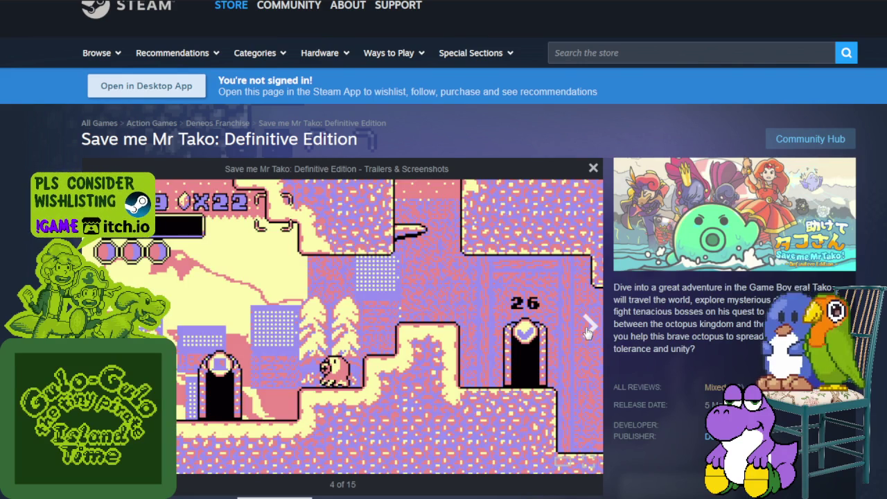
{"action": "left_click", "coordinate": [587, 331]}
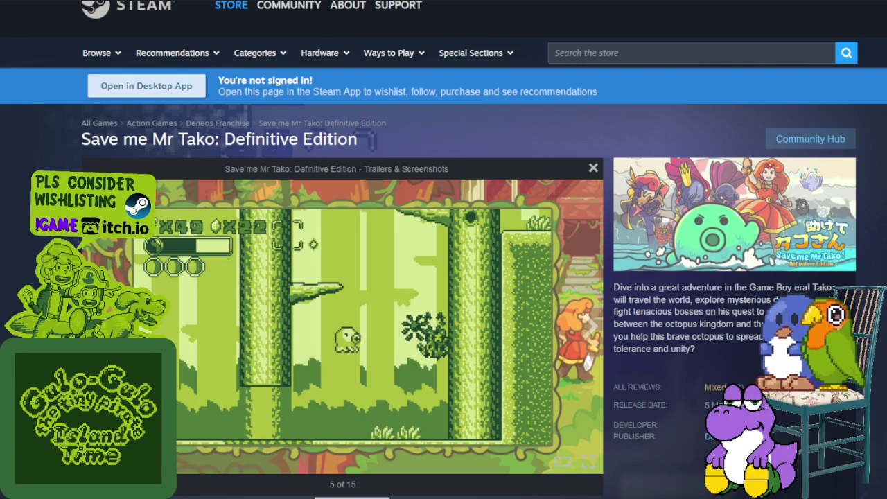
{"action": "key", "text": "Left"}
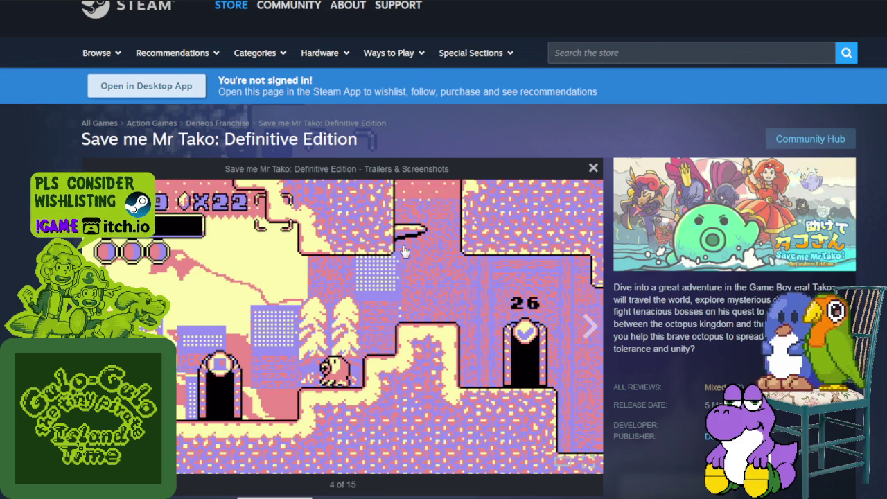
{"action": "left_click", "coordinate": [588, 331]}
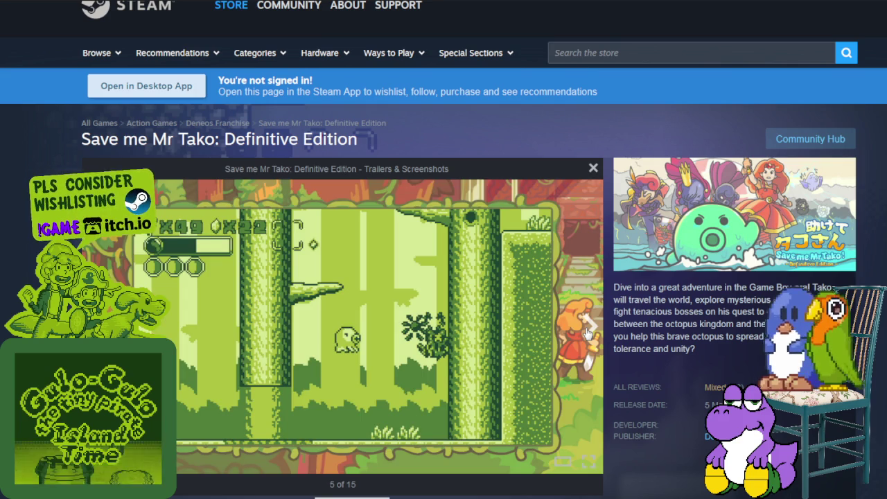
{"action": "left_click", "coordinate": [588, 332]}
{"action": "left_click", "coordinate": [588, 331]}
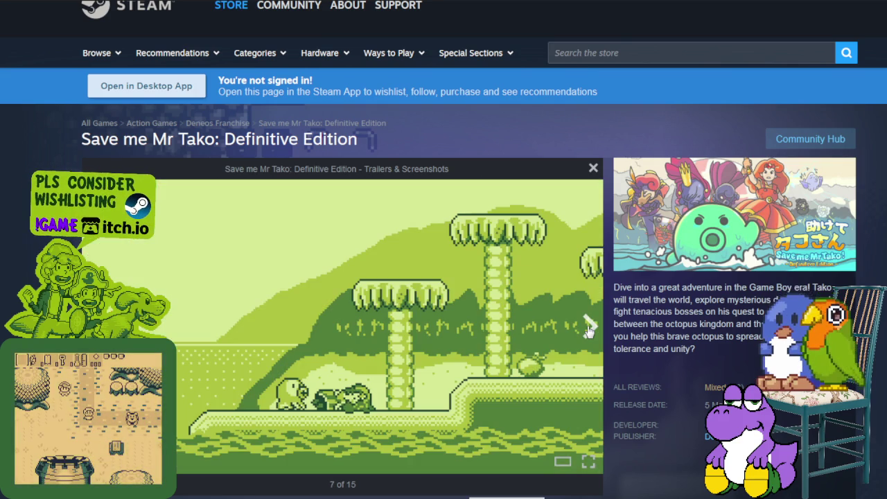
{"action": "left_click", "coordinate": [588, 332]}
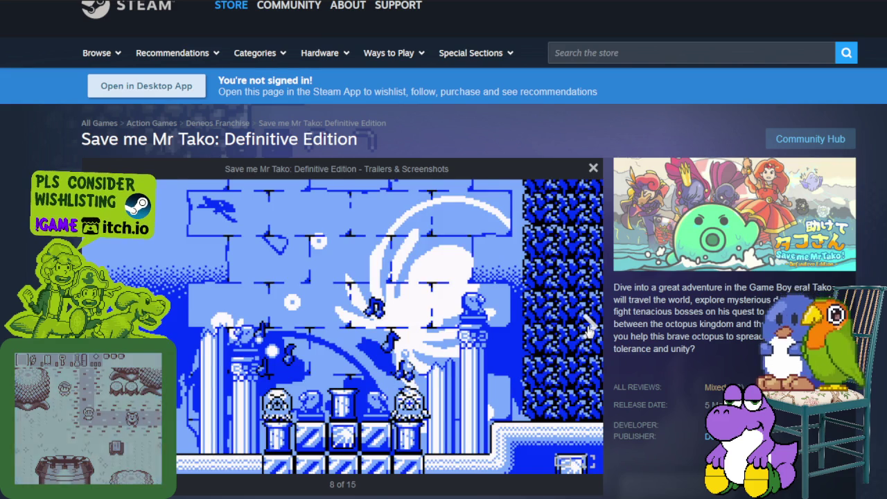
{"action": "left_click", "coordinate": [588, 331]}
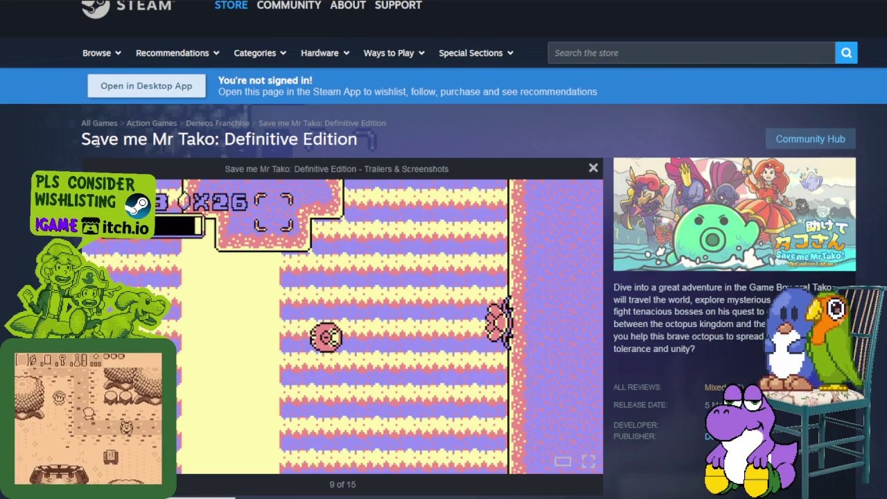
- Highlight the Save me Mr Tako and Tako no Himitsu titles, then advance the screenshots
{"action": "left_click_drag", "start_coordinate": [101, 139], "coordinate": [215, 139]}
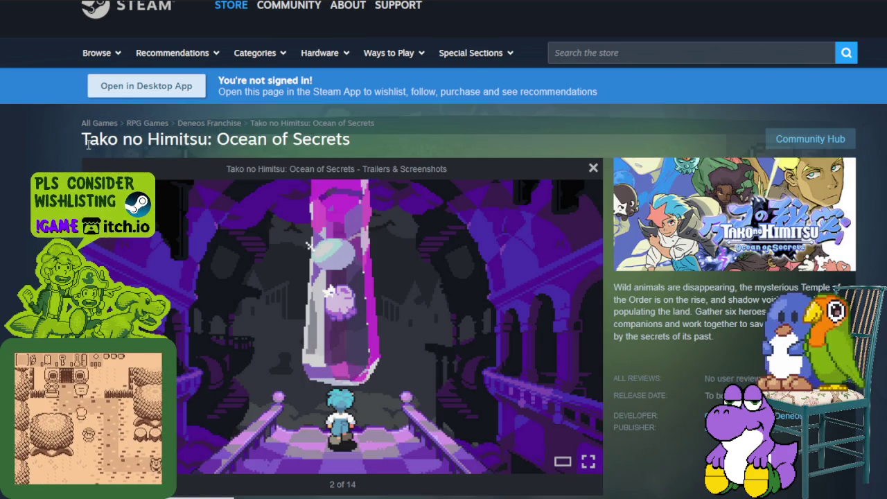
{"action": "left_click_drag", "start_coordinate": [89, 139], "coordinate": [212, 138]}
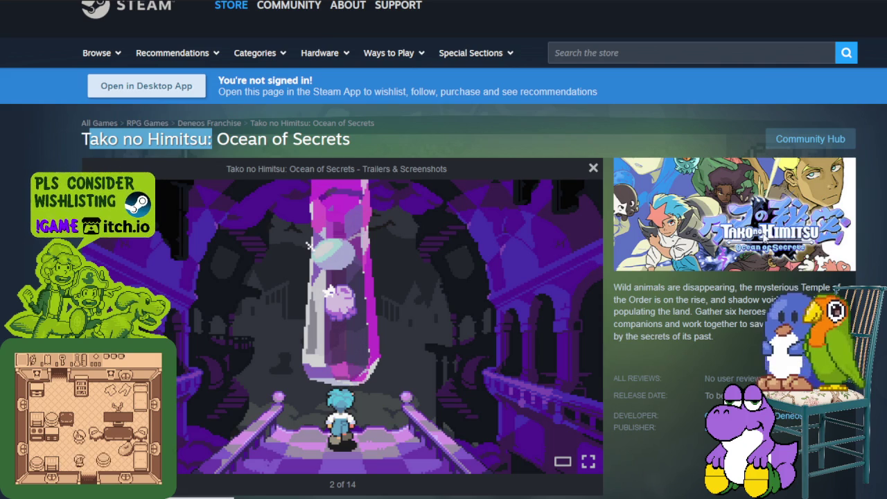
{"action": "key", "text": "Right"}
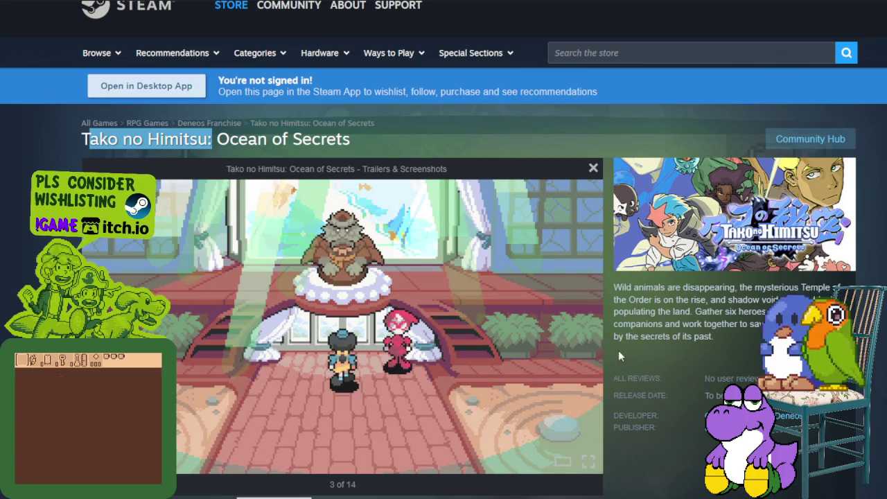
{"action": "left_click", "coordinate": [588, 328]}
{"action": "mouse_move", "coordinate": [343, 319]}
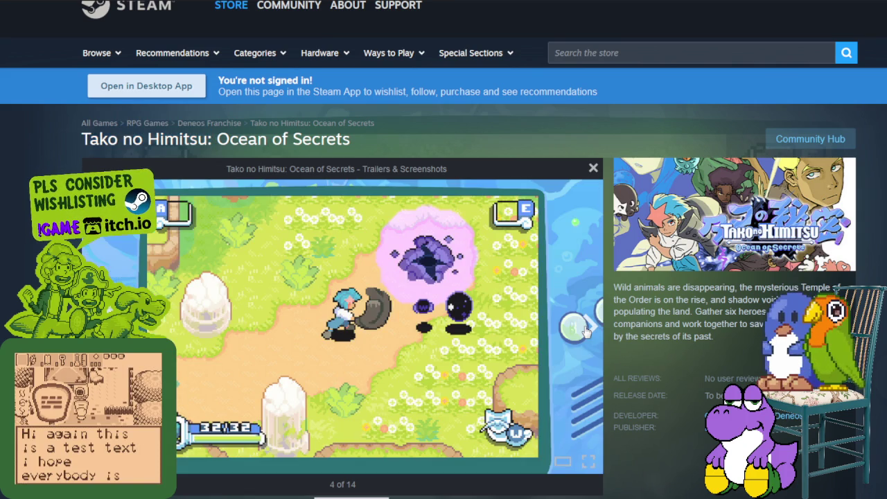
{"action": "left_click", "coordinate": [588, 330]}
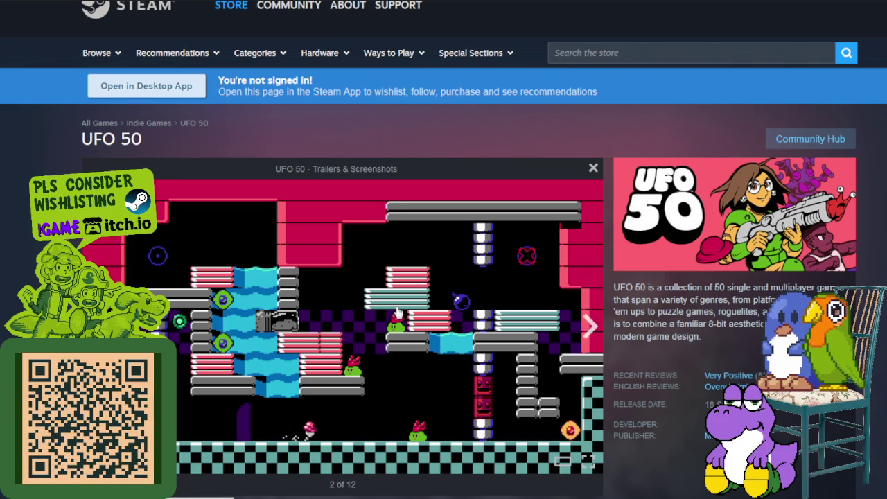
- Run through all 12 UFO 50 screenshots, then select part of the game description
{"action": "left_click", "coordinate": [590, 331]}
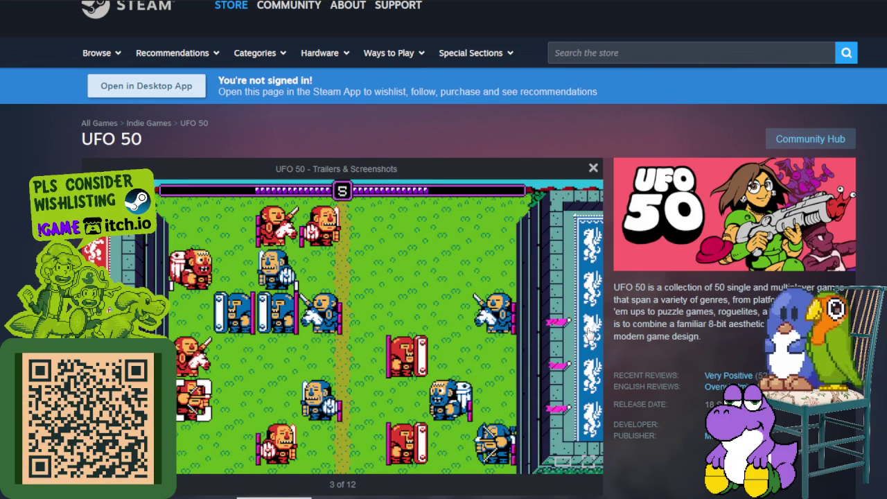
{"action": "left_click", "coordinate": [590, 332]}
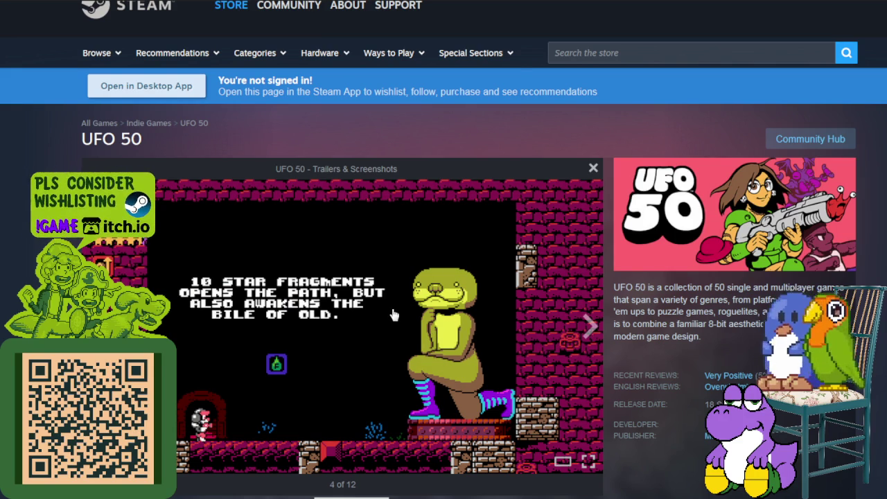
{"action": "left_click", "coordinate": [590, 332]}
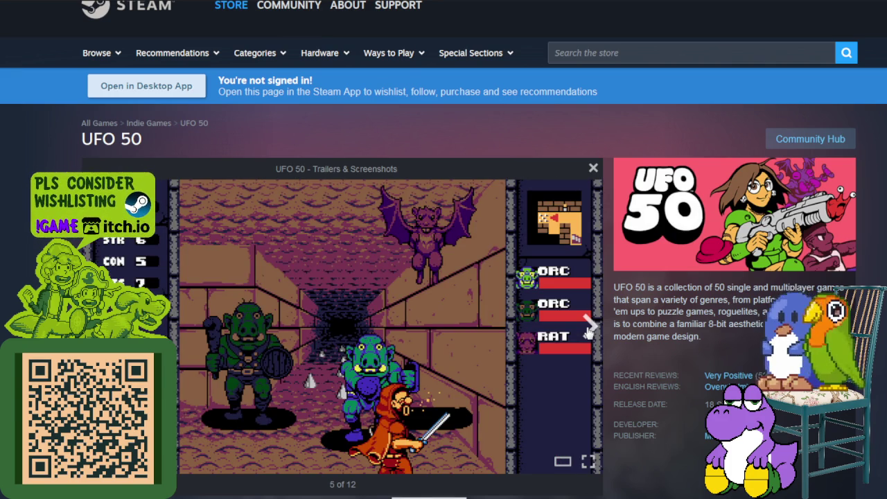
{"action": "left_click", "coordinate": [590, 326]}
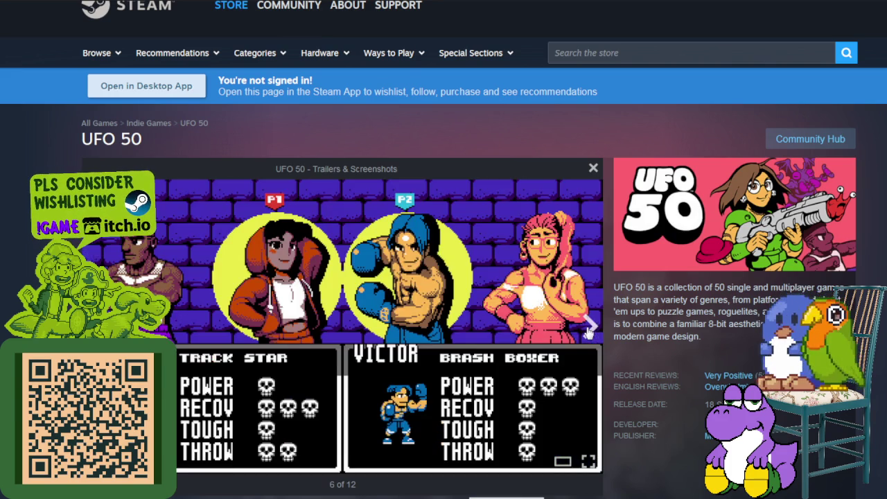
{"action": "left_click", "coordinate": [587, 326]}
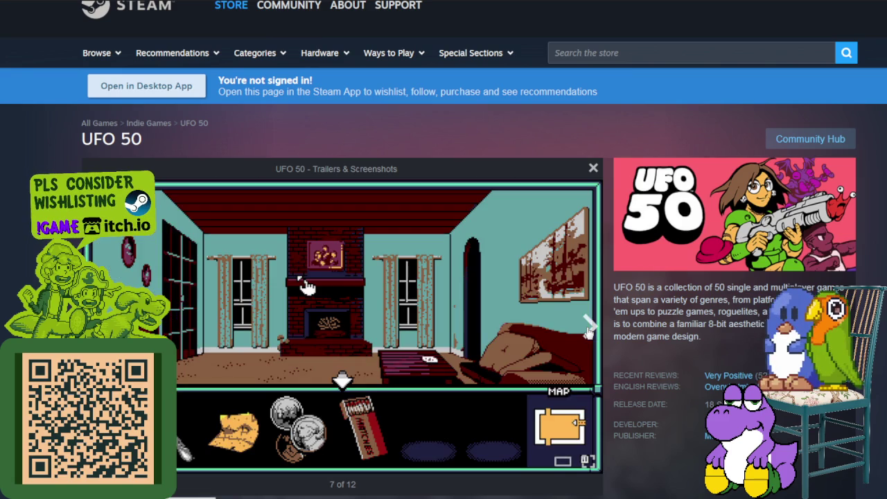
{"action": "left_click", "coordinate": [588, 326]}
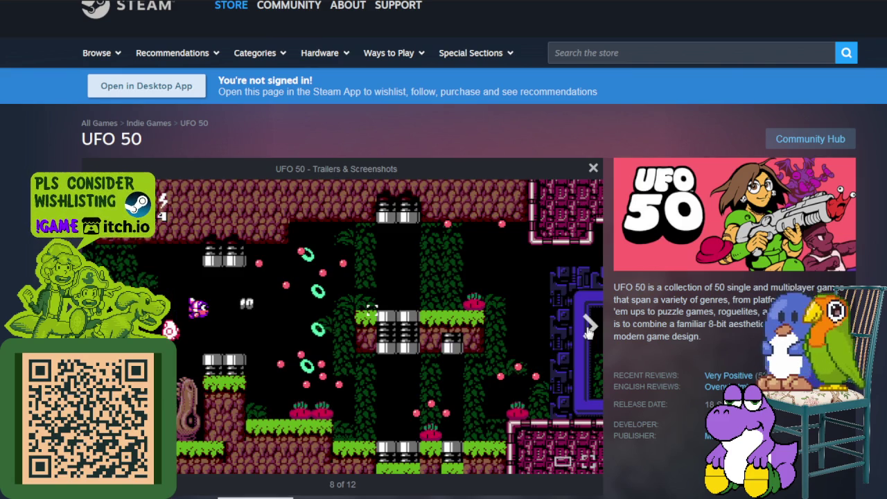
{"action": "left_click", "coordinate": [588, 326]}
{"action": "left_click", "coordinate": [588, 329]}
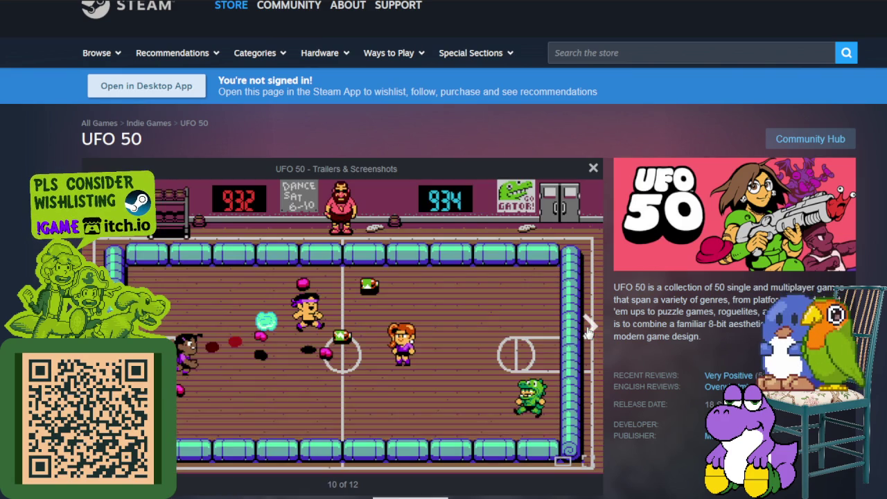
{"action": "left_click", "coordinate": [588, 329]}
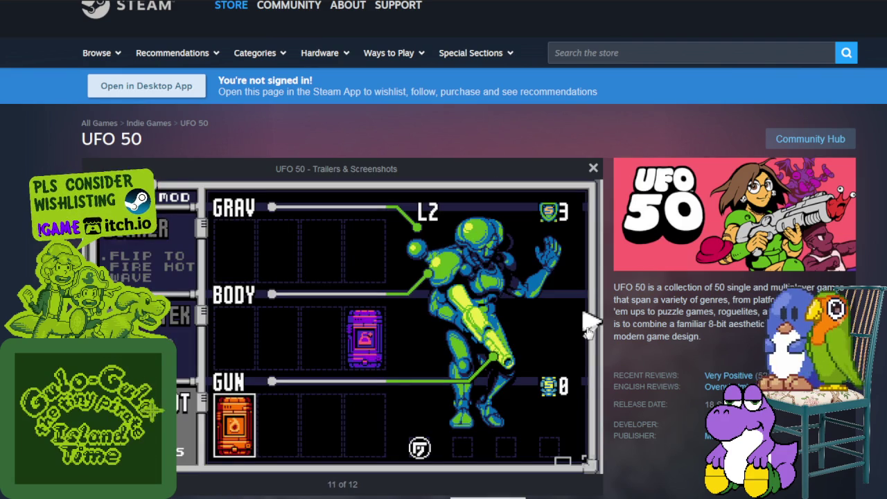
{"action": "left_click", "coordinate": [588, 327]}
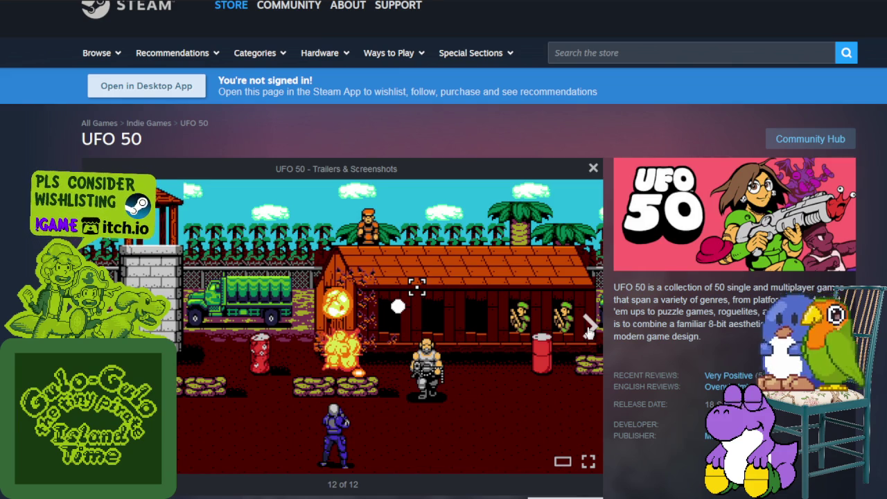
{"action": "mouse_move", "coordinate": [632, 290]}
{"action": "left_mouse_down"}
{"action": "mouse_move", "coordinate": [769, 289]}
{"action": "mouse_move", "coordinate": [777, 300]}
{"action": "left_mouse_up"}
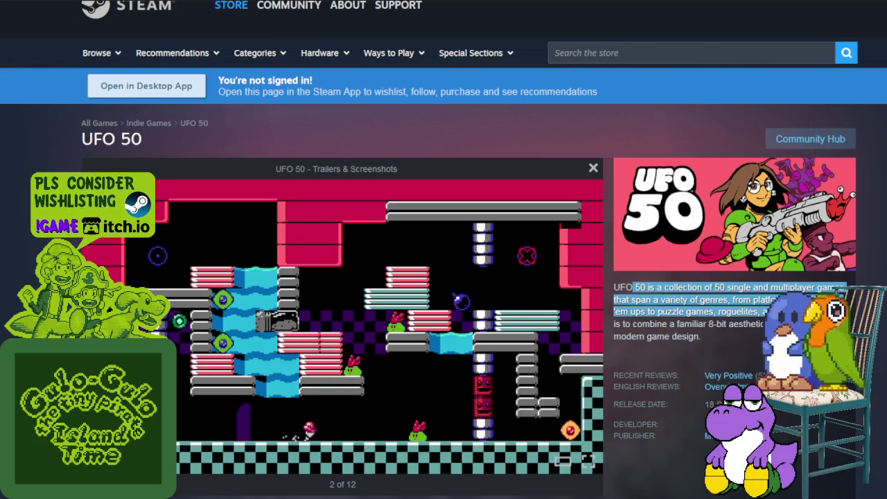
- Advance UFO 50 to screenshot 3 of 12 and extend the description selection
{"action": "key", "text": "Right"}
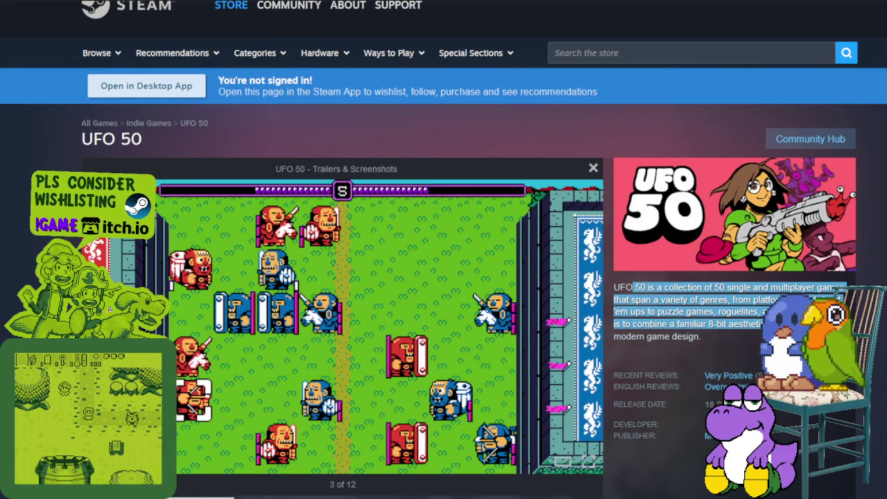
{"action": "key", "text": "shift+Down"}
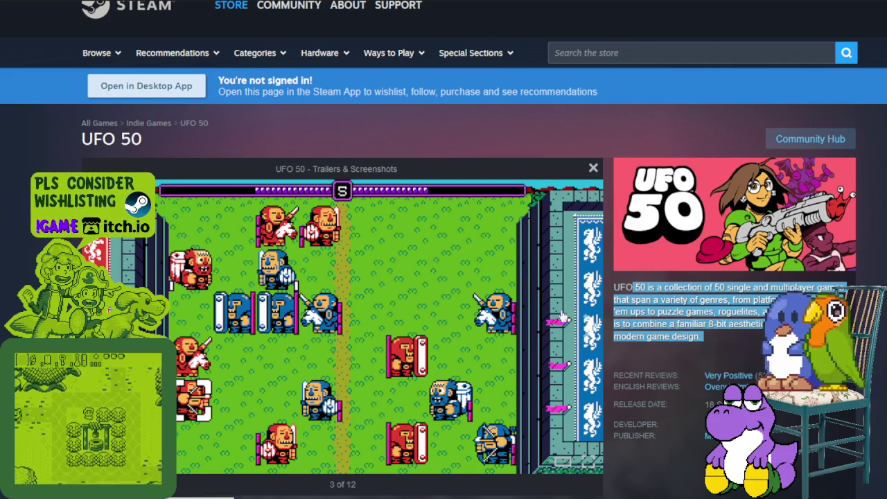
- Step through the UFO 50 screenshots past the boxer select and room scenes to image 9 of 12
{"action": "left_click", "coordinate": [592, 328]}
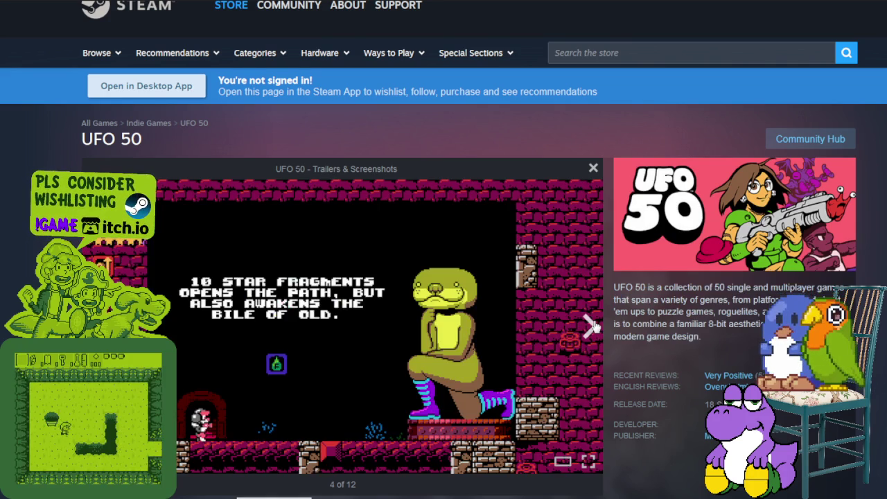
{"action": "left_click", "coordinate": [592, 328]}
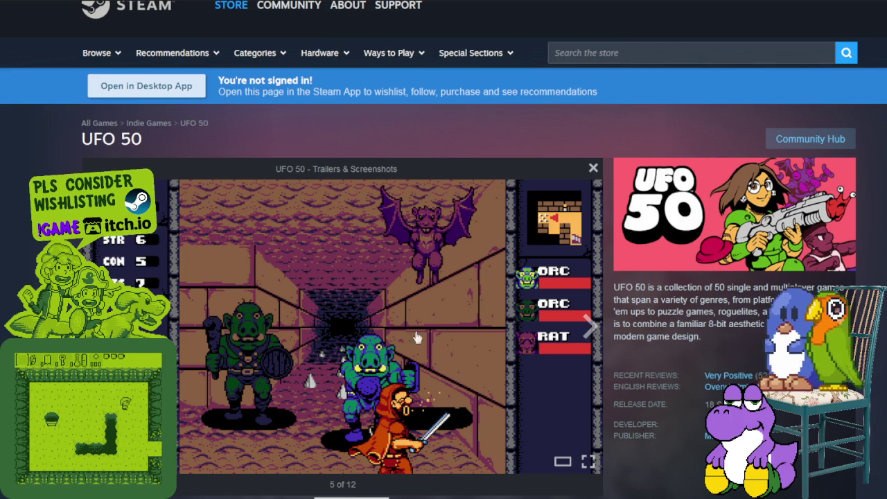
{"action": "left_click", "coordinate": [594, 328]}
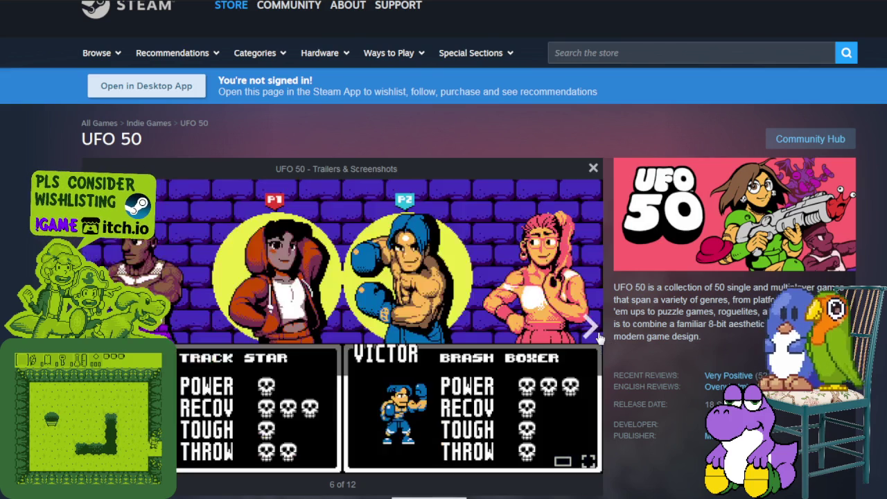
{"action": "left_click", "coordinate": [598, 335]}
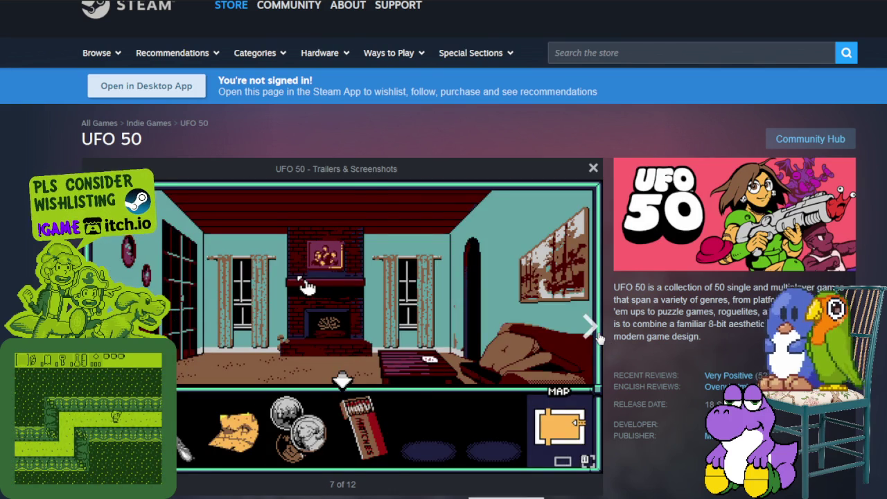
{"action": "left_click", "coordinate": [597, 335]}
{"action": "left_click", "coordinate": [597, 336]}
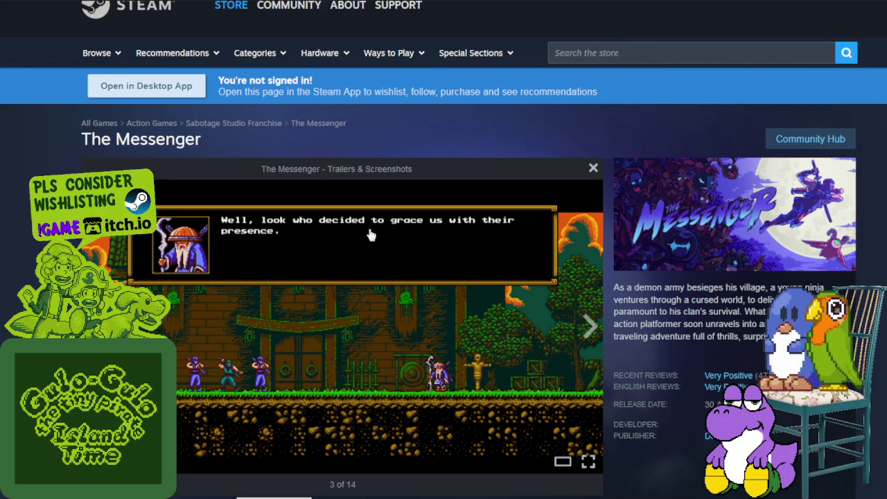
- Step The Messenger's screenshots forward to image 10 of 14
{"action": "left_click", "coordinate": [590, 330]}
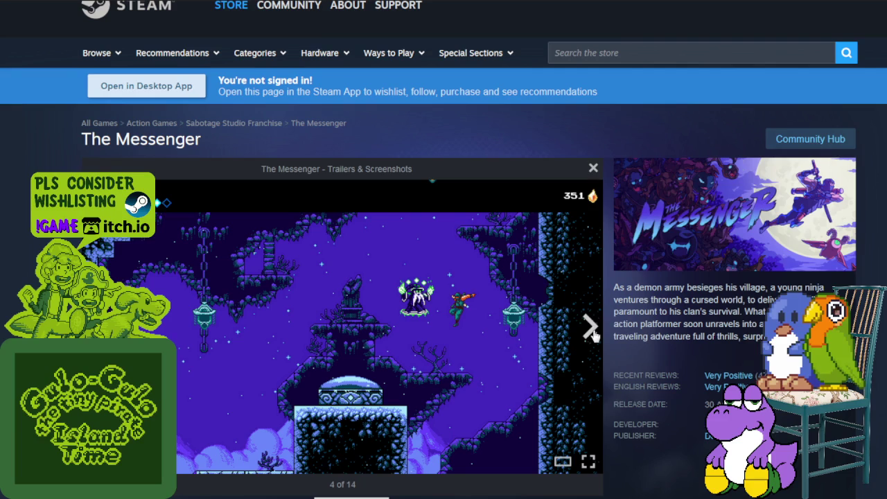
{"action": "key", "text": "Left"}
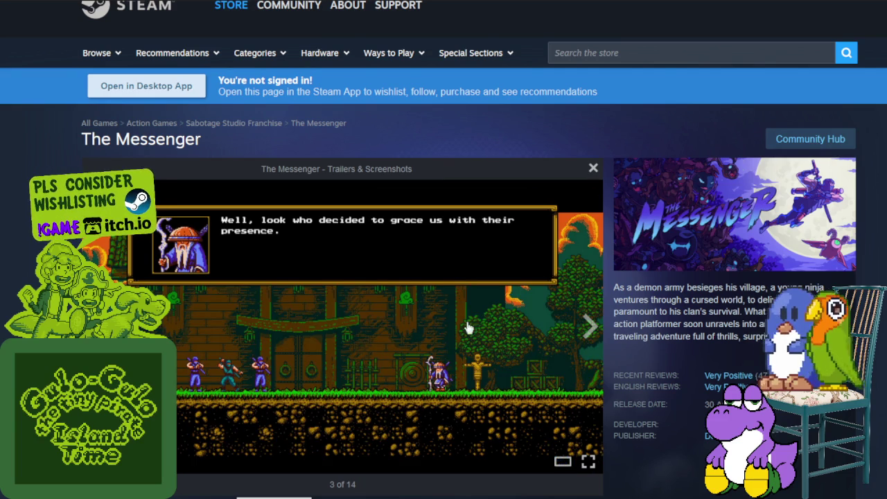
{"action": "left_click", "coordinate": [592, 328]}
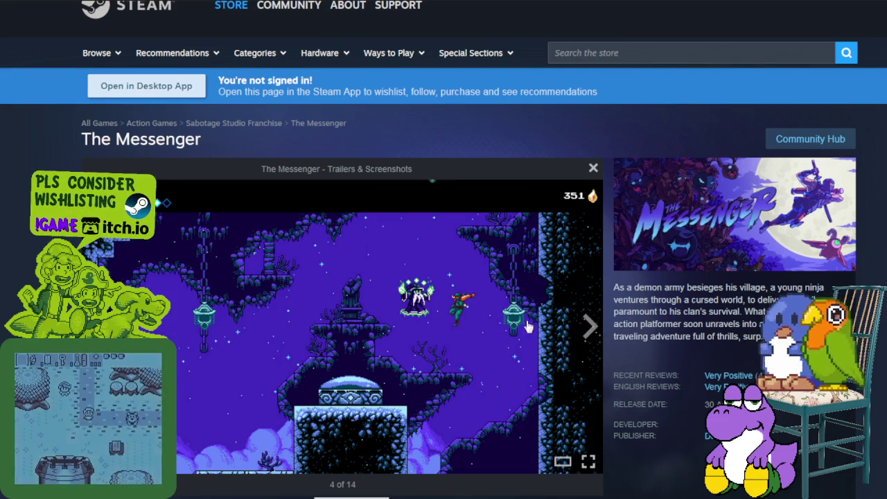
{"action": "left_click", "coordinate": [588, 326]}
{"action": "left_click", "coordinate": [588, 326]}
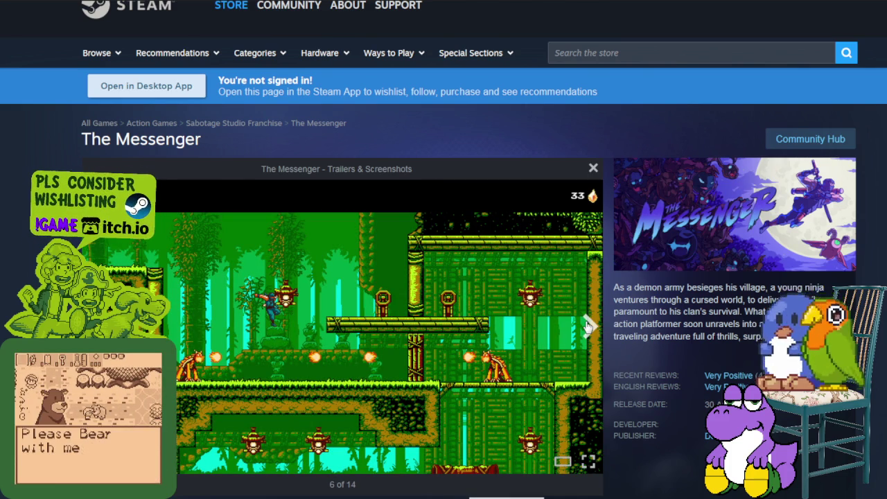
{"action": "left_click", "coordinate": [588, 325]}
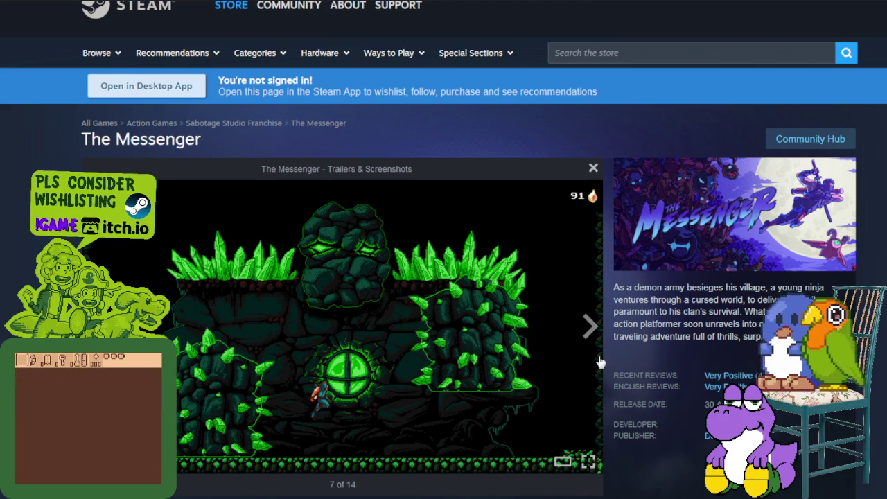
{"action": "left_click", "coordinate": [588, 326]}
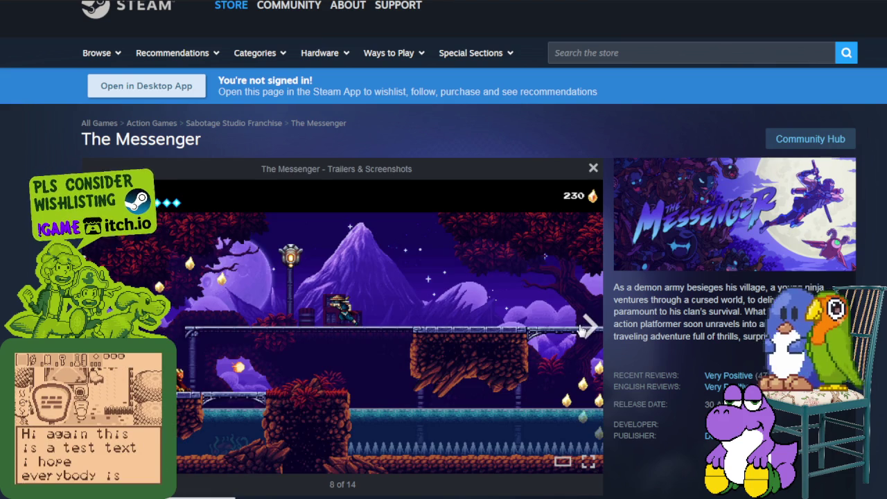
{"action": "left_click", "coordinate": [588, 326]}
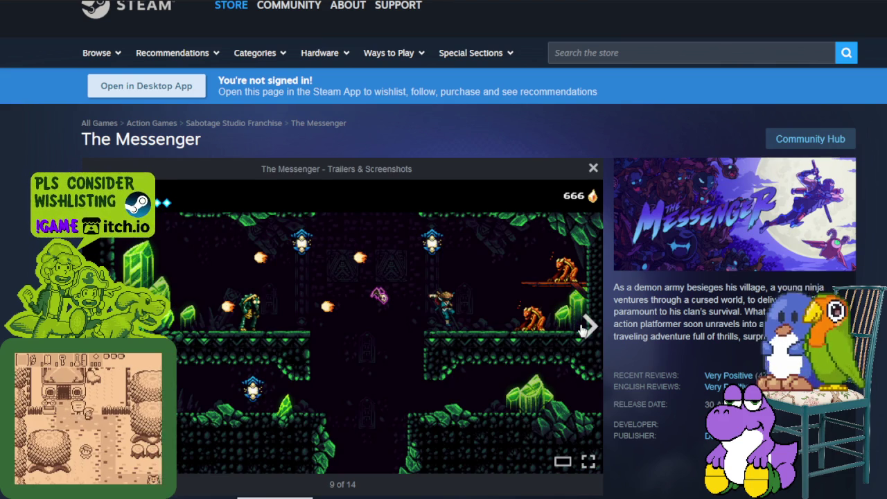
{"action": "left_click", "coordinate": [583, 331]}
- Select part of The Messenger description while advancing to 14 of 14, then wrapping to 2
{"action": "mouse_move", "coordinate": [656, 287]}
{"action": "left_mouse_down"}
{"action": "mouse_move", "coordinate": [805, 287]}
{"action": "mouse_move", "coordinate": [791, 299]}
{"action": "left_mouse_up"}
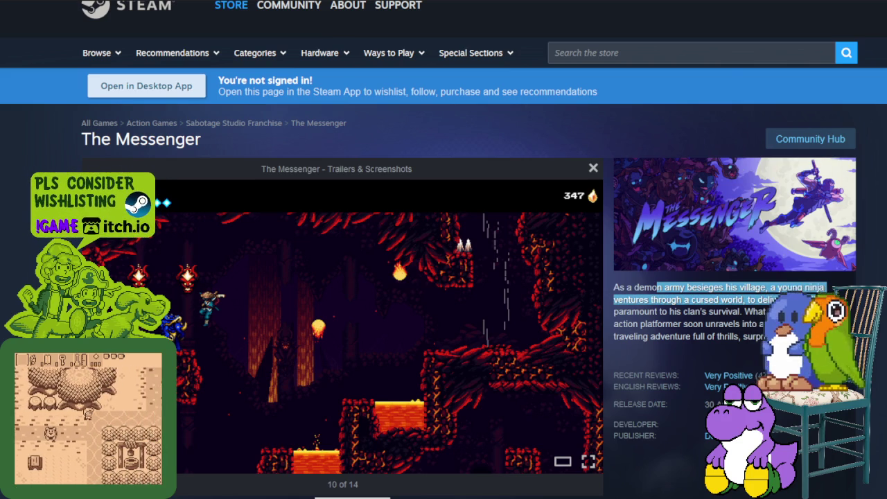
{"action": "key", "text": "Right"}
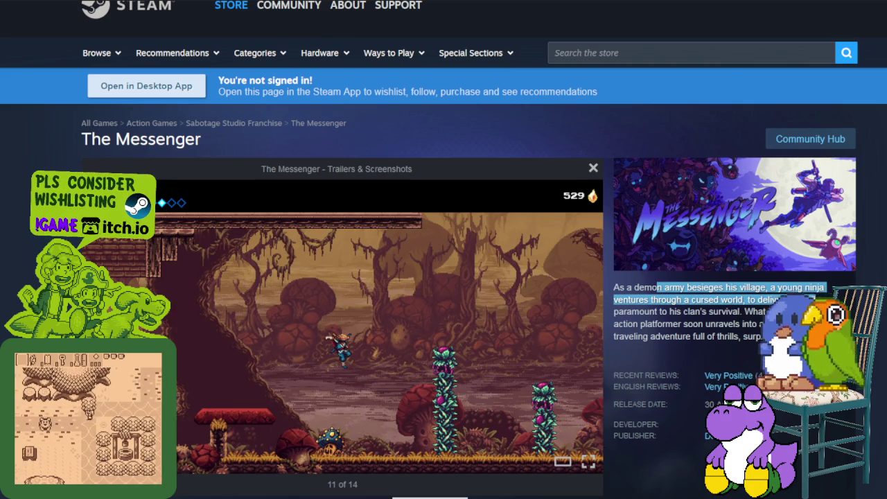
{"action": "mouse_move", "coordinate": [820, 303]}
{"action": "left_mouse_down"}
{"action": "mouse_move", "coordinate": [748, 316]}
{"action": "mouse_move", "coordinate": [766, 313]}
{"action": "mouse_move", "coordinate": [762, 337]}
{"action": "left_mouse_up"}
{"action": "key", "text": "Right"}
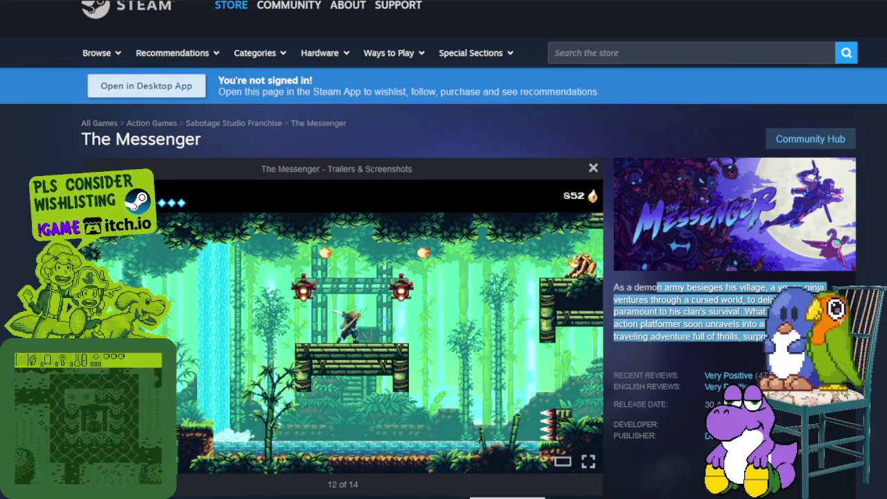
{"action": "key", "text": "Right"}
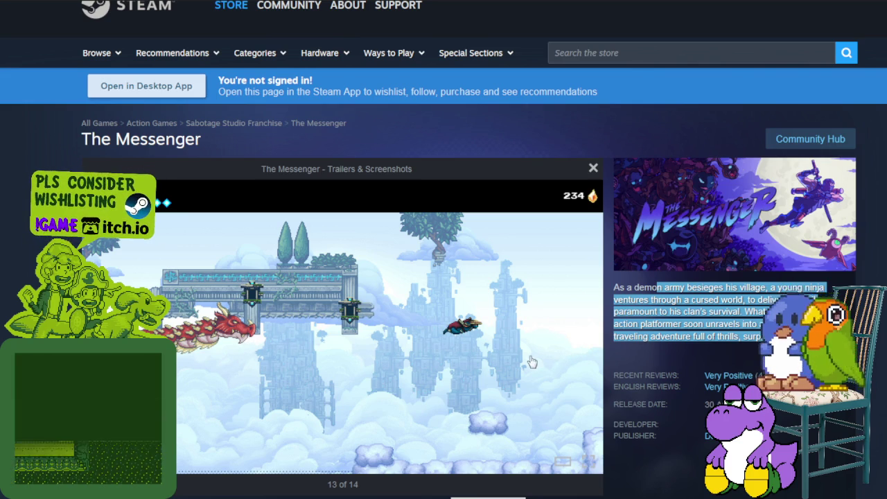
{"action": "left_click", "coordinate": [590, 334]}
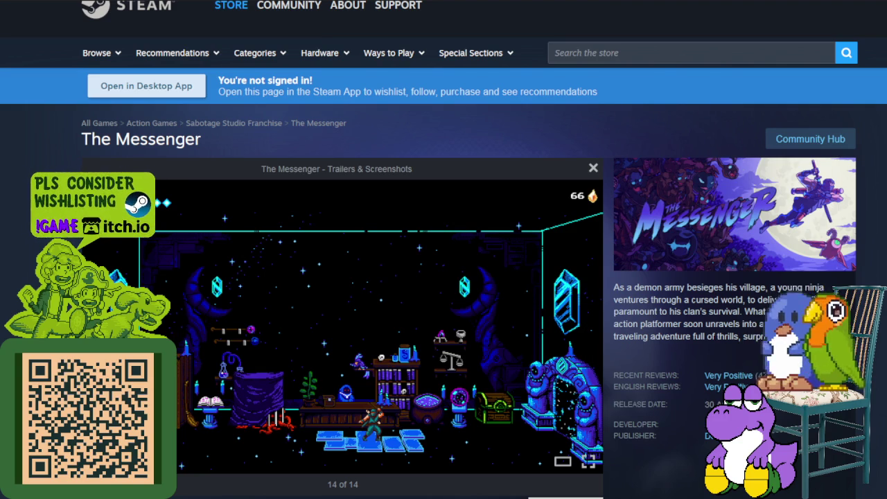
{"action": "key", "text": "Right"}
{"action": "key", "text": "Right"}
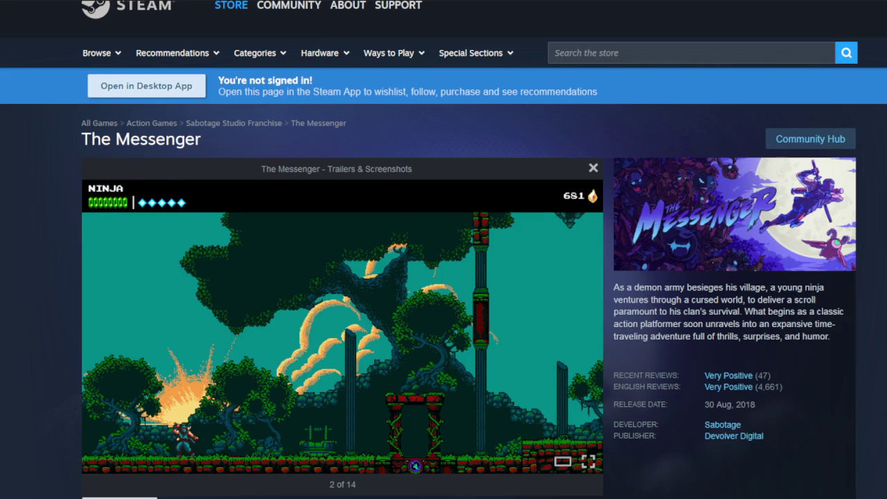
- Cycle The Messenger screenshots from the library image around to the crystal cavern, 9 of 14
{"action": "double_click", "coordinate": [111, 333]}
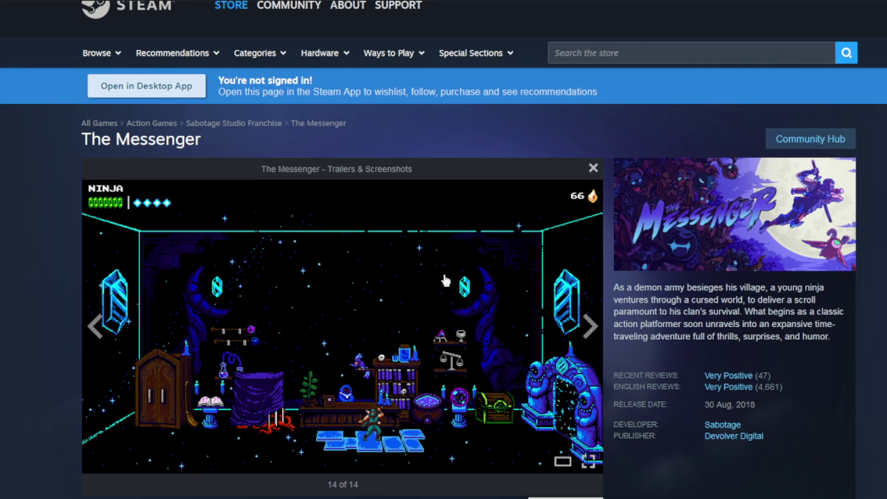
{"action": "double_click", "coordinate": [590, 327]}
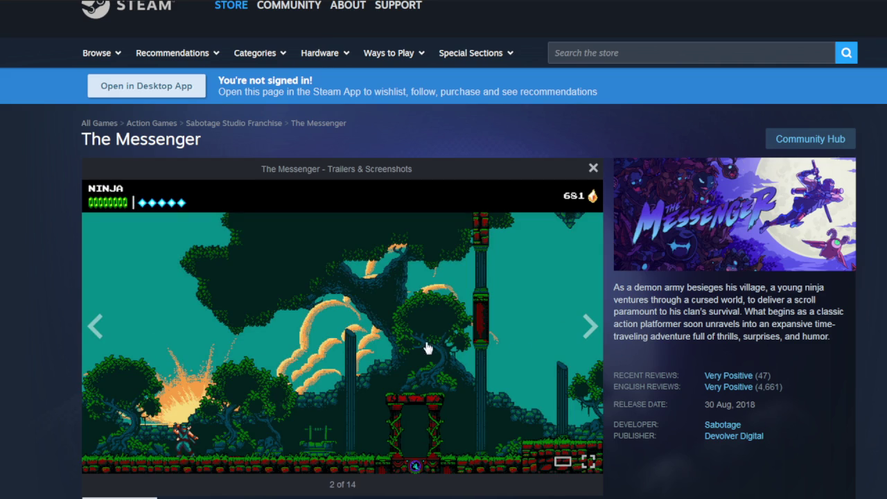
{"action": "left_click", "coordinate": [591, 329]}
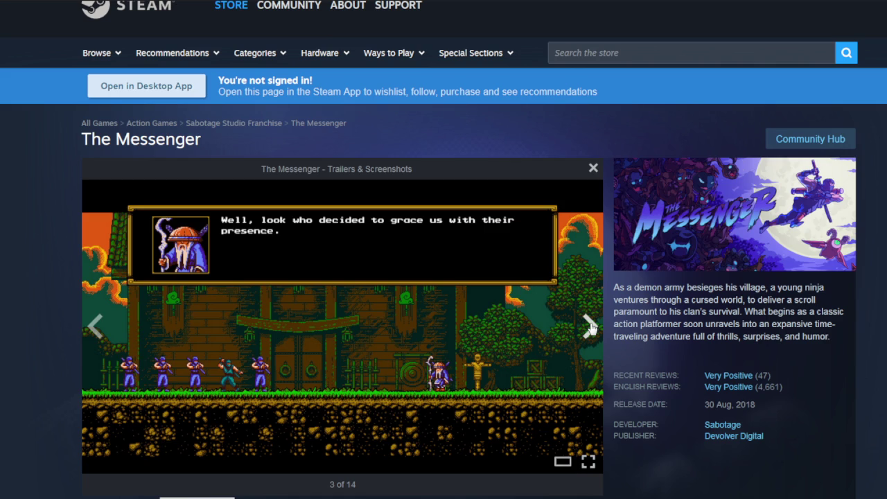
{"action": "left_click", "coordinate": [591, 328]}
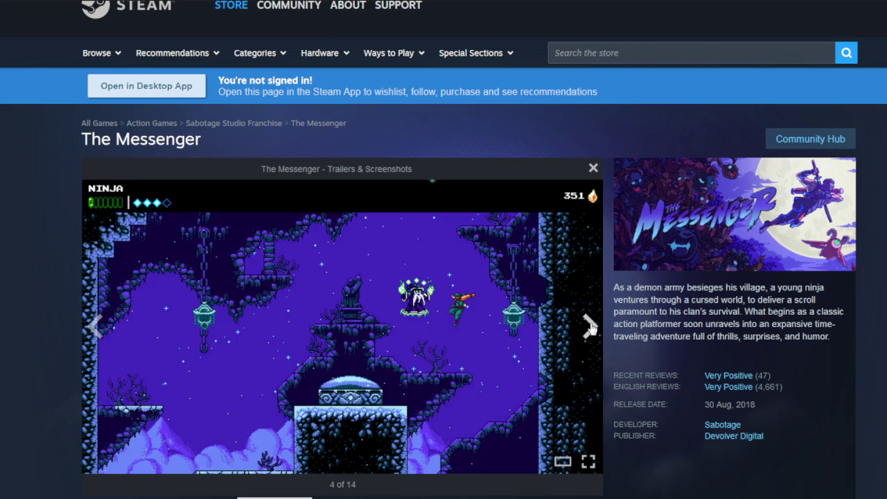
{"action": "left_click", "coordinate": [591, 329]}
{"action": "left_click", "coordinate": [591, 328]}
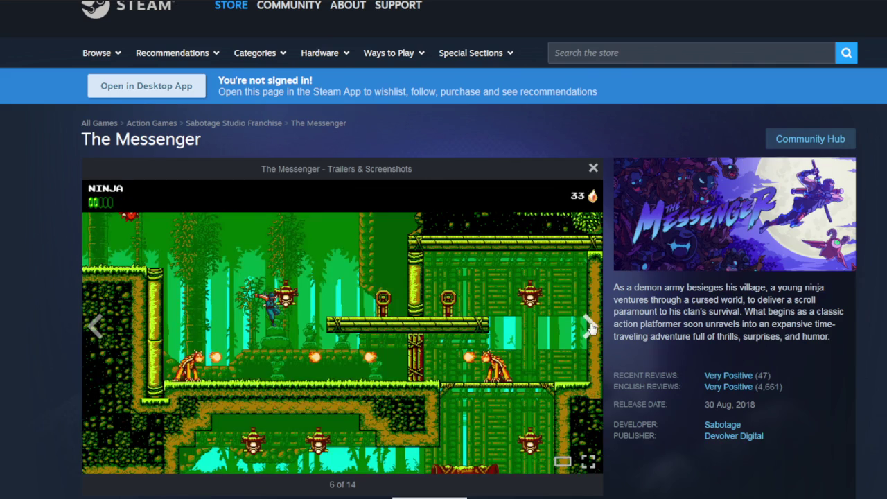
{"action": "left_click", "coordinate": [590, 329]}
{"action": "left_click", "coordinate": [589, 329]}
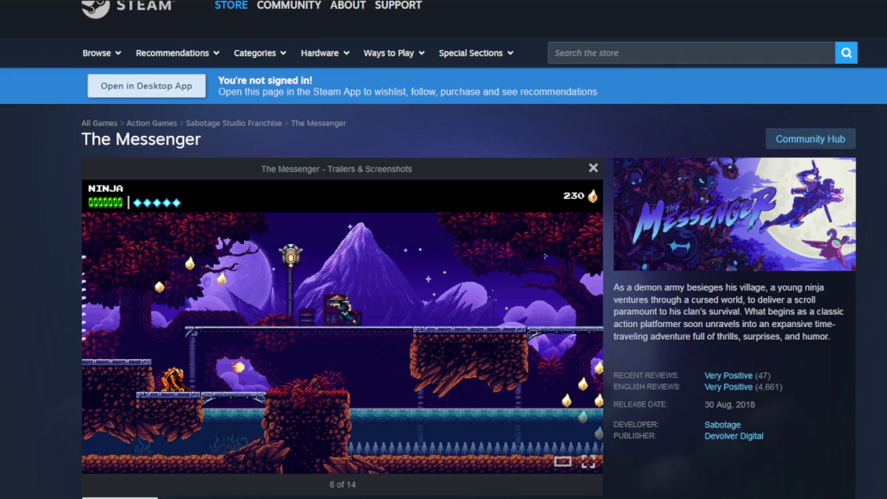
{"action": "key", "text": "Right"}
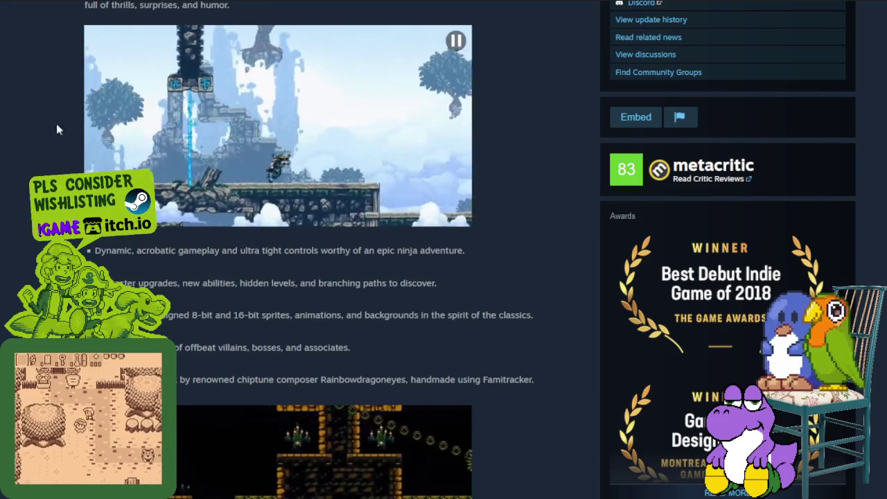
- Scroll down The Messenger page to its feature list, award badges and second trailer
{"action": "scroll", "coordinate": [547, 235], "scroll_direction": "down", "scroll_amount": 1}
{"action": "scroll", "coordinate": [551, 242], "scroll_direction": "down", "scroll_amount": 3}
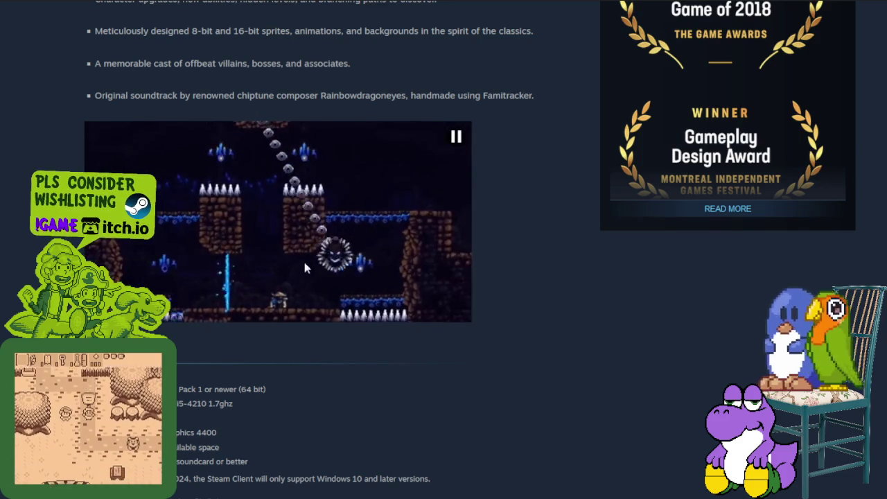
{"action": "scroll", "coordinate": [550, 228], "scroll_direction": "down", "scroll_amount": 1}
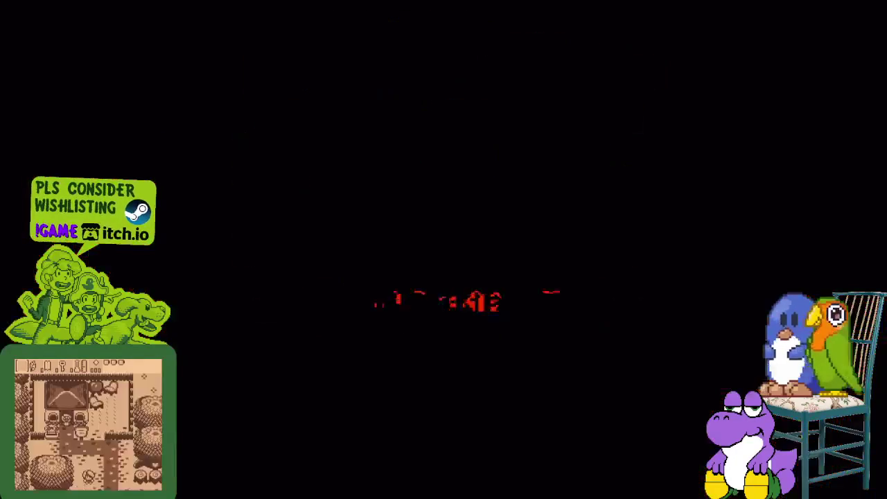
- Skip the title screen and advance through all of Loulou's dialogue until play resumes
{"action": "key", "text": "Return"}
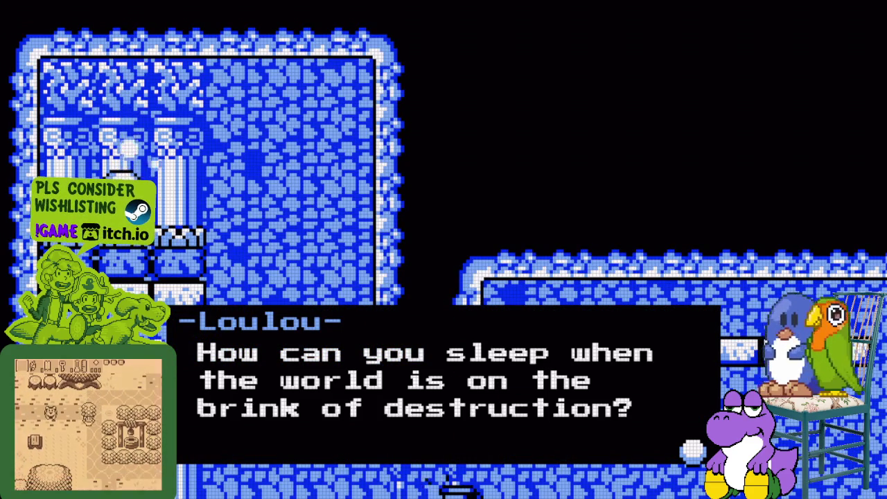
{"action": "key", "text": "z"}
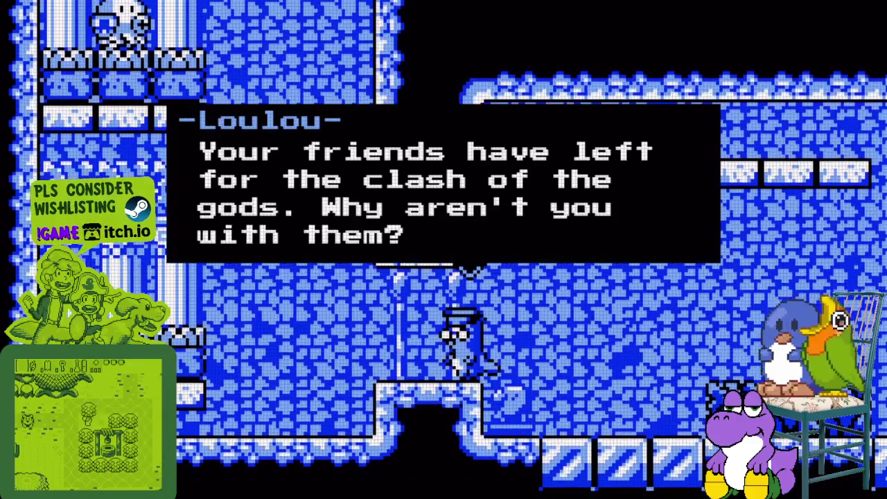
{"action": "key", "text": "z"}
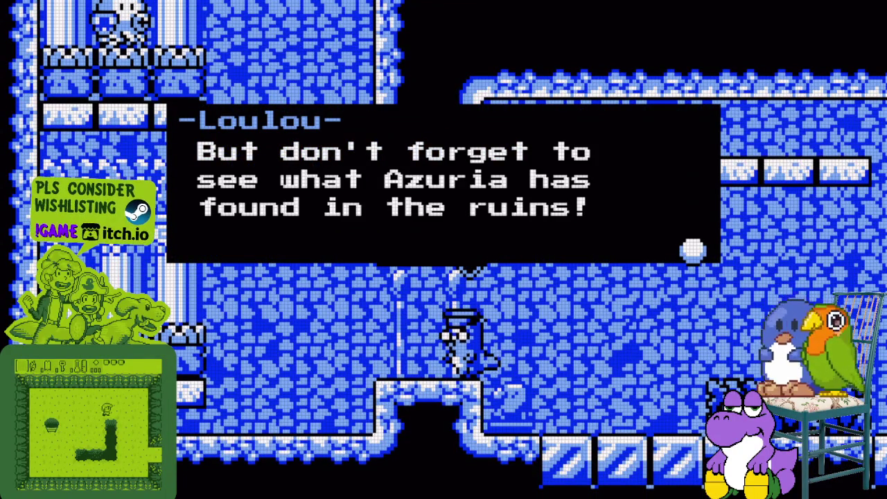
{"action": "key", "text": "z"}
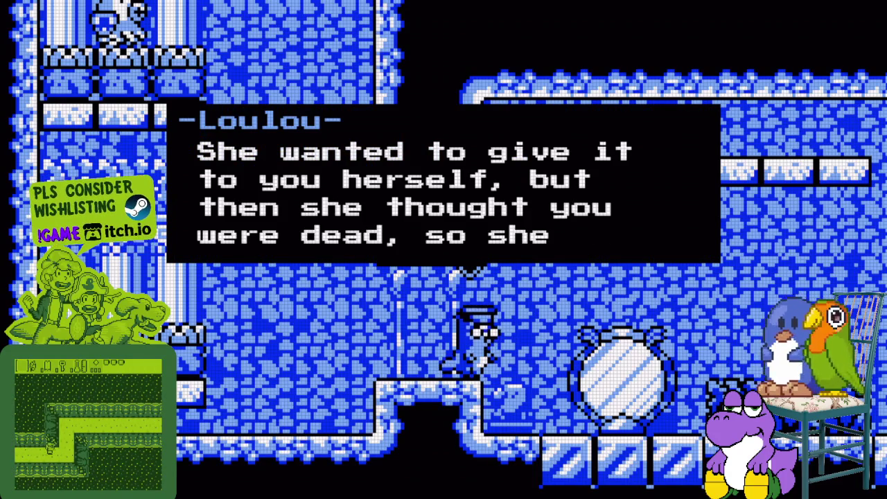
{"action": "key", "text": "z"}
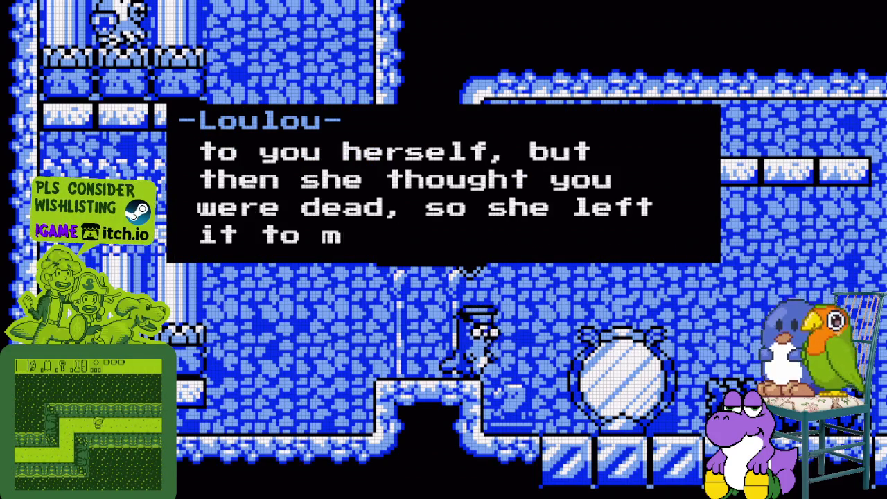
{"action": "key", "text": "z"}
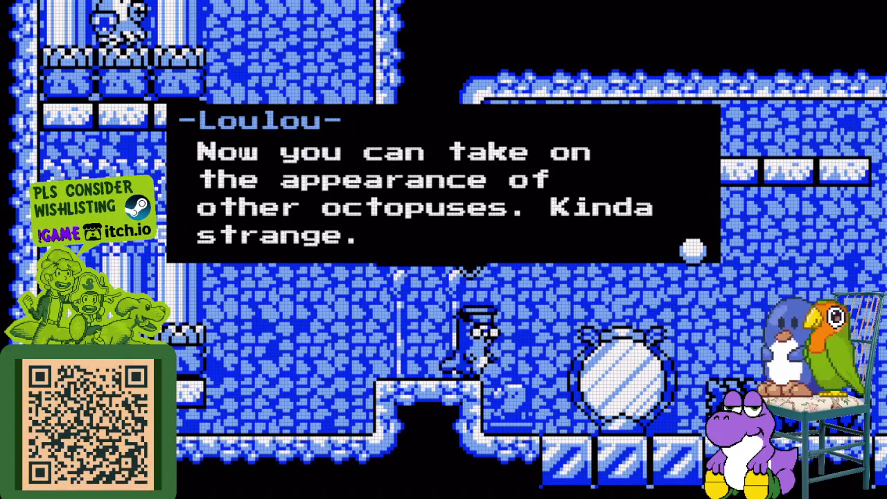
{"action": "key", "text": "z"}
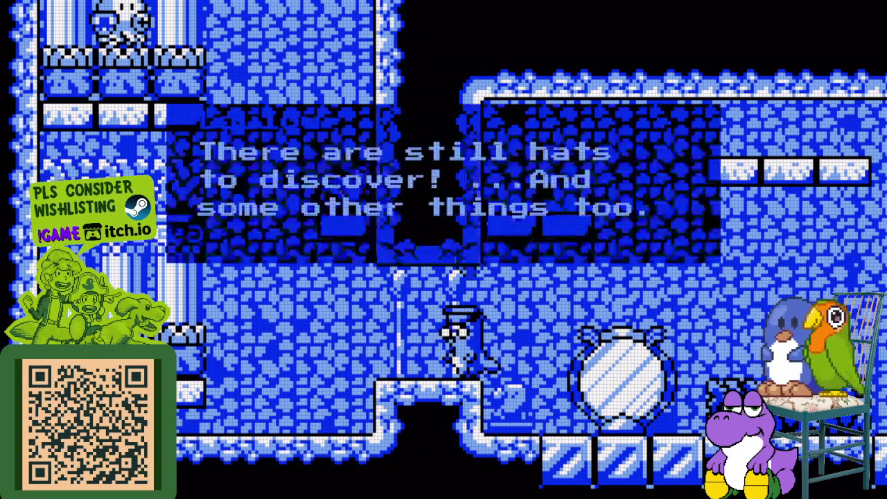
{"action": "key", "text": "z"}
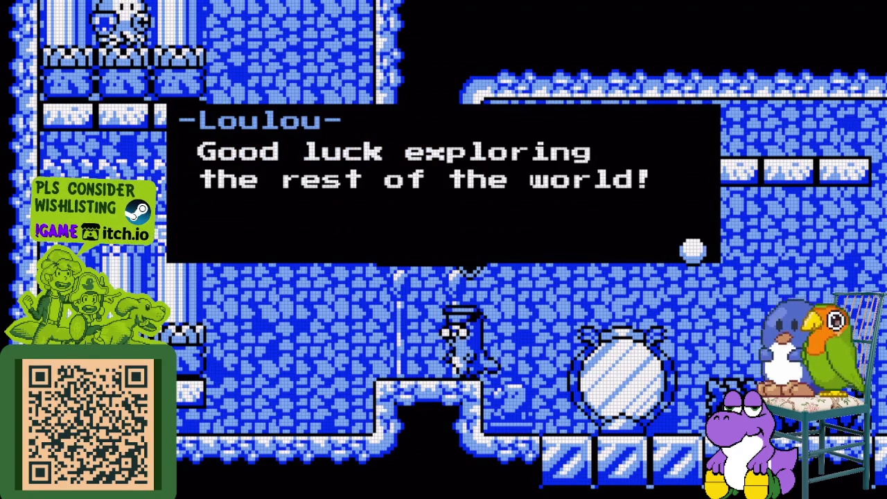
{"action": "key", "text": "z"}
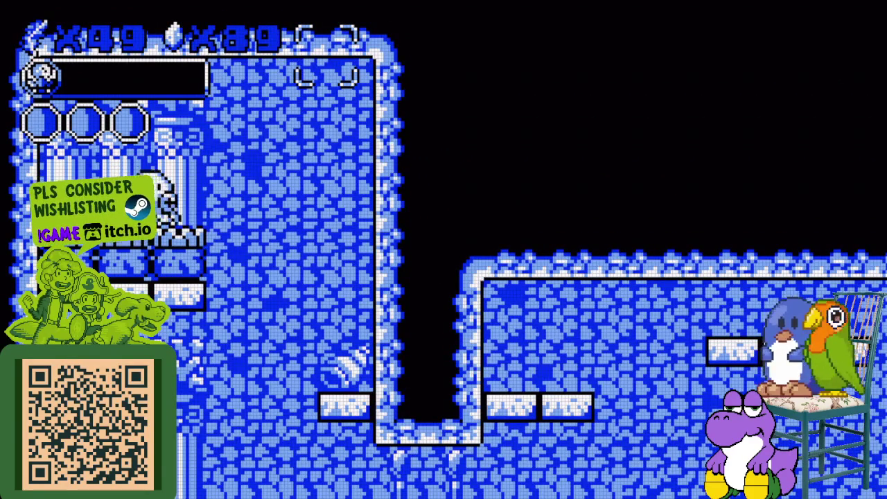
- Drop down the shaft, jump right and walk to Loulou to trigger the hat offer
{"action": "key", "text": "Right"}
{"action": "key", "text": "z"}
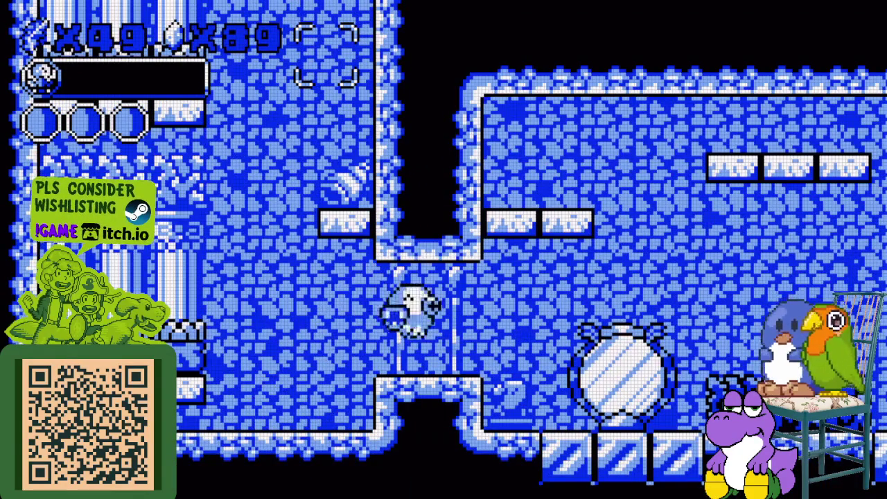
{"action": "key", "text": "Right"}
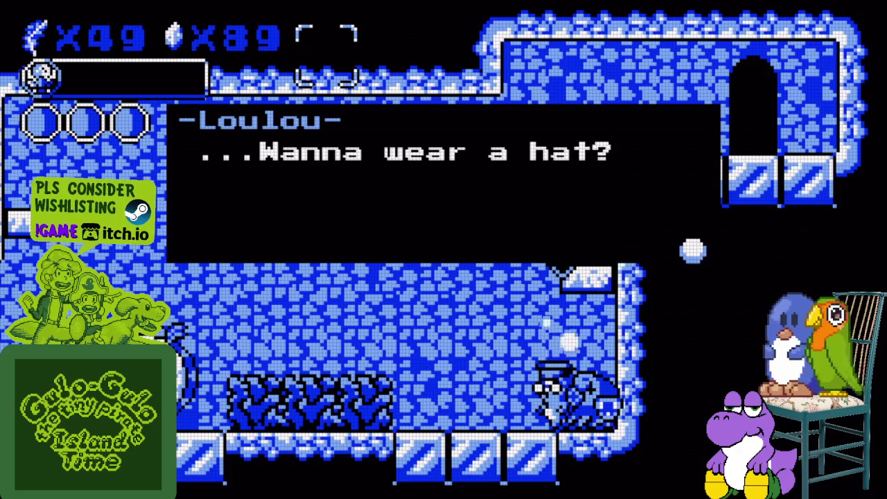
- Accept Loulou's hat offer and browse from The Jump Hat through to The Ghost
{"action": "key", "text": "z"}
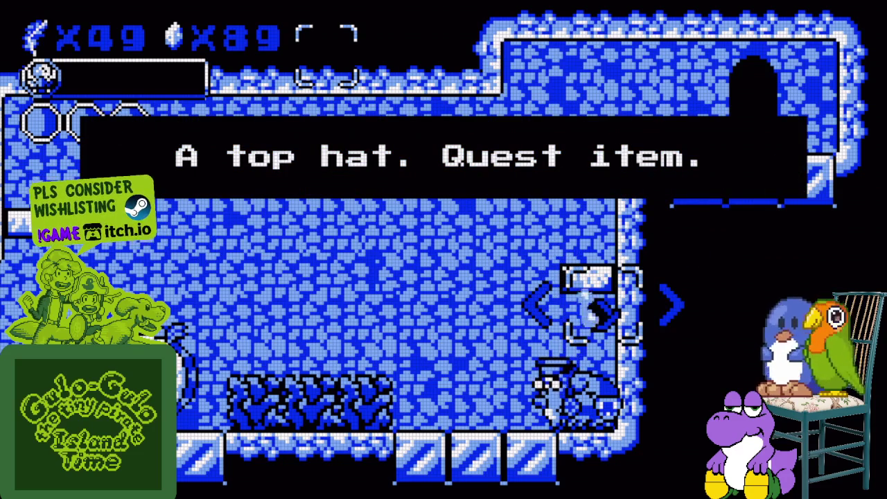
{"action": "key", "text": "Right"}
{"action": "key", "text": "Right"}
{"action": "key", "text": "Right"}
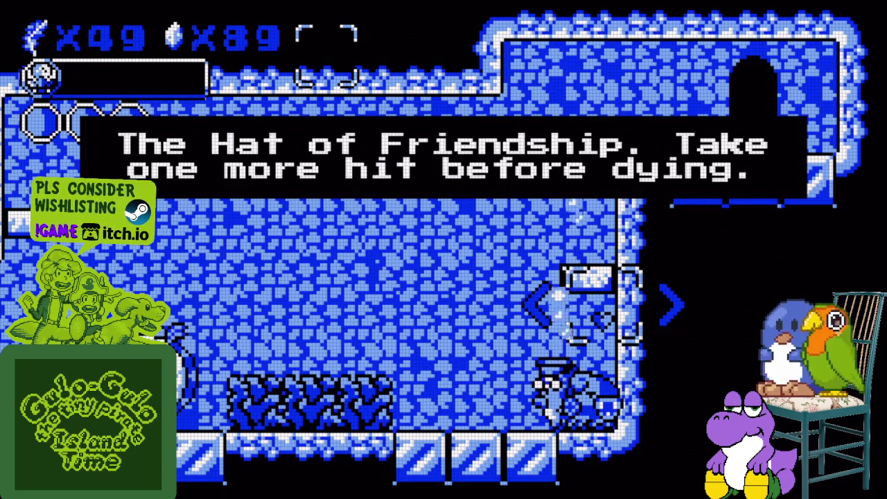
{"action": "key", "text": "Right"}
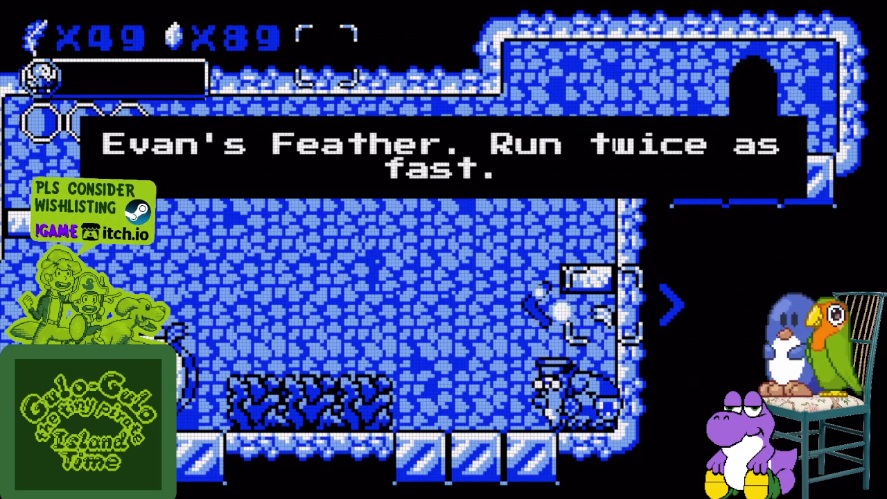
{"action": "key", "text": "Right"}
{"action": "key", "text": "Right"}
{"action": "key", "text": "Right"}
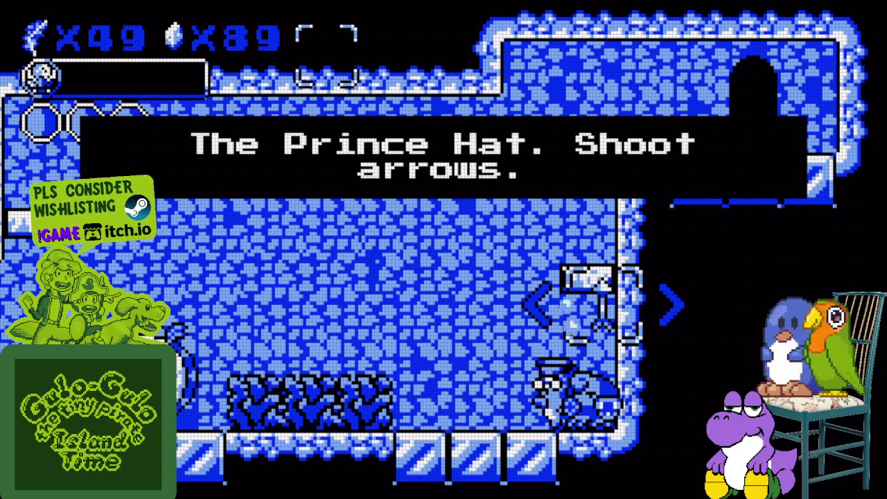
{"action": "key", "text": "Right"}
{"action": "key", "text": "Right"}
{"action": "key", "text": "Right"}
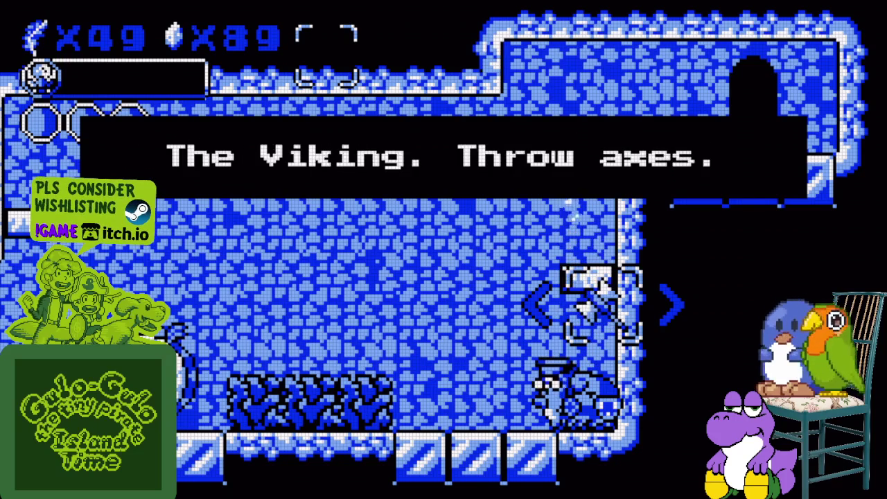
{"action": "key", "text": "Right"}
{"action": "key", "text": "Right"}
{"action": "key", "text": "Right"}
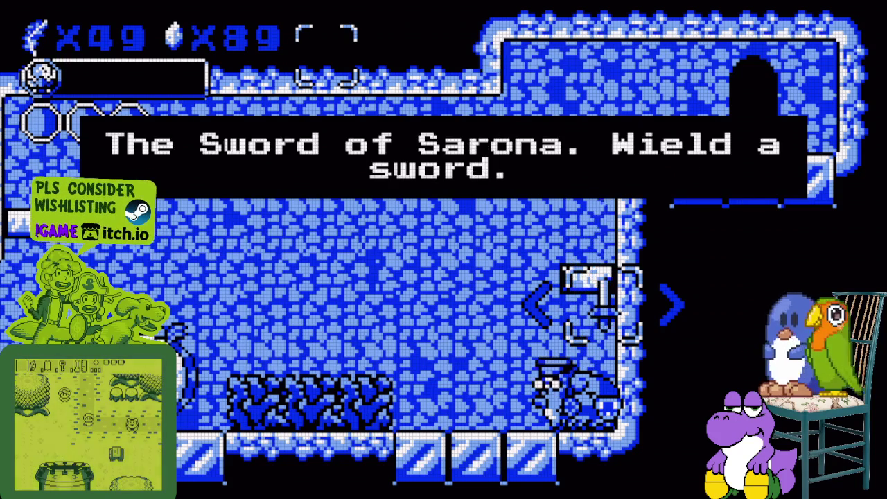
{"action": "key", "text": "Right"}
{"action": "key", "text": "Right"}
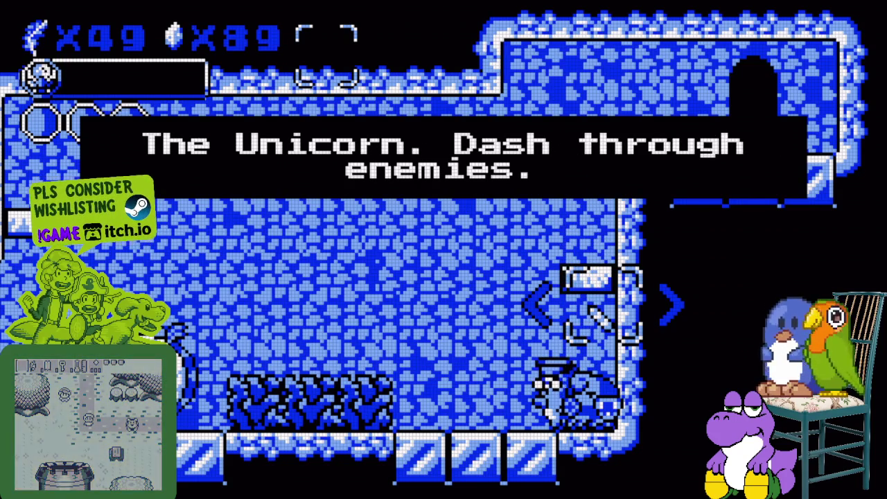
{"action": "key", "text": "Right"}
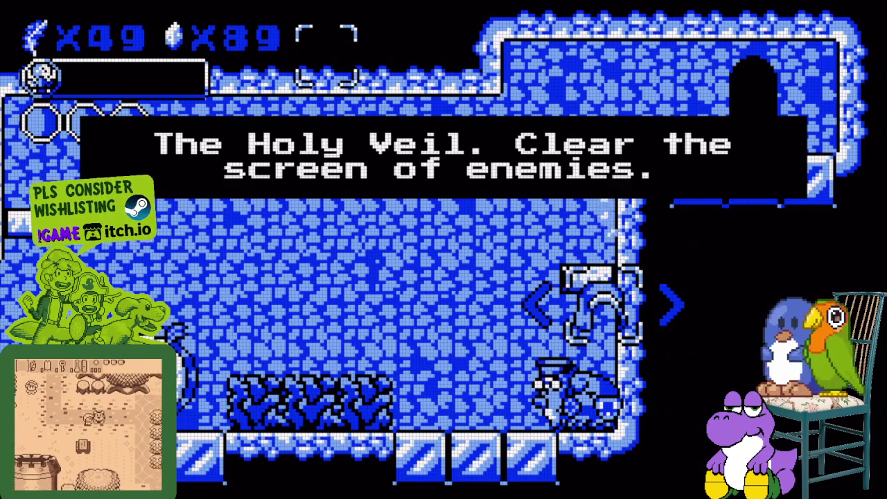
{"action": "key", "text": "Right"}
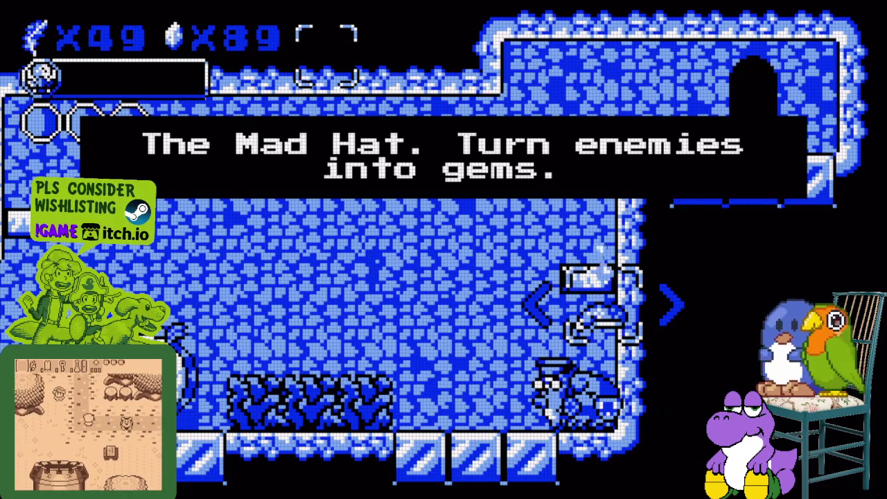
{"action": "key", "text": "Right"}
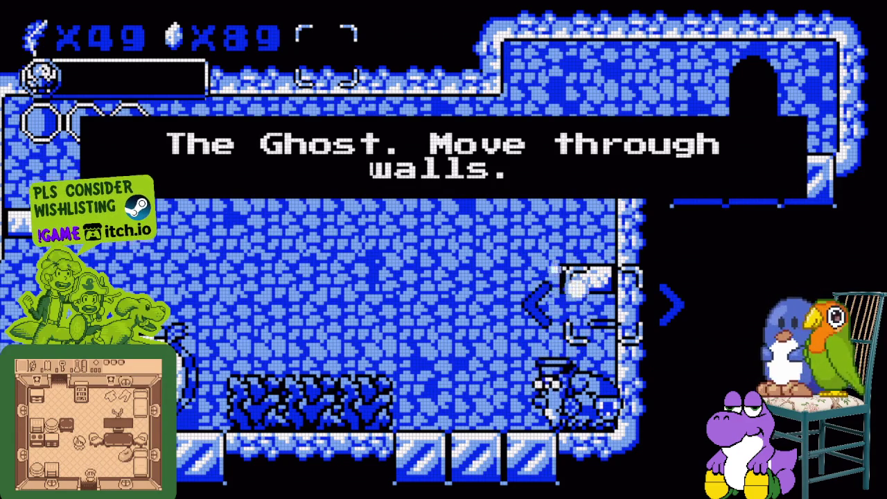
- Browse on past Baby Zilla and Bombs, then choose and confirm The Witch
{"action": "key", "text": "Right"}
{"action": "key", "text": "Right"}
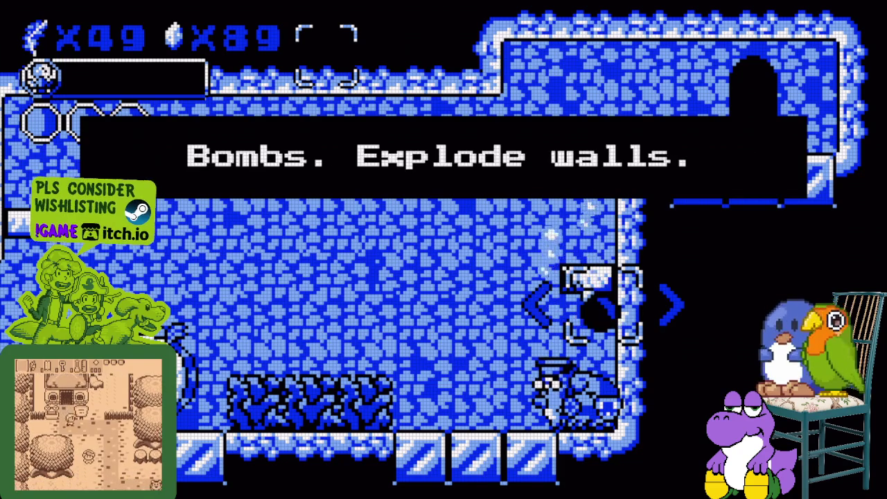
{"action": "key", "text": "Right"}
{"action": "key", "text": "Right"}
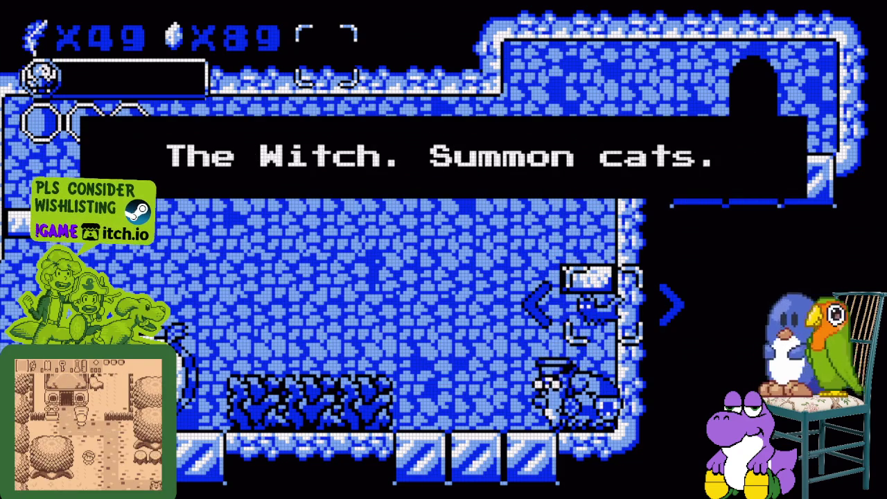
{"action": "key", "text": "Right"}
{"action": "key", "text": "Left"}
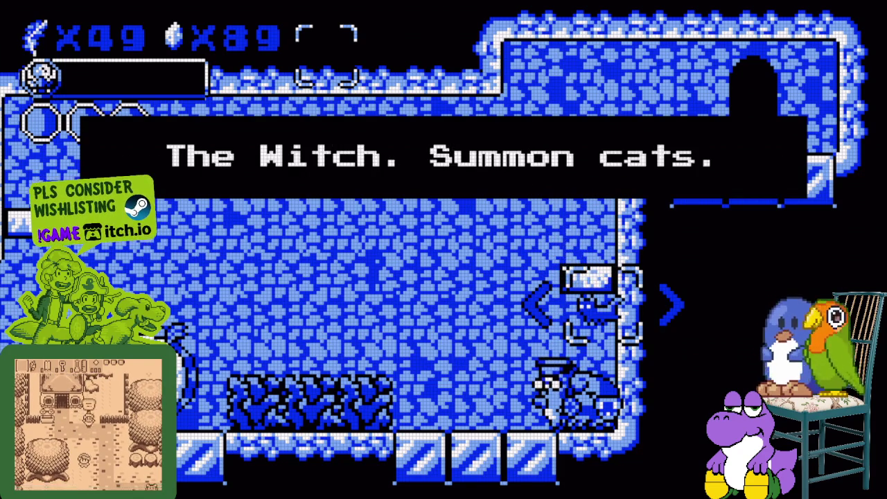
{"action": "key", "text": "Right"}
{"action": "key", "text": "Left"}
{"action": "key", "text": "z"}
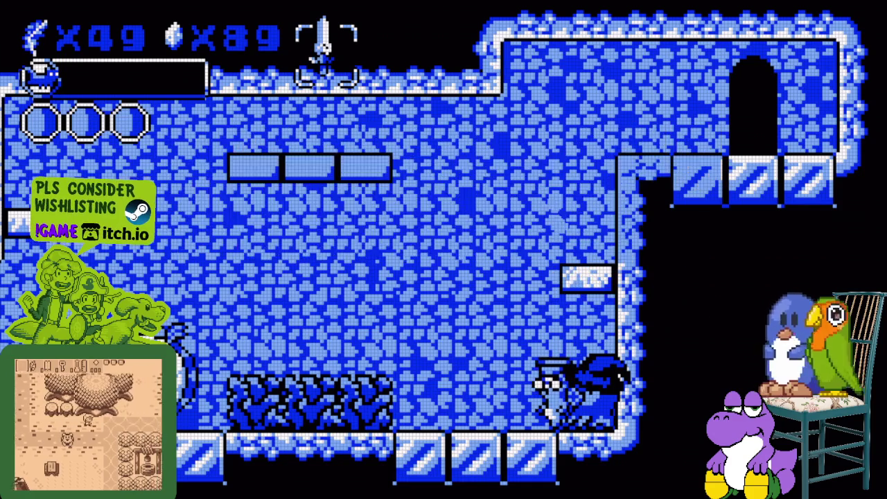
- Finish the welcome-home dialogue and walk left to the large round pot
{"action": "key", "text": "z"}
{"action": "key", "text": "z"}
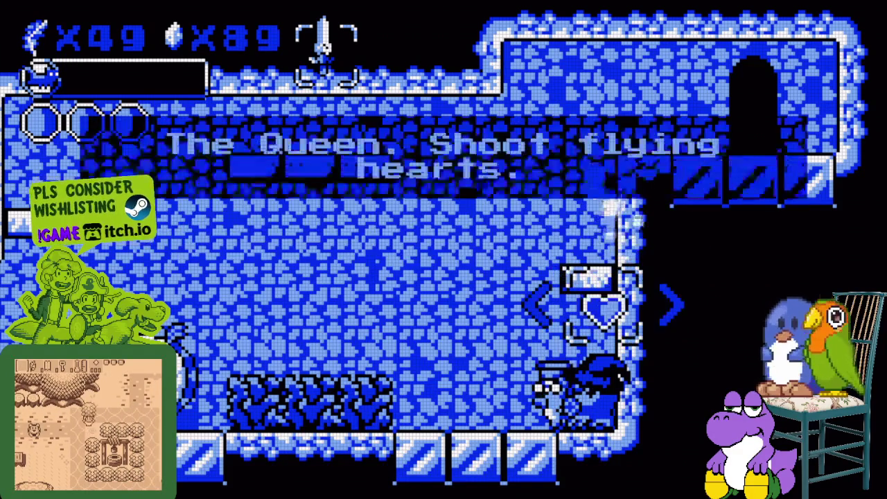
{"action": "key", "text": "Right"}
{"action": "key", "text": "z"}
{"action": "key", "text": "Left"}
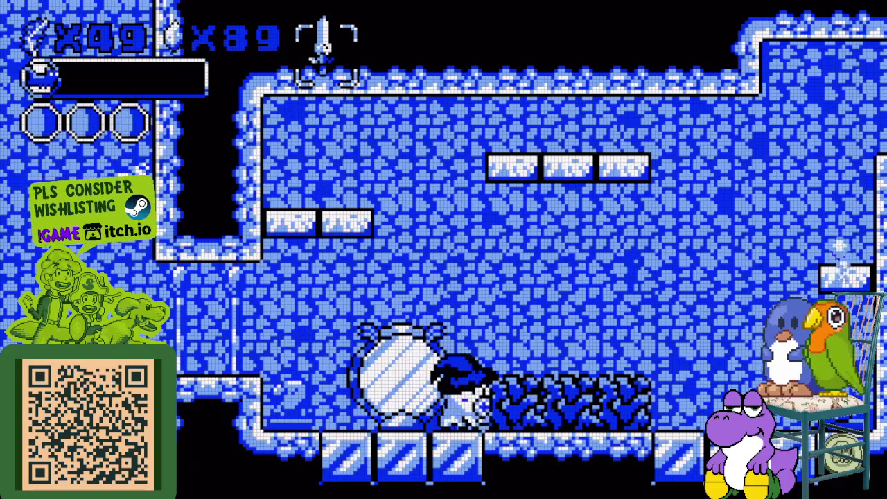
- Leap out of the pot, leave the room, then go back in through the house door
{"action": "key", "text": "space"}
{"action": "key", "text": "Right"}
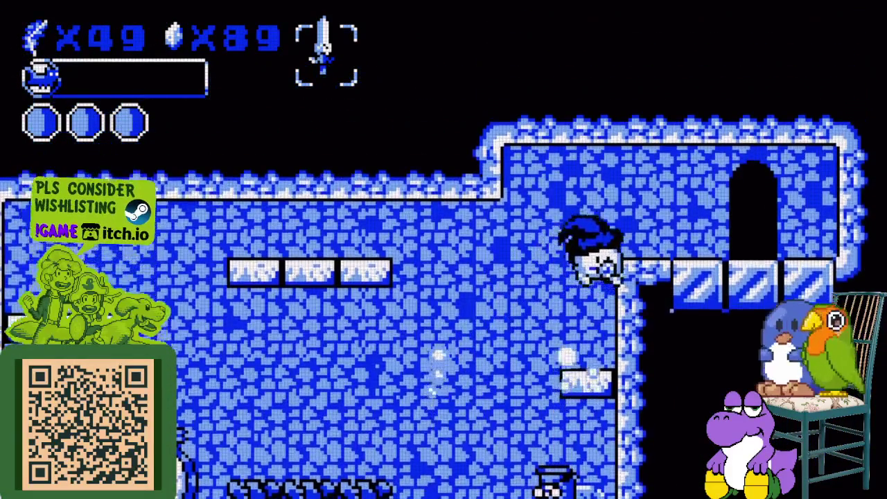
{"action": "key", "text": "Up"}
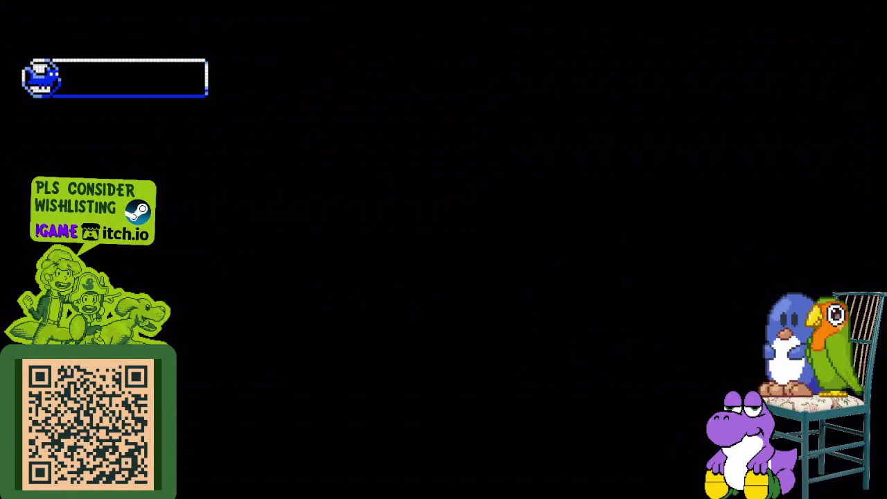
{"action": "key", "text": "Right"}
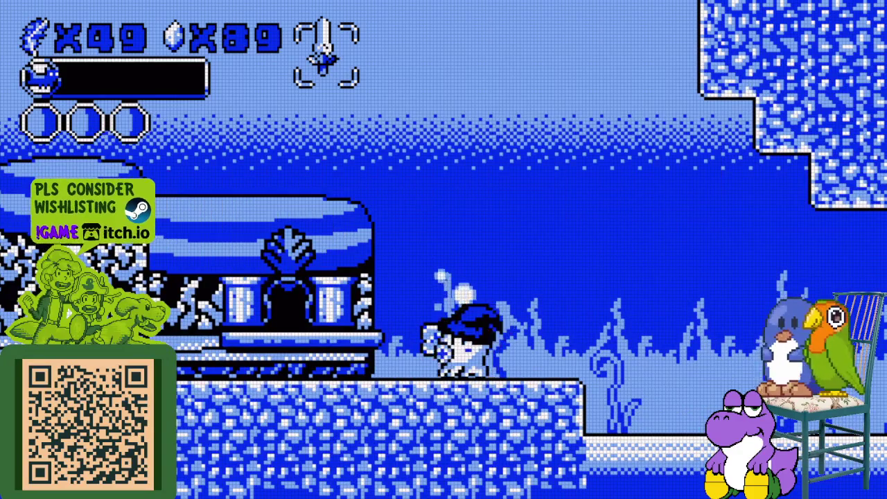
{"action": "key", "text": "Left"}
{"action": "key", "text": "Up"}
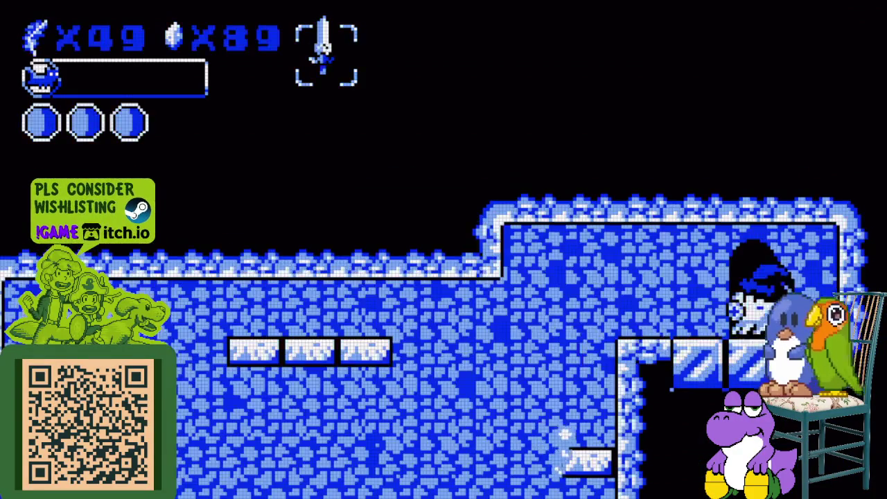
- Climb the platforms to the upper right ledge and pass through the dark doorway outside
{"action": "key", "text": "Left"}
{"action": "key", "text": "space"}
{"action": "key", "text": "Right"}
{"action": "key", "text": "space"}
{"action": "key", "text": "Right"}
{"action": "key", "text": "Up"}
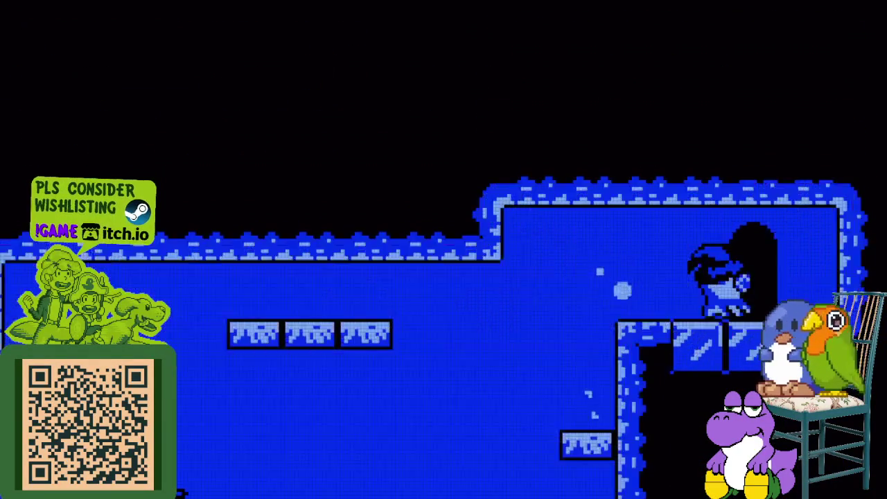
- Cross the ice blocks to the octopus villager, read its dialogue and close it
{"action": "key", "text": "Right"}
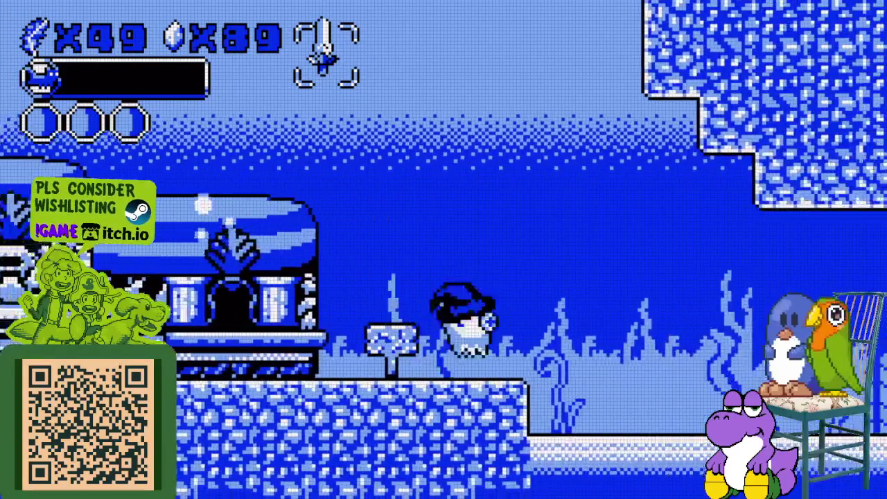
{"action": "key", "text": "Right"}
{"action": "key", "text": "space"}
{"action": "key", "text": "Right"}
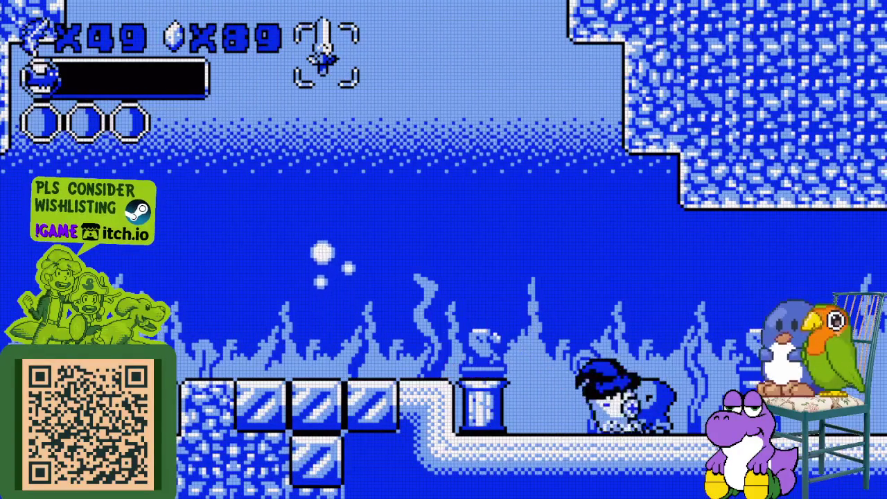
{"action": "key", "text": "Up"}
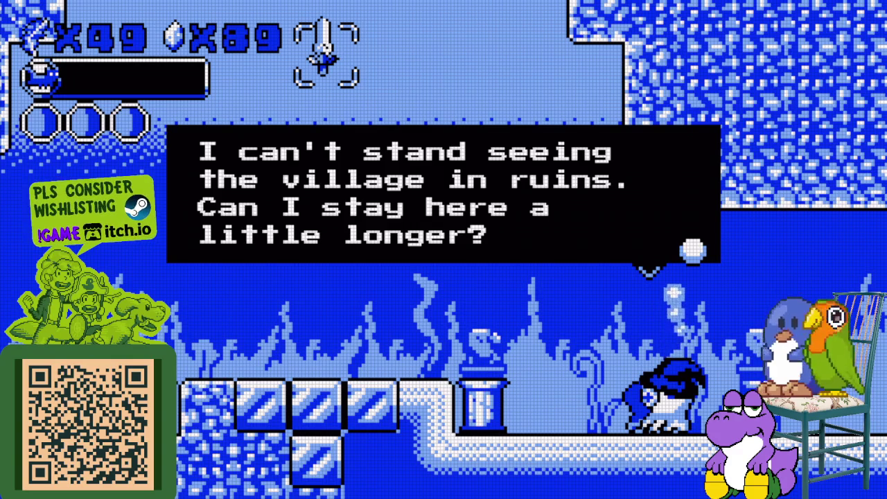
{"action": "key", "text": "space"}
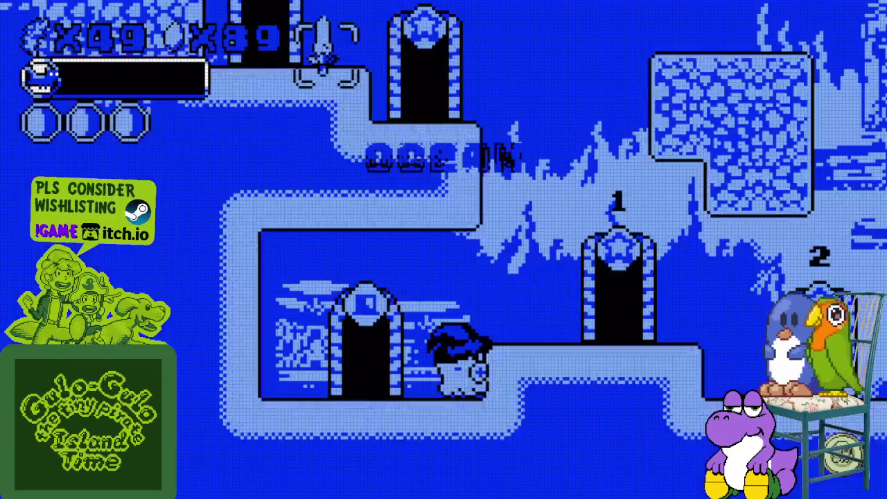
- Enter stage 2 from the Ocean map and read the hat shop sign
{"action": "key", "text": "Right"}
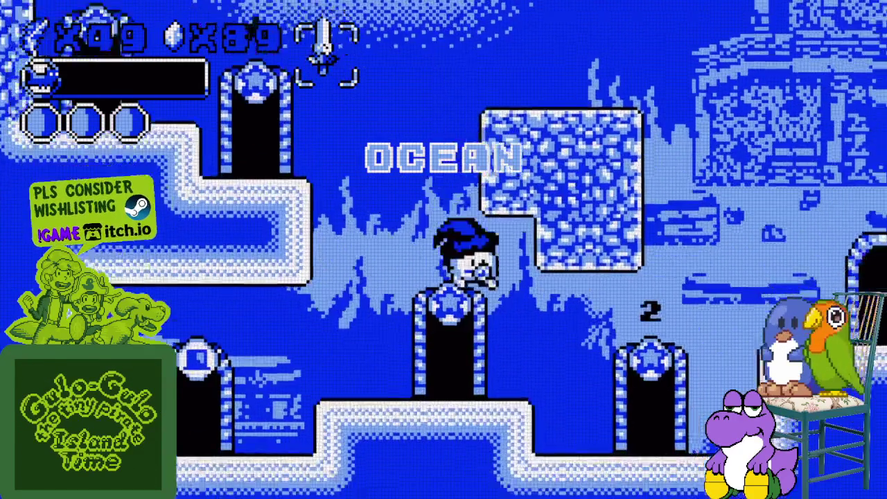
{"action": "key", "text": "Right"}
{"action": "key", "text": "space"}
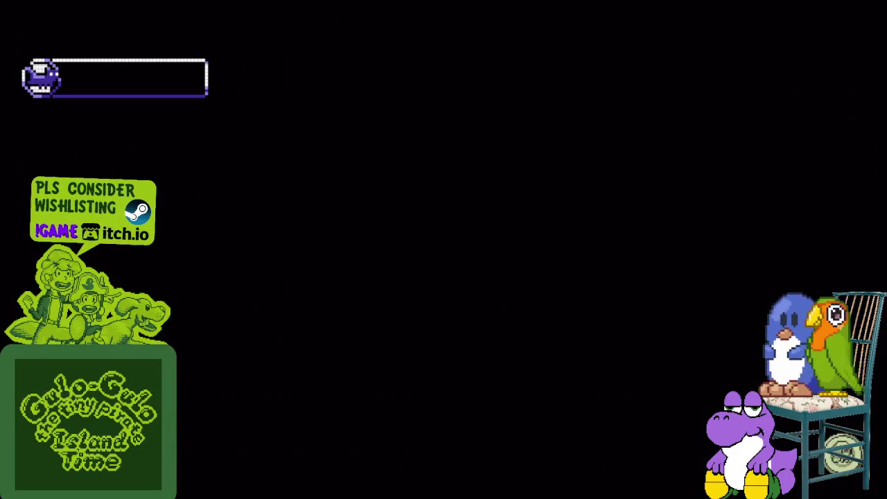
{"action": "key", "text": "z"}
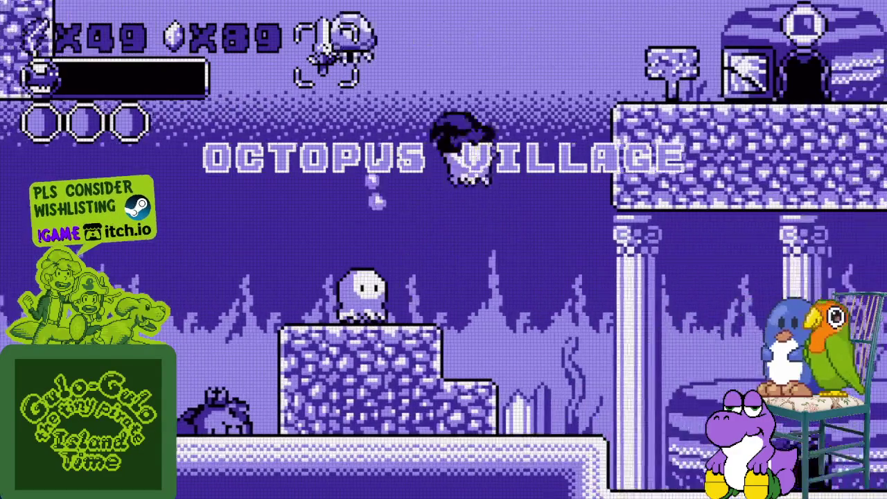
{"action": "key", "text": "Right"}
{"action": "key", "text": "Up"}
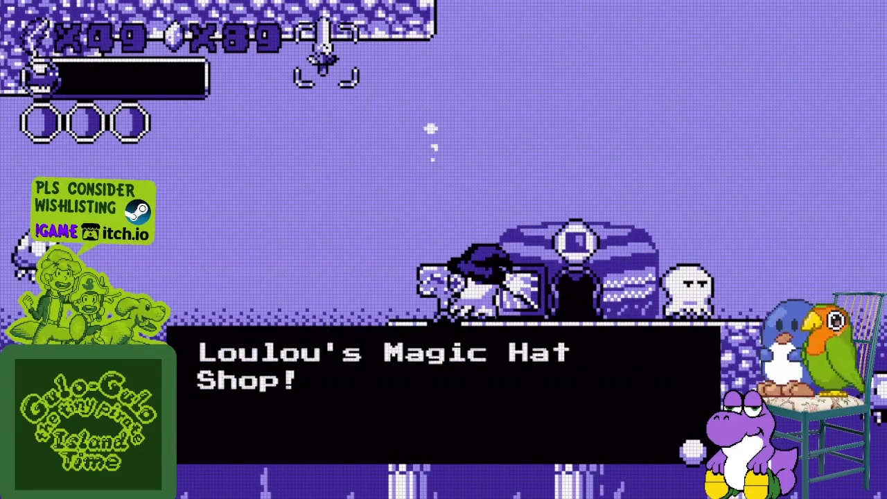
{"action": "key", "text": "z"}
{"action": "key", "text": "z"}
- Swim right past the jellyfish and down into the ruined temple
{"action": "key", "text": "Right"}
{"action": "key", "text": "Up"}
{"action": "key", "text": "Right"}
{"action": "key", "text": "Down"}
{"action": "key", "text": "Up"}
{"action": "key", "text": "Up"}
{"action": "key", "text": "Down"}
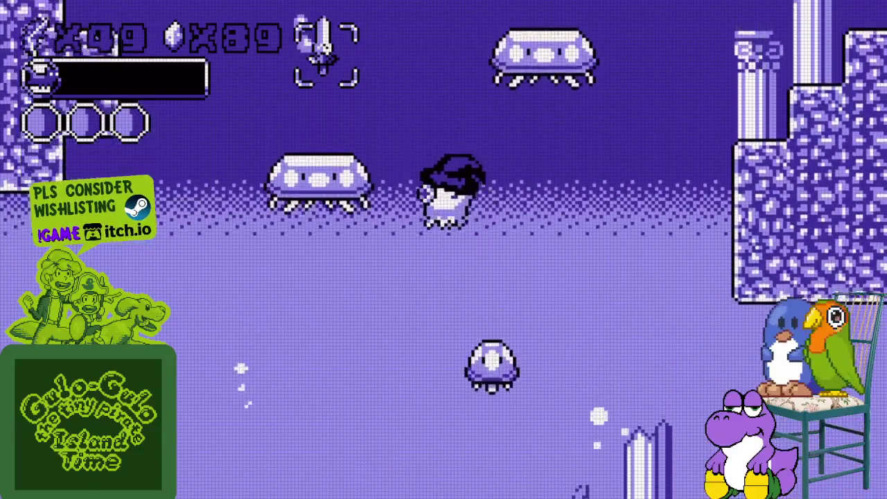
{"action": "key", "text": "Right"}
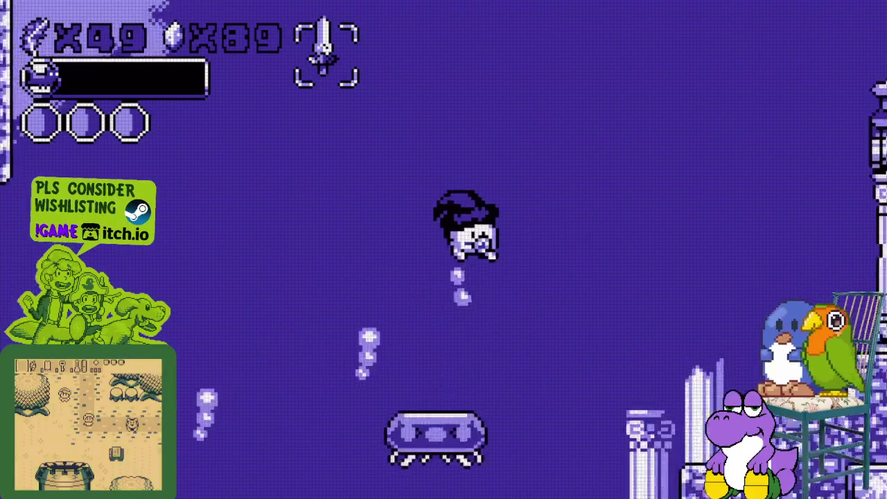
{"action": "key", "text": "Up"}
{"action": "key", "text": "Right"}
{"action": "key", "text": "Down"}
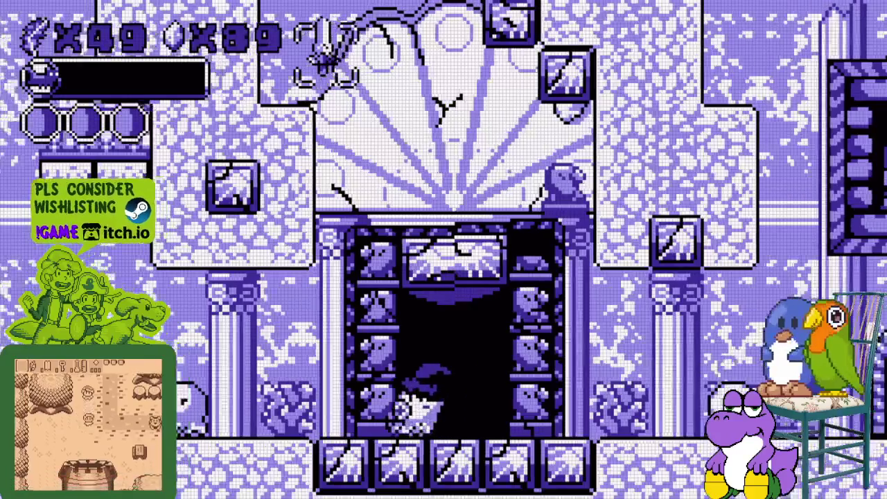
- Climb through the temple and pass through its doorways into the pillared room and beyond
{"action": "key", "text": "Left"}
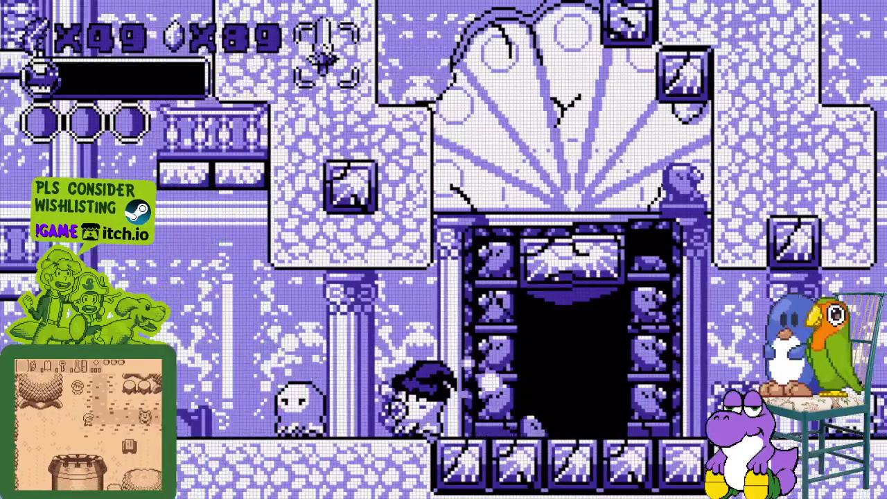
{"action": "key", "text": "Up"}
{"action": "key", "text": "Left"}
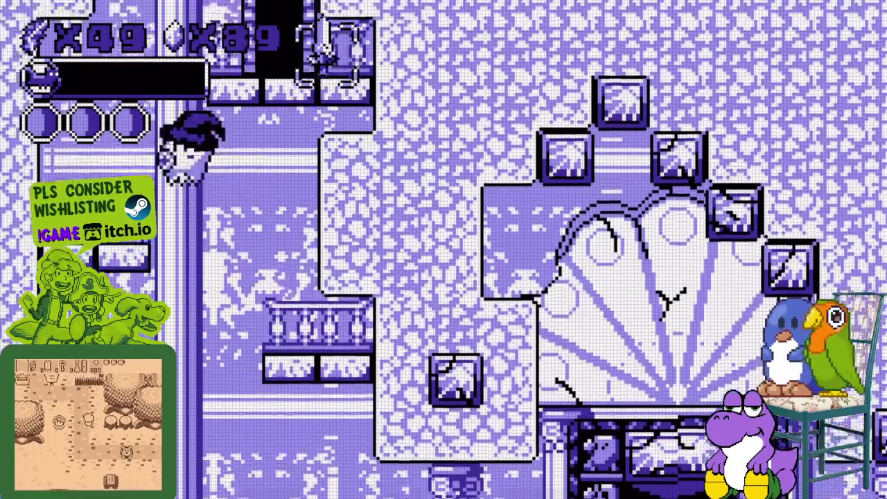
{"action": "key", "text": "Up"}
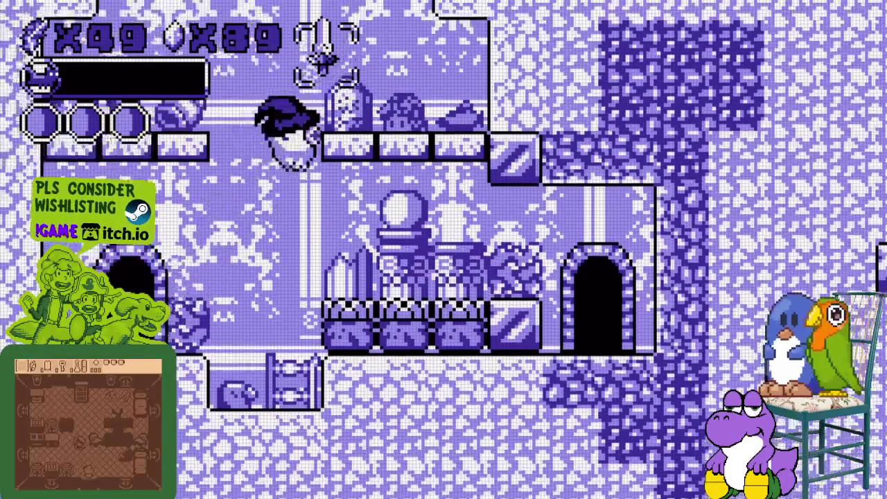
{"action": "key", "text": "Right"}
{"action": "key", "text": "Up"}
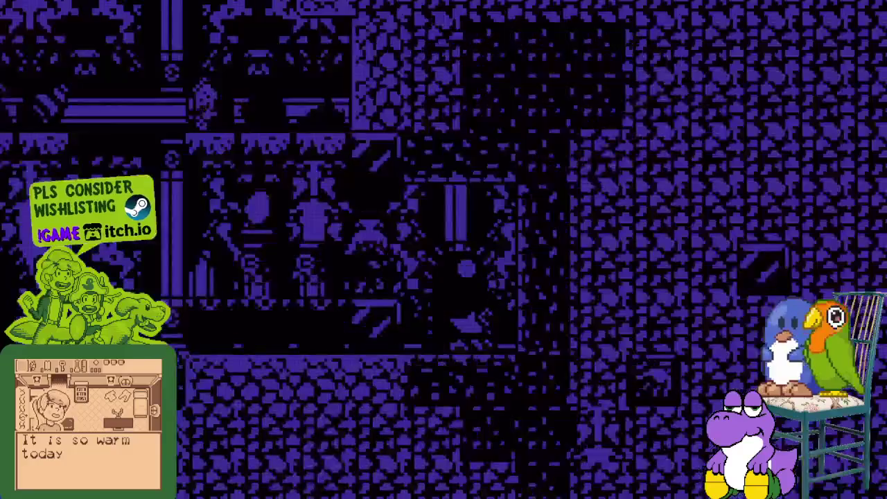
{"action": "key", "text": "Right"}
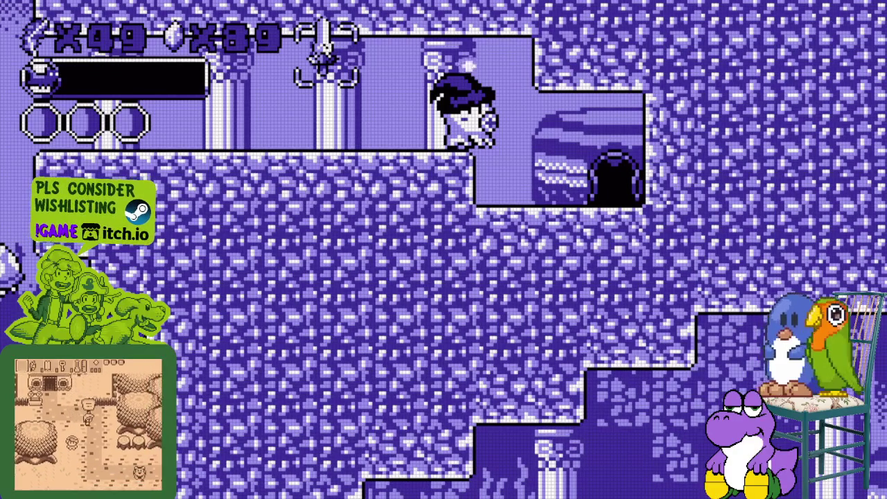
{"action": "key", "text": "Up"}
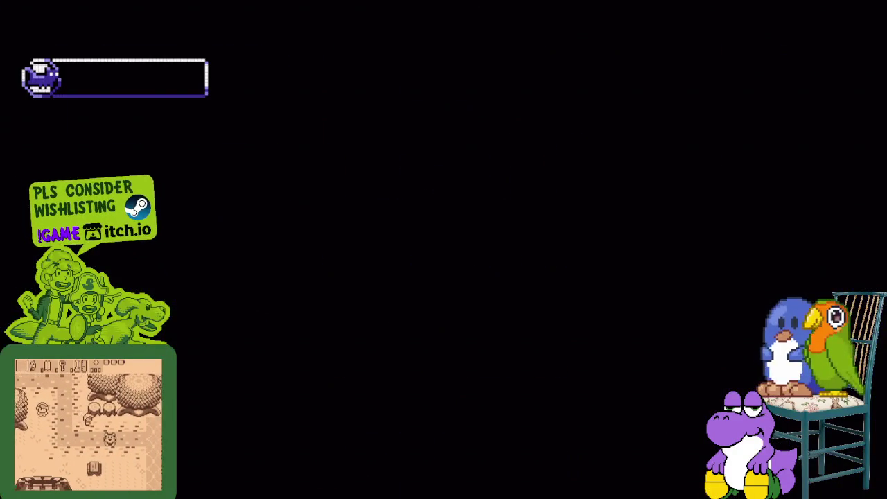
- Walk right down the ledges, then back left into the dark doorway
{"action": "key", "text": "Right"}
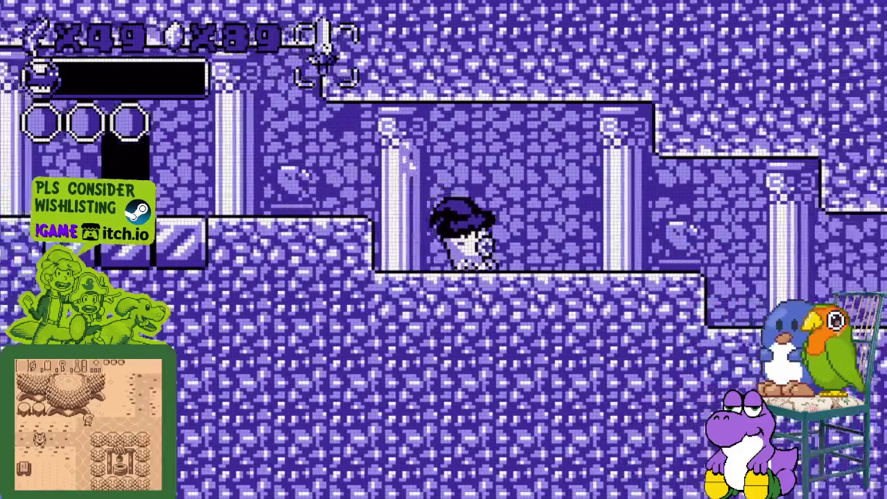
{"action": "key", "text": "Right"}
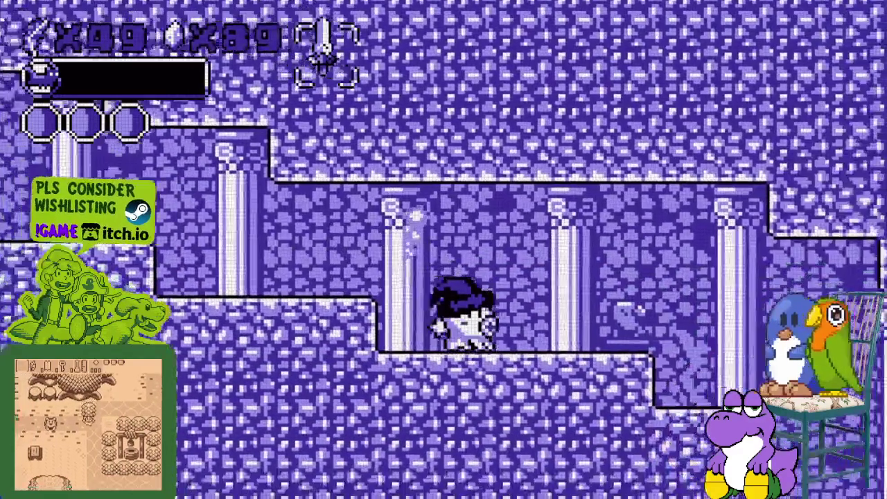
{"action": "key", "text": "Right"}
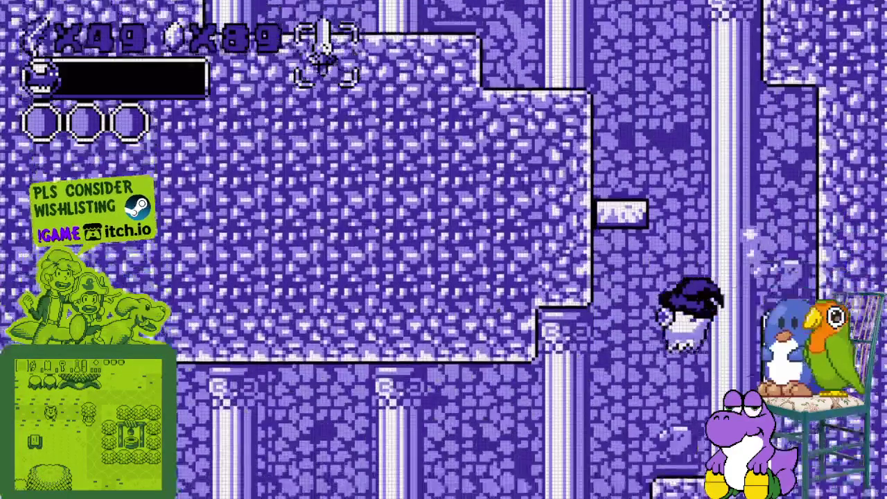
{"action": "key", "text": "Left"}
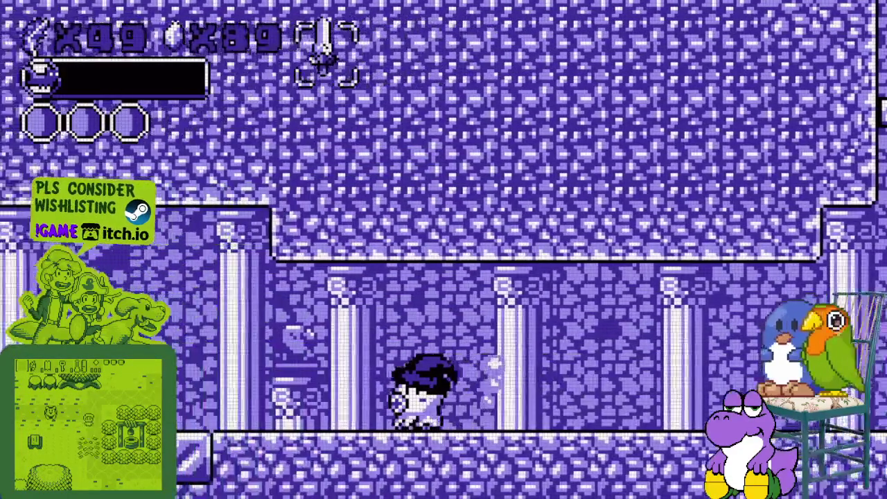
{"action": "key", "text": "Up"}
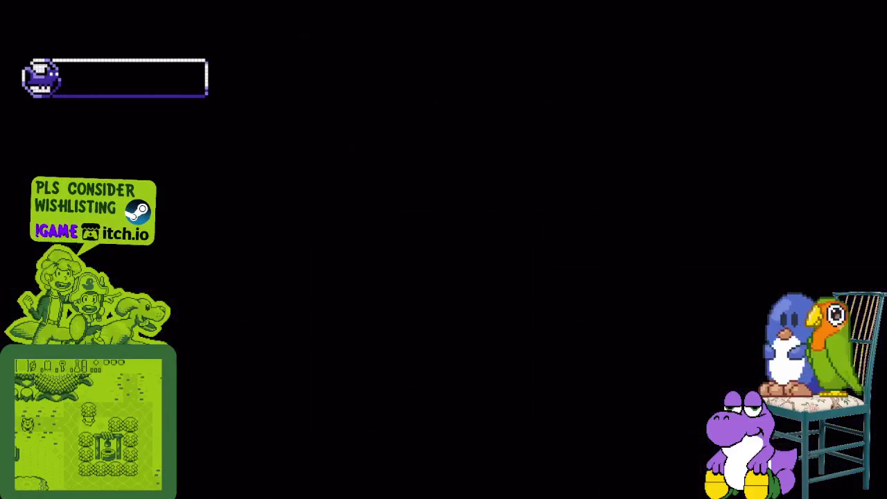
- Descend left, swim up and cross the ornate room's stone ledges to its exit
{"action": "key", "text": "Left"}
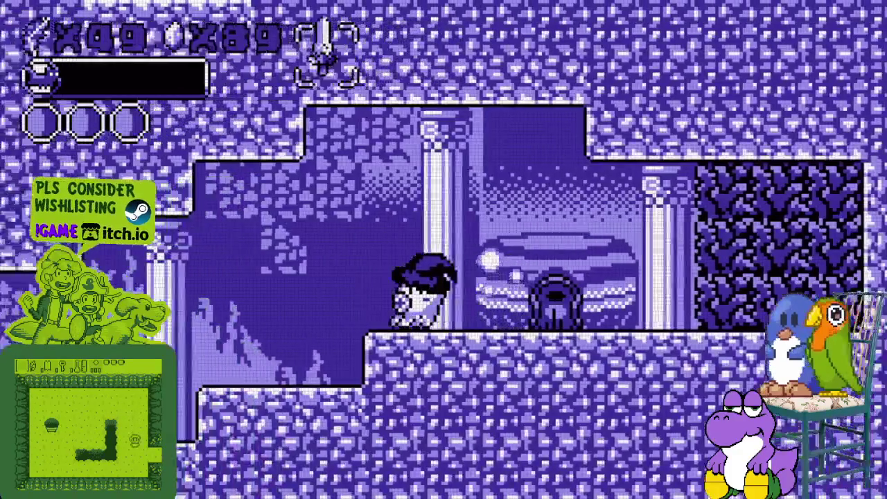
{"action": "key", "text": "Left"}
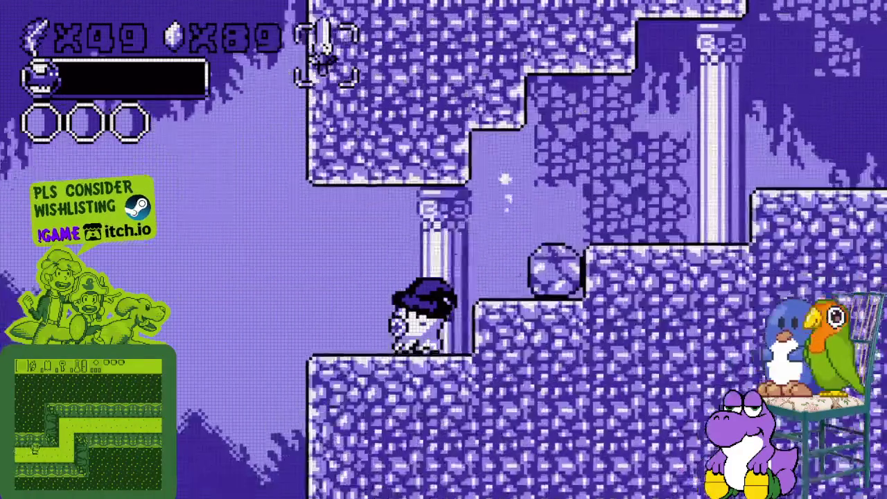
{"action": "key", "text": "space"}
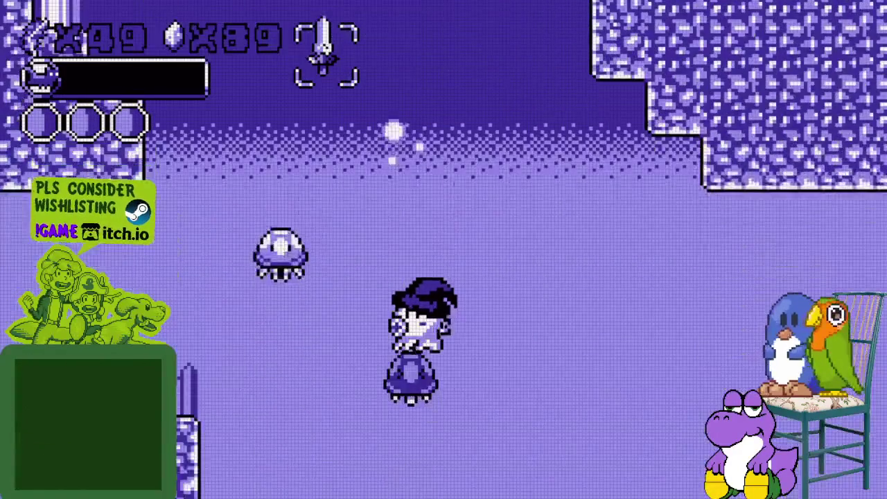
{"action": "key", "text": "Left"}
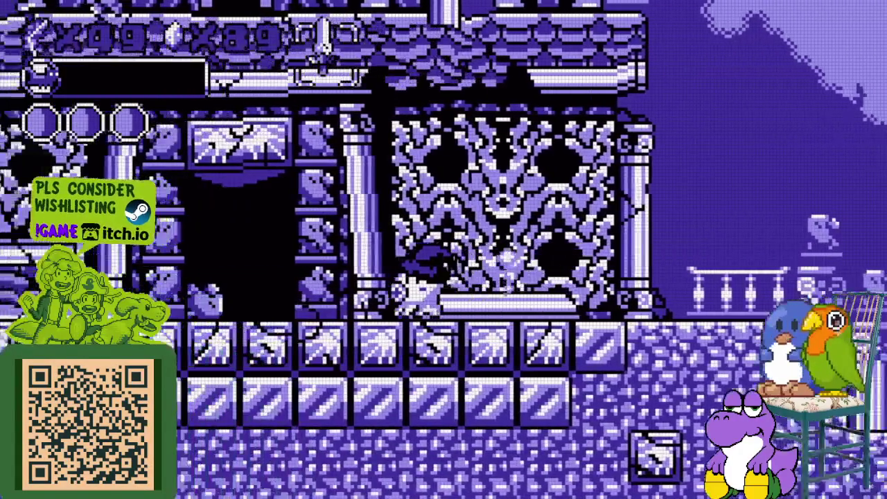
{"action": "key", "text": "Left"}
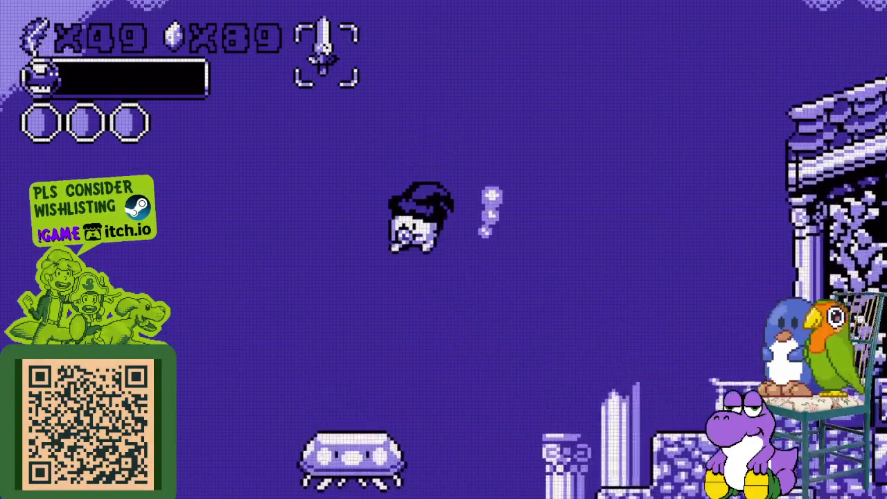
{"action": "key", "text": "Left"}
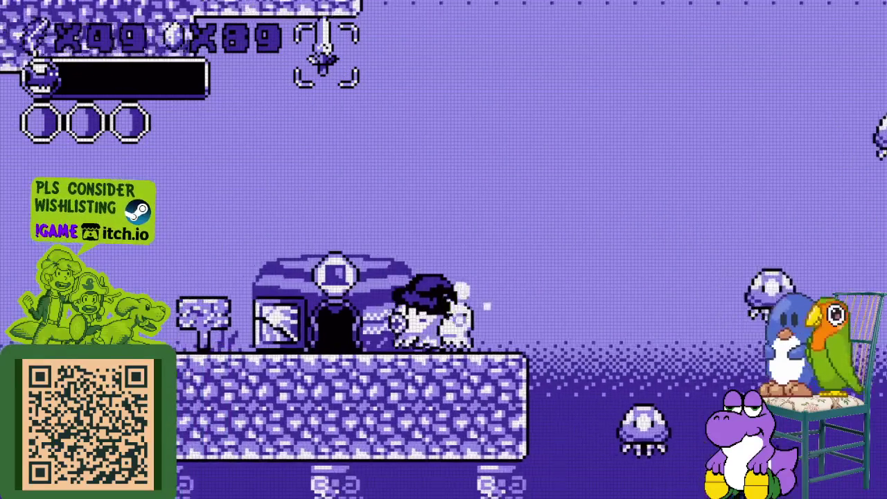
{"action": "key", "text": "Left"}
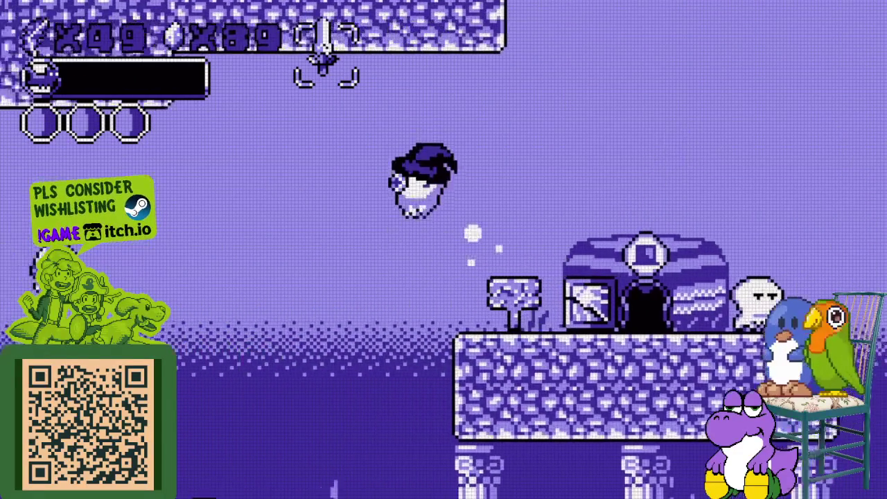
{"action": "key", "text": "Left"}
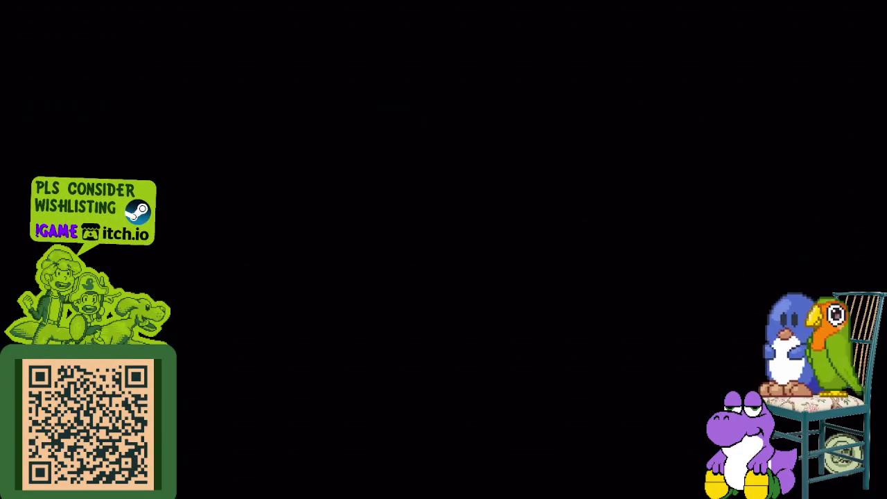
- Enter the Ancient Ruins door and walk right down the stairs past the brick pit
{"action": "key", "text": "space"}
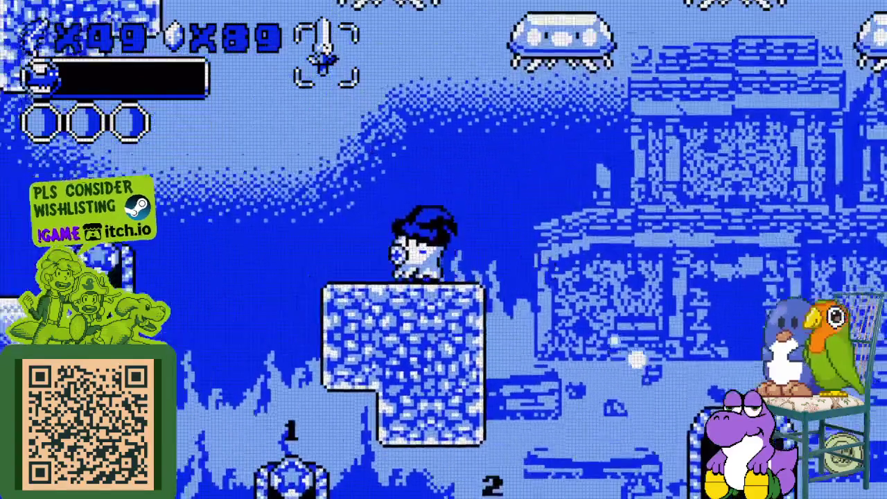
{"action": "key", "text": "space"}
{"action": "key", "text": "space"}
{"action": "key", "text": "space"}
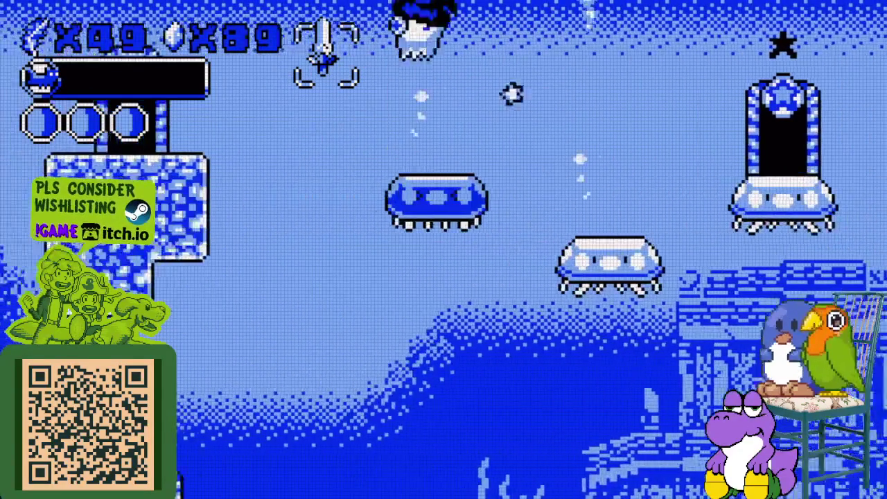
{"action": "key", "text": "Left"}
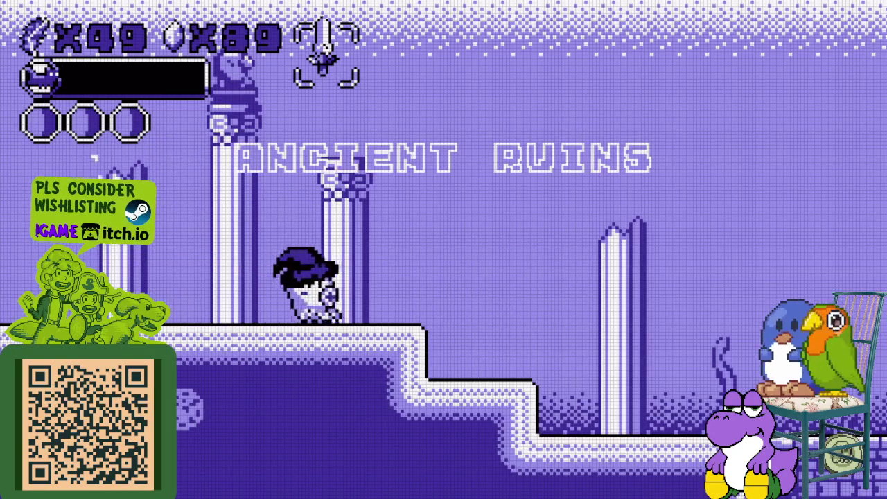
{"action": "key", "text": "Right"}
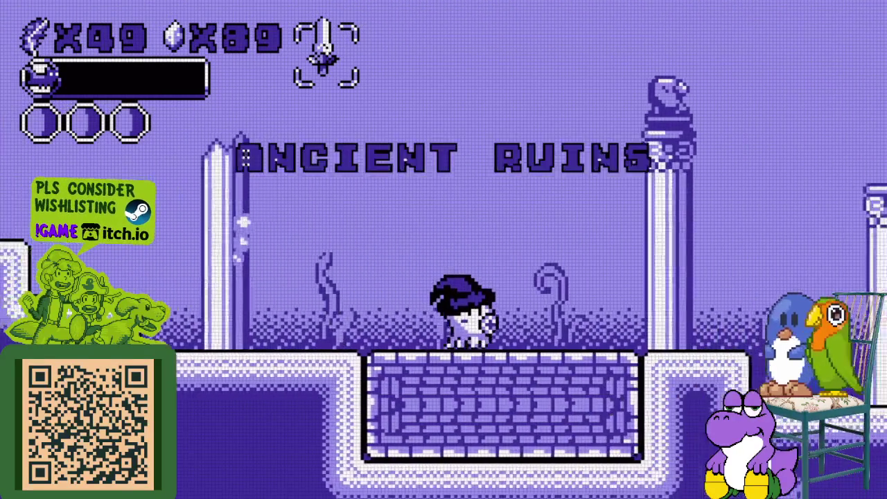
{"action": "key", "text": "Right"}
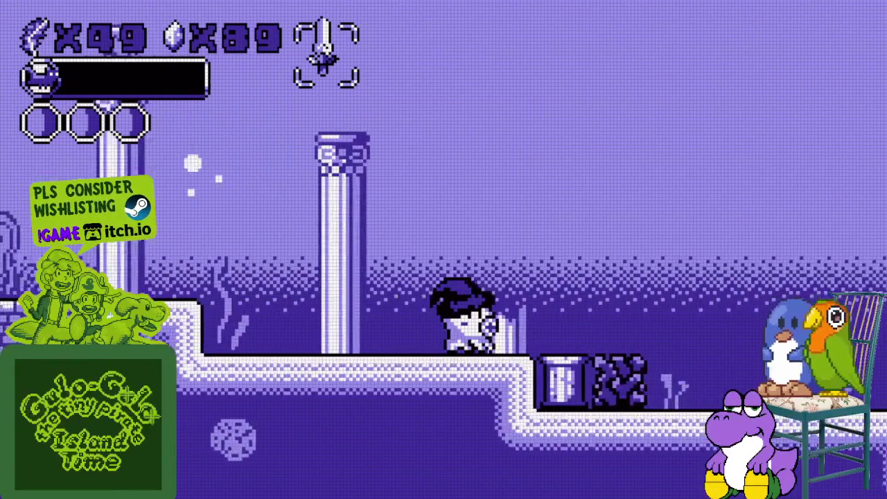
{"action": "key", "text": "Right"}
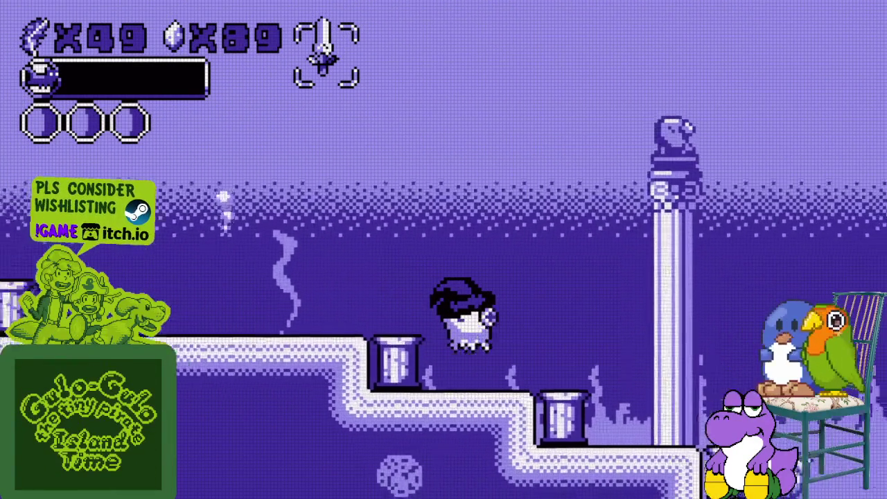
{"action": "key", "text": "Right"}
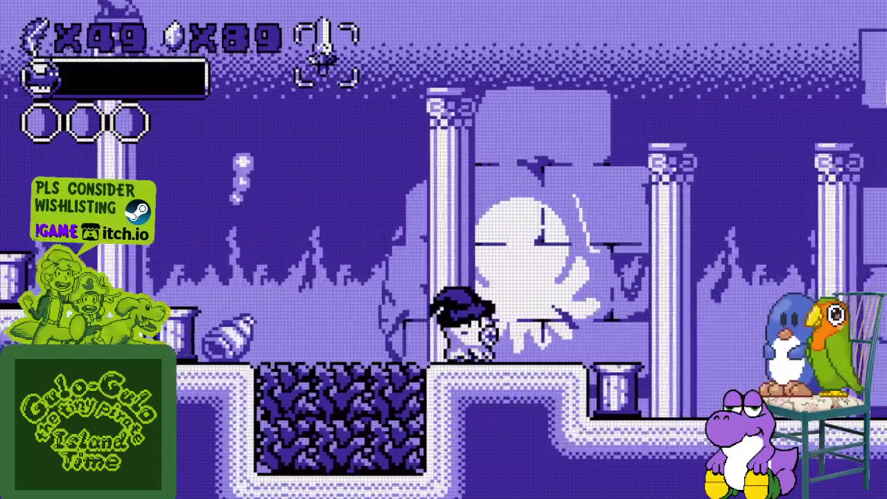
- Jump past the pillar and short pipe onto the right-hand ledge
{"action": "key", "text": "Right"}
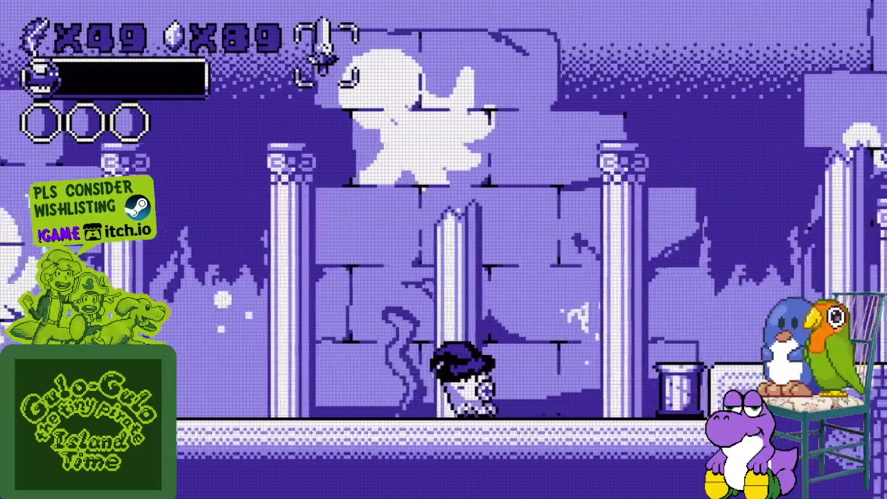
{"action": "key", "text": "z"}
{"action": "key", "text": "Right"}
{"action": "key", "text": "z"}
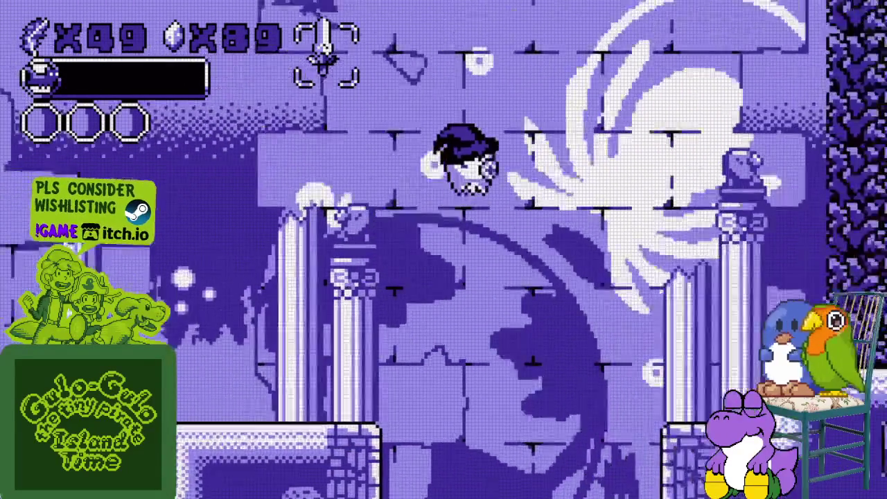
{"action": "key", "text": "Right"}
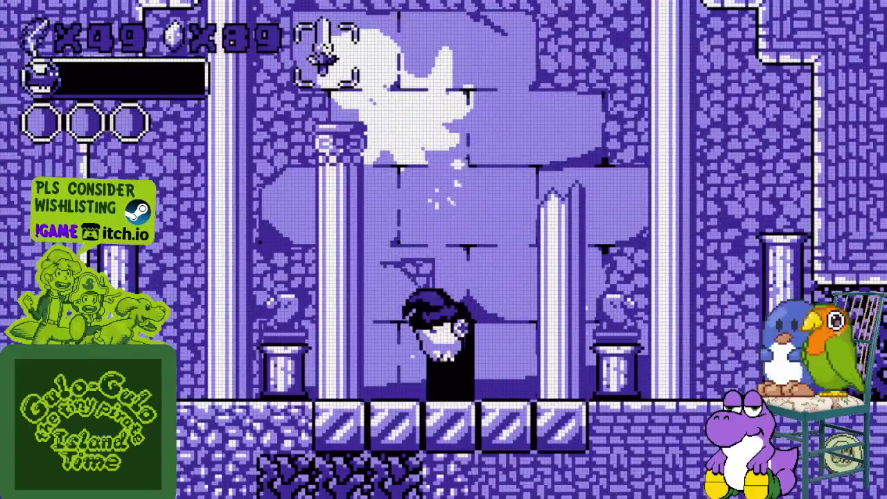
- Pause the game and choose EXIT LEVEL to return to the hub
{"action": "key", "text": "Escape"}
{"action": "key", "text": "Down"}
{"action": "key", "text": "Return"}
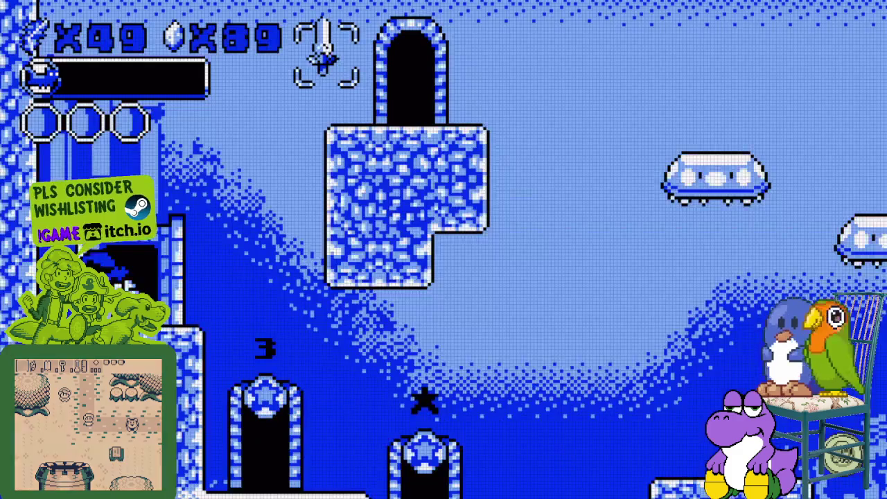
- Enter the Cliffs door, climb to the signpost ledge and fall into the underground area
{"action": "key", "text": "Right"}
{"action": "key", "text": "Up"}
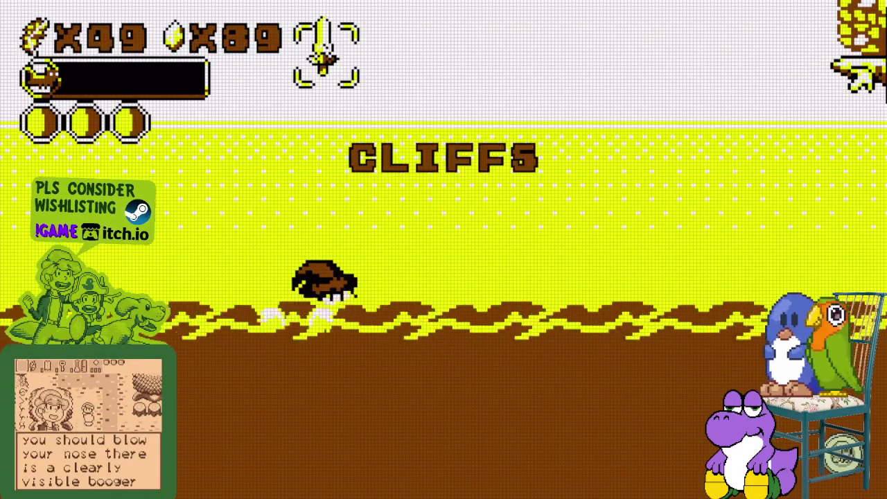
{"action": "key", "text": "Right"}
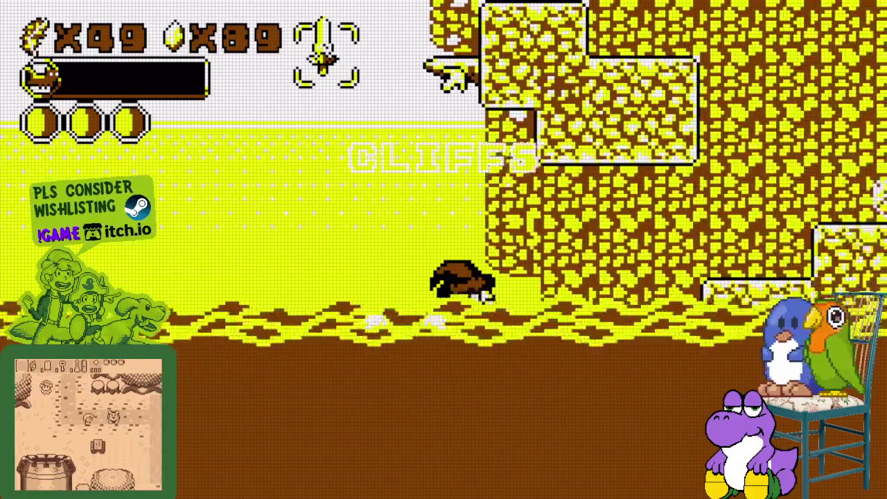
{"action": "key", "text": "Up"}
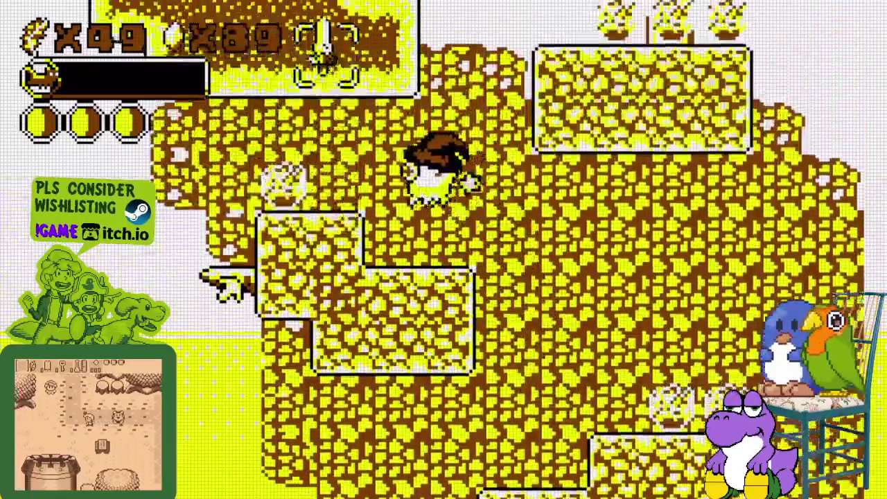
{"action": "key", "text": "Up"}
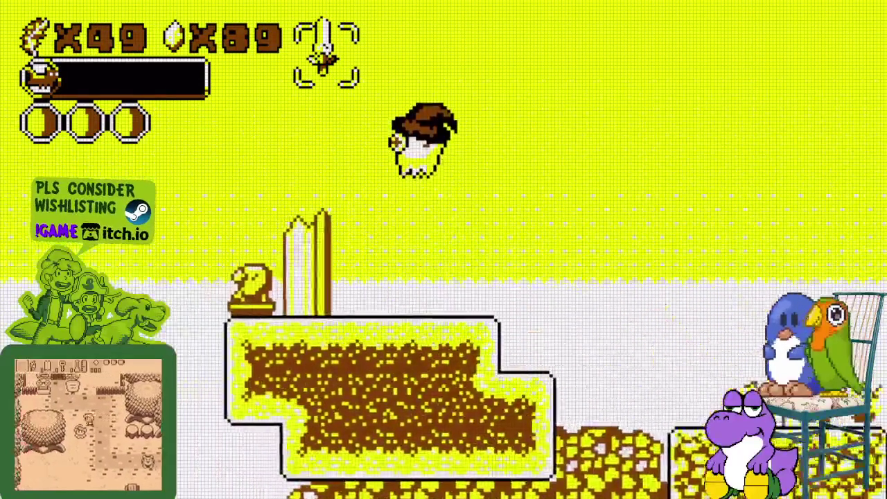
{"action": "key", "text": "space"}
{"action": "key", "text": "Left"}
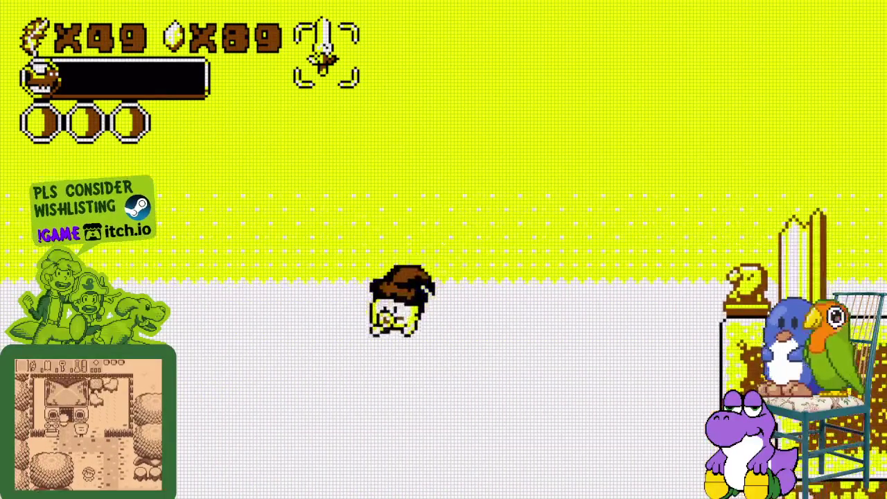
{"action": "key", "text": "Left"}
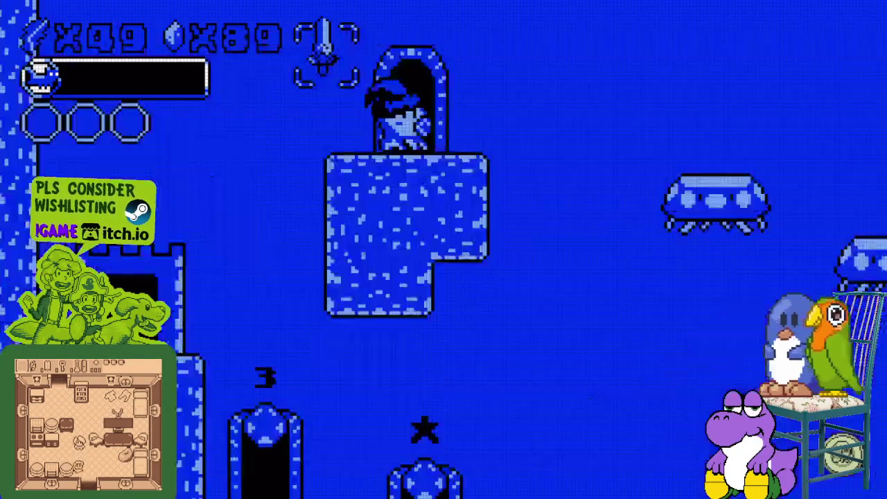
- Jump across the jellyfish platforms and enter the tower door
{"action": "key", "text": "Right"}
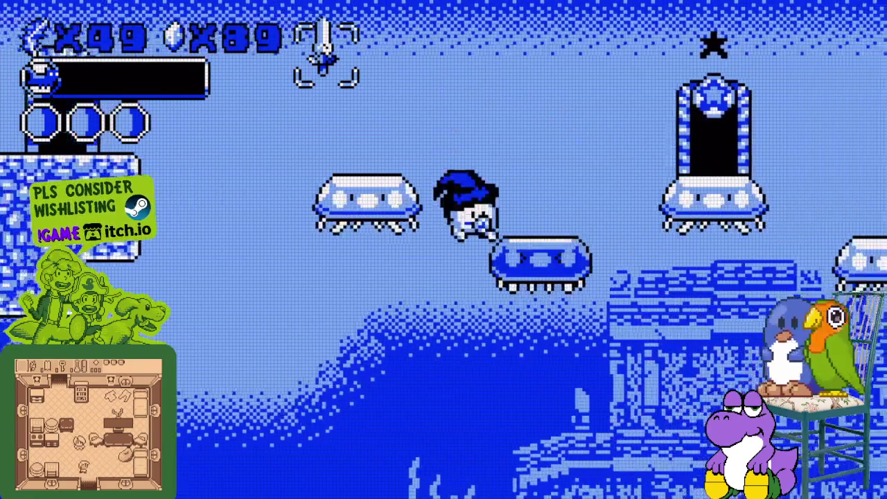
{"action": "key", "text": "space"}
{"action": "key", "text": "Right"}
{"action": "key", "text": "space"}
{"action": "key", "text": "Right"}
{"action": "key", "text": "space"}
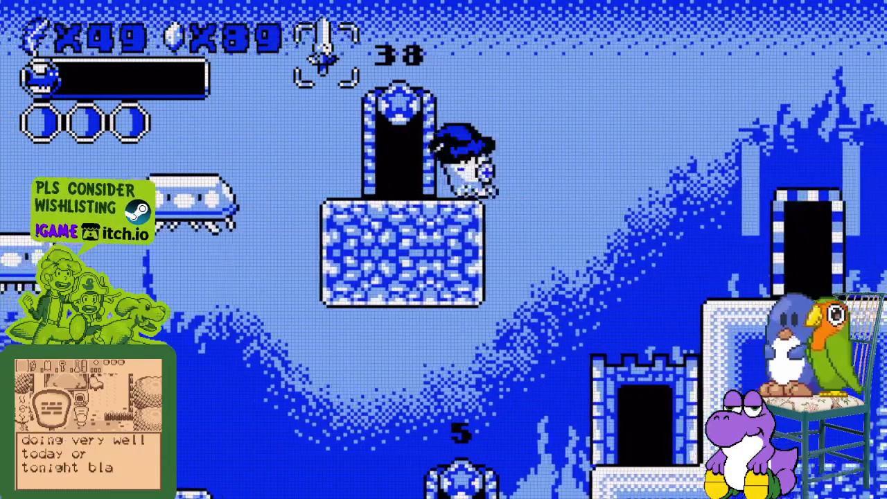
{"action": "key", "text": "Right"}
{"action": "key", "text": "Up"}
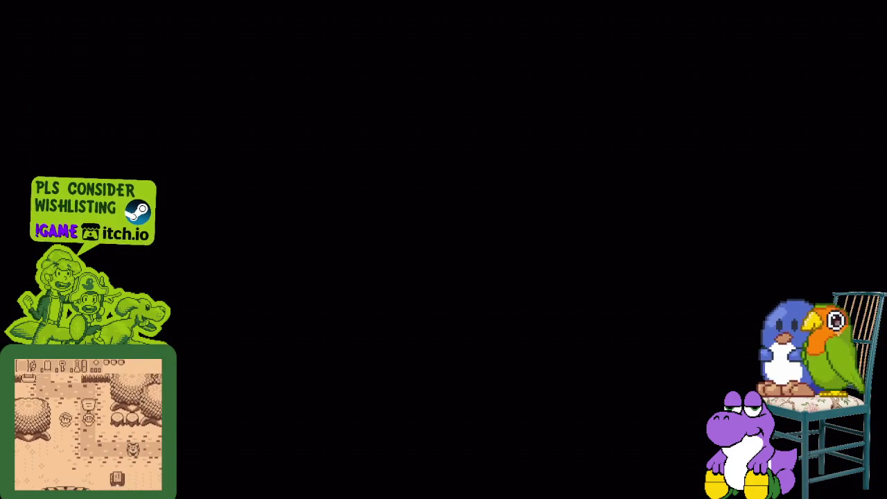
- Walk and jump right into Octopus Fortress, dismissing its text box on the way
{"action": "key", "text": "Right"}
{"action": "key", "text": "space"}
{"action": "key", "text": "Right"}
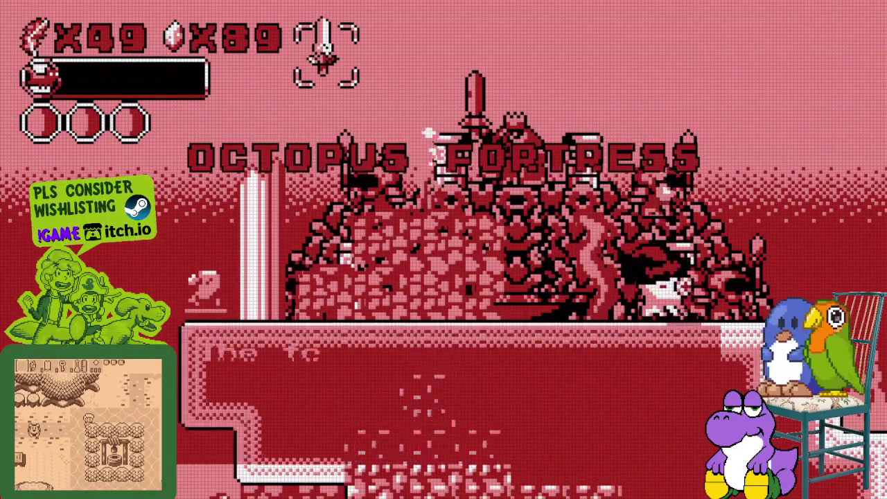
{"action": "key", "text": "space"}
{"action": "key", "text": "Right"}
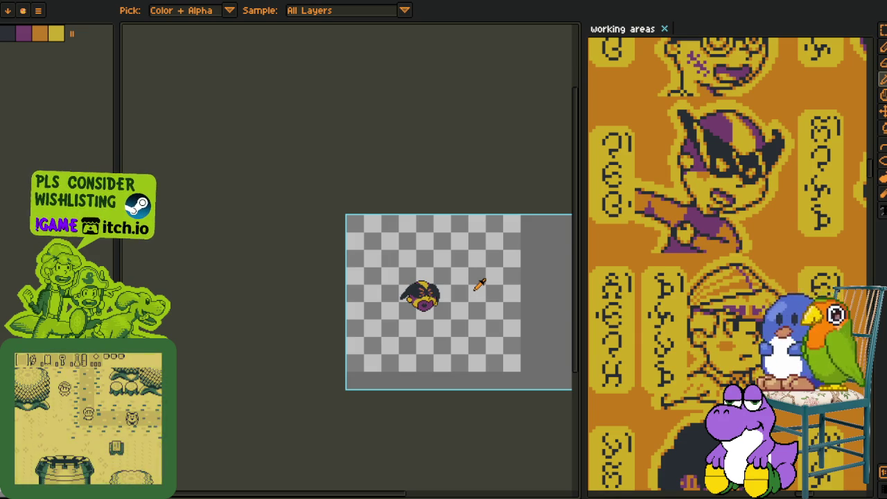
- Zoom in and paint the stray orange pixels by the sprite's eyes dark with the Pencil
{"action": "scroll", "coordinate": [480, 284], "scroll_direction": "up", "scroll_amount": 3}
{"action": "scroll", "coordinate": [330, 332], "scroll_direction": "up", "scroll_amount": 1}
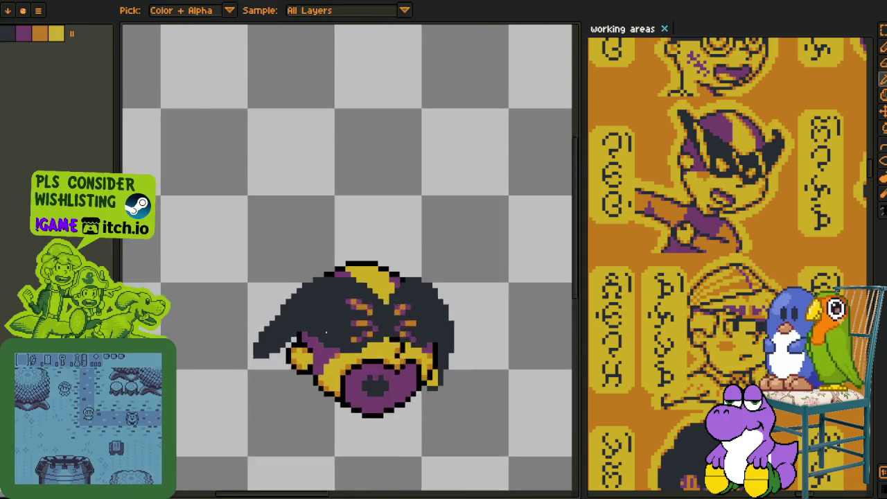
{"action": "scroll", "coordinate": [331, 332], "scroll_direction": "up", "scroll_amount": 1}
{"action": "key", "text": "b"}
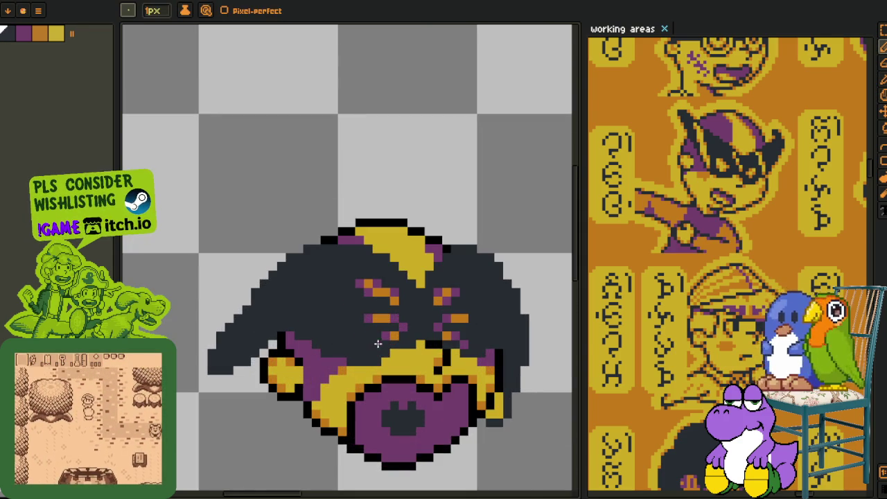
{"action": "left_click", "coordinate": [393, 336]}
{"action": "left_click", "coordinate": [463, 336]}
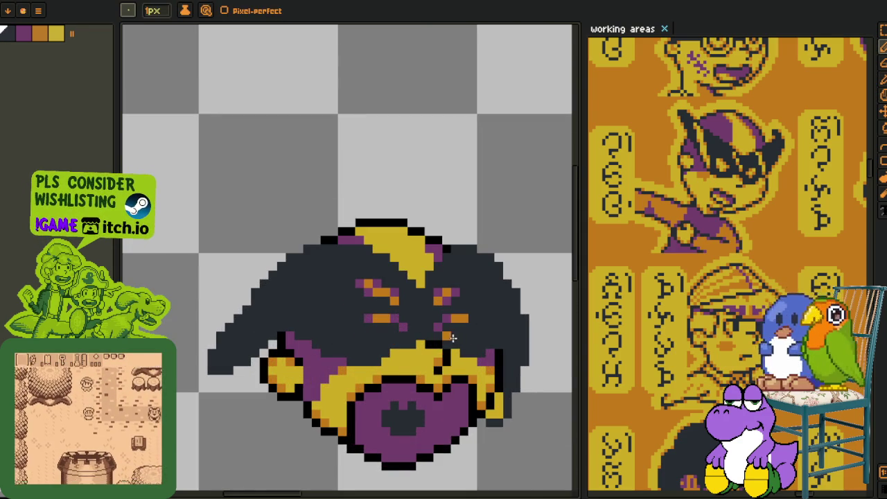
- Adjust the zoom, switch to the eyedropper and pan the view around the sprite
{"action": "scroll", "coordinate": [452, 338], "scroll_direction": "down", "scroll_amount": 2}
{"action": "scroll", "coordinate": [452, 338], "scroll_direction": "down", "scroll_amount": 2}
{"action": "scroll", "coordinate": [445, 358], "scroll_direction": "up", "scroll_amount": 1}
{"action": "key", "text": "i"}
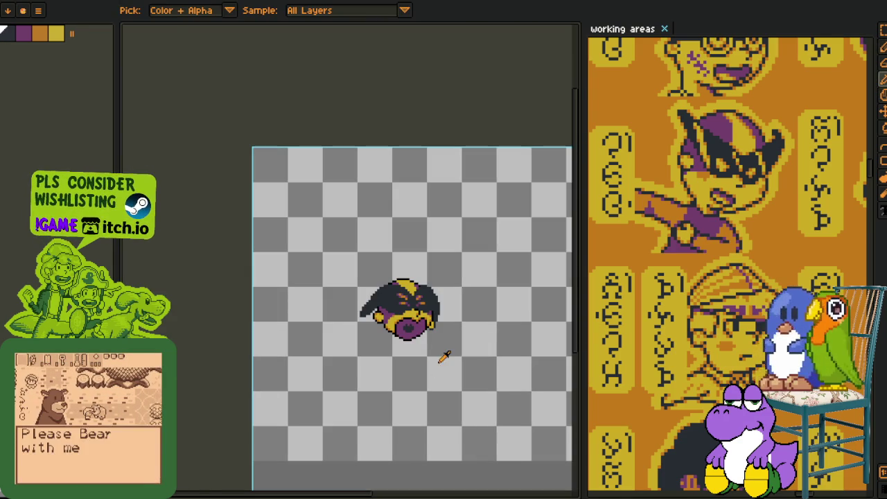
{"action": "scroll", "coordinate": [409, 339], "scroll_direction": "up", "scroll_amount": 1}
{"action": "left_click_drag", "start_coordinate": [449, 323], "coordinate": [420, 348]}
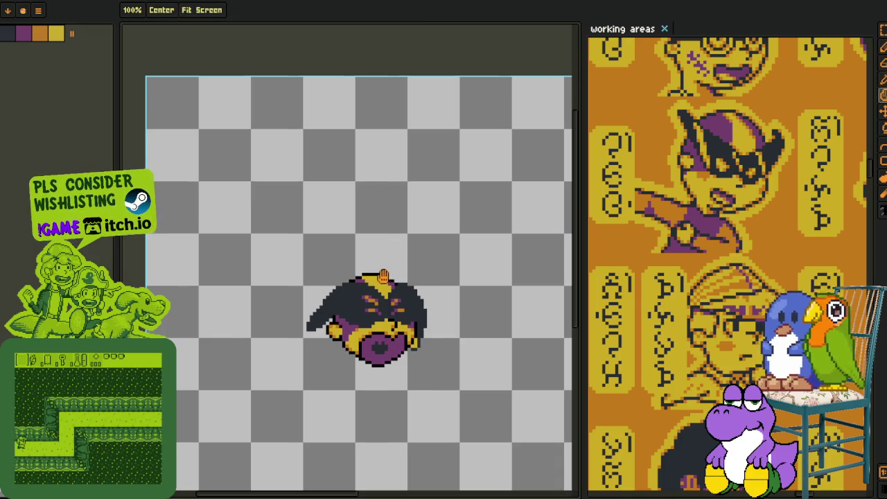
- Show the layers timeline below the canvas and play the sprite's animation
{"action": "left_click_drag", "start_coordinate": [347, 310], "coordinate": [353, 241]}
{"action": "scroll", "coordinate": [353, 241], "scroll_direction": "up", "scroll_amount": 1}
{"action": "scroll", "coordinate": [353, 240], "scroll_direction": "up", "scroll_amount": 1}
{"action": "scroll", "coordinate": [353, 241], "scroll_direction": "down", "scroll_amount": 2}
{"action": "key", "text": "Tab"}
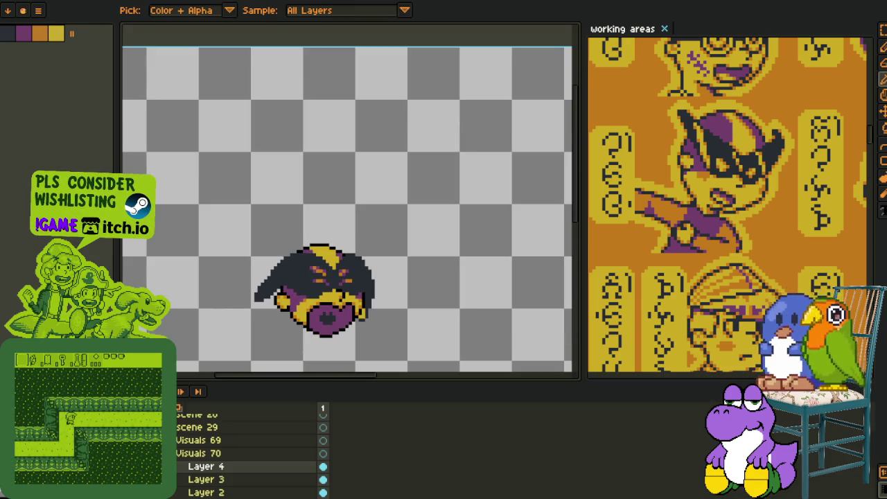
{"action": "key", "text": "space"}
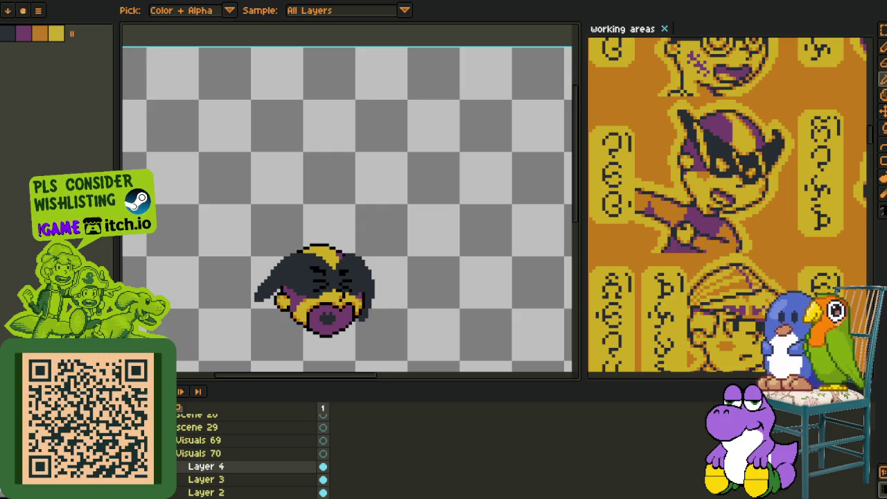
{"action": "scroll", "coordinate": [246, 451], "scroll_direction": "down", "scroll_amount": 1}
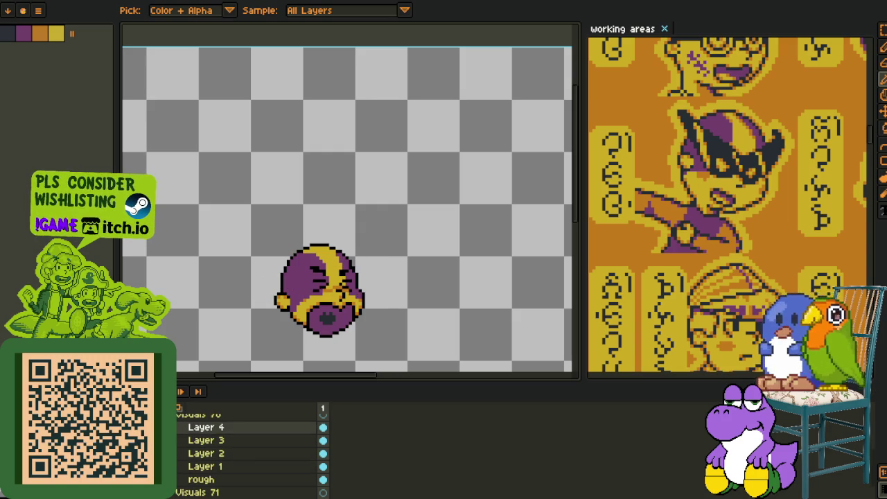
- Trial-recolour the black outline with Replace Color and bucket-fill the helmet yellow
{"action": "left_click", "coordinate": [205, 467]}
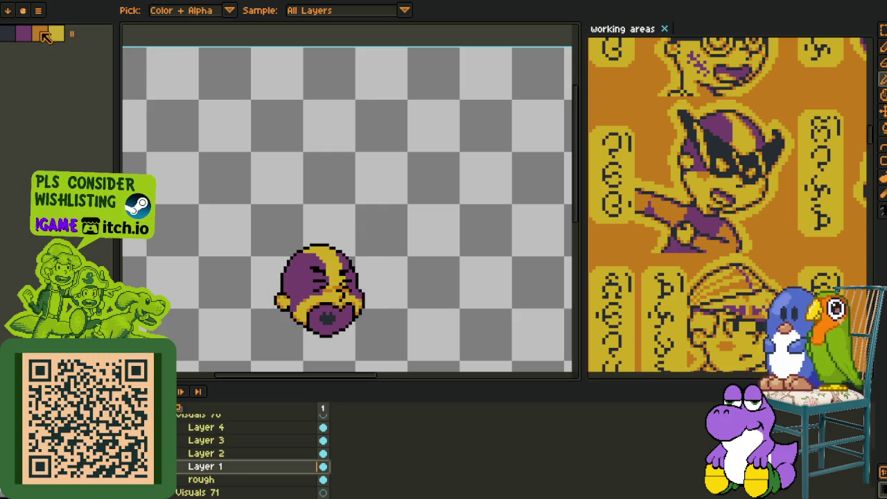
{"action": "scroll", "coordinate": [324, 291], "scroll_direction": "up", "scroll_amount": 3}
{"action": "scroll", "coordinate": [324, 291], "scroll_direction": "up", "scroll_amount": 1}
{"action": "left_click", "coordinate": [389, 265]}
{"action": "key", "text": "shift+r"}
{"action": "left_click", "coordinate": [355, 392]}
{"action": "scroll", "coordinate": [378, 250], "scroll_direction": "down", "scroll_amount": 4}
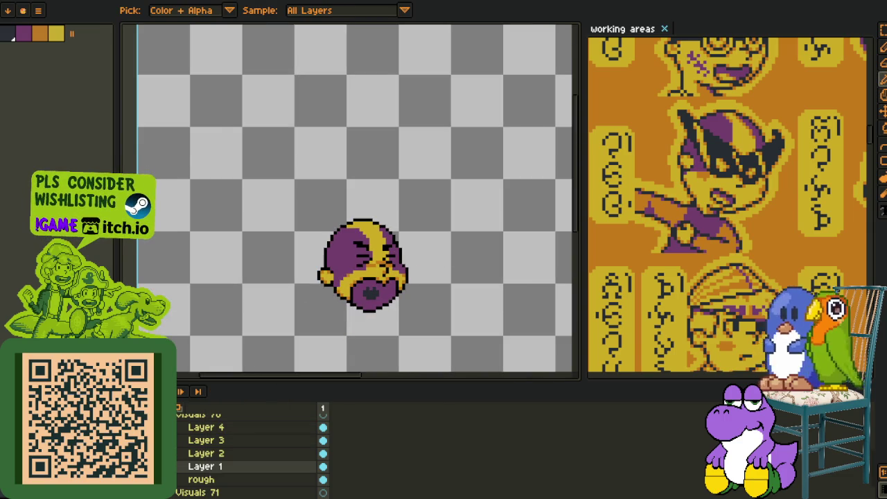
{"action": "left_click", "coordinate": [350, 242]}
{"action": "left_click", "coordinate": [201, 479]}
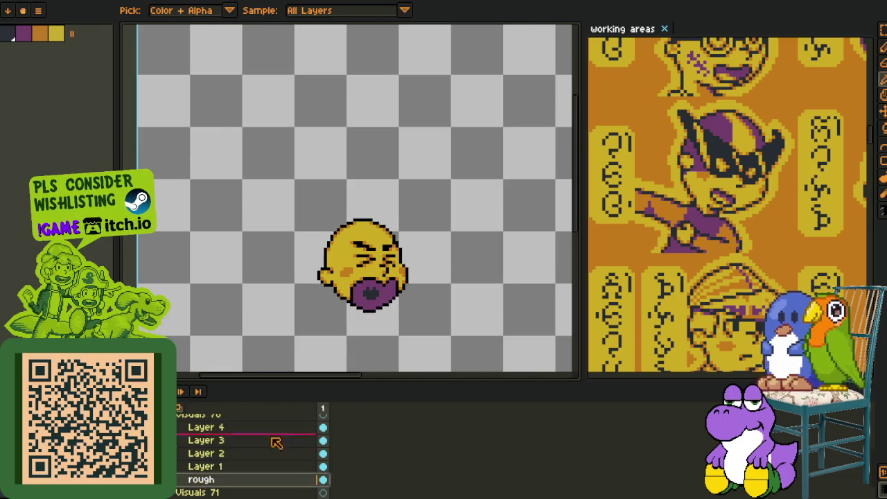
{"action": "key", "text": "shift+r"}
{"action": "left_click", "coordinate": [364, 392]}
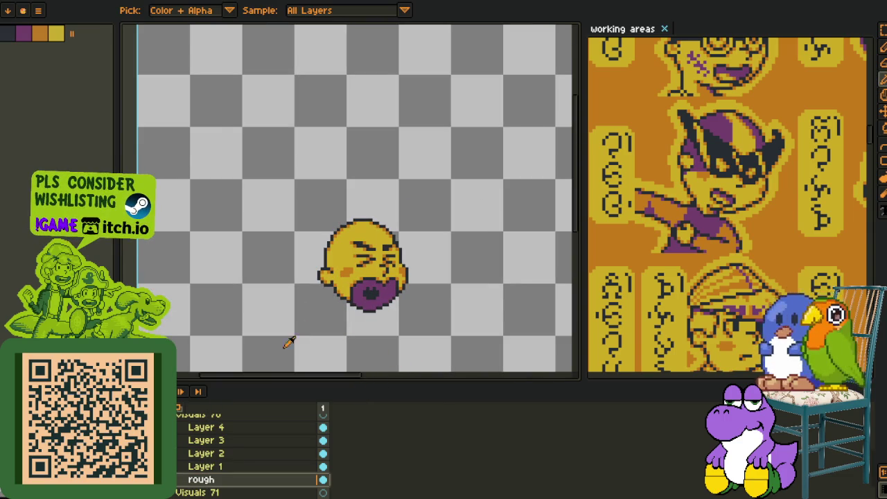
- Undo the trial recolours so the sprite keeps its dark hat
{"action": "key", "text": "ctrl+z"}
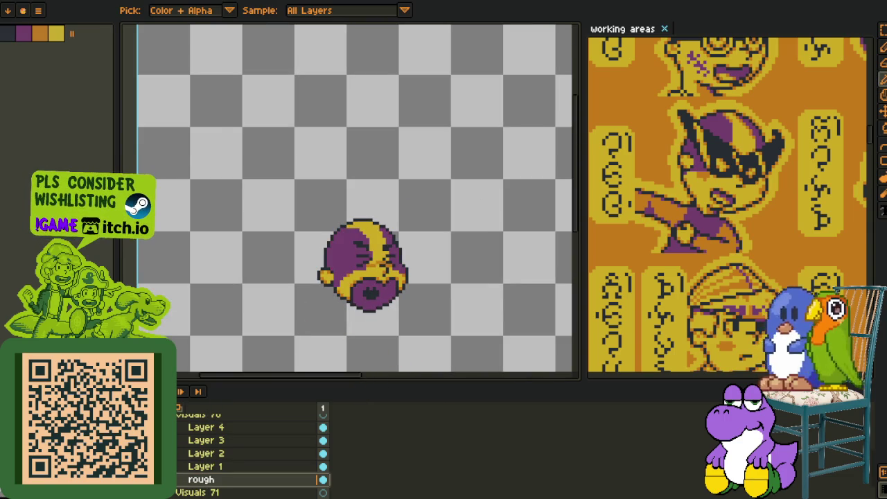
{"action": "key", "text": "ctrl+z"}
{"action": "key", "text": "ctrl+z"}
{"action": "key", "text": "ctrl+y"}
{"action": "key", "text": "ctrl+z"}
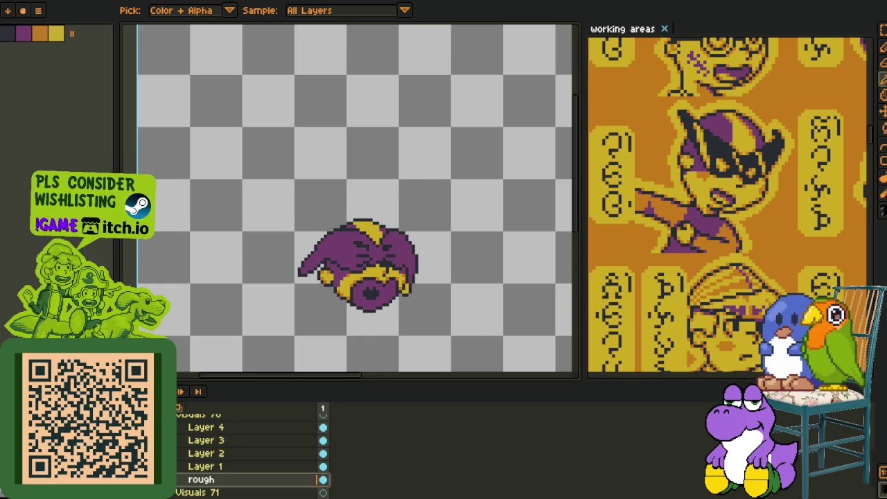
{"action": "key", "text": "ctrl+y"}
{"action": "scroll", "coordinate": [440, 192], "scroll_direction": "down", "scroll_amount": 1}
{"action": "scroll", "coordinate": [440, 192], "scroll_direction": "down", "scroll_amount": 2}
{"action": "scroll", "coordinate": [430, 229], "scroll_direction": "up", "scroll_amount": 3}
{"action": "key", "text": "p"}
{"action": "left_click_drag", "start_coordinate": [427, 255], "coordinate": [398, 254]}
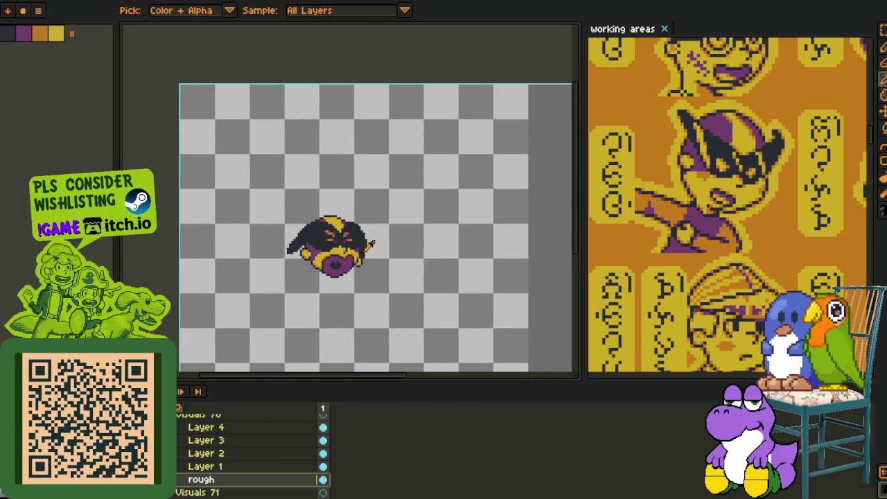
- Merge Layers 1 to 4 down into the rough layer
{"action": "right_click", "coordinate": [203, 480]}
{"action": "left_click", "coordinate": [248, 482]}
{"action": "right_click", "coordinate": [229, 454]}
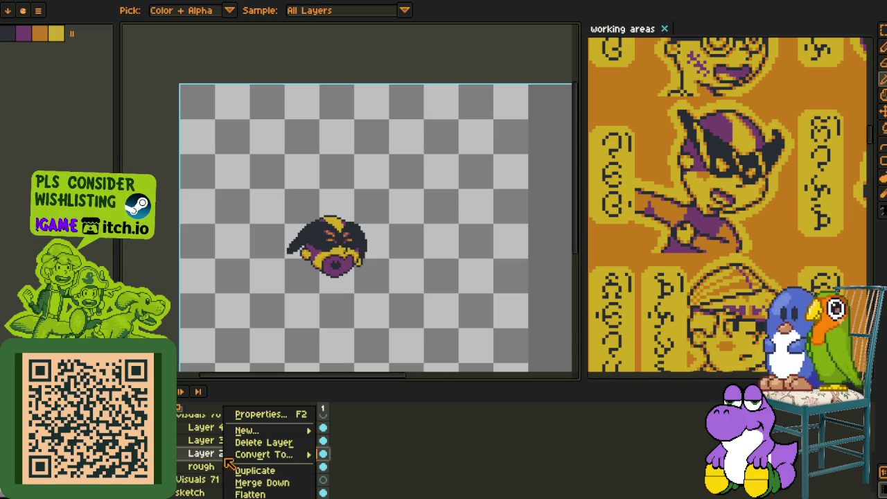
{"action": "left_click", "coordinate": [258, 481]}
{"action": "right_click", "coordinate": [222, 441]}
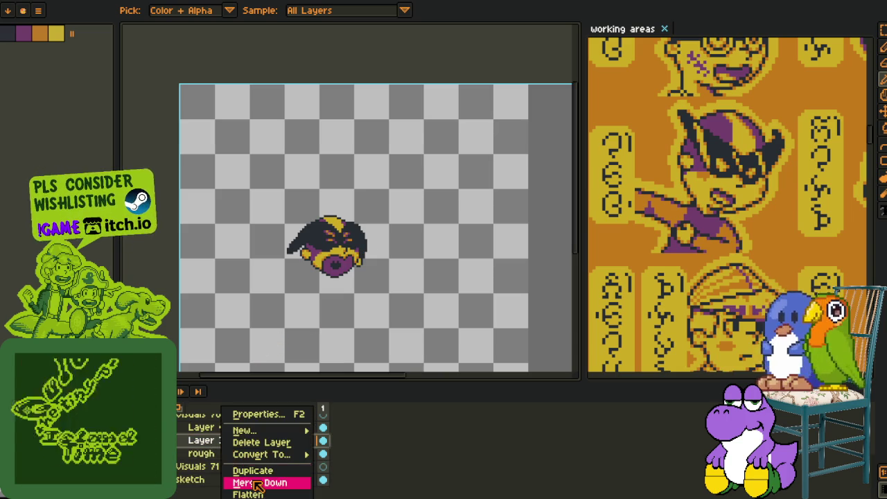
{"action": "left_click", "coordinate": [256, 483]}
{"action": "right_click", "coordinate": [220, 440]}
{"action": "left_click", "coordinate": [255, 482]}
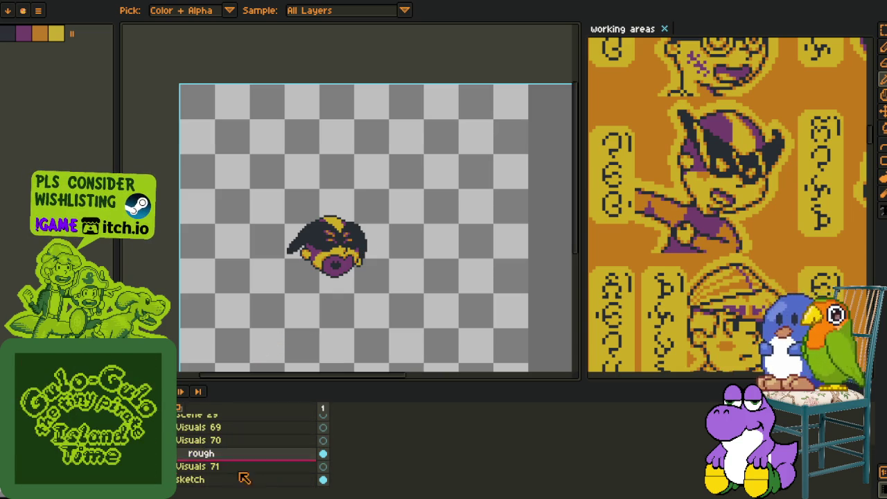
- Box-select the sprite and move it lower on the canvas
{"action": "left_click_drag", "start_coordinate": [273, 323], "coordinate": [257, 257]}
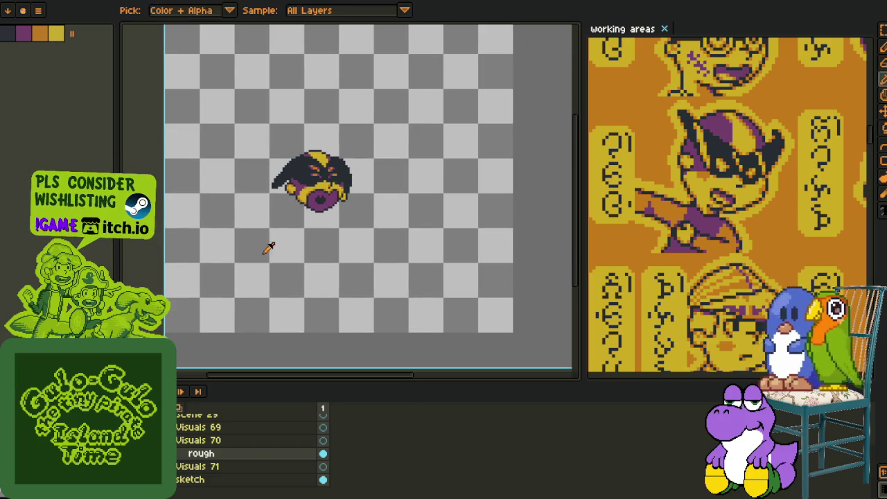
{"action": "key", "text": "m"}
{"action": "left_click_drag", "start_coordinate": [232, 103], "coordinate": [442, 291]}
{"action": "left_click_drag", "start_coordinate": [331, 203], "coordinate": [336, 265]}
{"action": "left_click", "coordinate": [489, 264]}
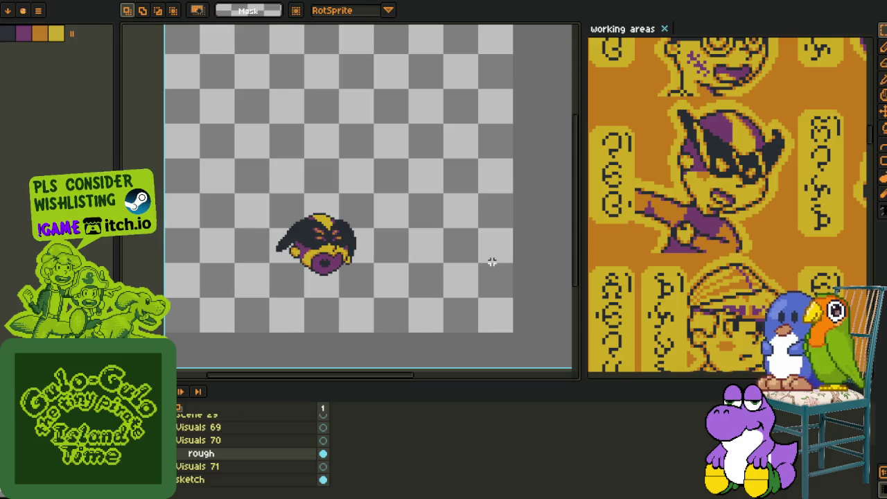
- Add a new empty Layer 1 above the rough layer
{"action": "right_click", "coordinate": [201, 453]}
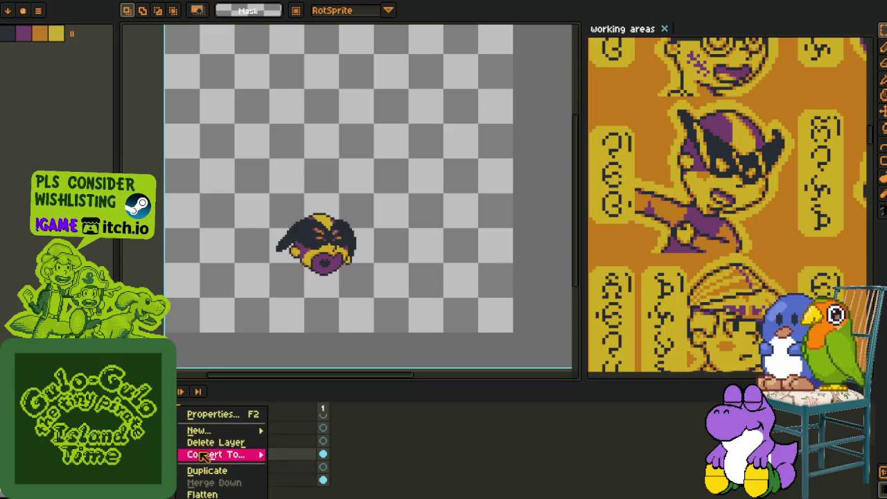
{"action": "left_click", "coordinate": [307, 428]}
{"action": "key", "text": "i"}
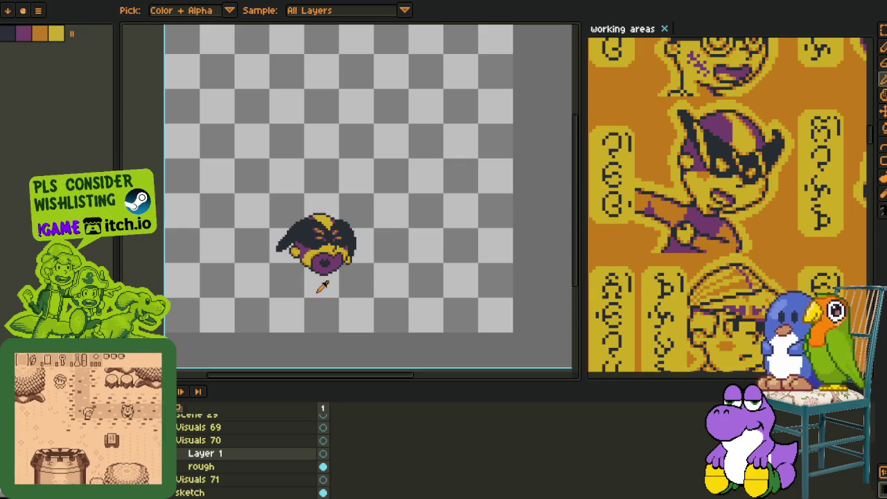
- Zoom and pan in on the sprite and select the pencil
{"action": "scroll", "coordinate": [316, 294], "scroll_direction": "up", "scroll_amount": 1}
{"action": "key", "text": "z"}
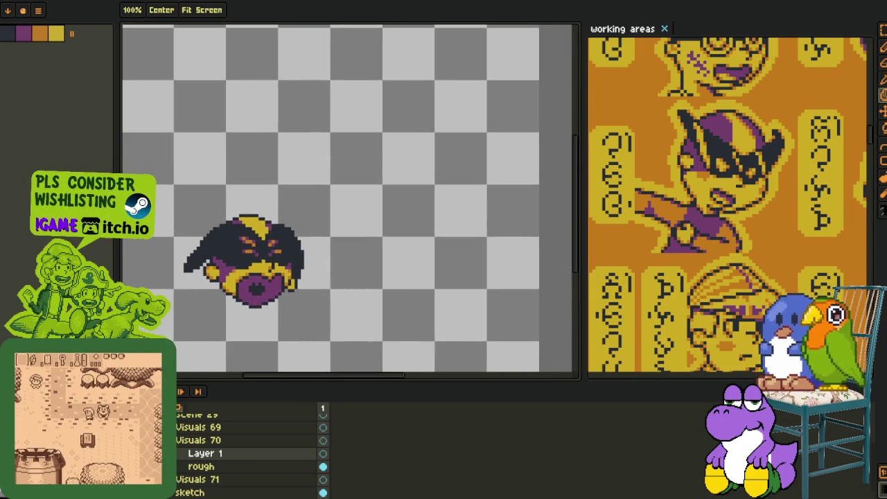
{"action": "left_click_drag", "start_coordinate": [196, 325], "coordinate": [221, 287]}
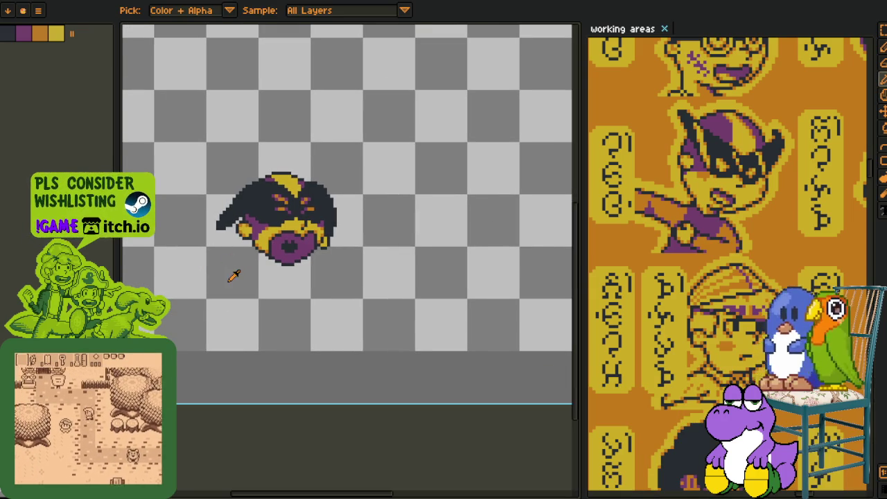
{"action": "key", "text": "o"}
{"action": "key", "text": "z"}
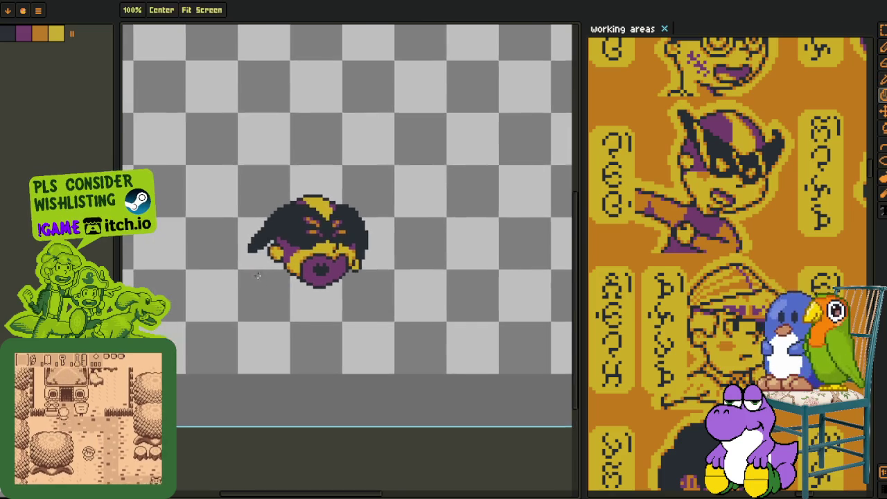
{"action": "scroll", "coordinate": [250, 271], "scroll_direction": "up", "scroll_amount": 1}
{"action": "key", "text": "b"}
{"action": "left_click_drag", "start_coordinate": [275, 250], "coordinate": [328, 290]}
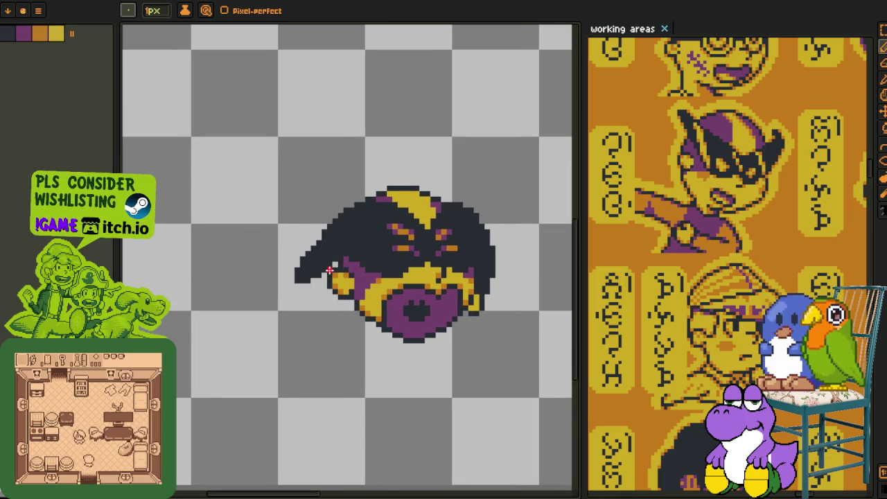
{"action": "key", "text": "z"}
{"action": "scroll", "coordinate": [340, 265], "scroll_direction": "down", "scroll_amount": 2}
{"action": "scroll", "coordinate": [320, 326], "scroll_direction": "up", "scroll_amount": 1}
{"action": "key", "text": "b"}
- Draw a short red stroke just below the sprite's lower-left edge
{"action": "left_click_drag", "start_coordinate": [291, 312], "coordinate": [336, 312]}
{"action": "scroll", "coordinate": [322, 312], "scroll_direction": "up", "scroll_amount": 1}
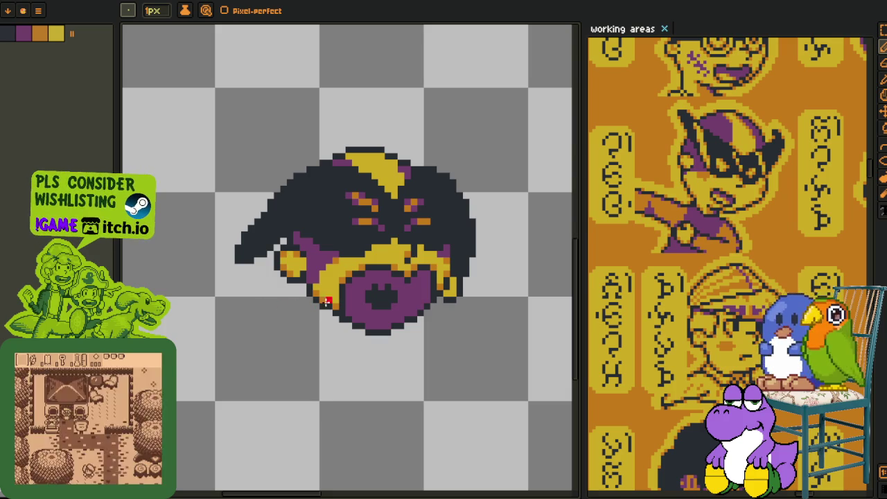
{"action": "scroll", "coordinate": [322, 300], "scroll_direction": "down", "scroll_amount": 1}
{"action": "scroll", "coordinate": [347, 320], "scroll_direction": "up", "scroll_amount": 1}
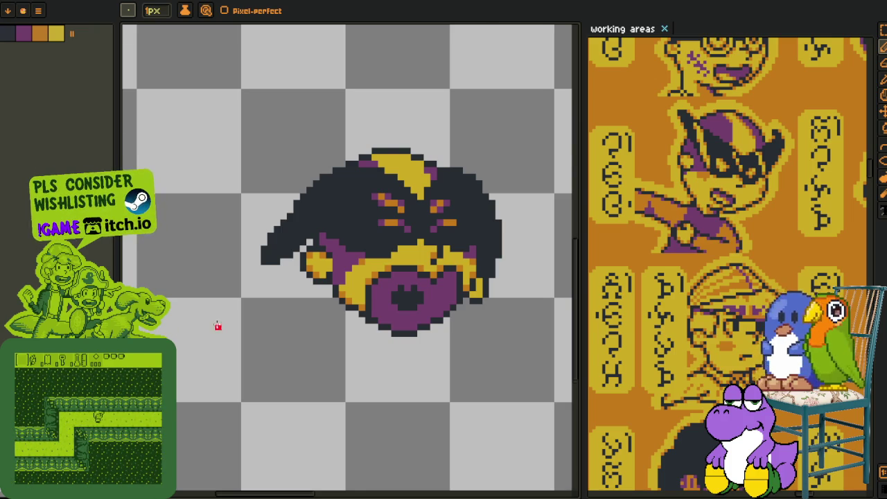
{"action": "scroll", "coordinate": [203, 327], "scroll_direction": "down", "scroll_amount": 3}
{"action": "scroll", "coordinate": [228, 337], "scroll_direction": "up", "scroll_amount": 2}
{"action": "scroll", "coordinate": [288, 303], "scroll_direction": "up", "scroll_amount": 1}
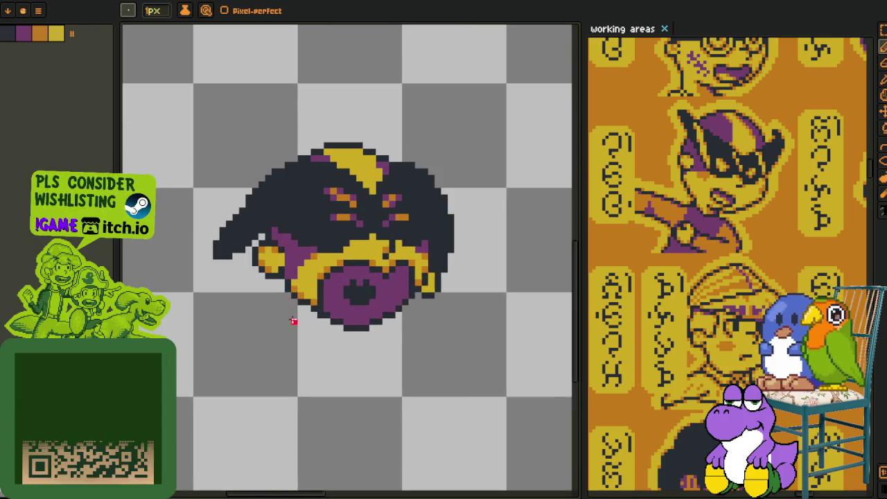
{"action": "scroll", "coordinate": [289, 333], "scroll_direction": "up", "scroll_amount": 1}
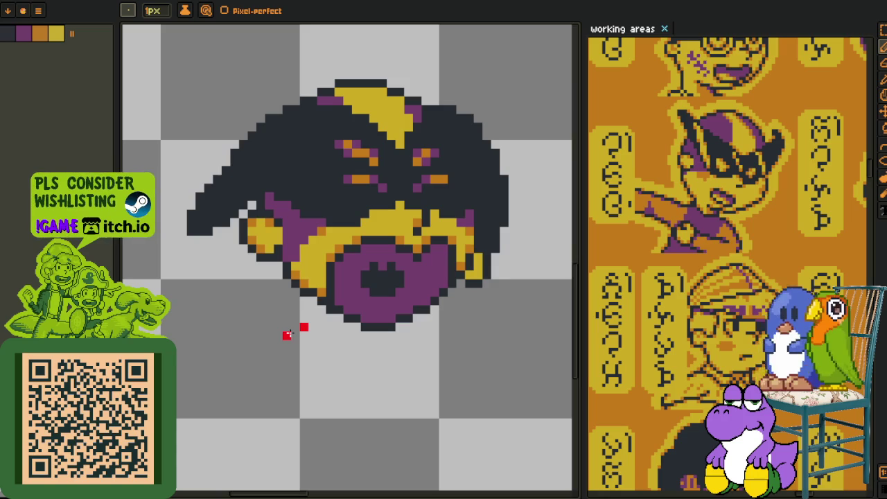
- Sketch red lines and a hook below the left side of the creature's face
{"action": "left_click_drag", "start_coordinate": [296, 327], "coordinate": [312, 327]}
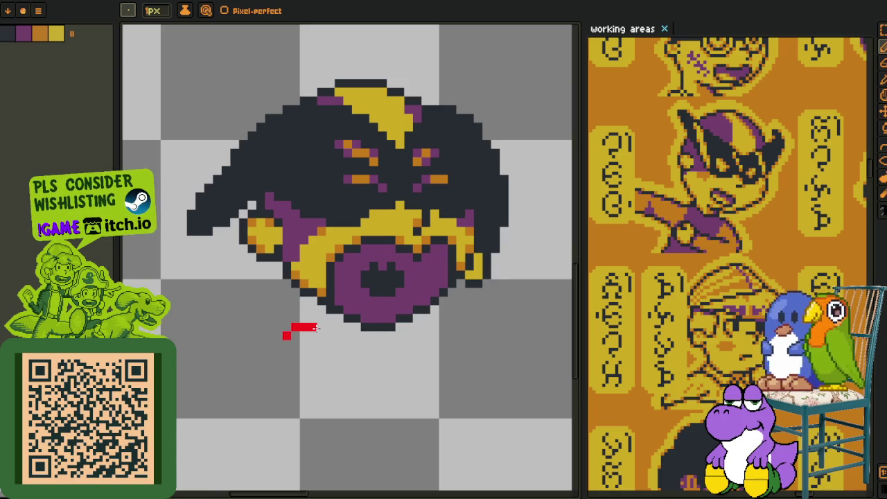
{"action": "left_click_drag", "start_coordinate": [305, 362], "coordinate": [269, 387]}
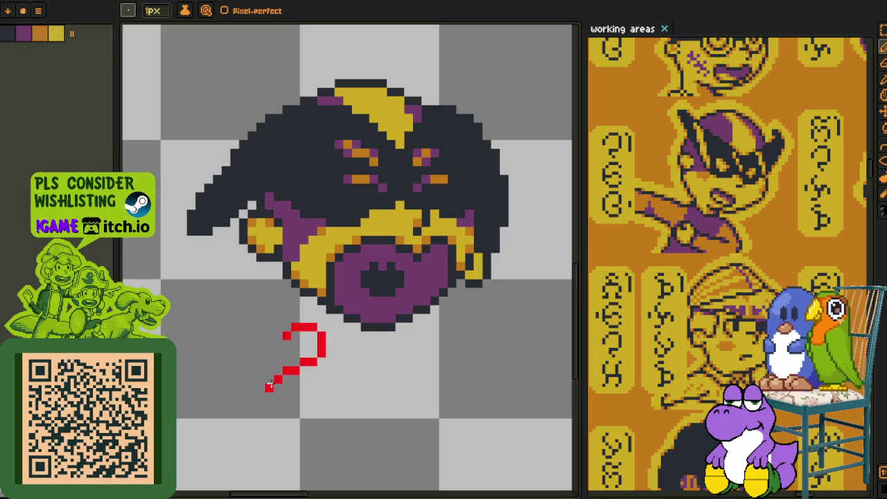
{"action": "mouse_move", "coordinate": [295, 319]}
{"action": "left_mouse_down"}
{"action": "mouse_move", "coordinate": [295, 270]}
{"action": "mouse_move", "coordinate": [254, 269]}
{"action": "mouse_move", "coordinate": [269, 265]}
{"action": "left_mouse_up"}
{"action": "left_click_drag", "start_coordinate": [295, 297], "coordinate": [246, 285]}
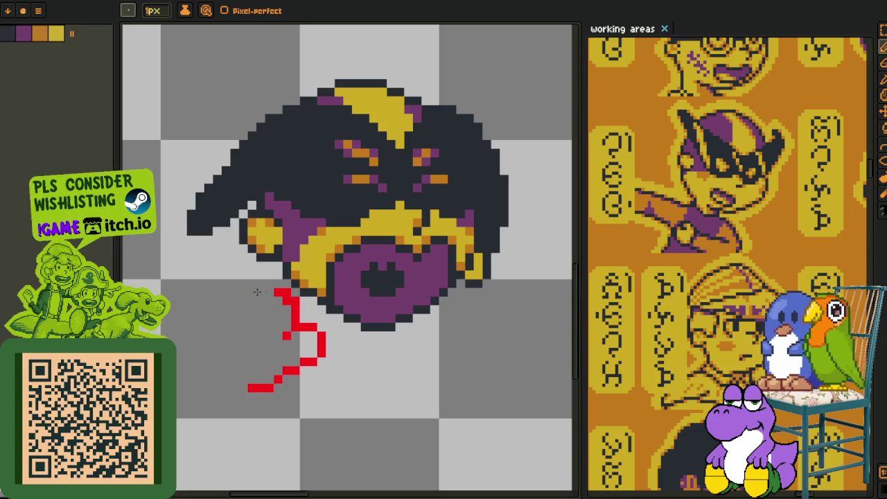
{"action": "left_click", "coordinate": [267, 284]}
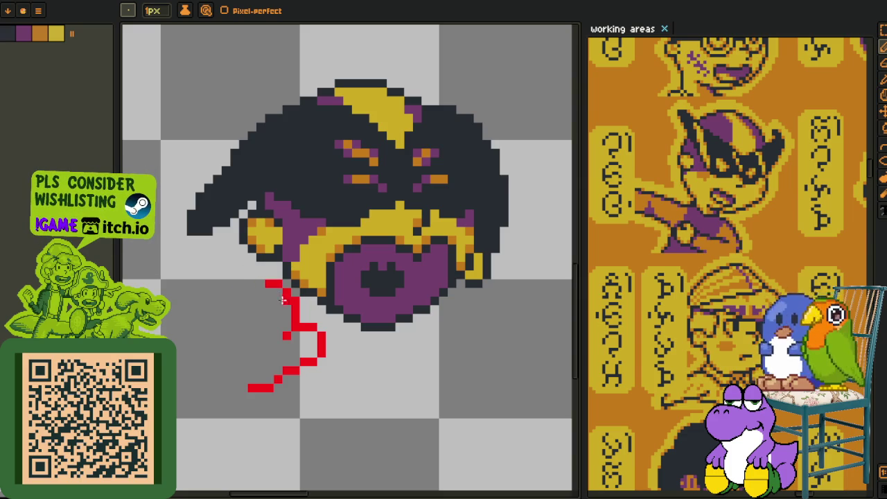
{"action": "mouse_move", "coordinate": [260, 291]}
{"action": "left_mouse_down"}
{"action": "mouse_move", "coordinate": [242, 305]}
{"action": "mouse_move", "coordinate": [217, 360]}
{"action": "left_mouse_up"}
{"action": "left_click_drag", "start_coordinate": [234, 308], "coordinate": [219, 362]}
{"action": "left_click_drag", "start_coordinate": [234, 328], "coordinate": [217, 361]}
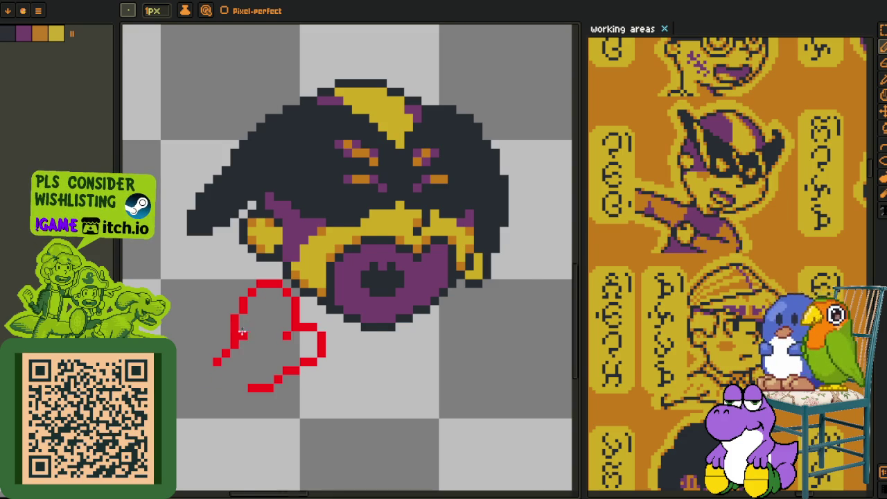
- Refine the red outline's bottom line and left side pixel by pixel
{"action": "scroll", "coordinate": [129, 346], "scroll_direction": "up", "scroll_amount": 1}
{"action": "right_click", "coordinate": [278, 357]}
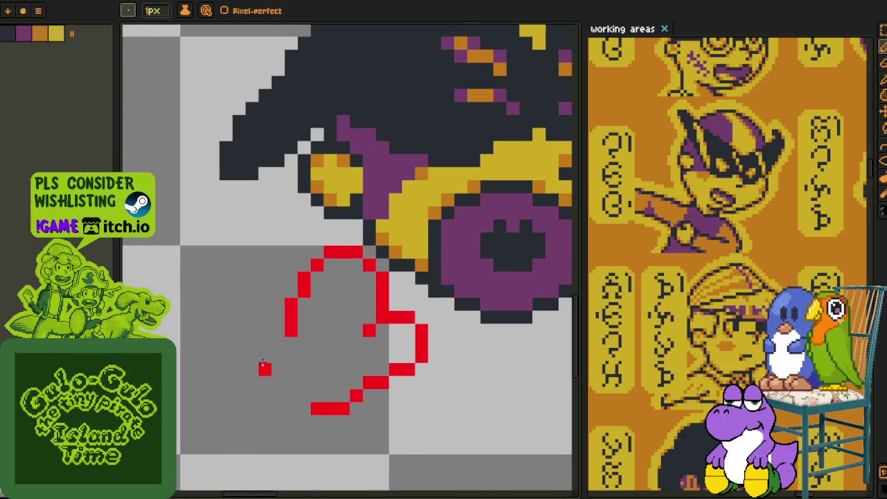
{"action": "left_click_drag", "start_coordinate": [285, 344], "coordinate": [263, 344]}
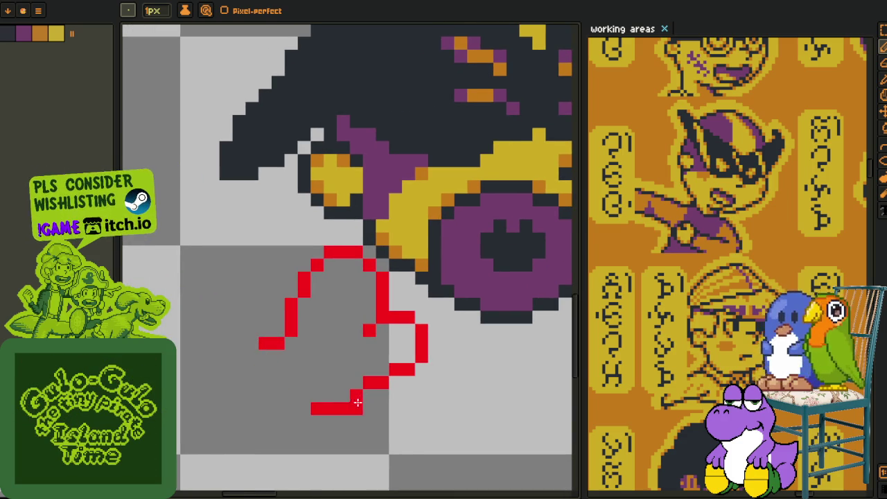
{"action": "key", "text": "ctrl+z"}
{"action": "left_click_drag", "start_coordinate": [357, 395], "coordinate": [305, 395]}
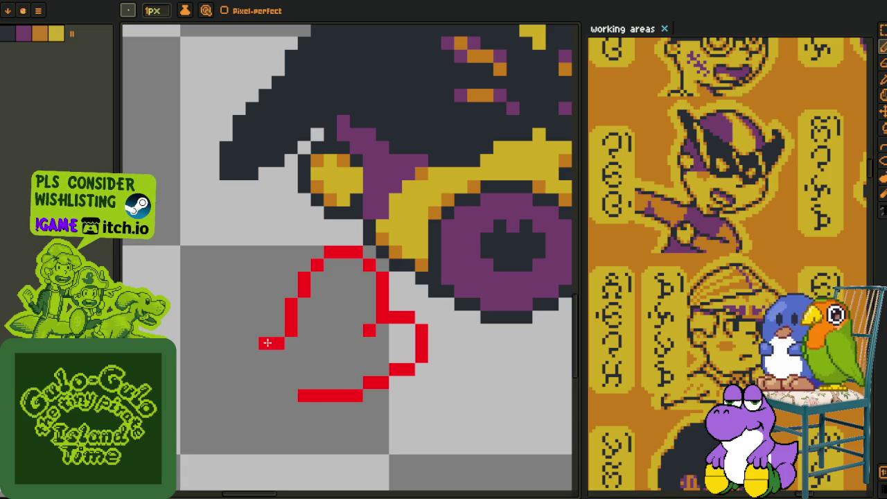
{"action": "left_click_drag", "start_coordinate": [274, 340], "coordinate": [284, 398]}
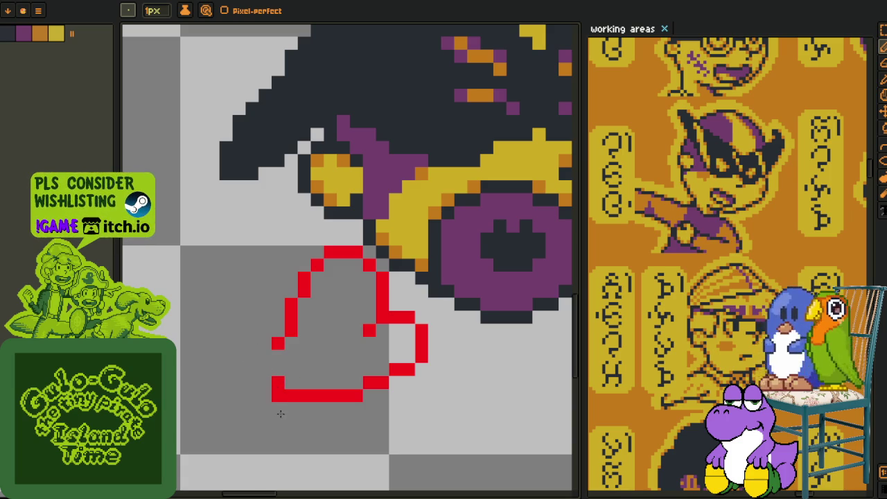
{"action": "right_click", "coordinate": [278, 389]}
{"action": "left_click", "coordinate": [276, 319]}
{"action": "mouse_move", "coordinate": [273, 319]}
{"action": "left_mouse_down"}
{"action": "mouse_move", "coordinate": [270, 409]}
{"action": "mouse_move", "coordinate": [291, 433]}
{"action": "mouse_move", "coordinate": [313, 401]}
{"action": "mouse_move", "coordinate": [291, 436]}
{"action": "left_mouse_up"}
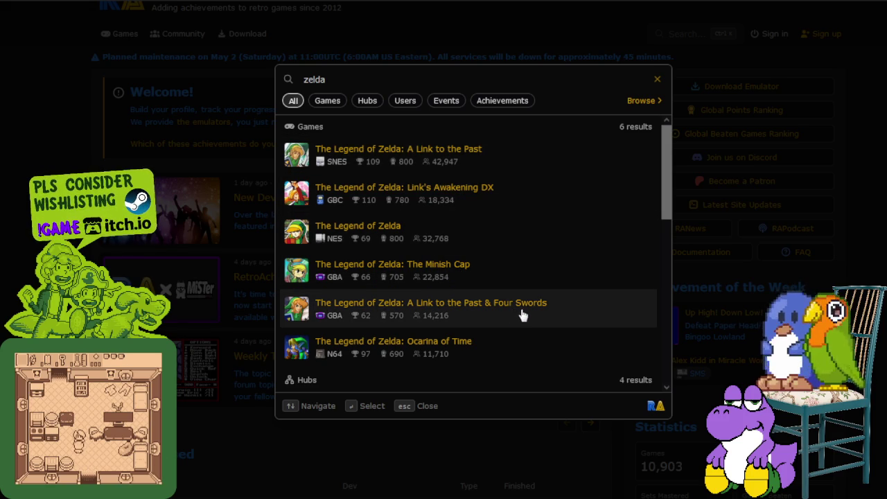
- Scroll through the zelda Games, Hubs and Users results, then close the search
{"action": "scroll", "coordinate": [548, 310], "scroll_direction": "down", "scroll_amount": 1}
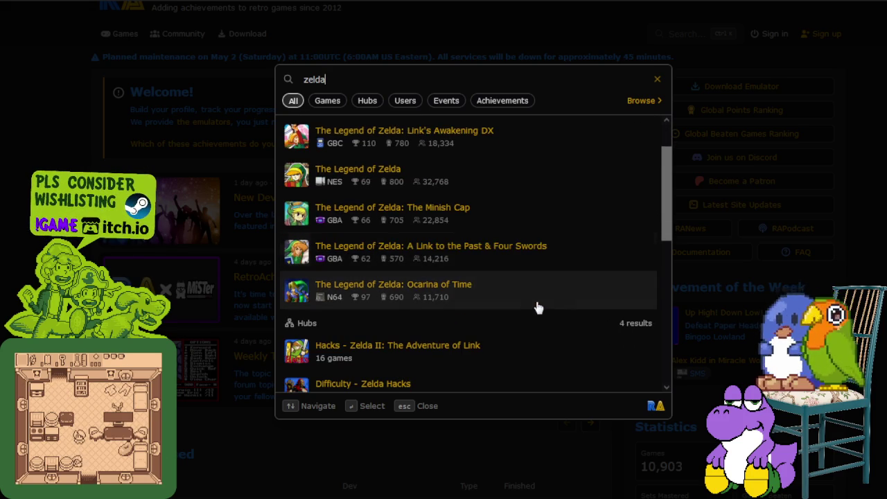
{"action": "scroll", "coordinate": [478, 291], "scroll_direction": "down", "scroll_amount": 2}
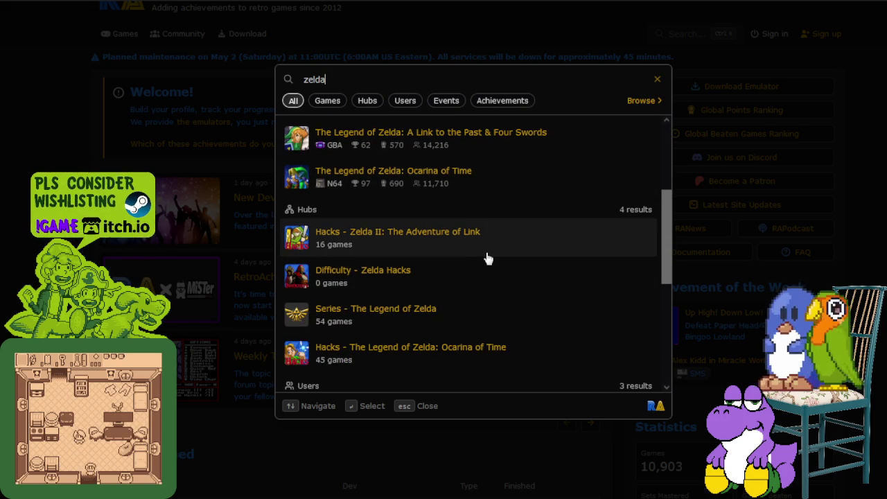
{"action": "scroll", "coordinate": [485, 252], "scroll_direction": "down", "scroll_amount": 1}
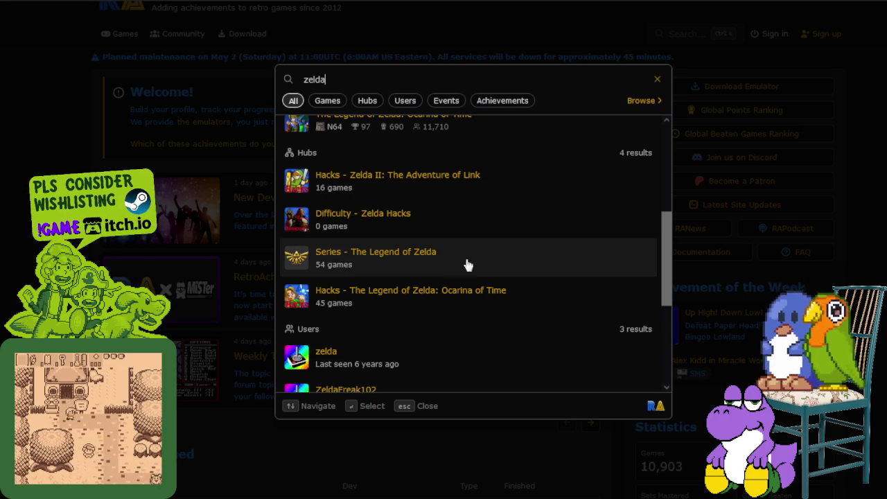
{"action": "scroll", "coordinate": [520, 277], "scroll_direction": "down", "scroll_amount": 1}
{"action": "scroll", "coordinate": [523, 279], "scroll_direction": "down", "scroll_amount": 2}
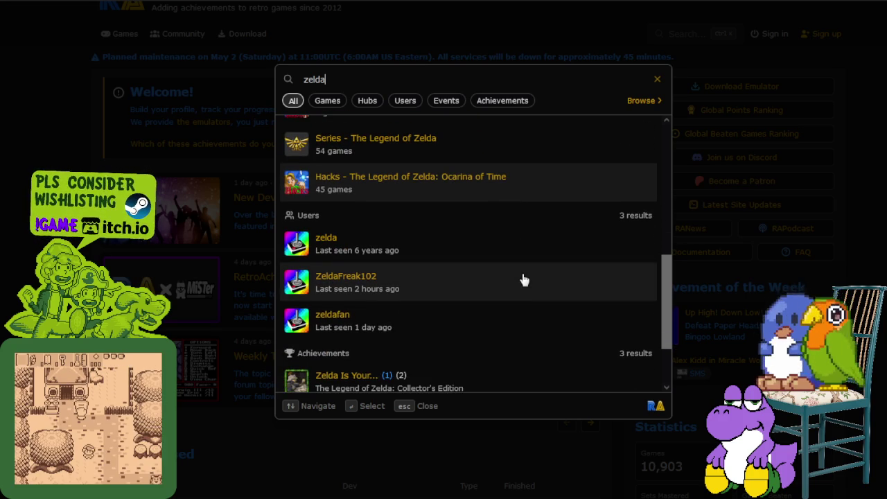
{"action": "scroll", "coordinate": [514, 278], "scroll_direction": "down", "scroll_amount": 1}
{"action": "scroll", "coordinate": [506, 267], "scroll_direction": "up", "scroll_amount": 6}
{"action": "scroll", "coordinate": [485, 229], "scroll_direction": "up", "scroll_amount": 2}
{"action": "key", "text": "Escape"}
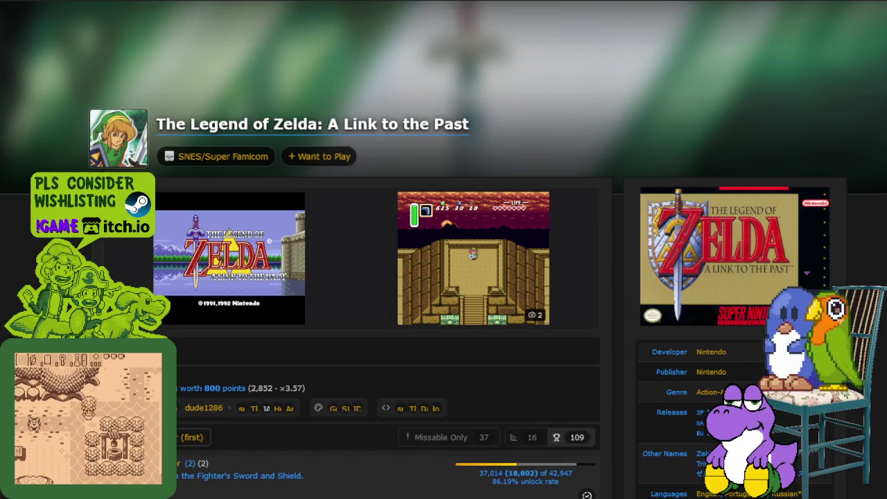
- Scroll A Link to the Past's page down to the achievements, reading the Sanctuary entry
{"action": "scroll", "coordinate": [462, 290], "scroll_direction": "down", "scroll_amount": 5}
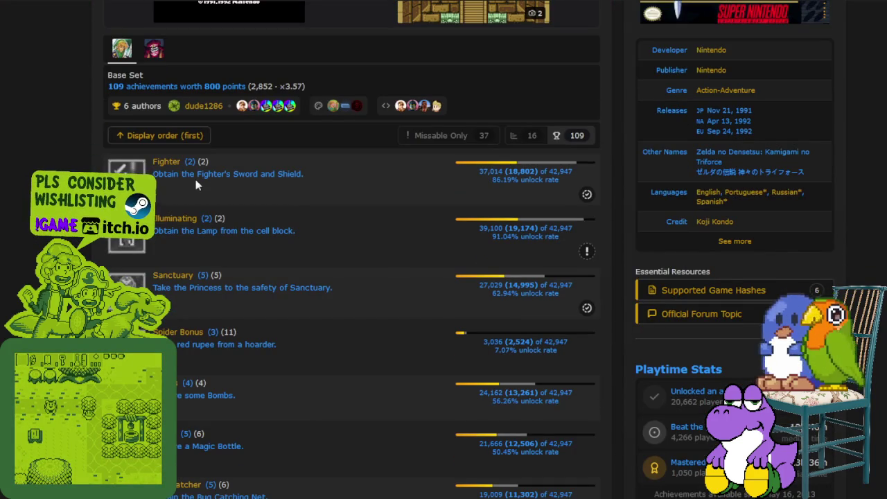
{"action": "triple_click", "coordinate": [360, 177]}
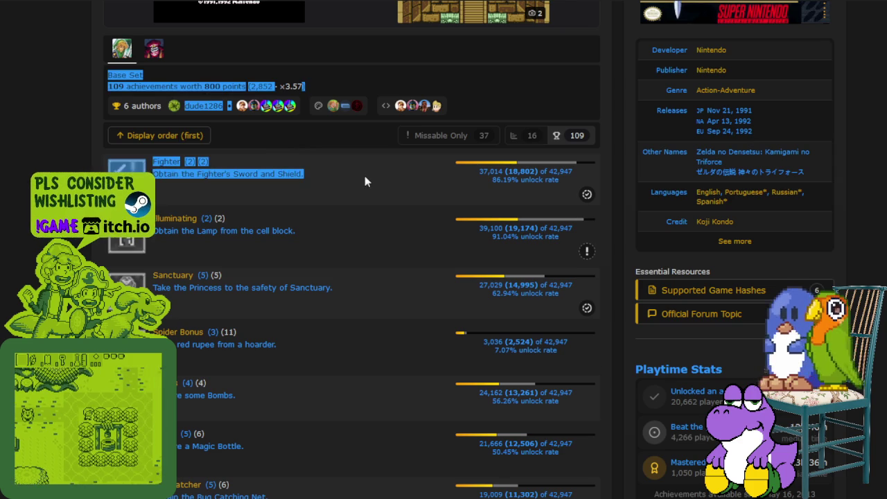
{"action": "left_click", "coordinate": [380, 177]}
{"action": "scroll", "coordinate": [351, 179], "scroll_direction": "down", "scroll_amount": 2}
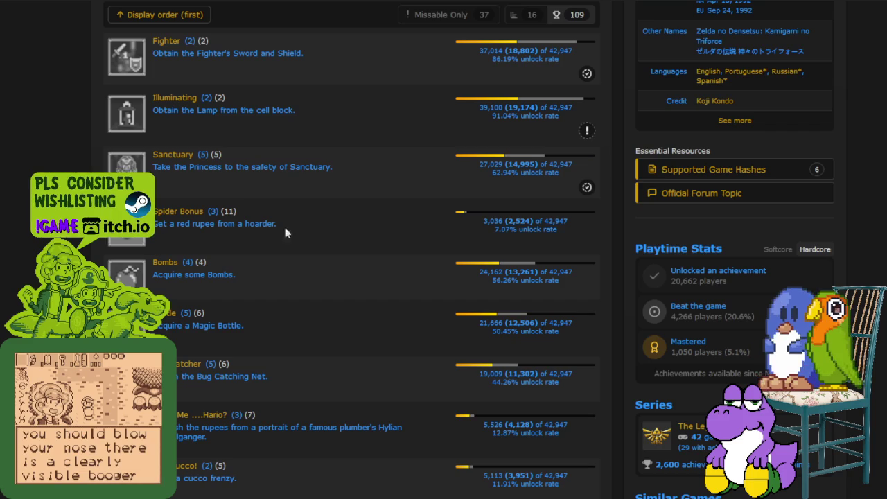
{"action": "left_click_drag", "start_coordinate": [167, 167], "coordinate": [333, 167]}
- Scroll the list and highlight the Spider Bonus description and player counts
{"action": "scroll", "coordinate": [338, 163], "scroll_direction": "down", "scroll_amount": 2}
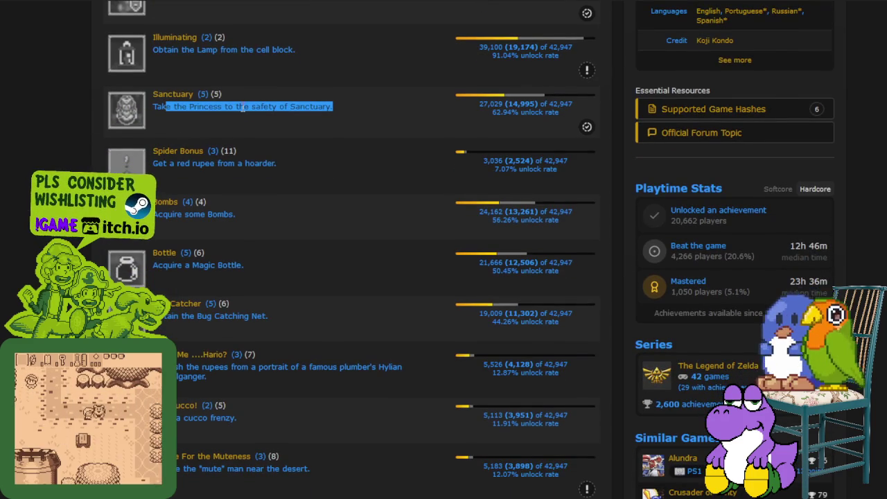
{"action": "scroll", "coordinate": [322, 106], "scroll_direction": "up", "scroll_amount": 2}
{"action": "left_click_drag", "start_coordinate": [323, 108], "coordinate": [164, 109]}
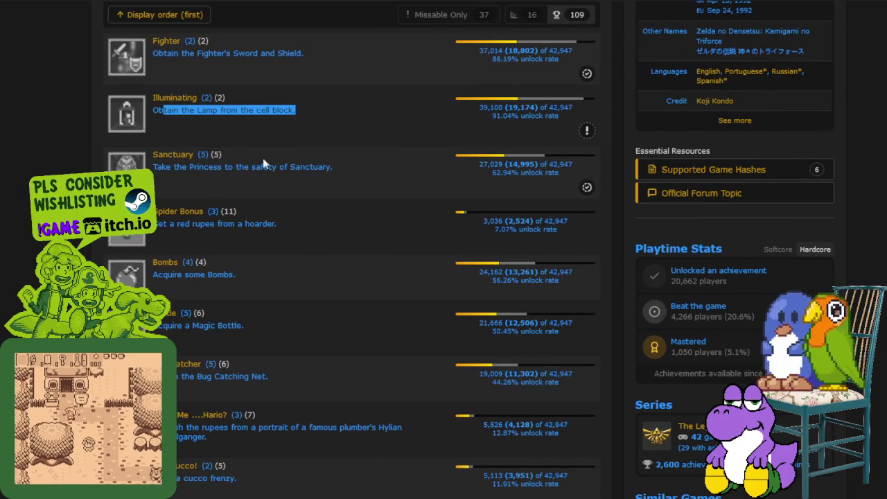
{"action": "scroll", "coordinate": [260, 152], "scroll_direction": "down", "scroll_amount": 2}
{"action": "scroll", "coordinate": [273, 104], "scroll_direction": "down", "scroll_amount": 2}
{"action": "left_click_drag", "start_coordinate": [289, 108], "coordinate": [163, 105]}
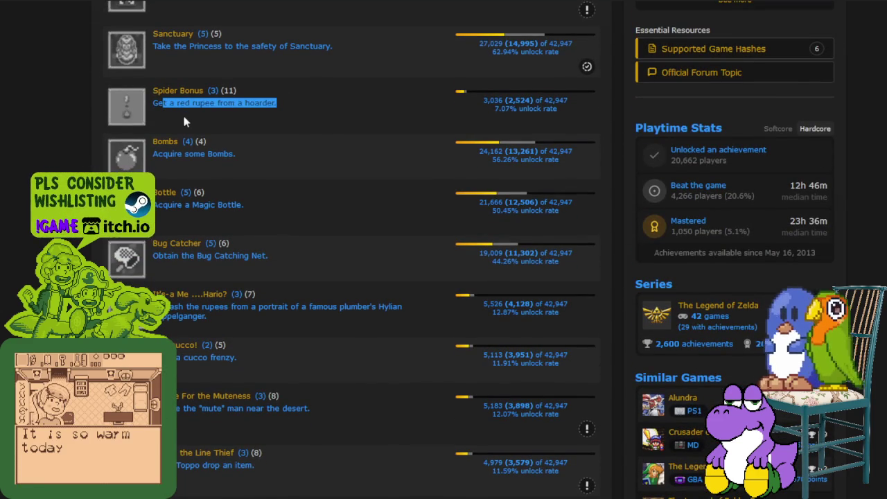
{"action": "scroll", "coordinate": [183, 115], "scroll_direction": "down", "scroll_amount": 1}
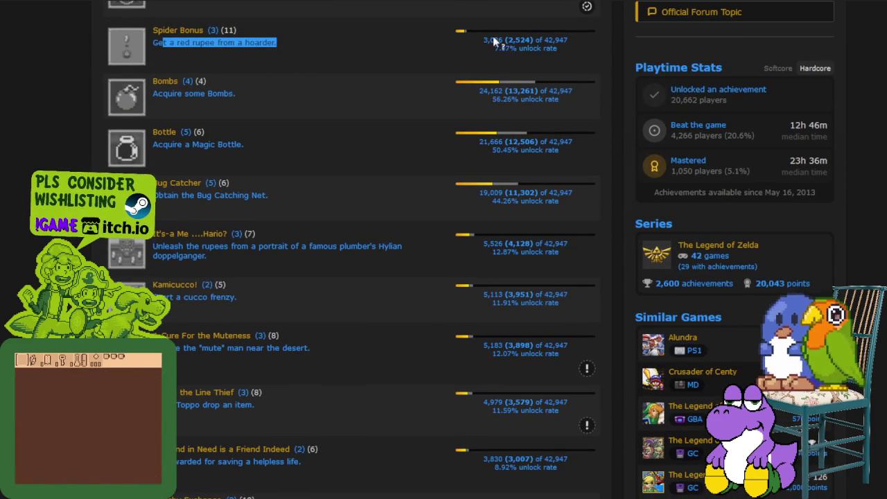
{"action": "left_click_drag", "start_coordinate": [497, 40], "coordinate": [527, 47]}
{"action": "left_click", "coordinate": [292, 81]}
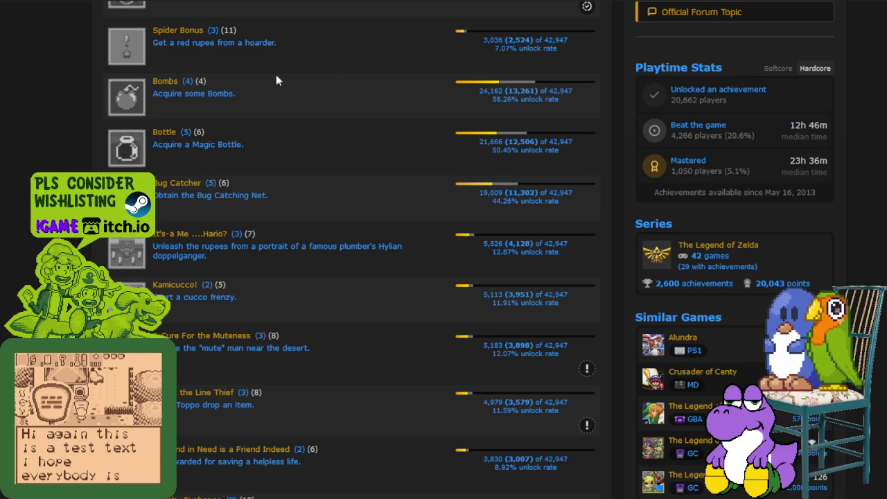
{"action": "scroll", "coordinate": [278, 77], "scroll_direction": "down", "scroll_amount": 1}
{"action": "scroll", "coordinate": [219, 57], "scroll_direction": "up", "scroll_amount": 1}
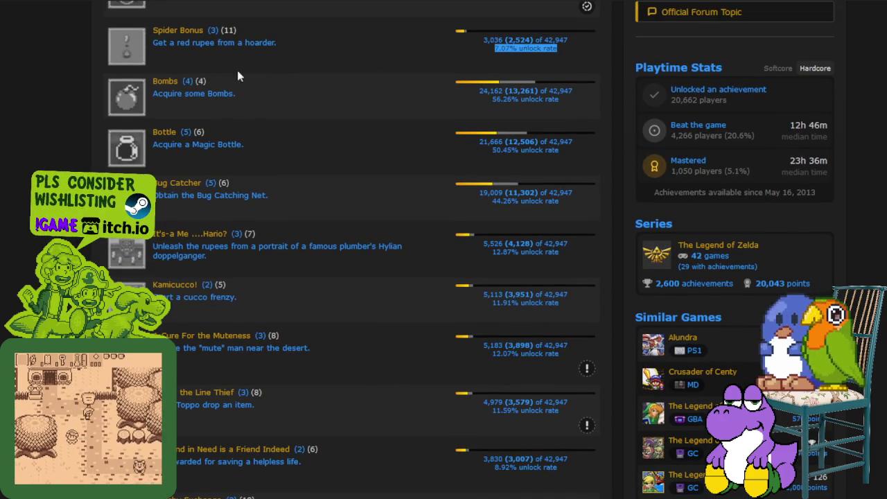
- Highlight Bombs, Bottle (50.45%), Bug Catcher (44.26%) and It's-a-Me descriptions and unlock rates
{"action": "left_click_drag", "start_coordinate": [239, 97], "coordinate": [170, 103]}
{"action": "scroll", "coordinate": [173, 96], "scroll_direction": "down", "scroll_amount": 2}
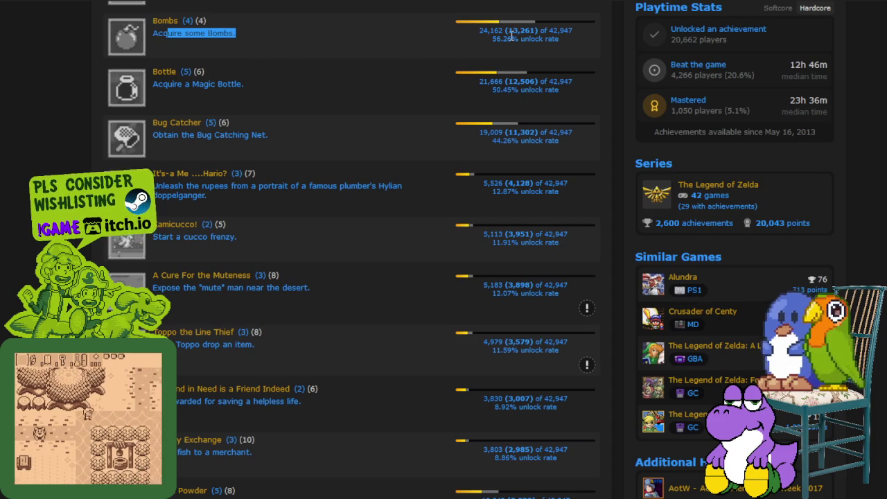
{"action": "left_click_drag", "start_coordinate": [491, 38], "coordinate": [583, 40]}
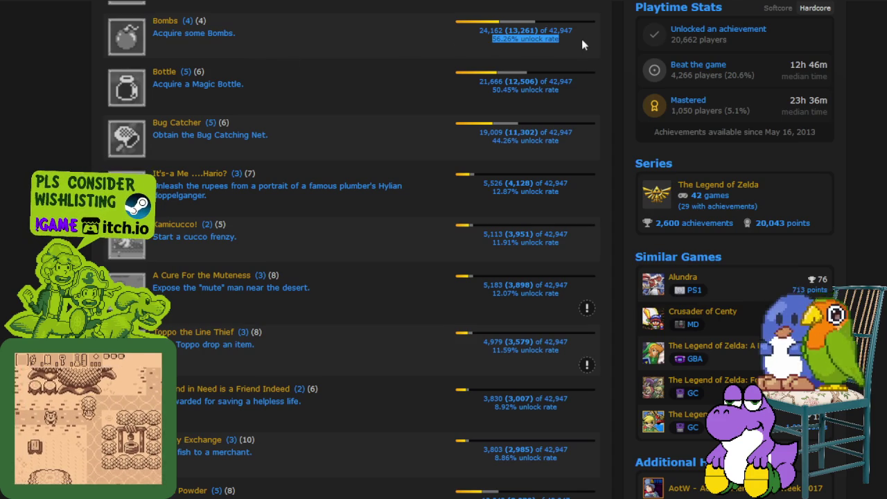
{"action": "left_click_drag", "start_coordinate": [247, 36], "coordinate": [156, 42]}
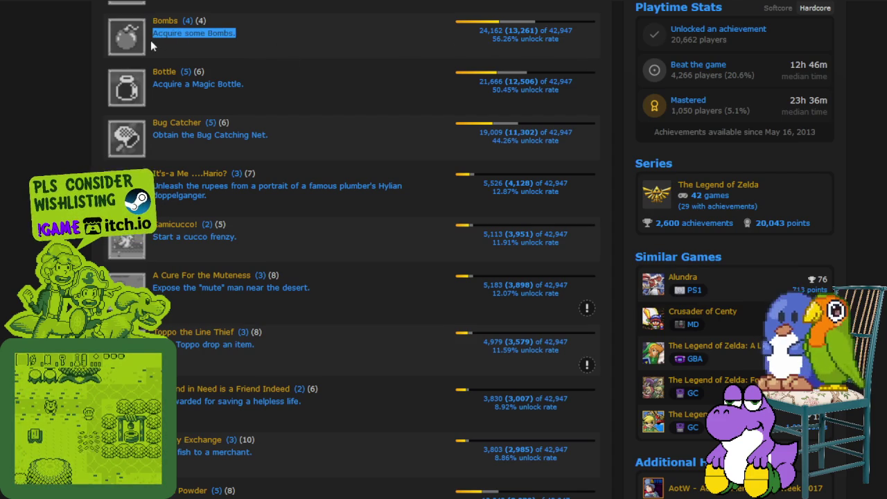
{"action": "scroll", "coordinate": [301, 59], "scroll_direction": "down", "scroll_amount": 1}
{"action": "left_click_drag", "start_coordinate": [263, 23], "coordinate": [167, 24]}
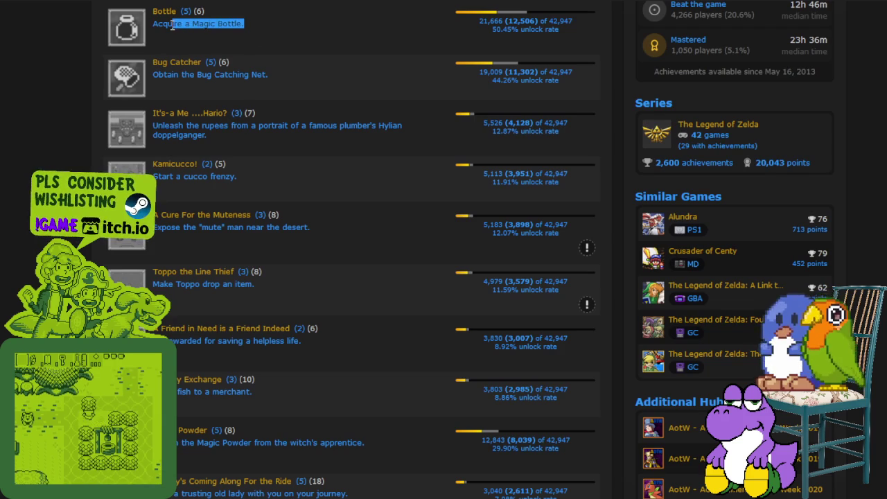
{"action": "left_click_drag", "start_coordinate": [491, 29], "coordinate": [583, 37]}
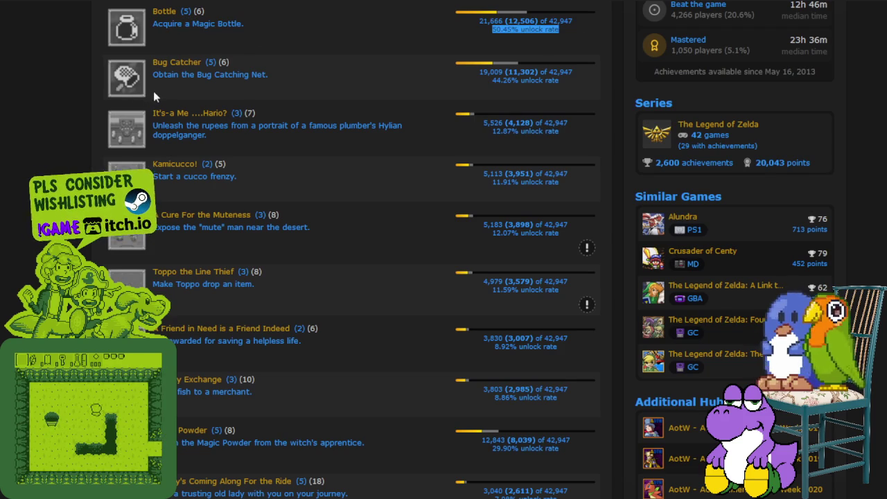
{"action": "scroll", "coordinate": [158, 86], "scroll_direction": "down", "scroll_amount": 1}
{"action": "left_click_drag", "start_coordinate": [181, 14], "coordinate": [350, 11]}
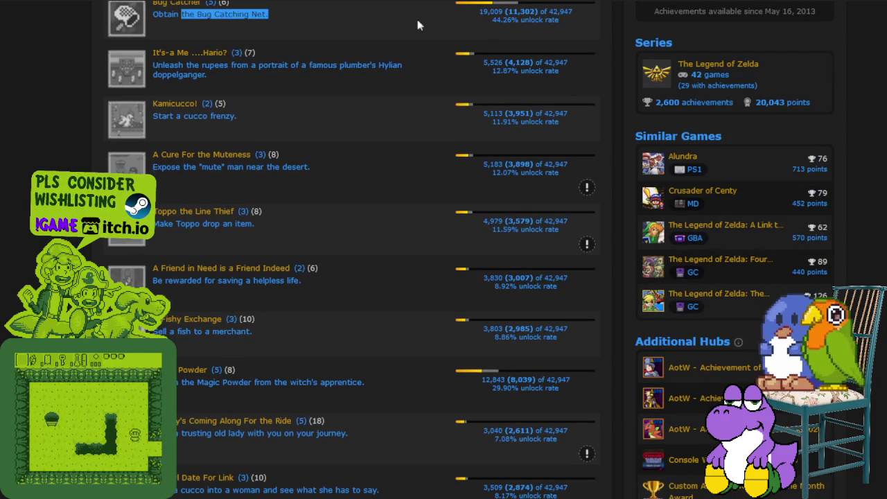
{"action": "left_click_drag", "start_coordinate": [492, 19], "coordinate": [574, 20]}
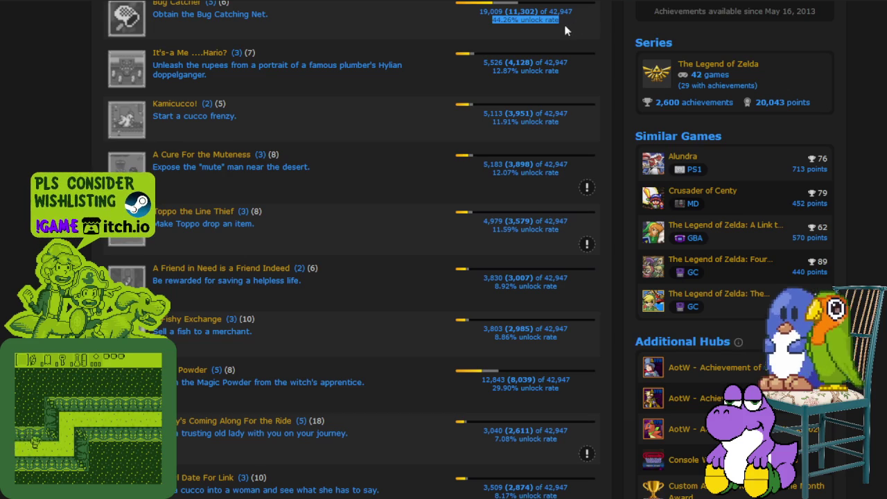
{"action": "left_click_drag", "start_coordinate": [154, 65], "coordinate": [259, 64]}
- Scroll further and highlight the plumber portrait and Kamicucco! descriptions
{"action": "scroll", "coordinate": [281, 65], "scroll_direction": "down", "scroll_amount": 1}
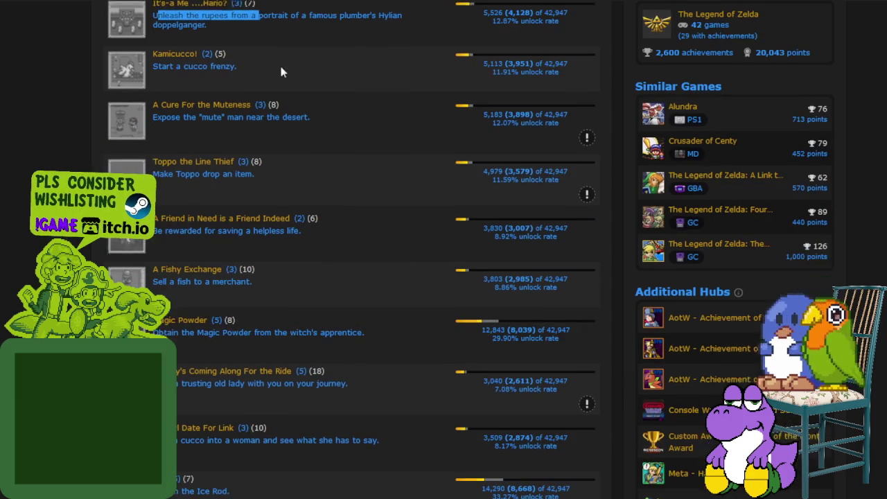
{"action": "mouse_move", "coordinate": [260, 7]}
{"action": "left_mouse_down"}
{"action": "mouse_move", "coordinate": [407, 9]}
{"action": "mouse_move", "coordinate": [214, 31]}
{"action": "left_mouse_up"}
{"action": "scroll", "coordinate": [346, 42], "scroll_direction": "up", "scroll_amount": 2}
{"action": "left_click_drag", "start_coordinate": [483, 62], "coordinate": [492, 70]}
{"action": "scroll", "coordinate": [173, 69], "scroll_direction": "down", "scroll_amount": 2}
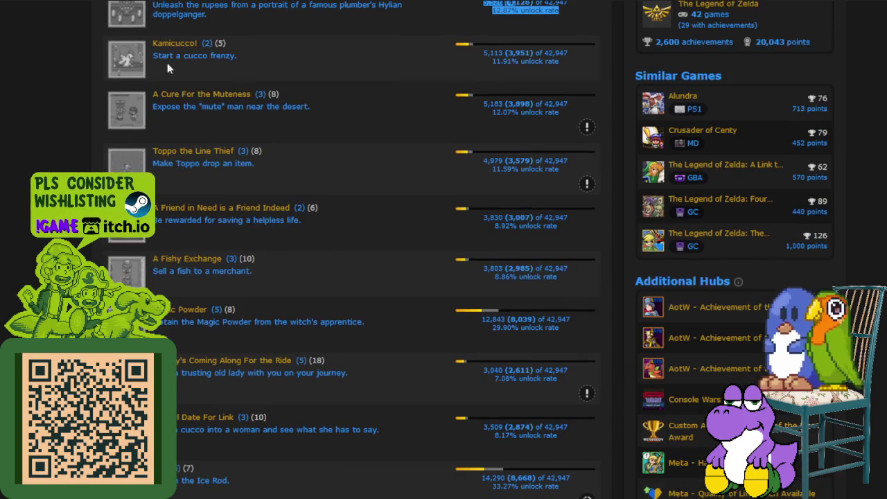
{"action": "left_click_drag", "start_coordinate": [156, 56], "coordinate": [233, 56]}
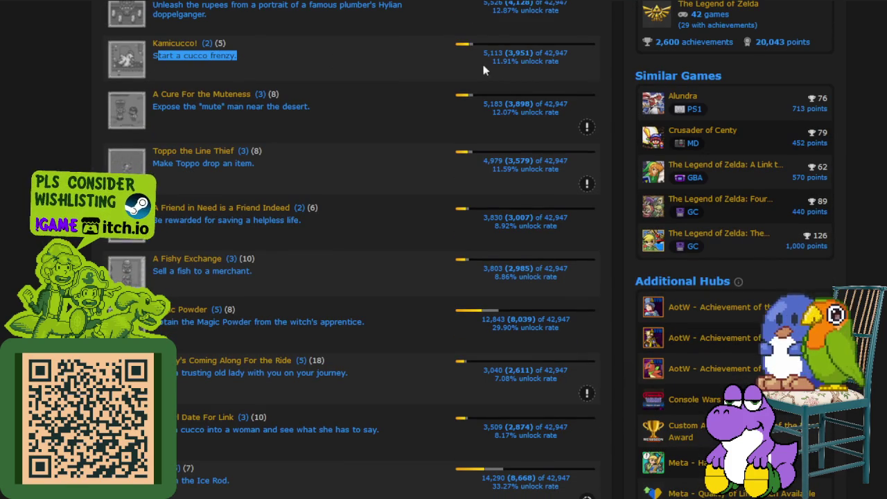
- Highlight the Kamicucco! unlock rate and the Start a cucco frenzy description
{"action": "left_click_drag", "start_coordinate": [492, 62], "coordinate": [532, 63]}
{"action": "scroll", "coordinate": [437, 56], "scroll_direction": "down", "scroll_amount": 2}
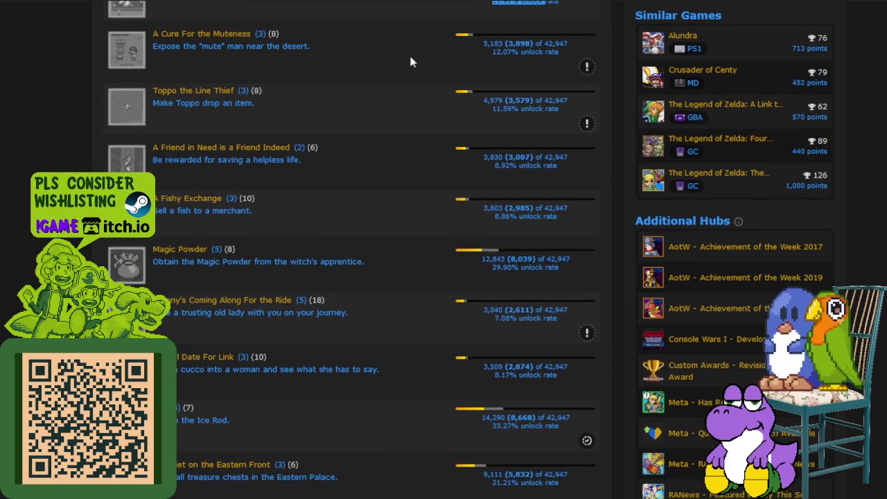
{"action": "scroll", "coordinate": [412, 63], "scroll_direction": "up", "scroll_amount": 2}
{"action": "left_click_drag", "start_coordinate": [154, 56], "coordinate": [256, 63]}
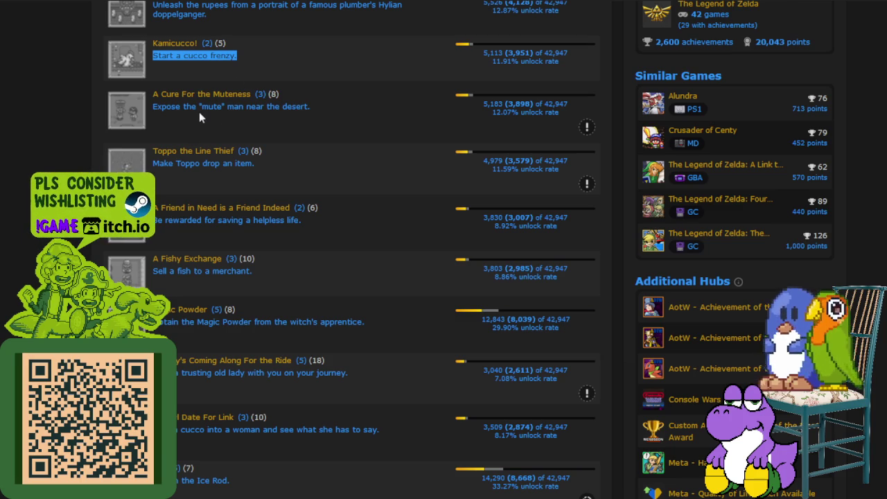
- Read further down, highlighting the mute man achievement and the next entries
{"action": "scroll", "coordinate": [198, 104], "scroll_direction": "down", "scroll_amount": 1}
{"action": "mouse_move", "coordinate": [171, 49]}
{"action": "left_mouse_down"}
{"action": "mouse_move", "coordinate": [319, 49]}
{"action": "mouse_move", "coordinate": [240, 49]}
{"action": "left_mouse_up"}
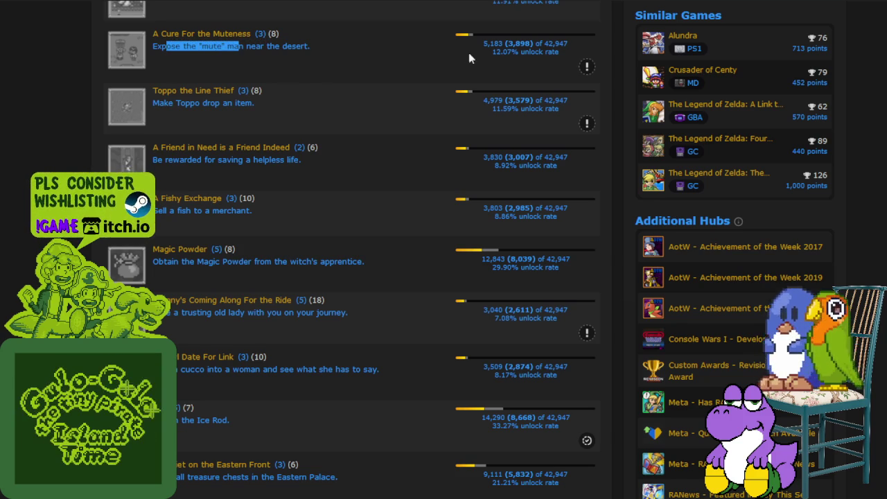
{"action": "scroll", "coordinate": [222, 114], "scroll_direction": "up", "scroll_amount": 5}
{"action": "scroll", "coordinate": [204, 174], "scroll_direction": "down", "scroll_amount": 5}
{"action": "scroll", "coordinate": [323, 149], "scroll_direction": "down", "scroll_amount": 1}
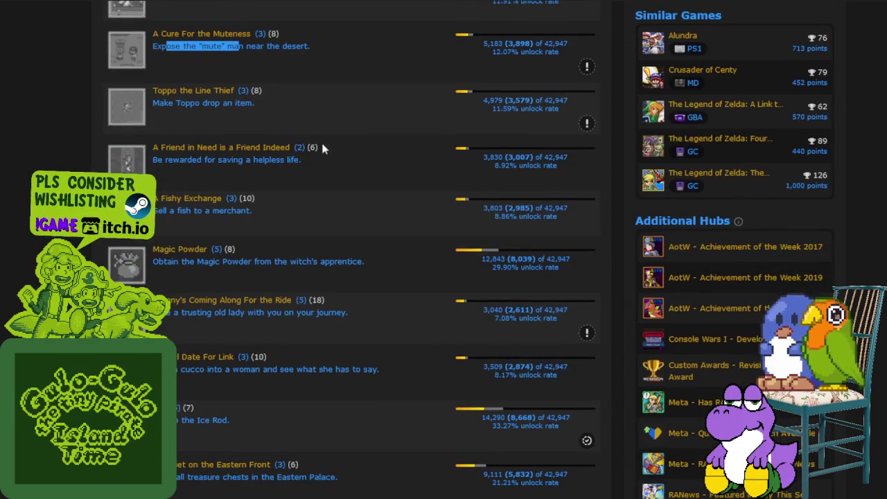
{"action": "left_click_drag", "start_coordinate": [490, 43], "coordinate": [518, 46]}
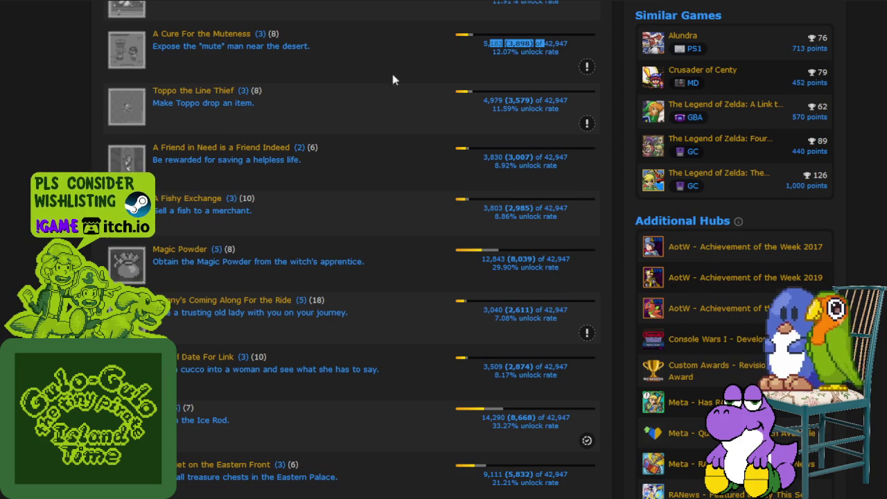
{"action": "scroll", "coordinate": [411, 74], "scroll_direction": "down", "scroll_amount": 1}
{"action": "left_click_drag", "start_coordinate": [153, 42], "coordinate": [254, 48]}
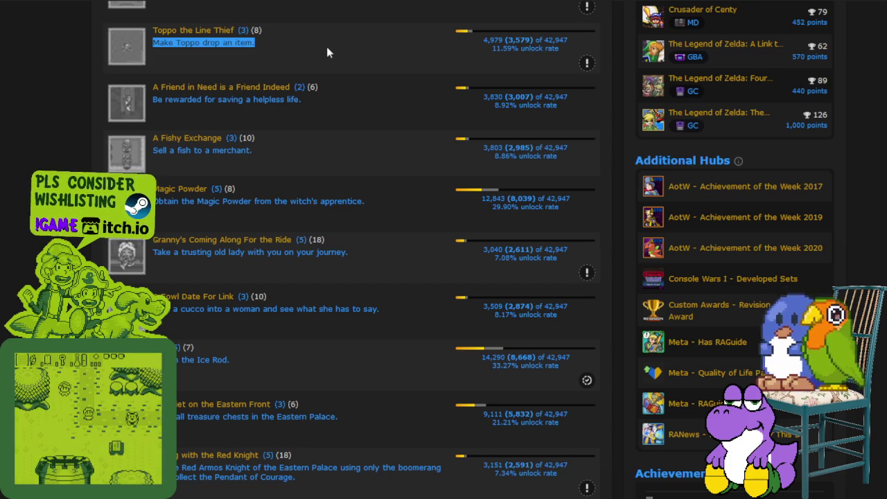
- Highlight the A Friend in Need and A Fishy Exchange descriptions
{"action": "scroll", "coordinate": [329, 59], "scroll_direction": "down", "scroll_amount": 1}
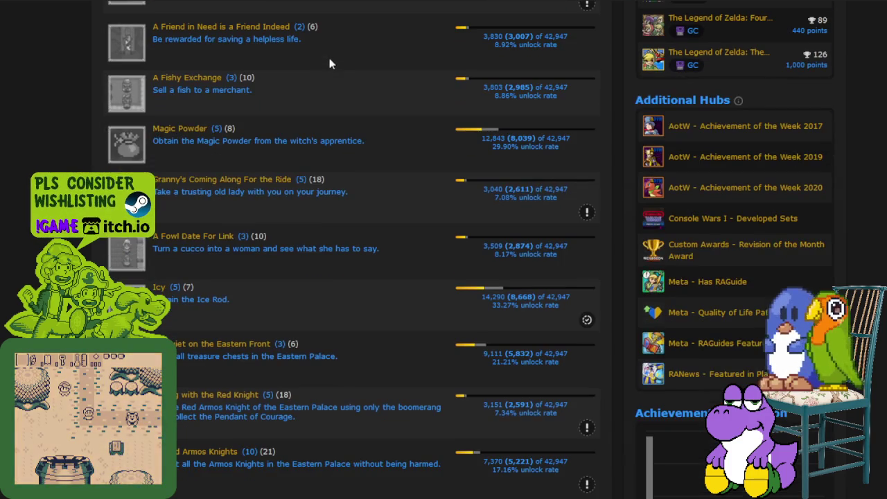
{"action": "left_click_drag", "start_coordinate": [153, 39], "coordinate": [270, 39]}
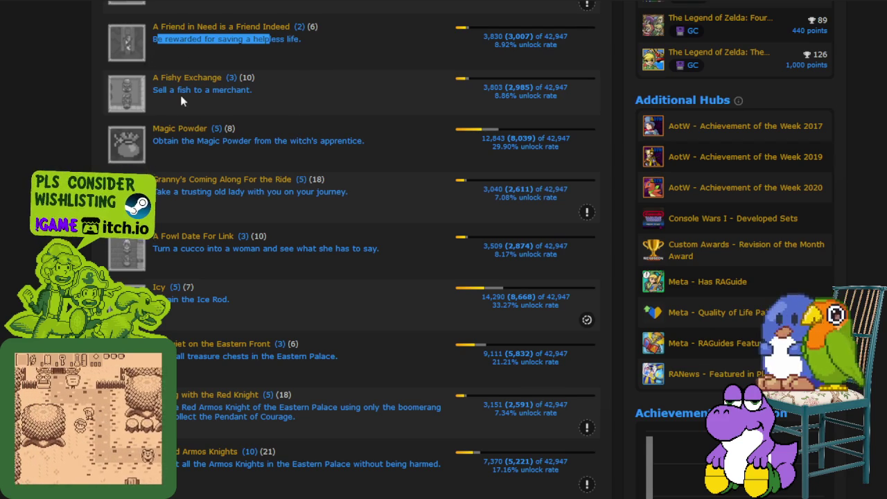
{"action": "scroll", "coordinate": [184, 84], "scroll_direction": "down", "scroll_amount": 1}
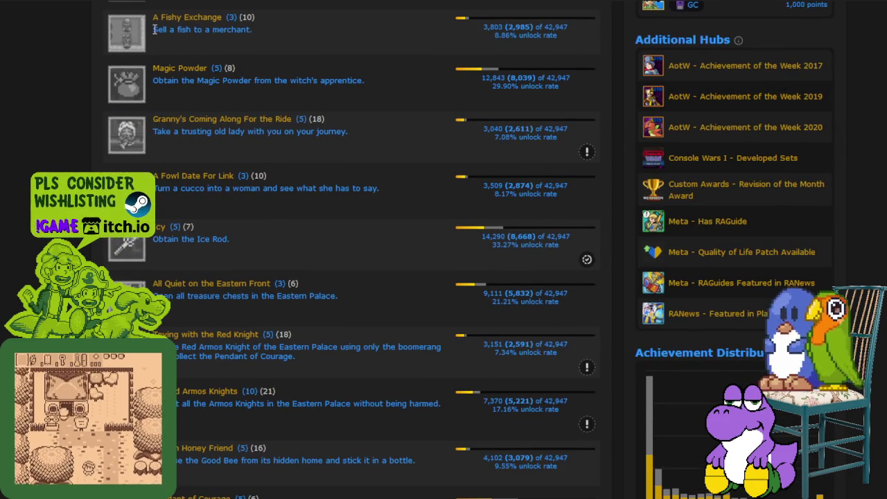
{"action": "left_click_drag", "start_coordinate": [154, 29], "coordinate": [263, 29]}
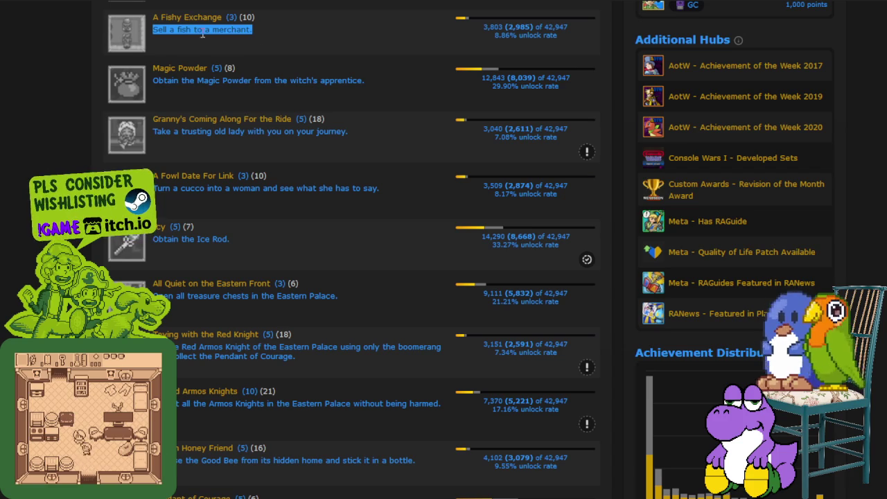
{"action": "triple_click", "coordinate": [267, 27]}
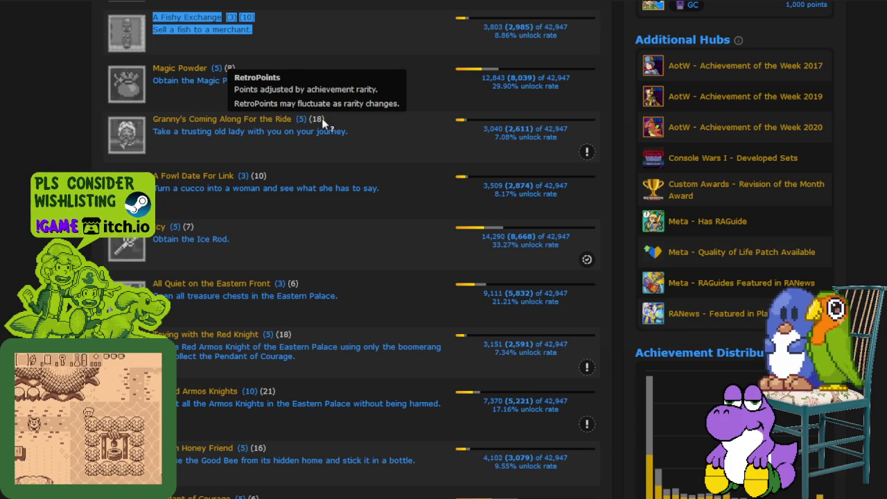
- Highlight the full Magic Powder achievement description
{"action": "left_click_drag", "start_coordinate": [153, 80], "coordinate": [340, 81]}
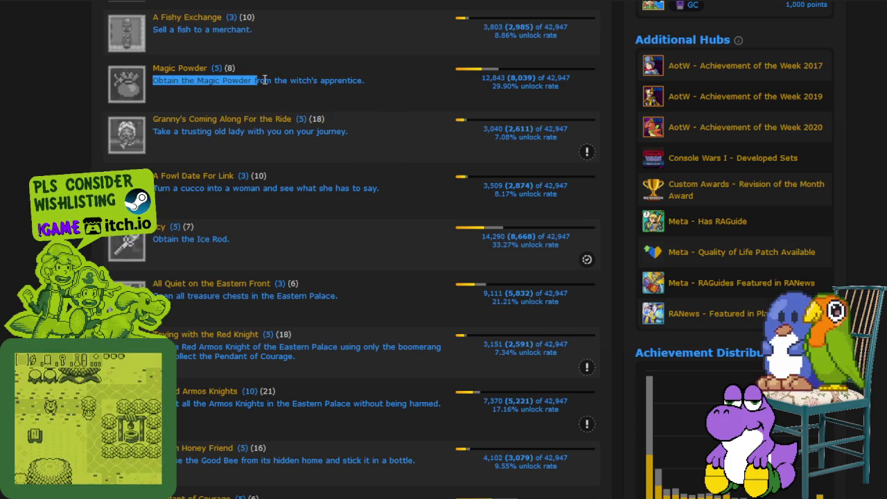
{"action": "scroll", "coordinate": [367, 80], "scroll_direction": "down", "scroll_amount": 1}
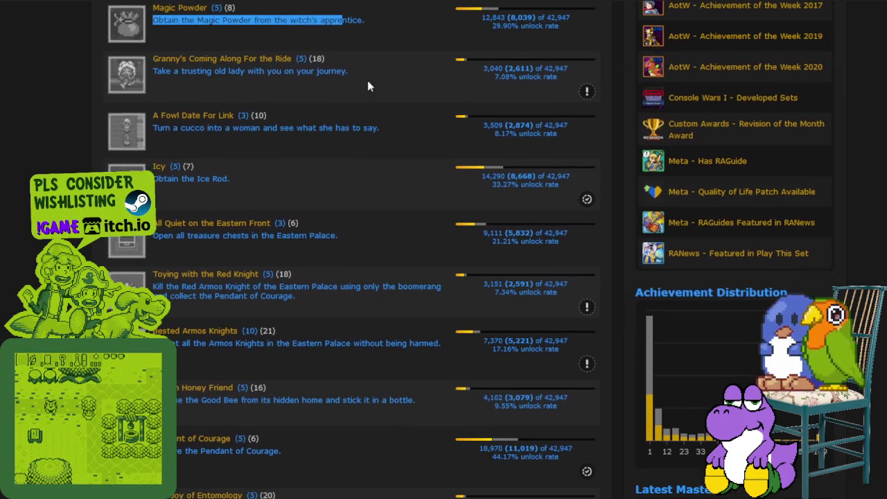
{"action": "left_click", "coordinate": [222, 72]}
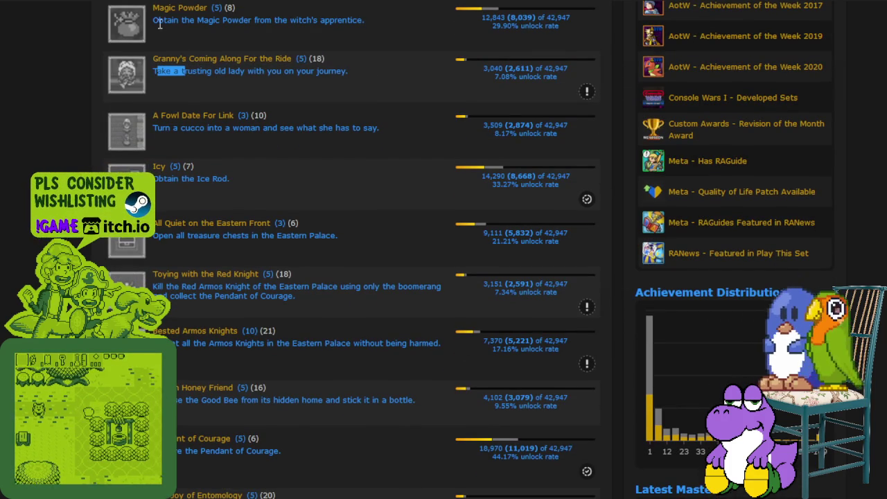
{"action": "left_click_drag", "start_coordinate": [153, 20], "coordinate": [381, 24]}
- Highlight the Granny's Coming Along description and continue to A Fowl Date For Link
{"action": "left_click_drag", "start_coordinate": [153, 71], "coordinate": [348, 71]}
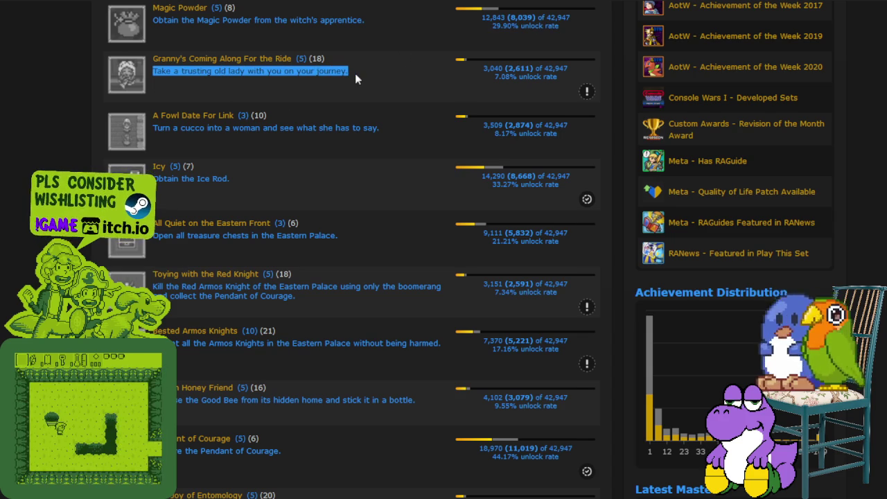
{"action": "scroll", "coordinate": [355, 74], "scroll_direction": "down", "scroll_amount": 1}
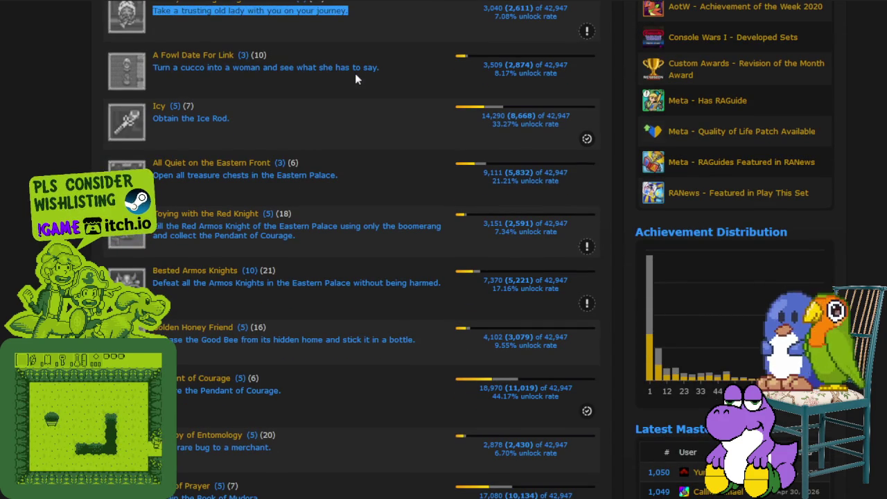
{"action": "scroll", "coordinate": [355, 74], "scroll_direction": "up", "scroll_amount": 1}
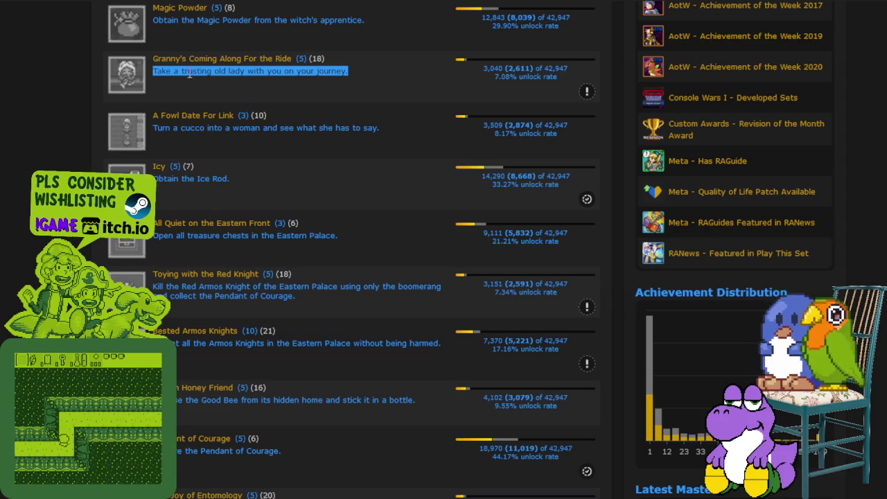
{"action": "left_click_drag", "start_coordinate": [151, 71], "coordinate": [345, 72]}
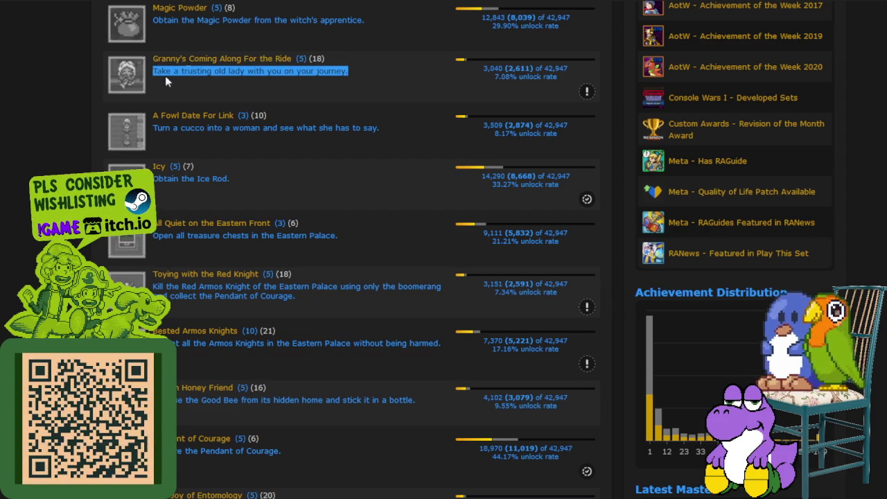
{"action": "scroll", "coordinate": [208, 77], "scroll_direction": "down", "scroll_amount": 1}
{"action": "left_click_drag", "start_coordinate": [162, 68], "coordinate": [298, 76]}
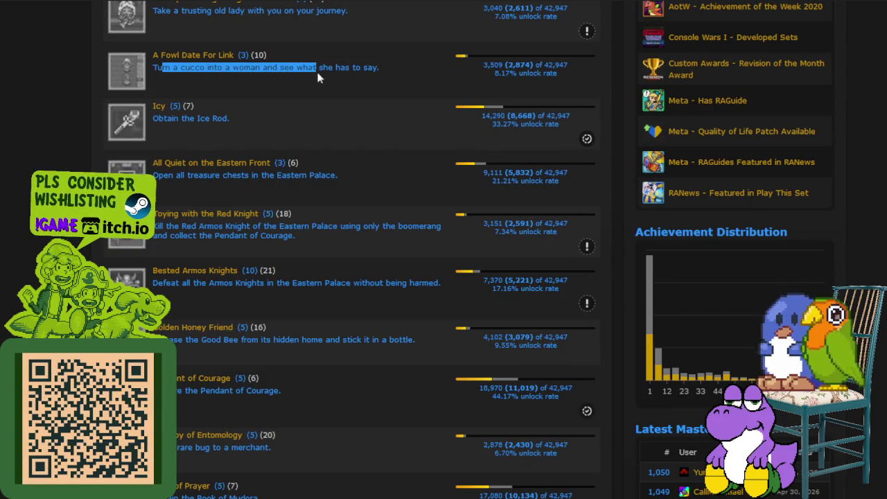
{"action": "scroll", "coordinate": [195, 77], "scroll_direction": "down", "scroll_amount": 1}
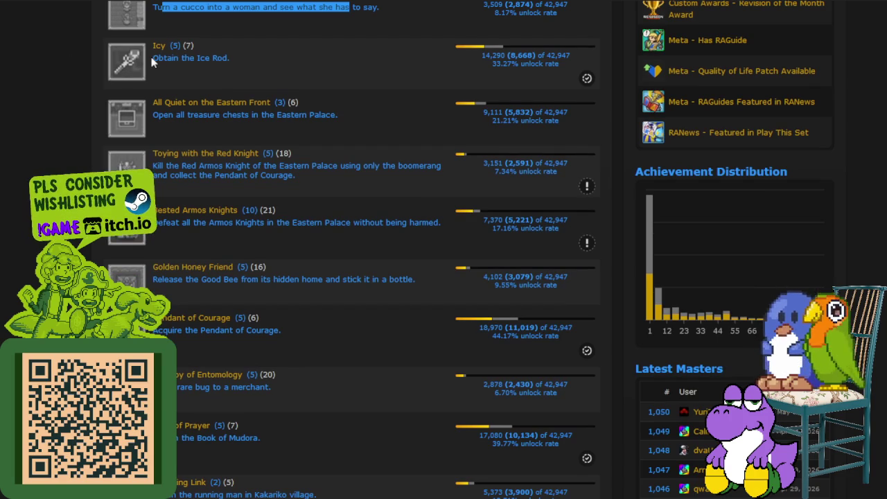
{"action": "left_click_drag", "start_coordinate": [152, 58], "coordinate": [233, 58]}
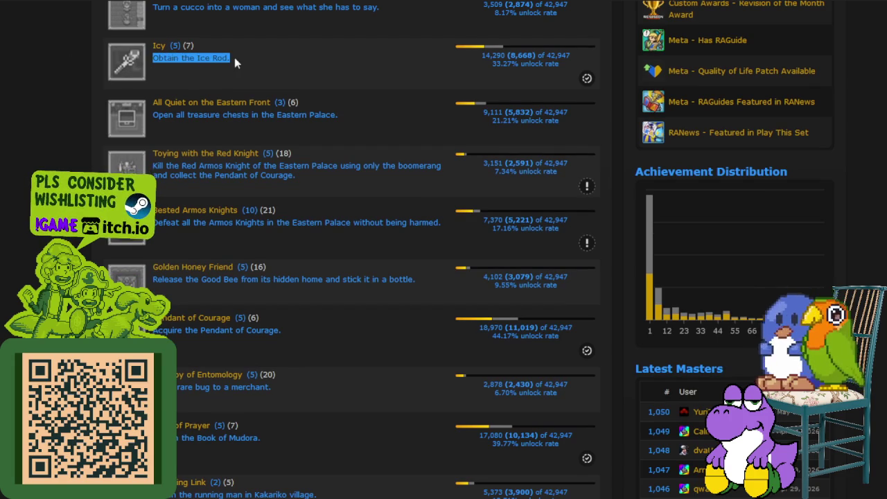
{"action": "scroll", "coordinate": [181, 111], "scroll_direction": "down", "scroll_amount": 1}
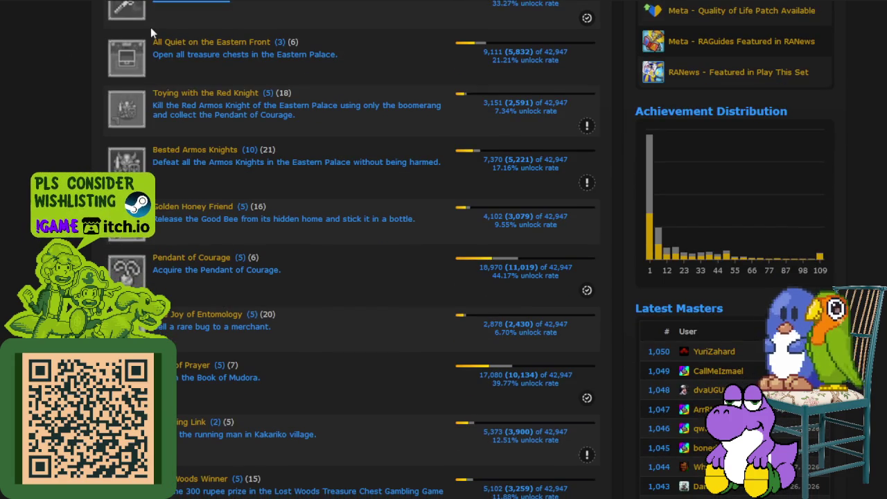
{"action": "double_click", "coordinate": [163, 54]}
{"action": "scroll", "coordinate": [361, 48], "scroll_direction": "down", "scroll_amount": 1}
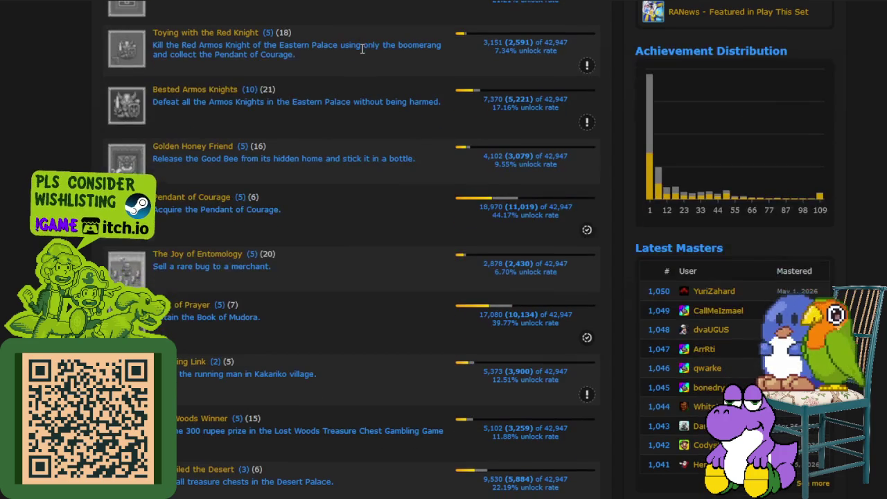
{"action": "left_click_drag", "start_coordinate": [165, 45], "coordinate": [226, 45]}
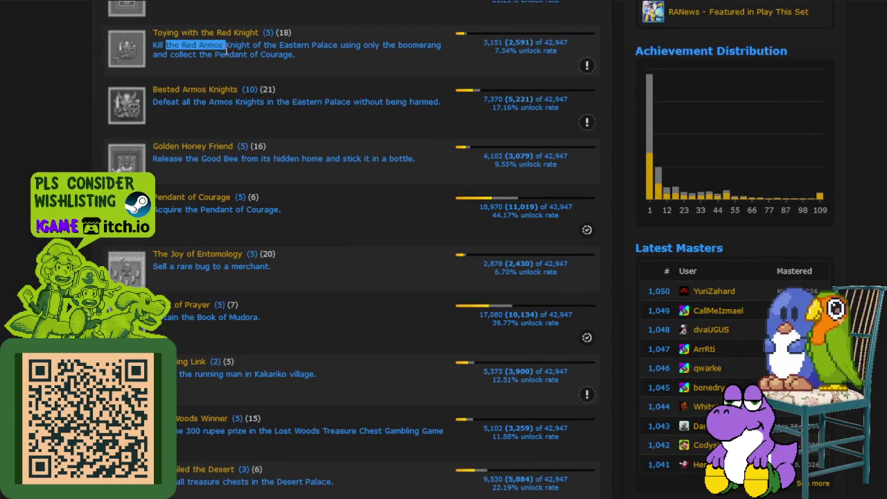
{"action": "scroll", "coordinate": [230, 86], "scroll_direction": "up", "scroll_amount": 1}
{"action": "left_click_drag", "start_coordinate": [154, 105], "coordinate": [312, 105]}
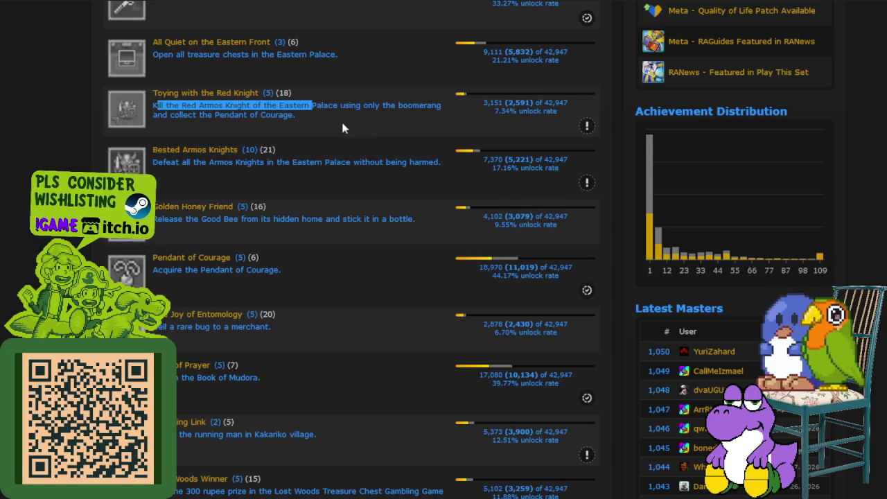
{"action": "scroll", "coordinate": [342, 127], "scroll_direction": "down", "scroll_amount": 1}
{"action": "left_click_drag", "start_coordinate": [182, 101], "coordinate": [324, 101]}
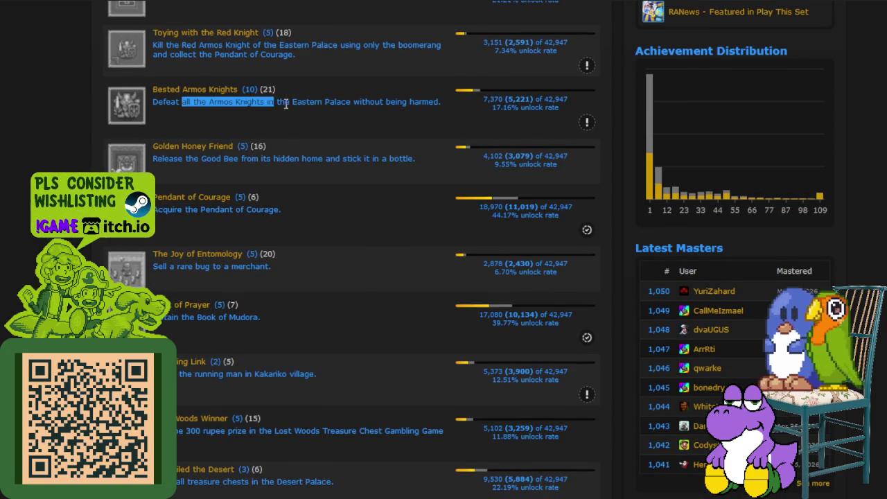
{"action": "scroll", "coordinate": [363, 101], "scroll_direction": "down", "scroll_amount": 1}
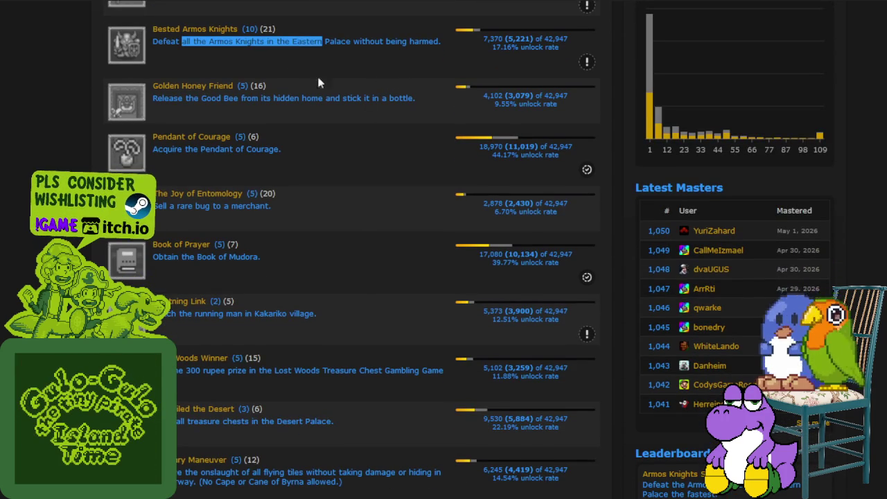
{"action": "left_click_drag", "start_coordinate": [149, 83], "coordinate": [277, 100]}
{"action": "scroll", "coordinate": [281, 97], "scroll_direction": "down", "scroll_amount": 1}
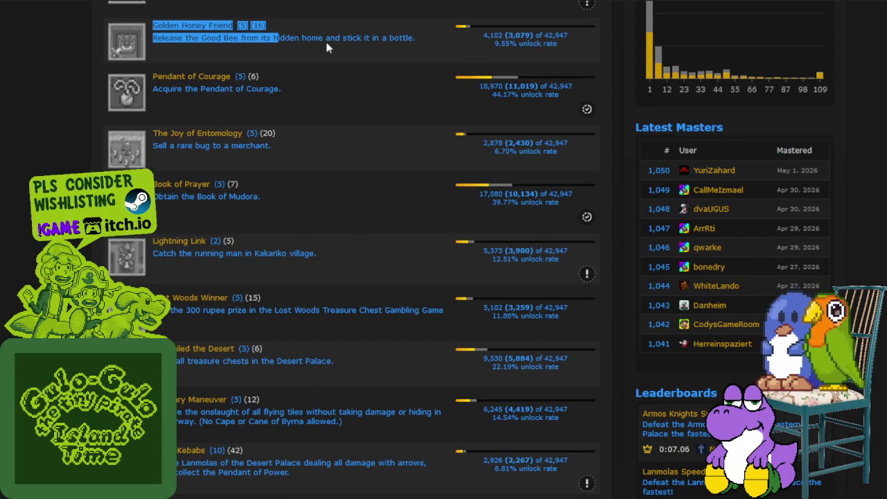
{"action": "scroll", "coordinate": [328, 47], "scroll_direction": "down", "scroll_amount": 1}
{"action": "scroll", "coordinate": [277, 77], "scroll_direction": "down", "scroll_amount": 1}
{"action": "scroll", "coordinate": [218, 95], "scroll_direction": "down", "scroll_amount": 1}
{"action": "scroll", "coordinate": [232, 102], "scroll_direction": "down", "scroll_amount": 2}
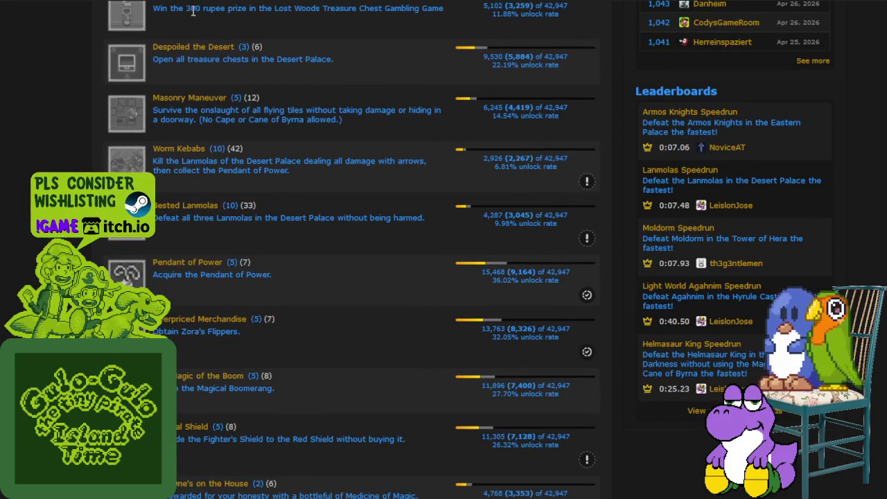
- Highlight the 300 rupee prize description and scroll down the Zelda list
{"action": "left_click_drag", "start_coordinate": [193, 10], "coordinate": [417, 9]}
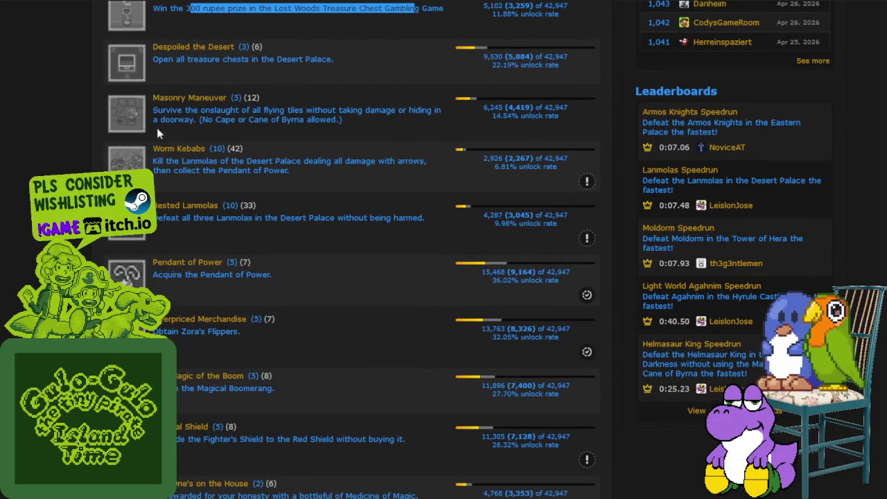
{"action": "scroll", "coordinate": [165, 126], "scroll_direction": "down", "scroll_amount": 1}
{"action": "scroll", "coordinate": [220, 142], "scroll_direction": "down", "scroll_amount": 5}
{"action": "scroll", "coordinate": [220, 141], "scroll_direction": "down", "scroll_amount": 3}
{"action": "scroll", "coordinate": [225, 135], "scroll_direction": "down", "scroll_amount": 6}
{"action": "scroll", "coordinate": [226, 132], "scroll_direction": "down", "scroll_amount": 4}
{"action": "scroll", "coordinate": [226, 129], "scroll_direction": "down", "scroll_amount": 6}
{"action": "scroll", "coordinate": [229, 126], "scroll_direction": "down", "scroll_amount": 6}
{"action": "scroll", "coordinate": [232, 125], "scroll_direction": "down", "scroll_amount": 7}
{"action": "scroll", "coordinate": [233, 126], "scroll_direction": "down", "scroll_amount": 6}
{"action": "scroll", "coordinate": [232, 127], "scroll_direction": "down", "scroll_amount": 5}
{"action": "scroll", "coordinate": [231, 126], "scroll_direction": "down", "scroll_amount": 2}
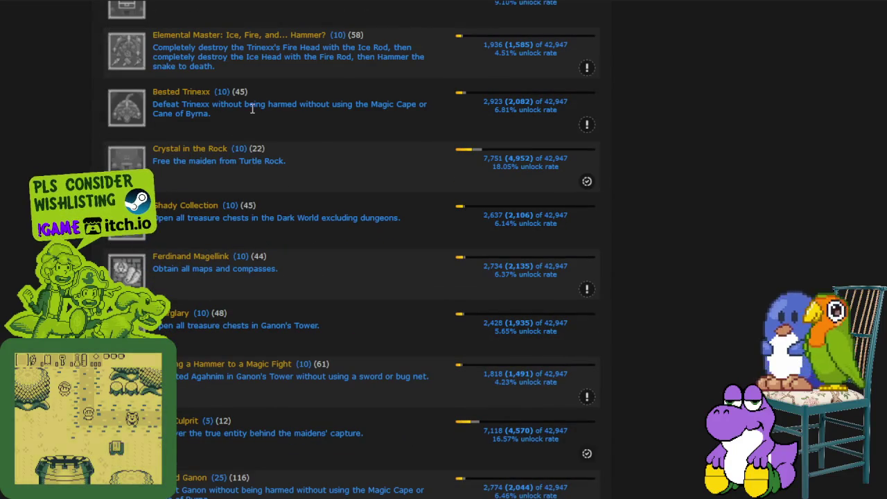
- Highlight the secret room description at the list's end, then go back home
{"action": "scroll", "coordinate": [284, 102], "scroll_direction": "down", "scroll_amount": 2}
{"action": "scroll", "coordinate": [293, 107], "scroll_direction": "down", "scroll_amount": 3}
{"action": "scroll", "coordinate": [294, 110], "scroll_direction": "down", "scroll_amount": 4}
{"action": "scroll", "coordinate": [295, 109], "scroll_direction": "down", "scroll_amount": 5}
{"action": "scroll", "coordinate": [296, 111], "scroll_direction": "down", "scroll_amount": 3}
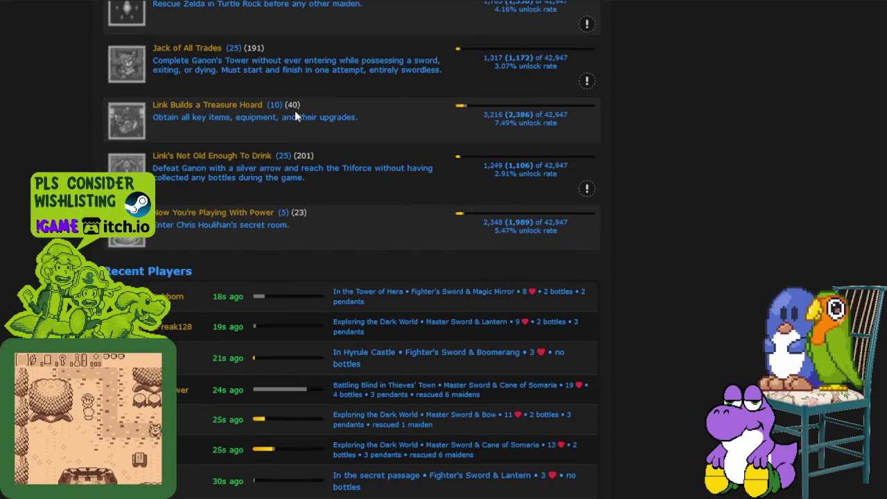
{"action": "scroll", "coordinate": [273, 105], "scroll_direction": "down", "scroll_amount": 2}
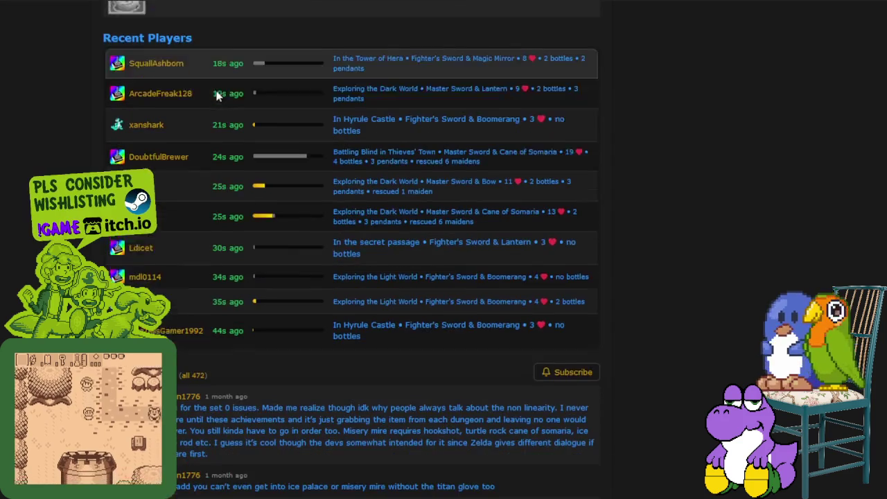
{"action": "left_click_drag", "start_coordinate": [186, 104], "coordinate": [338, 111]}
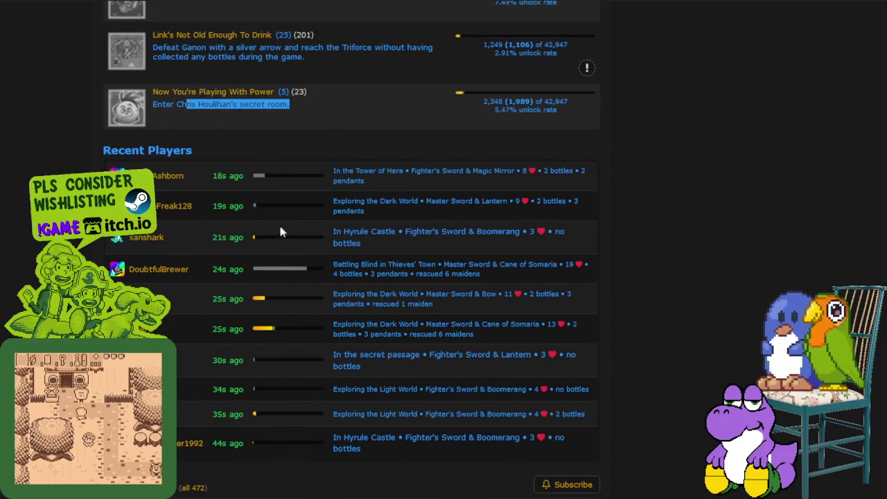
{"action": "key", "text": "alt+Left"}
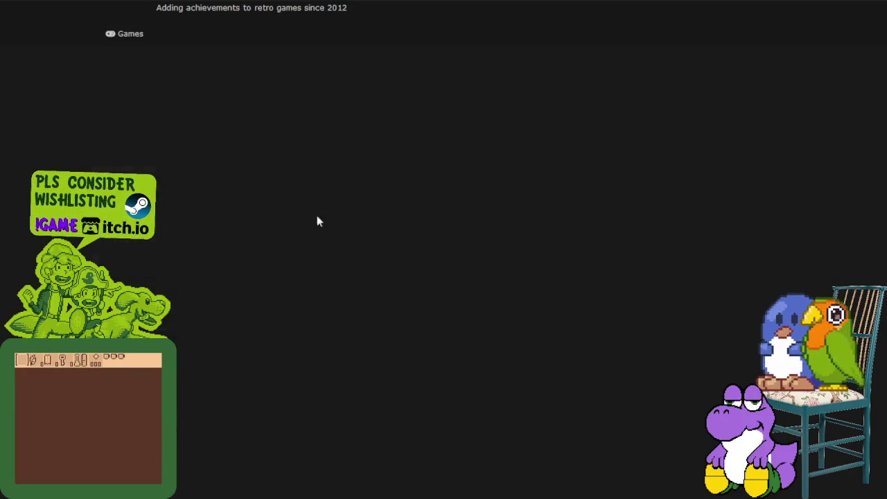
- Search the site for resident evil and open the Resident Evil 3: Nemesis result
{"action": "scroll", "coordinate": [291, 229], "scroll_direction": "down", "scroll_amount": 1}
{"action": "scroll", "coordinate": [286, 220], "scroll_direction": "down", "scroll_amount": 3}
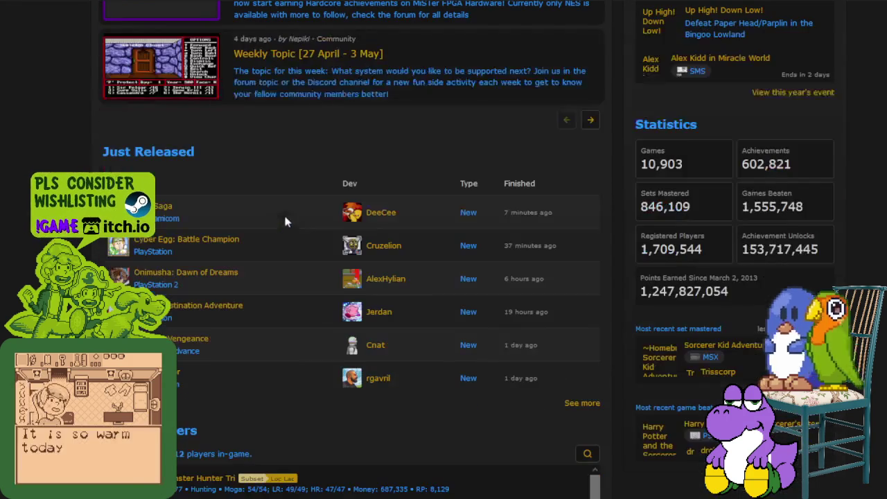
{"action": "scroll", "coordinate": [212, 218], "scroll_direction": "up", "scroll_amount": 4}
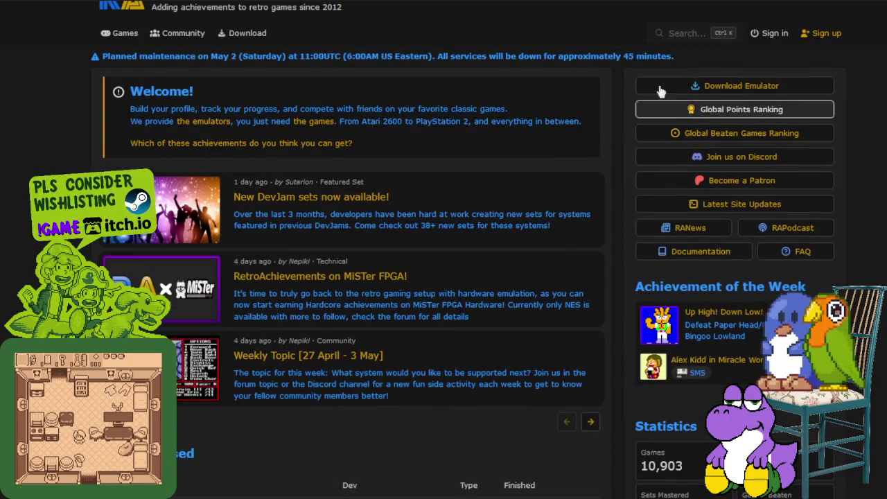
{"action": "left_click", "coordinate": [685, 47]}
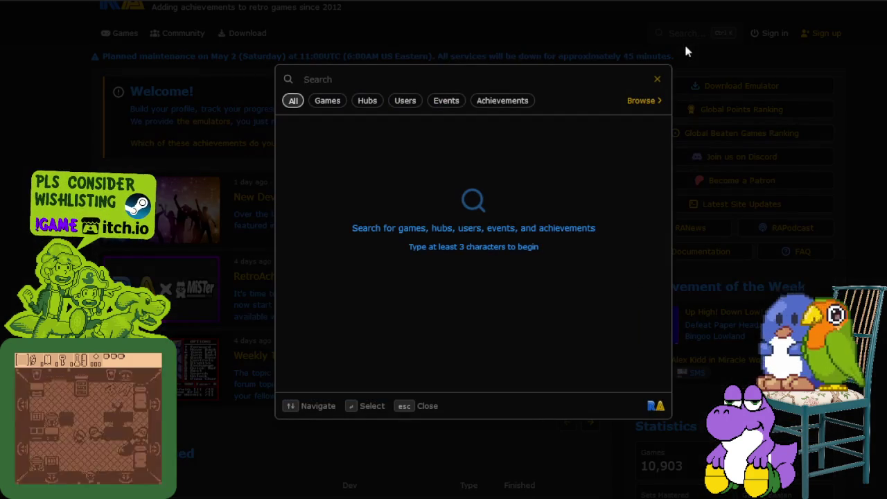
{"action": "type", "text": "resident evil"}
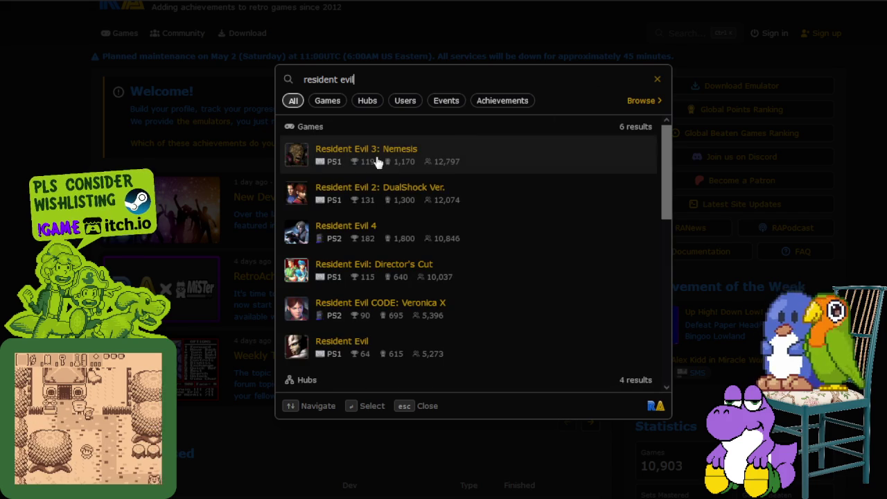
{"action": "key", "text": "Escape"}
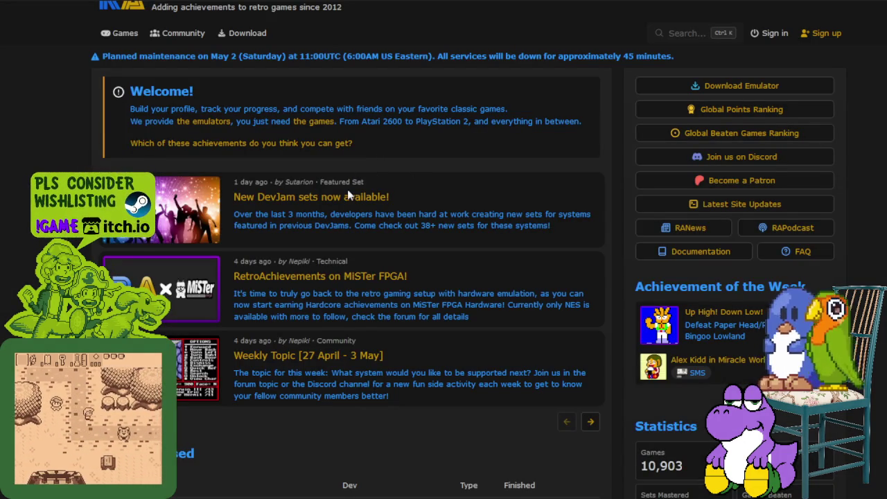
{"action": "left_click", "coordinate": [347, 197]}
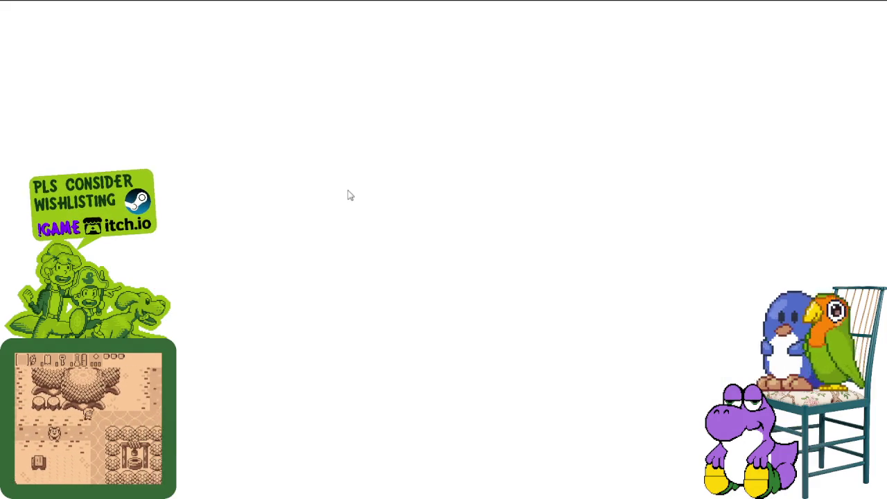
- Scroll the Resident Evil 3: Nemesis achievements and highlight the Save Jill description
{"action": "scroll", "coordinate": [351, 186], "scroll_direction": "down", "scroll_amount": 3}
{"action": "scroll", "coordinate": [355, 203], "scroll_direction": "down", "scroll_amount": 1}
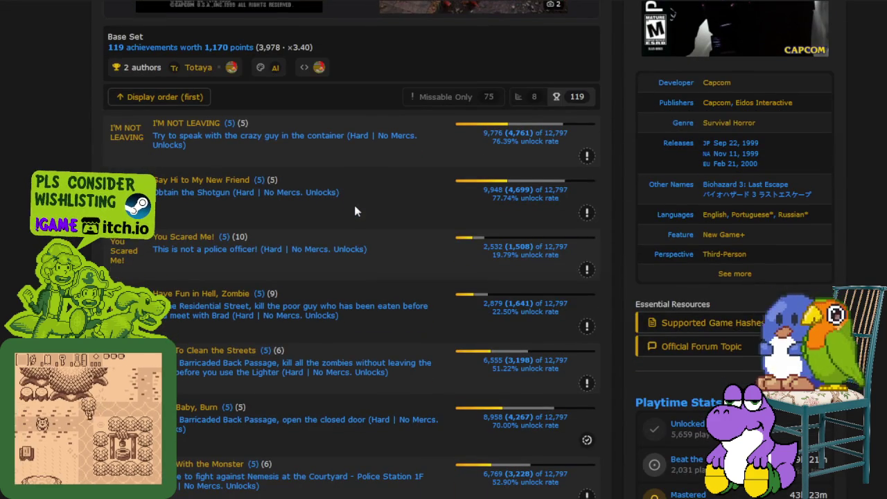
{"action": "scroll", "coordinate": [348, 198], "scroll_direction": "down", "scroll_amount": 1}
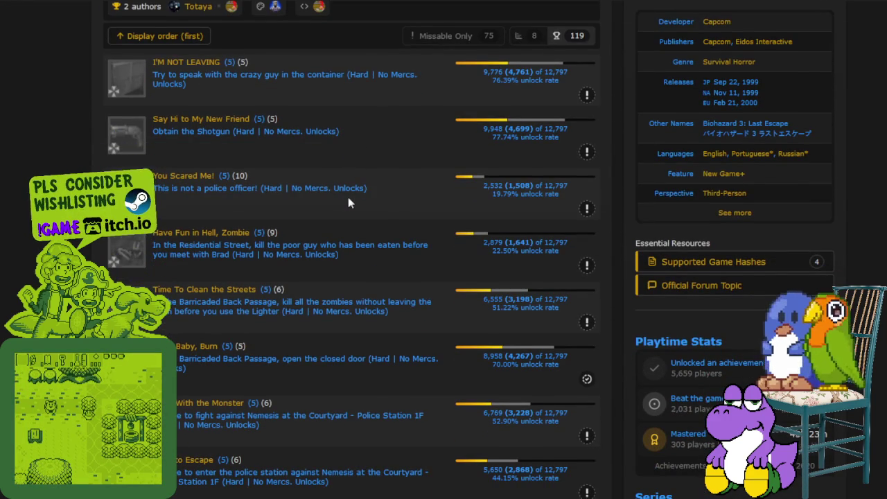
{"action": "scroll", "coordinate": [348, 196], "scroll_direction": "down", "scroll_amount": 1}
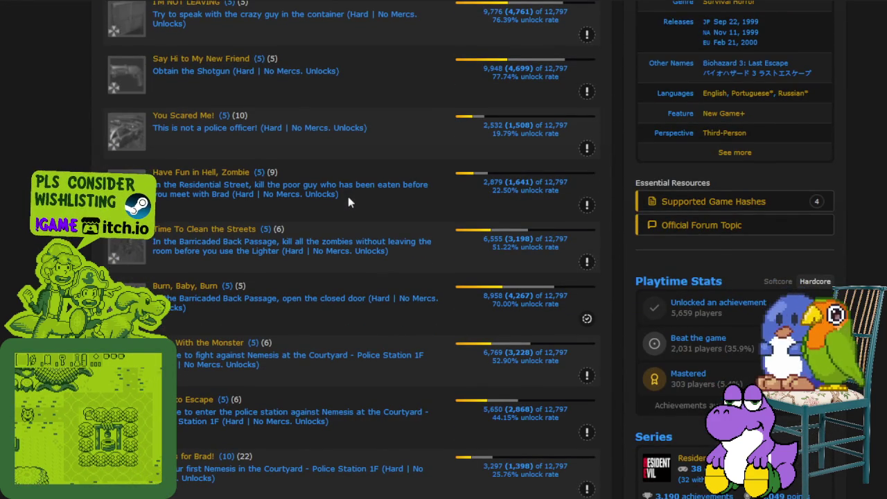
{"action": "scroll", "coordinate": [348, 196], "scroll_direction": "down", "scroll_amount": 2}
{"action": "scroll", "coordinate": [348, 194], "scroll_direction": "down", "scroll_amount": 5}
{"action": "scroll", "coordinate": [350, 173], "scroll_direction": "down", "scroll_amount": 8}
{"action": "scroll", "coordinate": [350, 173], "scroll_direction": "down", "scroll_amount": 1}
{"action": "scroll", "coordinate": [351, 173], "scroll_direction": "down", "scroll_amount": 6}
{"action": "scroll", "coordinate": [350, 173], "scroll_direction": "down", "scroll_amount": 8}
{"action": "scroll", "coordinate": [350, 175], "scroll_direction": "down", "scroll_amount": 7}
{"action": "scroll", "coordinate": [349, 176], "scroll_direction": "down", "scroll_amount": 10}
{"action": "scroll", "coordinate": [349, 174], "scroll_direction": "down", "scroll_amount": 5}
{"action": "scroll", "coordinate": [350, 172], "scroll_direction": "down", "scroll_amount": 3}
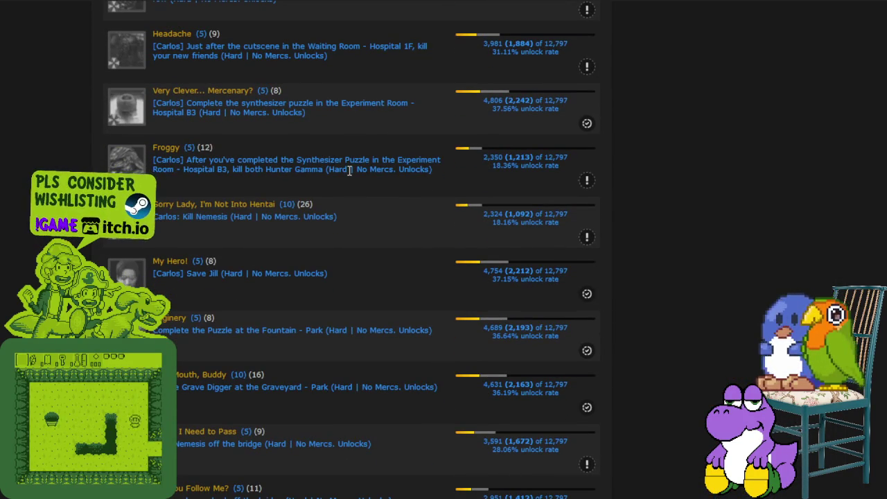
{"action": "scroll", "coordinate": [350, 170], "scroll_direction": "down", "scroll_amount": 3}
{"action": "scroll", "coordinate": [348, 170], "scroll_direction": "down", "scroll_amount": 2}
{"action": "scroll", "coordinate": [343, 172], "scroll_direction": "down", "scroll_amount": 2}
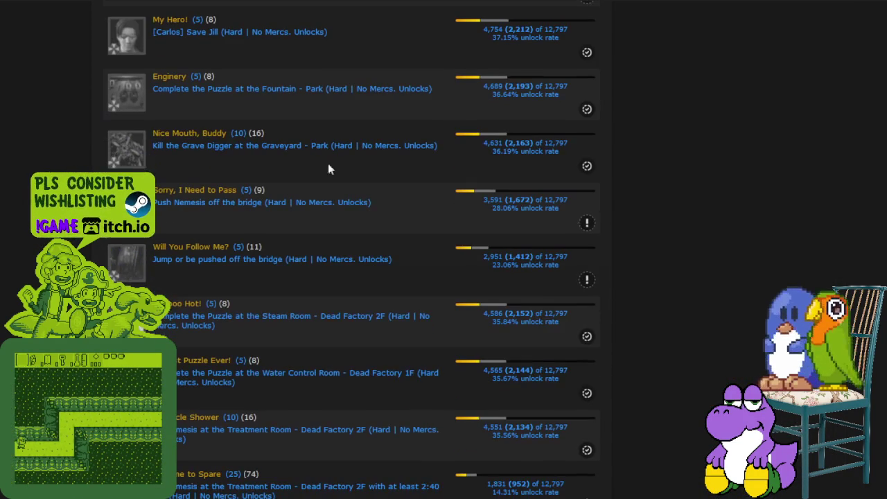
{"action": "left_click_drag", "start_coordinate": [171, 32], "coordinate": [301, 31]}
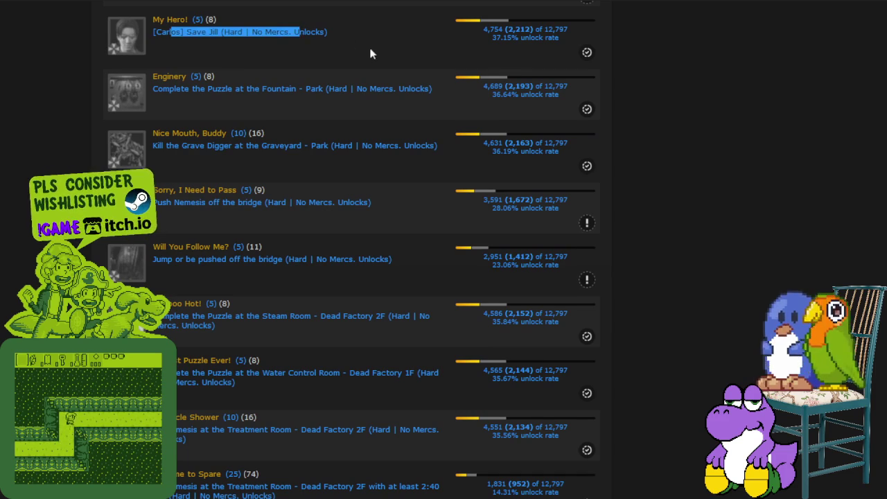
- Continue down to the Mercenaries achievements like Speeeeed Merc (4.38%)
{"action": "scroll", "coordinate": [365, 52], "scroll_direction": "down", "scroll_amount": 2}
{"action": "scroll", "coordinate": [363, 63], "scroll_direction": "down", "scroll_amount": 5}
{"action": "scroll", "coordinate": [359, 72], "scroll_direction": "down", "scroll_amount": 5}
{"action": "scroll", "coordinate": [359, 73], "scroll_direction": "down", "scroll_amount": 5}
{"action": "scroll", "coordinate": [359, 72], "scroll_direction": "down", "scroll_amount": 5}
{"action": "left_click_drag", "start_coordinate": [232, 77], "coordinate": [316, 80]}
{"action": "scroll", "coordinate": [387, 95], "scroll_direction": "down", "scroll_amount": 5}
{"action": "scroll", "coordinate": [321, 152], "scroll_direction": "down", "scroll_amount": 5}
{"action": "scroll", "coordinate": [317, 151], "scroll_direction": "down", "scroll_amount": 5}
{"action": "scroll", "coordinate": [317, 154], "scroll_direction": "down", "scroll_amount": 3}
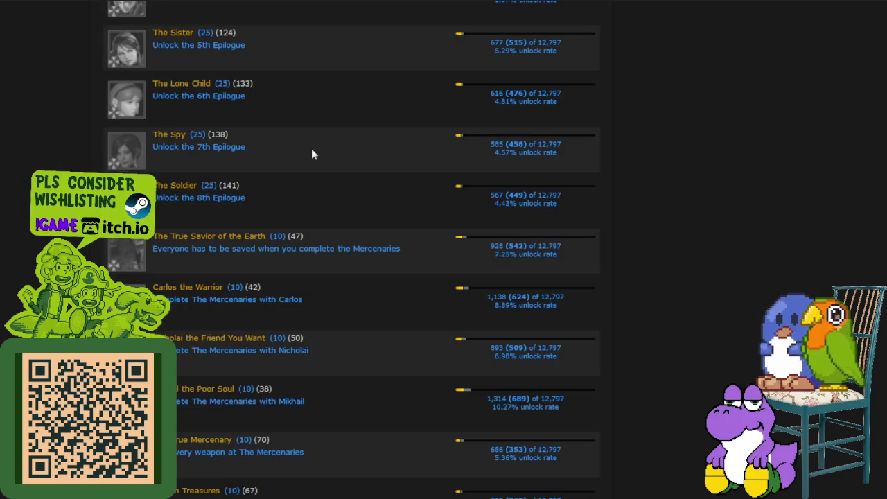
{"action": "scroll", "coordinate": [311, 151], "scroll_direction": "down", "scroll_amount": 3}
{"action": "scroll", "coordinate": [311, 152], "scroll_direction": "down", "scroll_amount": 2}
{"action": "scroll", "coordinate": [310, 153], "scroll_direction": "down", "scroll_amount": 3}
{"action": "scroll", "coordinate": [309, 159], "scroll_direction": "down", "scroll_amount": 2}
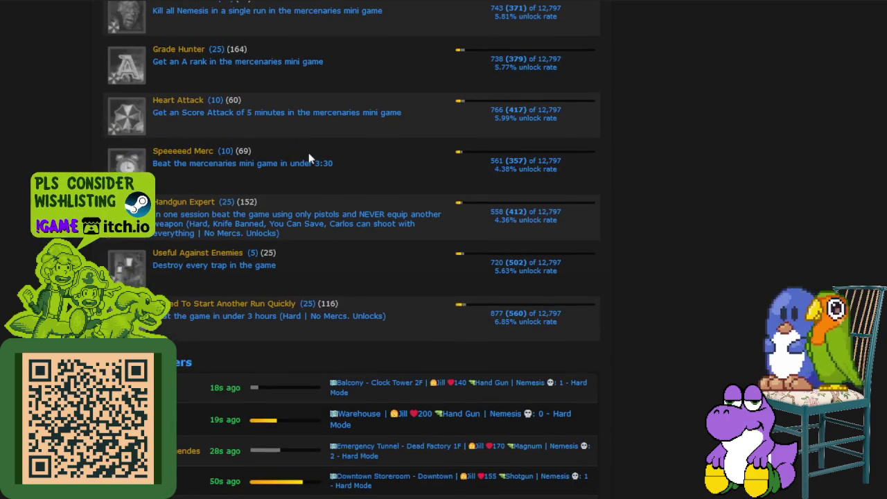
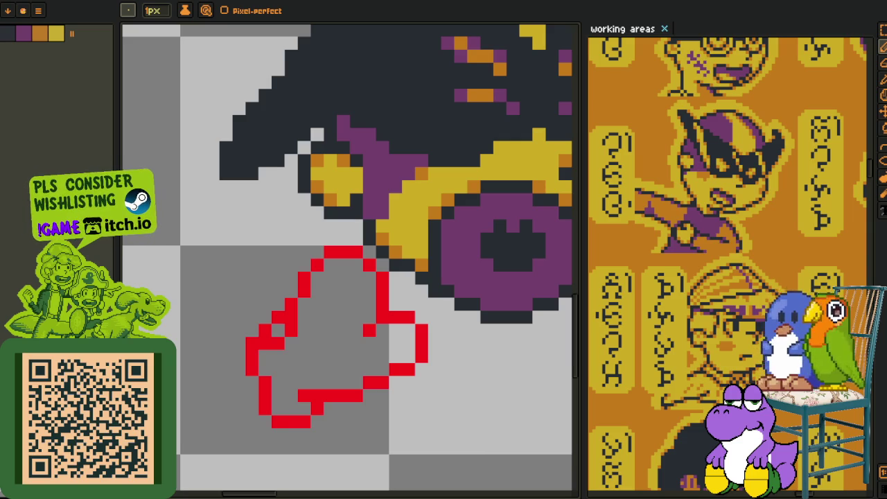
- Nudge part of the red hand outline one pixel left and deselect
{"action": "scroll", "coordinate": [340, 331], "scroll_direction": "down", "scroll_amount": 2}
{"action": "scroll", "coordinate": [300, 279], "scroll_direction": "down", "scroll_amount": 2}
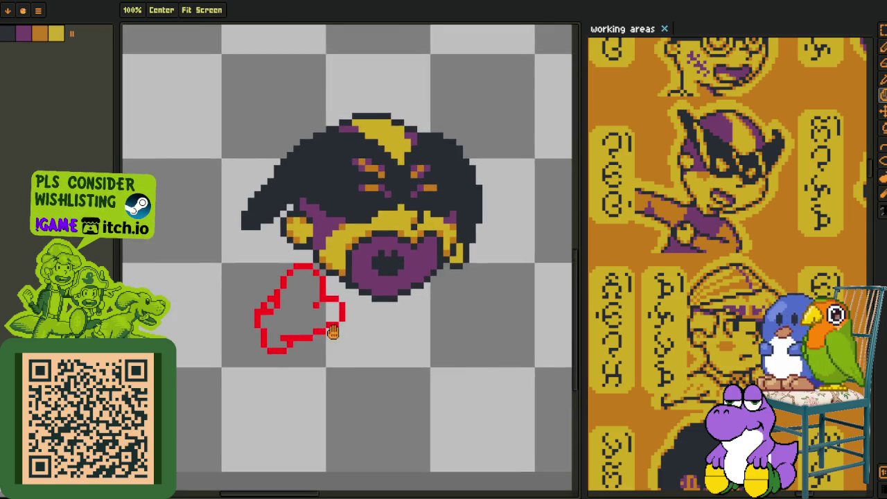
{"action": "scroll", "coordinate": [317, 373], "scroll_direction": "up", "scroll_amount": 2}
{"action": "scroll", "coordinate": [328, 260], "scroll_direction": "up", "scroll_amount": 1}
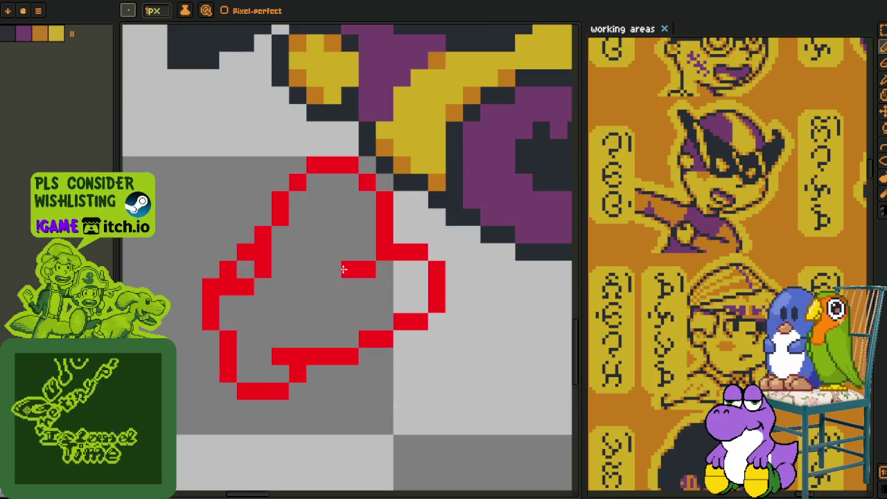
{"action": "left_click_drag", "start_coordinate": [327, 260], "coordinate": [278, 338]}
{"action": "key", "text": "o"}
{"action": "mouse_move", "coordinate": [367, 293]}
{"action": "left_mouse_down"}
{"action": "mouse_move", "coordinate": [296, 235]}
{"action": "mouse_move", "coordinate": [395, 413]}
{"action": "left_mouse_up"}
{"action": "key", "text": "m"}
{"action": "key", "text": "Left"}
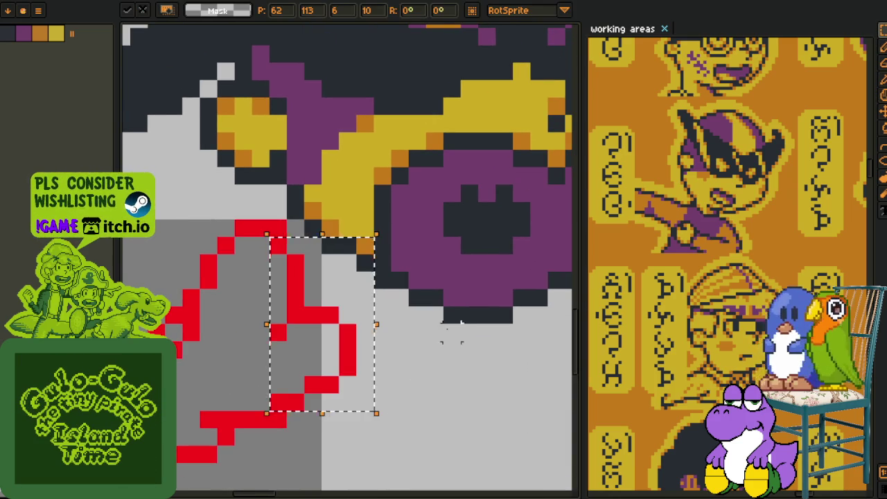
{"action": "key", "text": "ctrl+d"}
- Add a red pixel to the edge of the hand outline with the pencil
{"action": "key", "text": "b"}
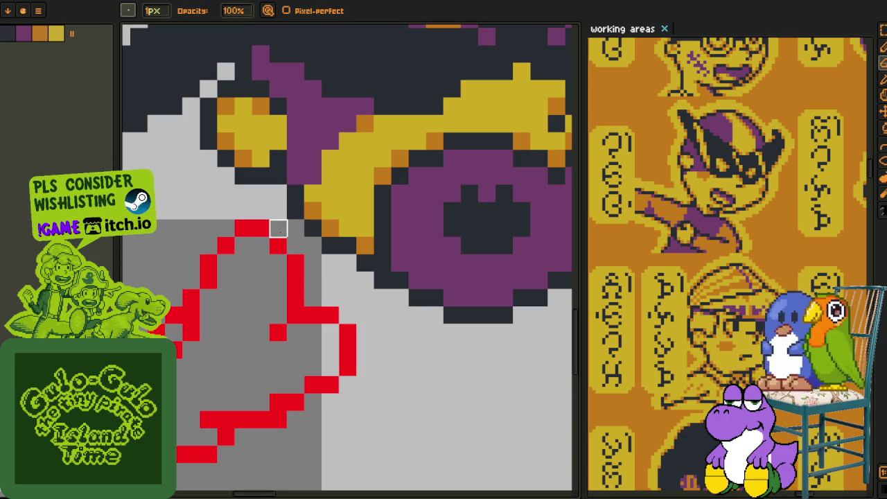
{"action": "key", "text": "i"}
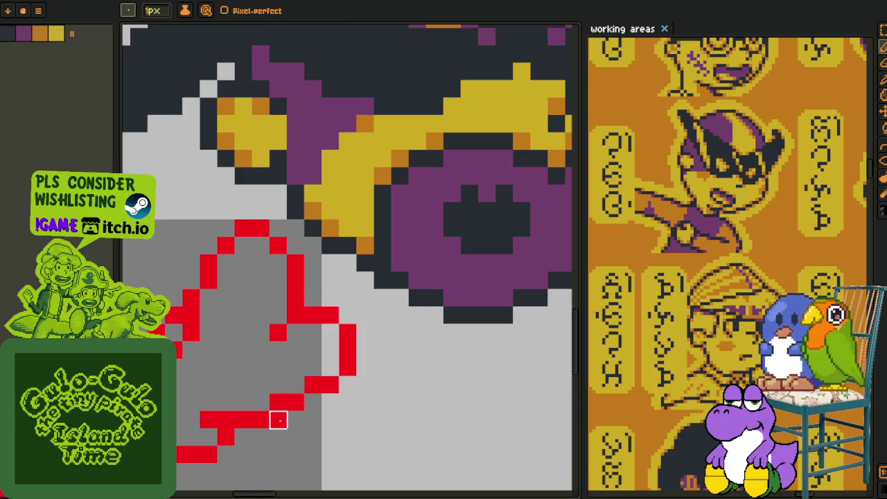
{"action": "left_click_drag", "start_coordinate": [252, 388], "coordinate": [281, 371]}
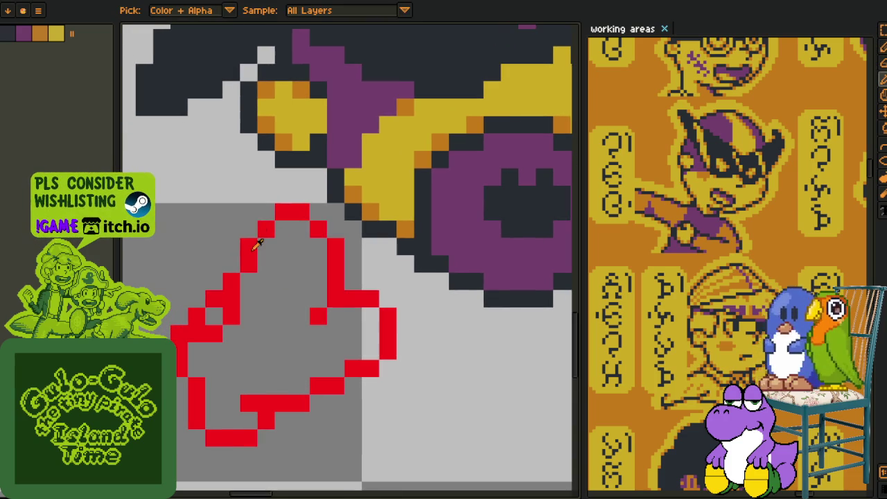
{"action": "key", "text": "b"}
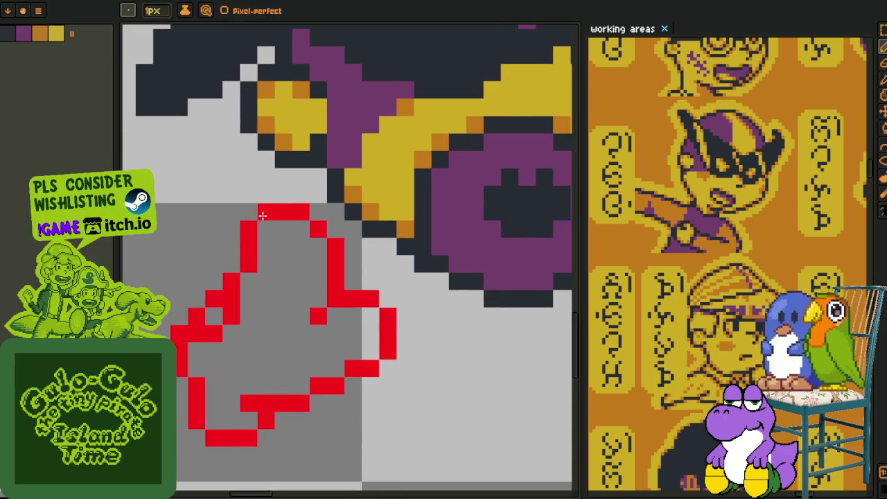
{"action": "scroll", "coordinate": [260, 213], "scroll_direction": "down", "scroll_amount": 3}
{"action": "scroll", "coordinate": [306, 264], "scroll_direction": "up", "scroll_amount": 3}
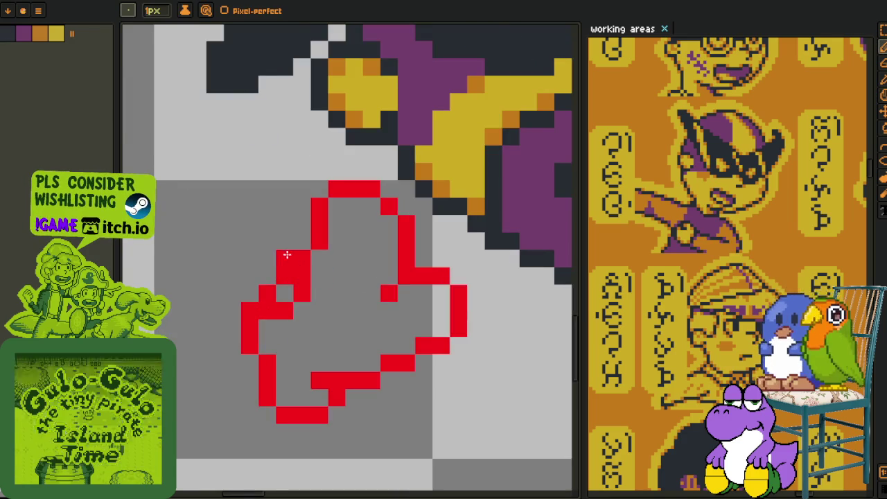
{"action": "left_click", "coordinate": [303, 242]}
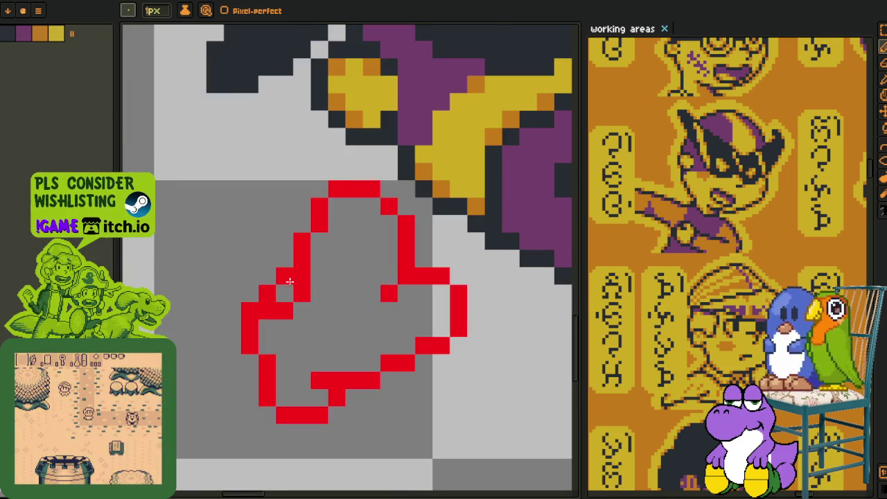
{"action": "scroll", "coordinate": [333, 250], "scroll_direction": "down", "scroll_amount": 3}
{"action": "scroll", "coordinate": [350, 260], "scroll_direction": "down", "scroll_amount": 1}
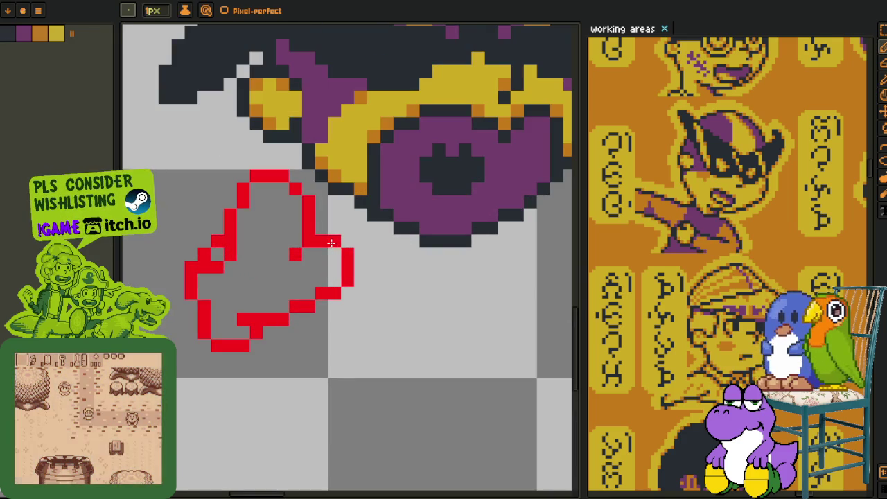
- Shift a block of the outline's right edge one pixel left
{"action": "key", "text": "m"}
{"action": "left_click_drag", "start_coordinate": [328, 236], "coordinate": [365, 309]}
{"action": "key", "text": "Left"}
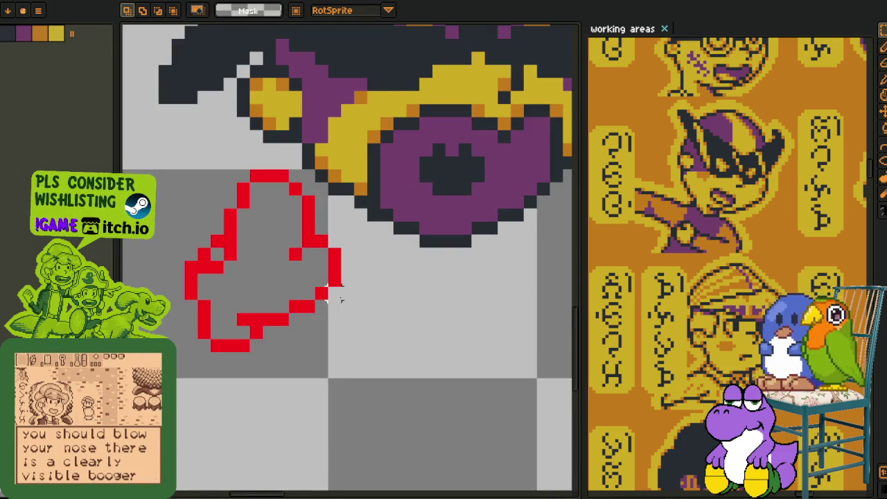
{"action": "scroll", "coordinate": [312, 305], "scroll_direction": "up", "scroll_amount": 1}
- Redraw the pixels along the bottom of the hand outline
{"action": "key", "text": "v"}
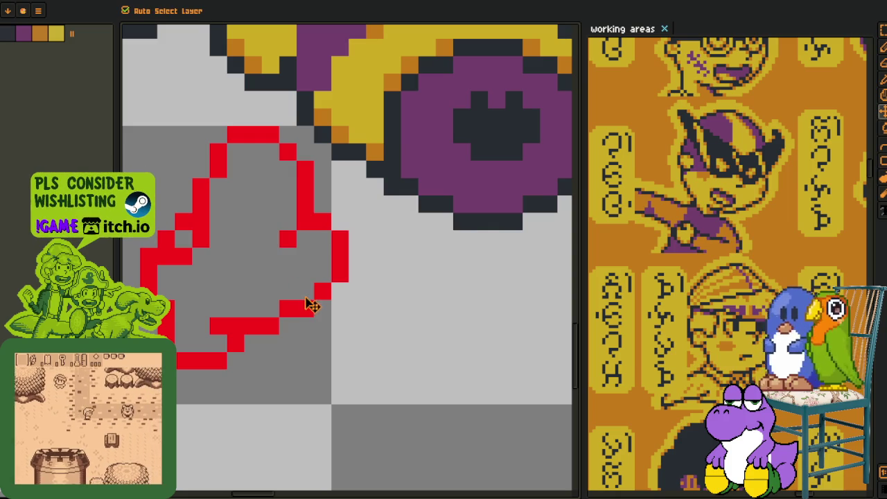
{"action": "key", "text": "b"}
{"action": "left_click_drag", "start_coordinate": [298, 305], "coordinate": [269, 315]}
{"action": "scroll", "coordinate": [293, 309], "scroll_direction": "down", "scroll_amount": 3}
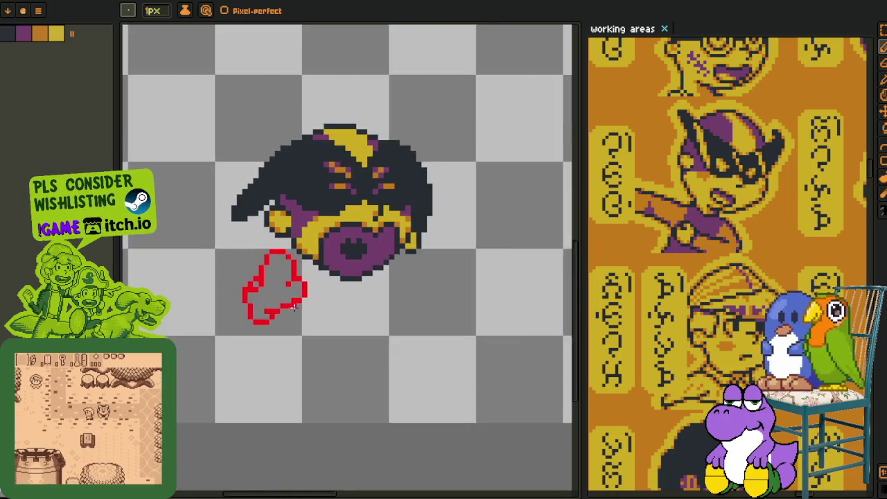
{"action": "scroll", "coordinate": [292, 309], "scroll_direction": "down", "scroll_amount": 1}
{"action": "scroll", "coordinate": [271, 278], "scroll_direction": "up", "scroll_amount": 1}
{"action": "scroll", "coordinate": [309, 294], "scroll_direction": "up", "scroll_amount": 1}
- Try moving the whole hand outline right with a test stroke, then undo both
{"action": "key", "text": "m"}
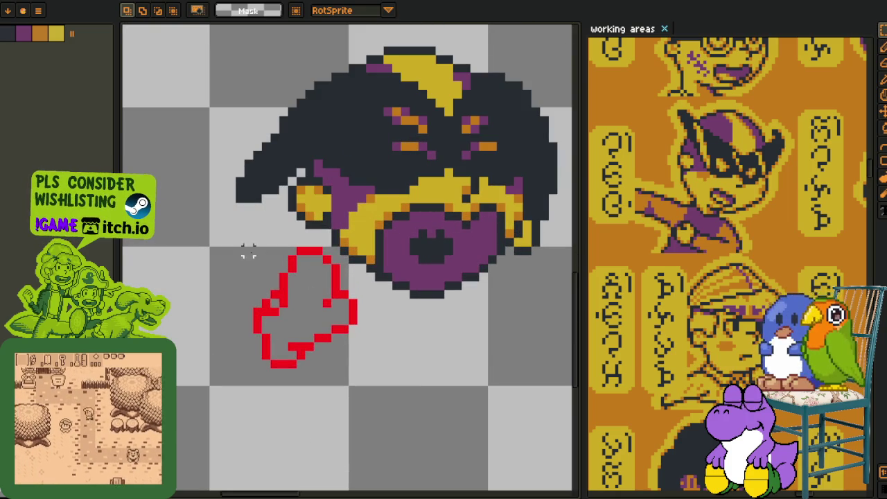
{"action": "left_click_drag", "start_coordinate": [226, 208], "coordinate": [406, 422]}
{"action": "left_click_drag", "start_coordinate": [347, 312], "coordinate": [373, 312]}
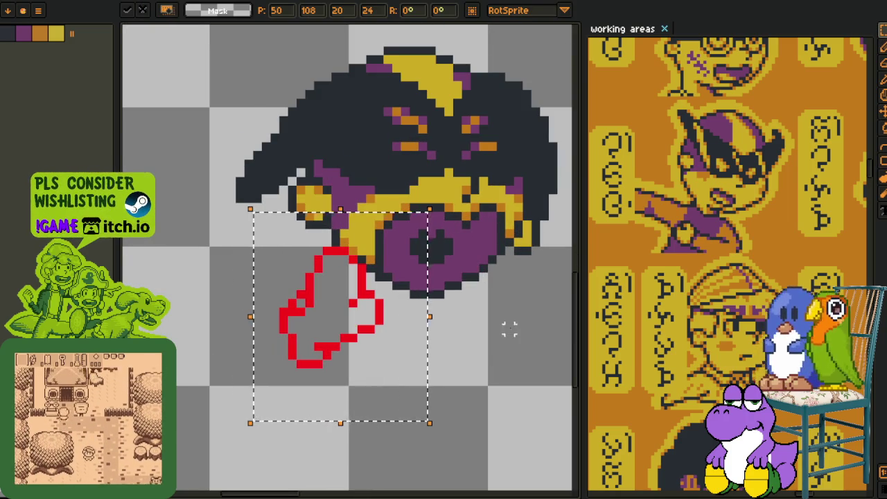
{"action": "left_click", "coordinate": [493, 364]}
{"action": "scroll", "coordinate": [406, 355], "scroll_direction": "up", "scroll_amount": 1}
{"action": "key", "text": "b"}
{"action": "left_click_drag", "start_coordinate": [374, 288], "coordinate": [194, 359]}
{"action": "key", "text": "ctrl+z"}
{"action": "key", "text": "ctrl+z"}
{"action": "key", "text": "ctrl+z"}
{"action": "key", "text": "ctrl+z"}
{"action": "key", "text": "ctrl+z"}
- Sample the red outline colour and pan toward the face's right side
{"action": "scroll", "coordinate": [454, 236], "scroll_direction": "down", "scroll_amount": 4}
{"action": "scroll", "coordinate": [454, 236], "scroll_direction": "up", "scroll_amount": 1}
{"action": "scroll", "coordinate": [294, 221], "scroll_direction": "up", "scroll_amount": 2}
{"action": "key", "text": "i"}
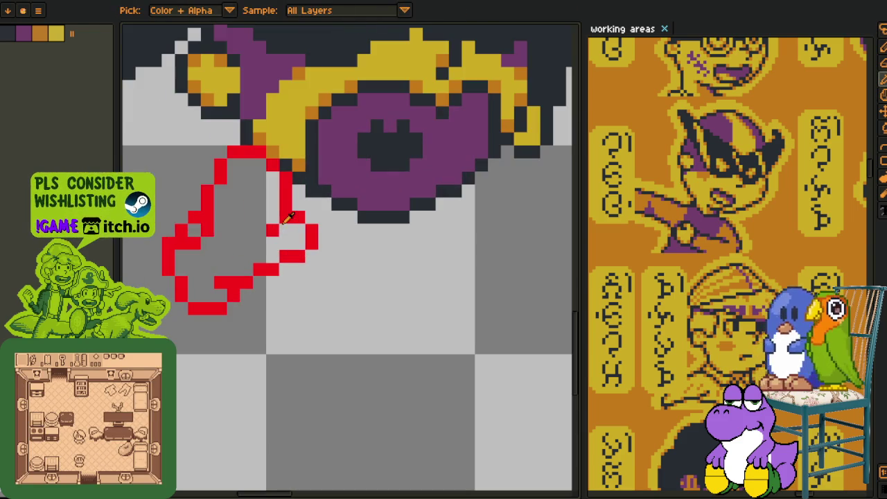
{"action": "left_click_drag", "start_coordinate": [451, 223], "coordinate": [352, 234]}
{"action": "scroll", "coordinate": [351, 242], "scroll_direction": "down", "scroll_amount": 1}
{"action": "key", "text": "b"}
{"action": "scroll", "coordinate": [343, 241], "scroll_direction": "up", "scroll_amount": 1}
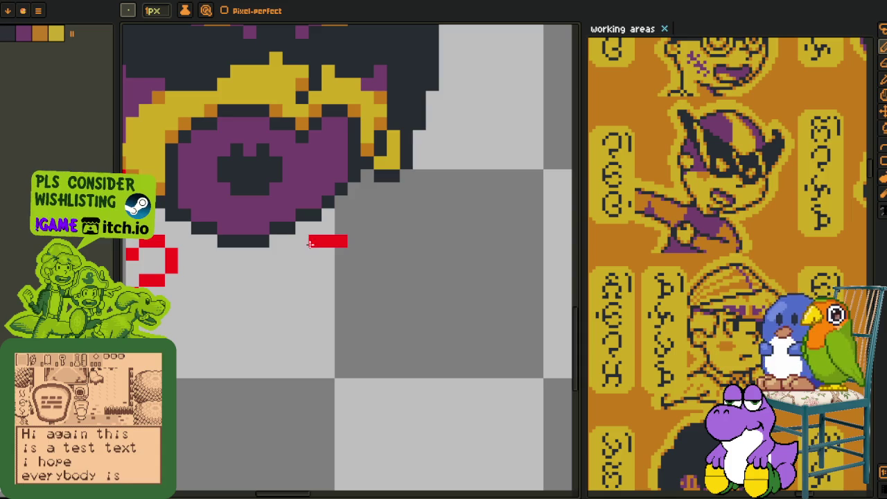
- Draw the second hand's red bottom edge and lines up toward the eye
{"action": "mouse_move", "coordinate": [315, 278]}
{"action": "left_mouse_down"}
{"action": "mouse_move", "coordinate": [340, 278]}
{"action": "mouse_move", "coordinate": [371, 319]}
{"action": "left_mouse_up"}
{"action": "left_click_drag", "start_coordinate": [339, 282], "coordinate": [339, 234]}
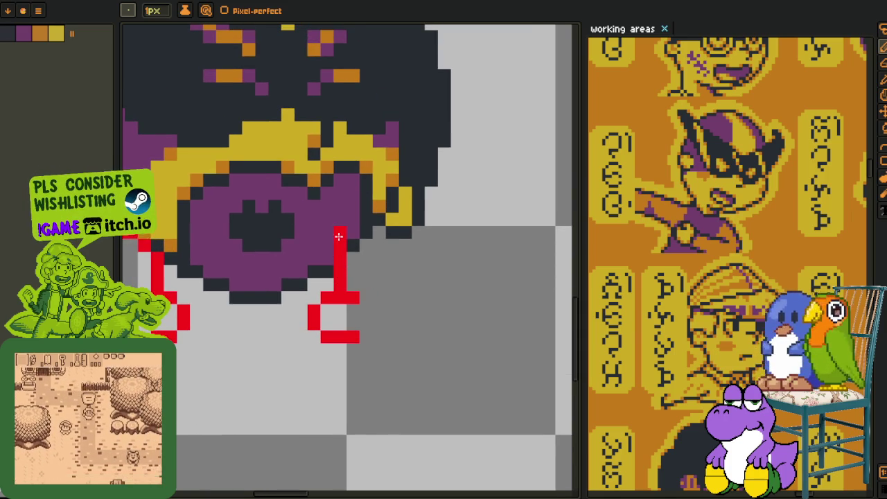
{"action": "scroll", "coordinate": [343, 228], "scroll_direction": "down", "scroll_amount": 2}
{"action": "scroll", "coordinate": [342, 229], "scroll_direction": "up", "scroll_amount": 3}
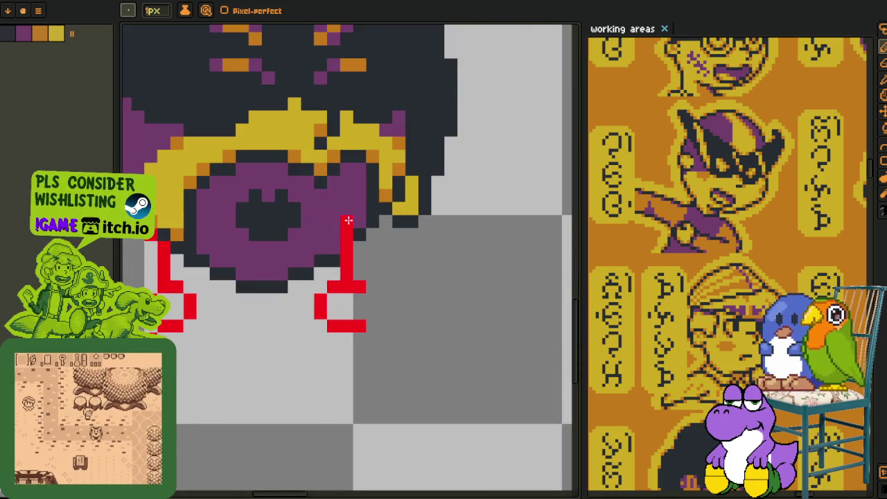
{"action": "left_click_drag", "start_coordinate": [368, 221], "coordinate": [406, 224]}
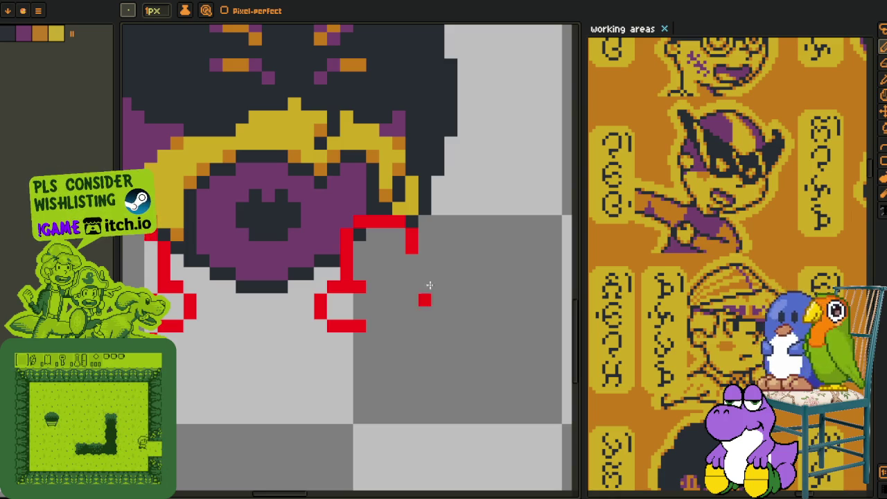
- Draw the new hand's right side, remove a stray pixel, and close its bottom
{"action": "mouse_move", "coordinate": [423, 258]}
{"action": "left_mouse_down"}
{"action": "mouse_move", "coordinate": [412, 286]}
{"action": "mouse_move", "coordinate": [415, 312]}
{"action": "left_mouse_up"}
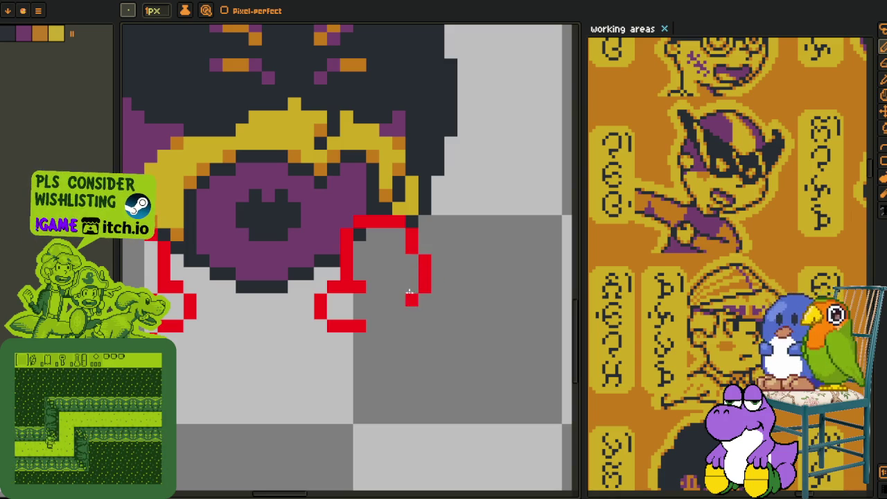
{"action": "left_click", "coordinate": [412, 298]}
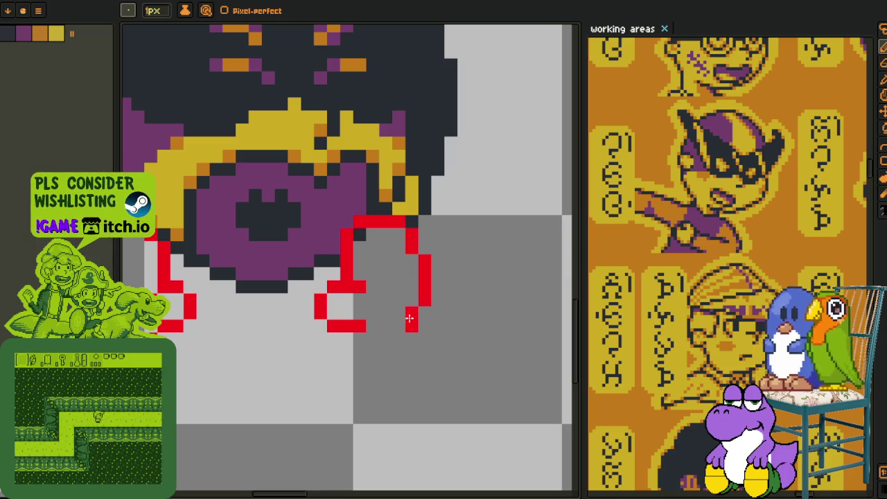
{"action": "left_click_drag", "start_coordinate": [412, 327], "coordinate": [399, 338]}
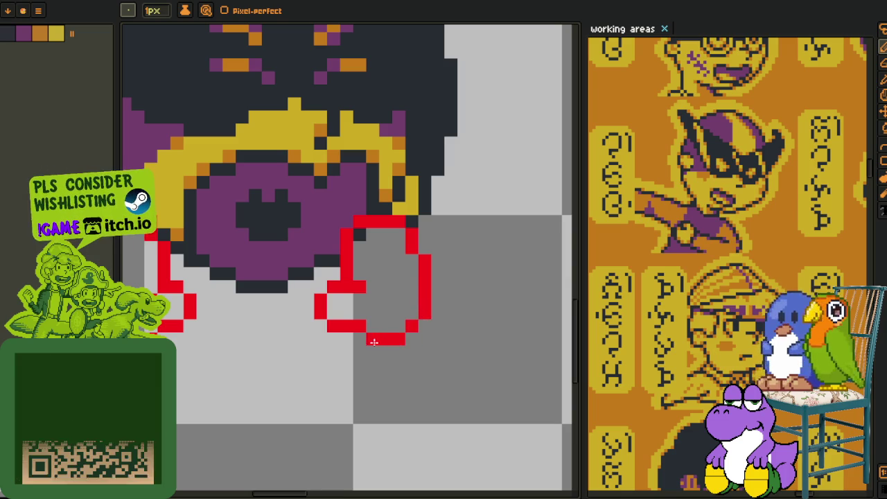
{"action": "scroll", "coordinate": [388, 333], "scroll_direction": "down", "scroll_amount": 1}
{"action": "scroll", "coordinate": [409, 318], "scroll_direction": "down", "scroll_amount": 2}
{"action": "scroll", "coordinate": [413, 314], "scroll_direction": "down", "scroll_amount": 1}
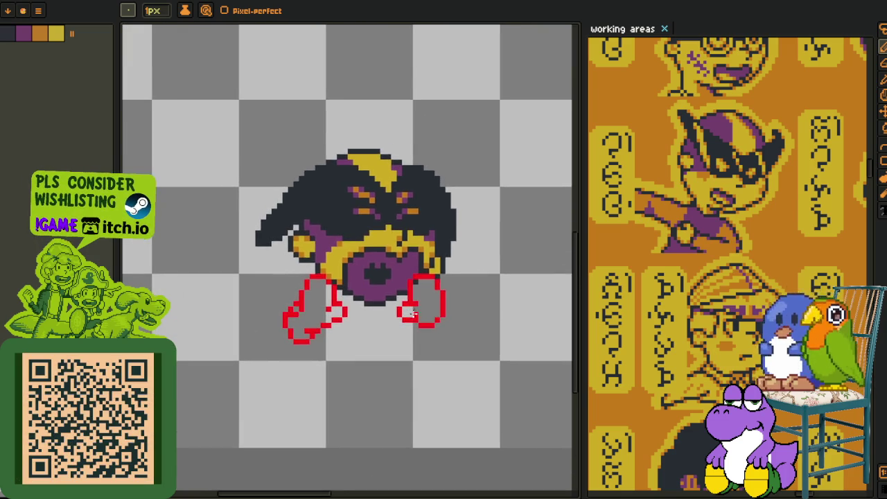
{"action": "scroll", "coordinate": [414, 313], "scroll_direction": "down", "scroll_amount": 1}
{"action": "scroll", "coordinate": [413, 314], "scroll_direction": "up", "scroll_amount": 3}
- Move the right hand outline down and to the right, nudging it one pixel lower
{"action": "key", "text": "r"}
{"action": "left_click_drag", "start_coordinate": [358, 221], "coordinate": [524, 394]}
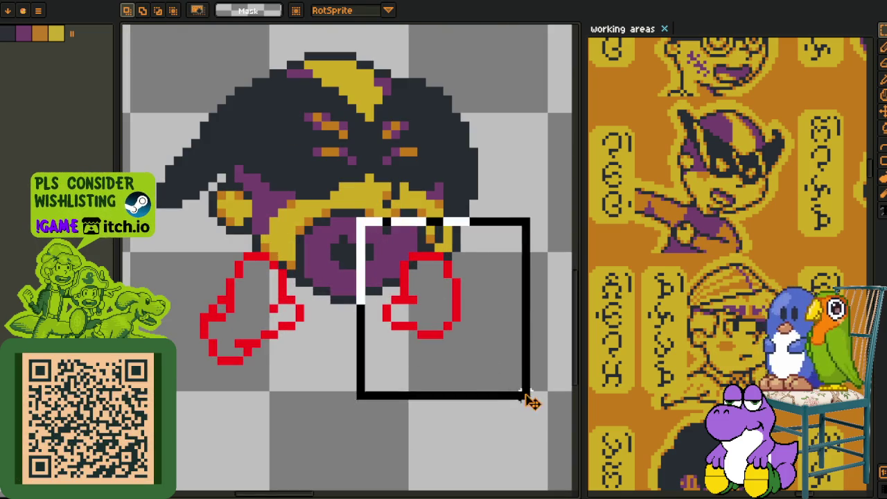
{"action": "left_click_drag", "start_coordinate": [449, 242], "coordinate": [465, 251]}
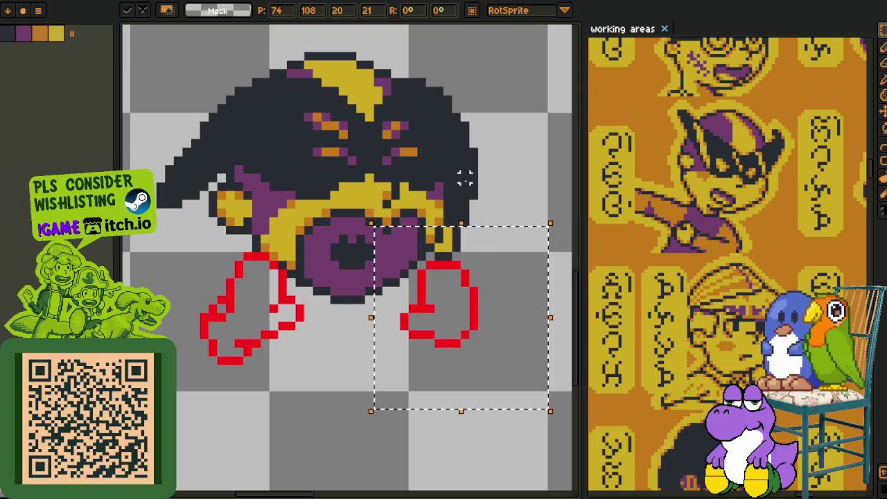
{"action": "key", "text": "Down"}
{"action": "key", "text": "Return"}
{"action": "scroll", "coordinate": [319, 229], "scroll_direction": "down", "scroll_amount": 1}
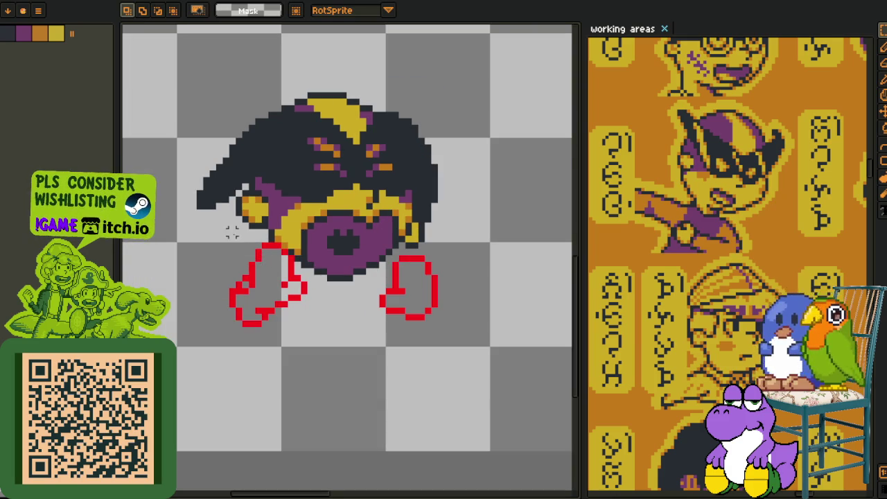
{"action": "scroll", "coordinate": [238, 258], "scroll_direction": "up", "scroll_amount": 3}
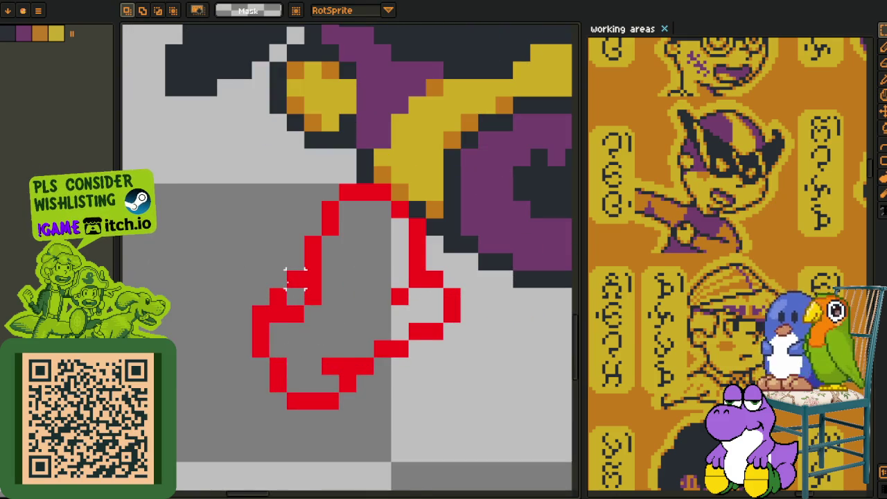
- Thin the left hand's side bump and tidy its bottom strokes in red
{"action": "key", "text": "i"}
{"action": "key", "text": "b"}
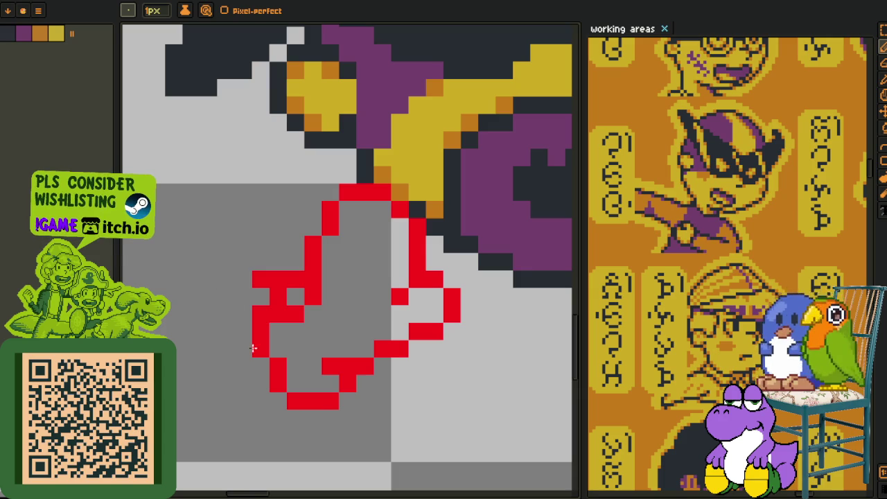
{"action": "scroll", "coordinate": [313, 326], "scroll_direction": "down", "scroll_amount": 3}
{"action": "scroll", "coordinate": [350, 313], "scroll_direction": "up", "scroll_amount": 3}
{"action": "scroll", "coordinate": [350, 313], "scroll_direction": "up", "scroll_amount": 1}
{"action": "mouse_move", "coordinate": [408, 258]}
{"action": "left_mouse_down"}
{"action": "mouse_move", "coordinate": [408, 276]}
{"action": "mouse_move", "coordinate": [388, 288]}
{"action": "mouse_move", "coordinate": [373, 319]}
{"action": "mouse_move", "coordinate": [371, 361]}
{"action": "left_mouse_up"}
{"action": "mouse_move", "coordinate": [388, 404]}
{"action": "left_mouse_down"}
{"action": "mouse_move", "coordinate": [450, 404]}
{"action": "mouse_move", "coordinate": [419, 405]}
{"action": "left_mouse_up"}
{"action": "left_click_drag", "start_coordinate": [391, 368], "coordinate": [402, 390]}
{"action": "scroll", "coordinate": [366, 342], "scroll_direction": "down", "scroll_amount": 2}
{"action": "scroll", "coordinate": [418, 331], "scroll_direction": "up", "scroll_amount": 3}
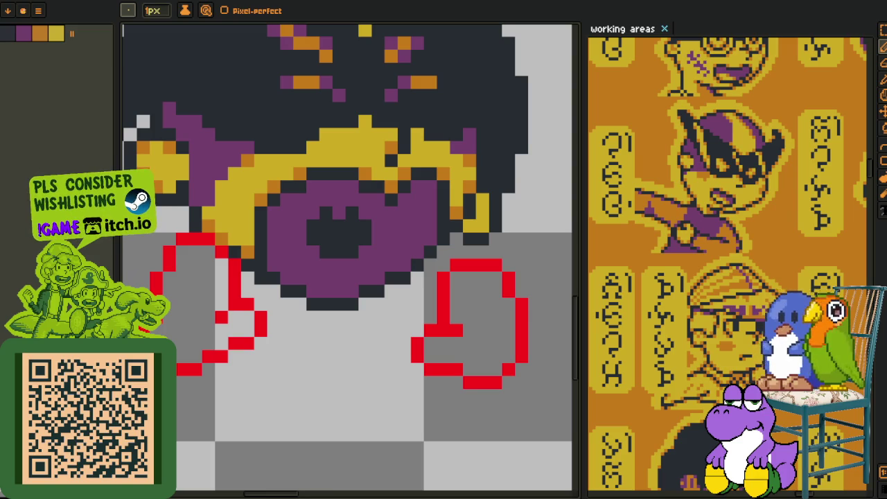
{"action": "scroll", "coordinate": [365, 273], "scroll_direction": "down", "scroll_amount": 3}
{"action": "scroll", "coordinate": [311, 263], "scroll_direction": "up", "scroll_amount": 1}
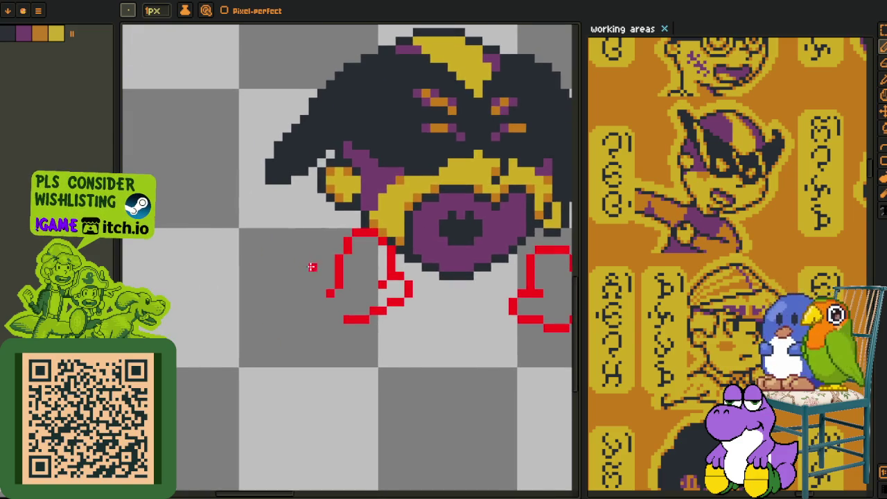
{"action": "scroll", "coordinate": [332, 267], "scroll_direction": "up", "scroll_amount": 1}
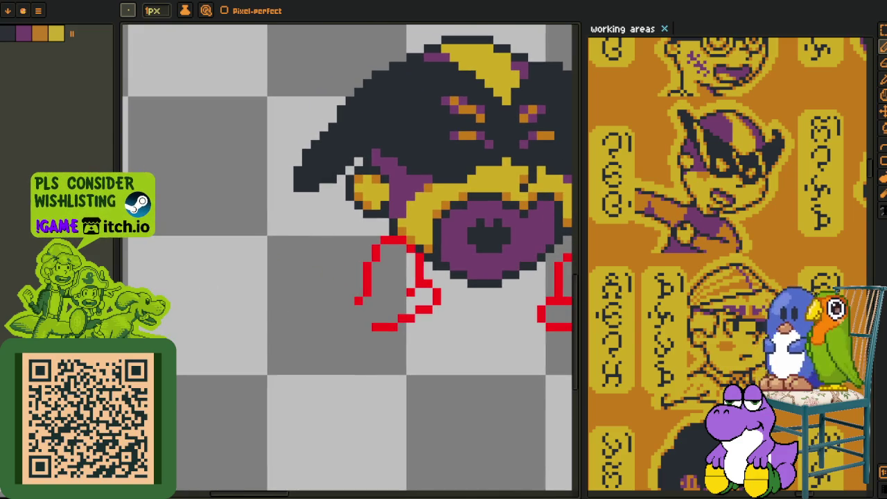
{"action": "key", "text": "Tab"}
- Add a new empty layer from the rough layer's context menu
{"action": "left_click_drag", "start_coordinate": [201, 466], "coordinate": [194, 470]}
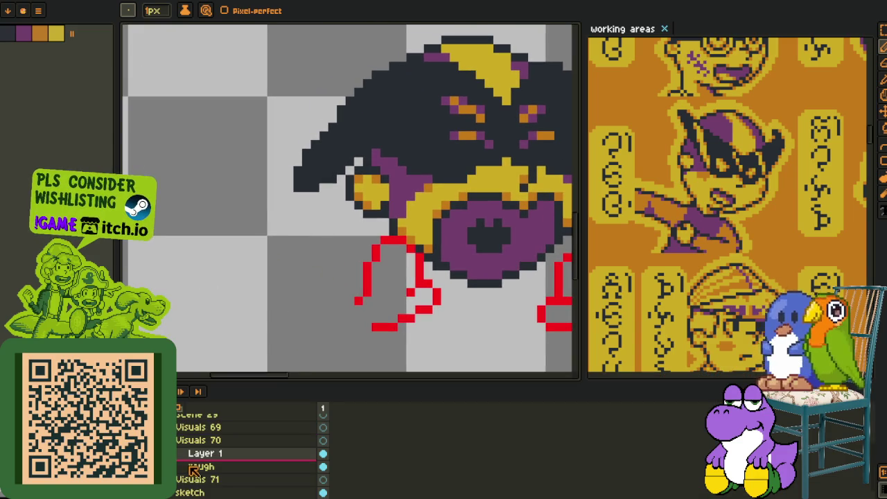
{"action": "right_click", "coordinate": [255, 473]}
{"action": "left_click", "coordinate": [360, 428]}
{"action": "scroll", "coordinate": [390, 323], "scroll_direction": "down", "scroll_amount": 1}
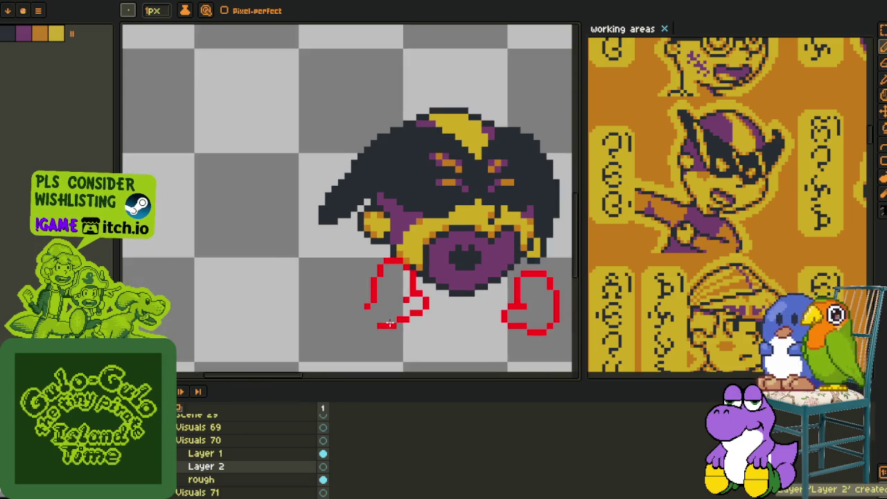
{"action": "scroll", "coordinate": [391, 324], "scroll_direction": "down", "scroll_amount": 1}
{"action": "scroll", "coordinate": [365, 259], "scroll_direction": "up", "scroll_amount": 2}
- Draw a small red ellipse left of the hand sketches, discarding a wide oval
{"action": "key", "text": "Tab"}
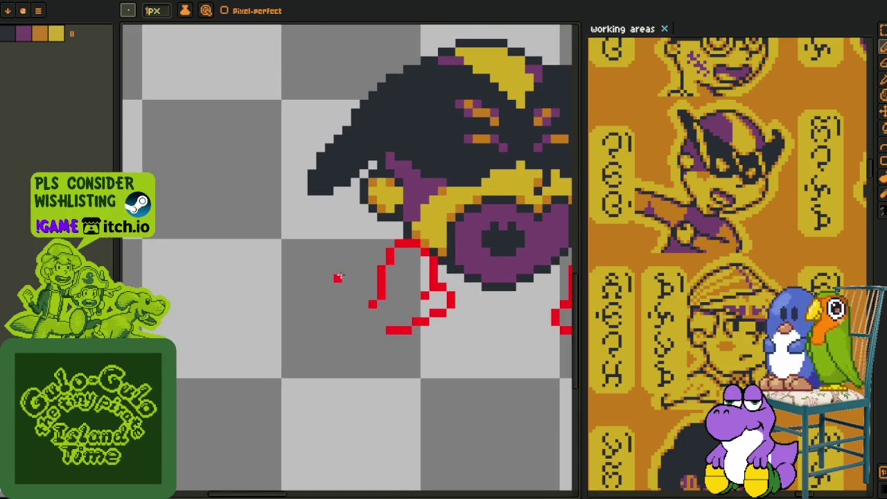
{"action": "key", "text": "ctrl+z"}
{"action": "key", "text": "shift+u"}
{"action": "left_click_drag", "start_coordinate": [291, 249], "coordinate": [348, 310]}
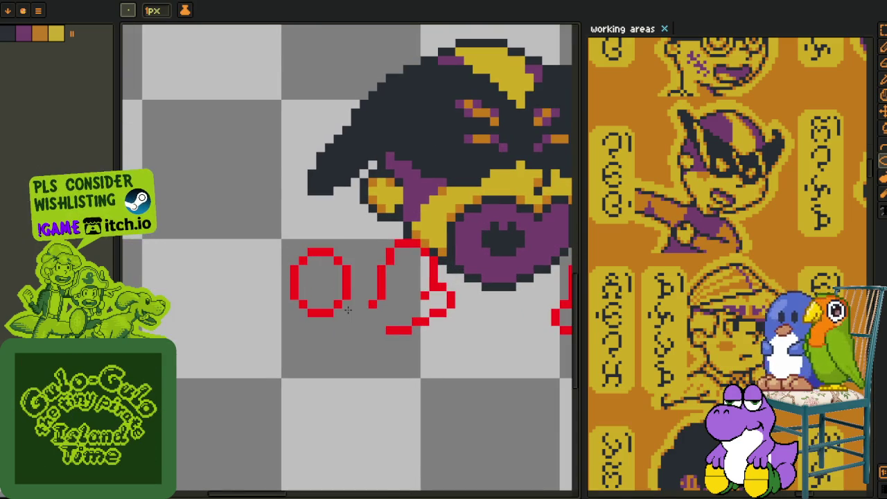
{"action": "scroll", "coordinate": [343, 307], "scroll_direction": "down", "scroll_amount": 1}
{"action": "scroll", "coordinate": [337, 287], "scroll_direction": "up", "scroll_amount": 1}
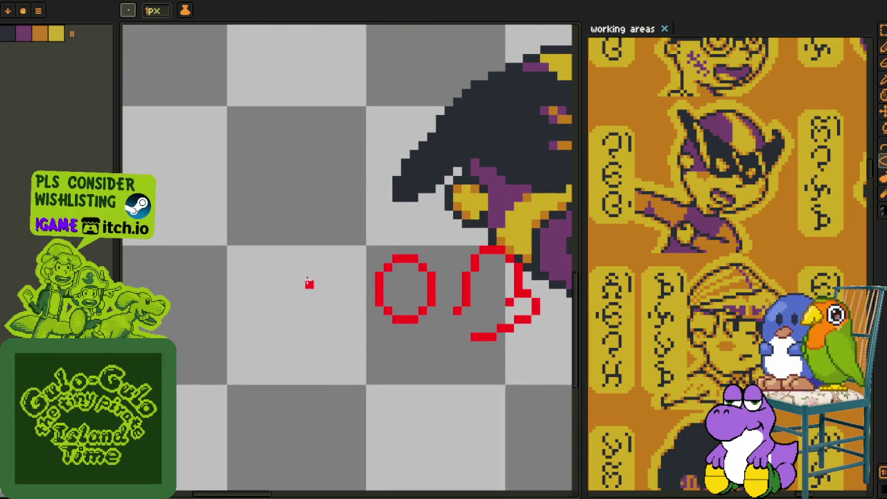
{"action": "left_click_drag", "start_coordinate": [309, 283], "coordinate": [458, 336]}
{"action": "scroll", "coordinate": [458, 337], "scroll_direction": "down", "scroll_amount": 1}
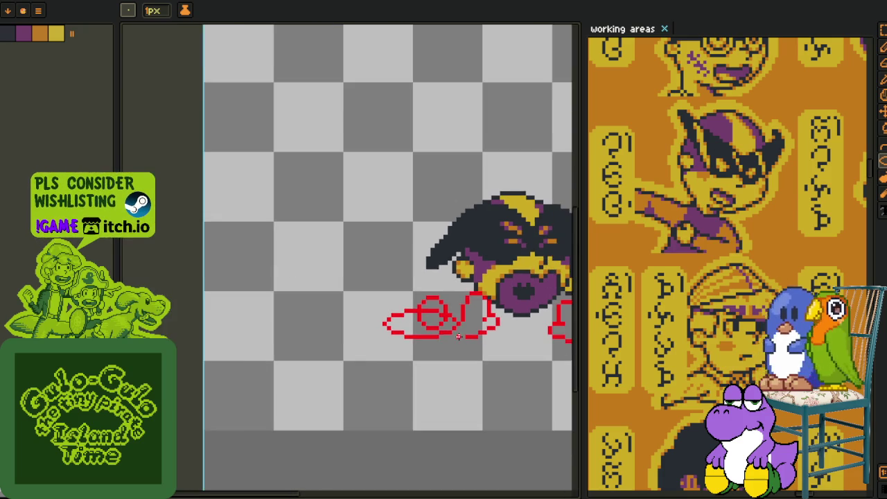
{"action": "scroll", "coordinate": [458, 336], "scroll_direction": "down", "scroll_amount": 1}
{"action": "scroll", "coordinate": [331, 303], "scroll_direction": "up", "scroll_amount": 1}
{"action": "scroll", "coordinate": [331, 303], "scroll_direction": "up", "scroll_amount": 1}
{"action": "key", "text": "m"}
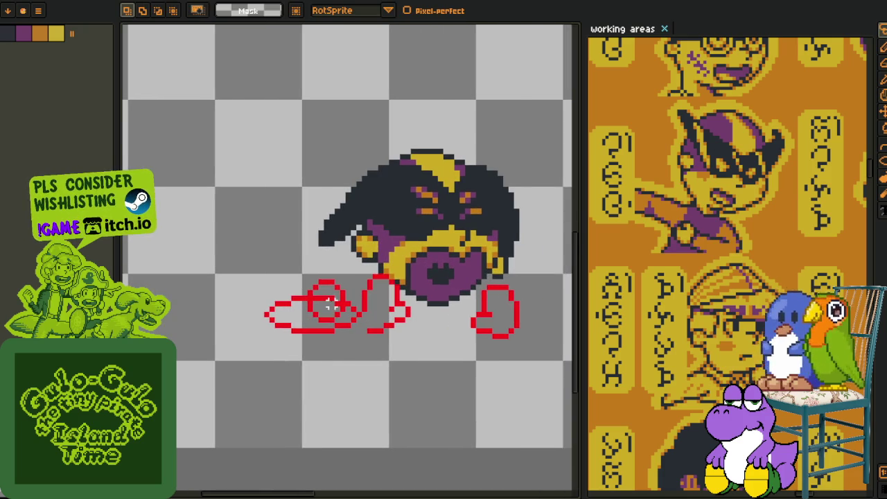
{"action": "key", "text": "ctrl+z"}
- Add another new layer and sketch a larger red oval below the circle
{"action": "key", "text": "Tab"}
{"action": "right_click", "coordinate": [197, 478]}
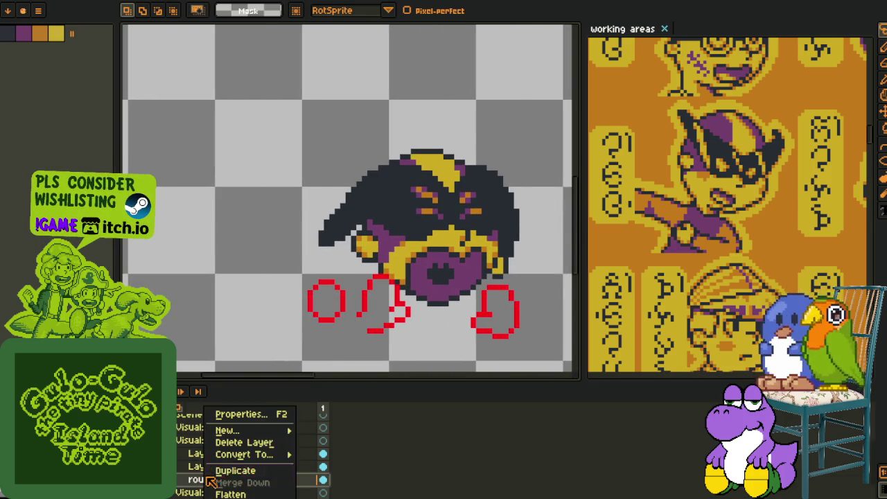
{"action": "left_click", "coordinate": [325, 429]}
{"action": "key", "text": "Tab"}
{"action": "key", "text": "b"}
{"action": "mouse_move", "coordinate": [287, 303]}
{"action": "left_mouse_down"}
{"action": "mouse_move", "coordinate": [378, 333]}
{"action": "mouse_move", "coordinate": [382, 346]}
{"action": "left_mouse_up"}
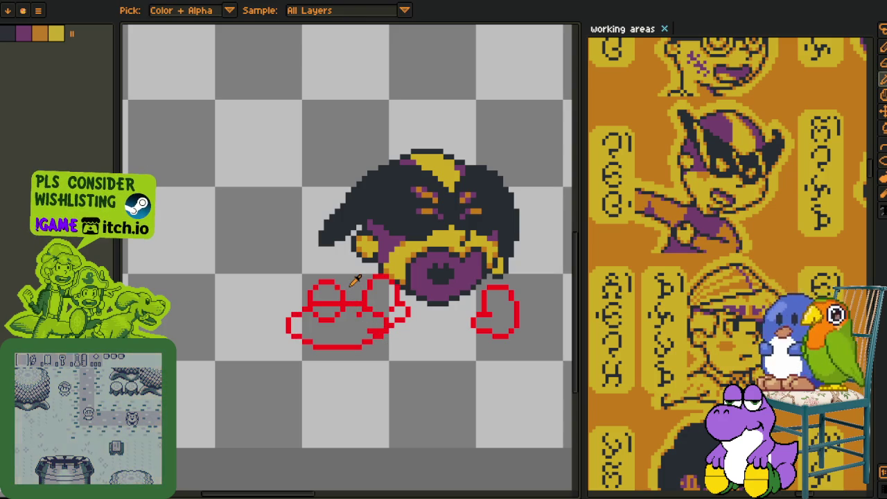
- Move the red hand sketches up and left, then remove the overlapping oval
{"action": "key", "text": "m"}
{"action": "left_click_drag", "start_coordinate": [234, 255], "coordinate": [468, 401]}
{"action": "mouse_move", "coordinate": [375, 347]}
{"action": "left_mouse_down"}
{"action": "mouse_move", "coordinate": [358, 308]}
{"action": "mouse_move", "coordinate": [377, 307]}
{"action": "left_mouse_up"}
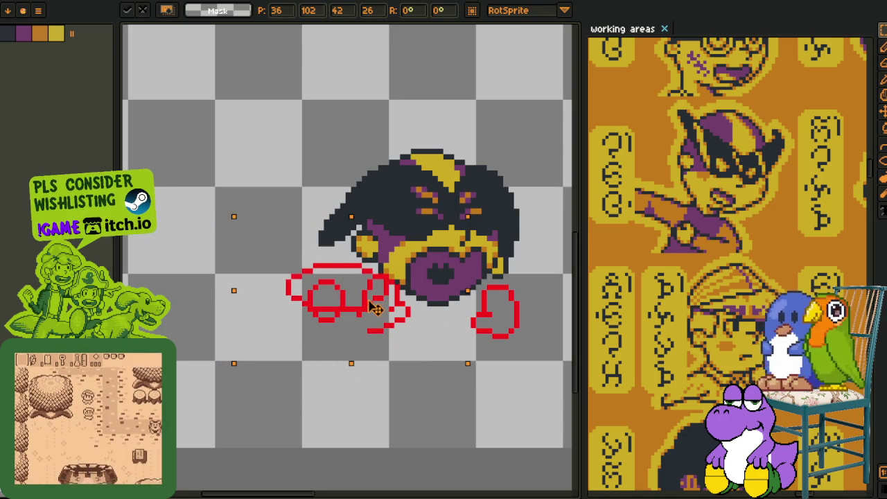
{"action": "key", "text": "m"}
{"action": "left_click_drag", "start_coordinate": [491, 312], "coordinate": [431, 307]}
{"action": "mouse_move", "coordinate": [185, 234]}
{"action": "left_mouse_down"}
{"action": "mouse_move", "coordinate": [252, 297]}
{"action": "mouse_move", "coordinate": [414, 358]}
{"action": "left_mouse_up"}
{"action": "left_click_drag", "start_coordinate": [303, 296], "coordinate": [298, 296]}
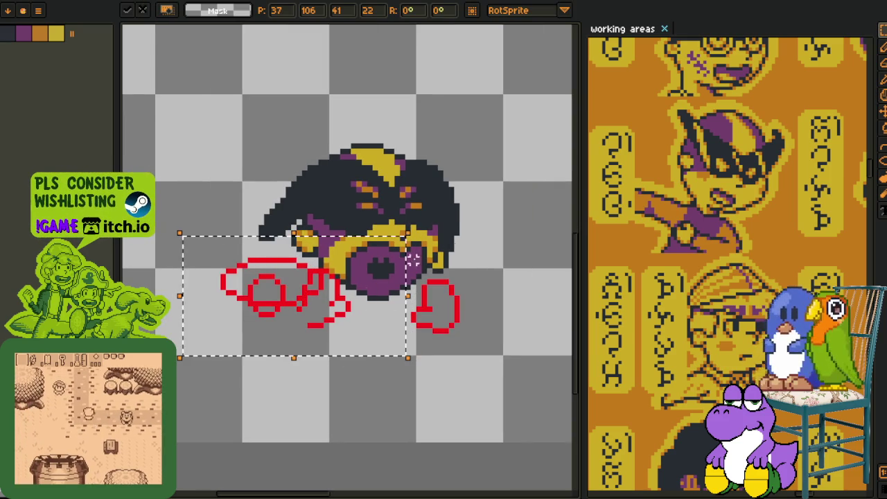
{"action": "left_click", "coordinate": [211, 336]}
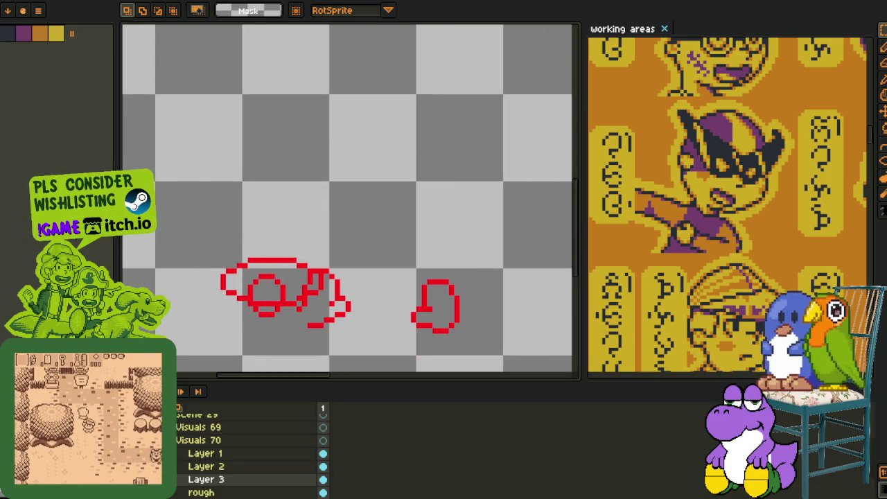
{"action": "key", "text": "ctrl+z"}
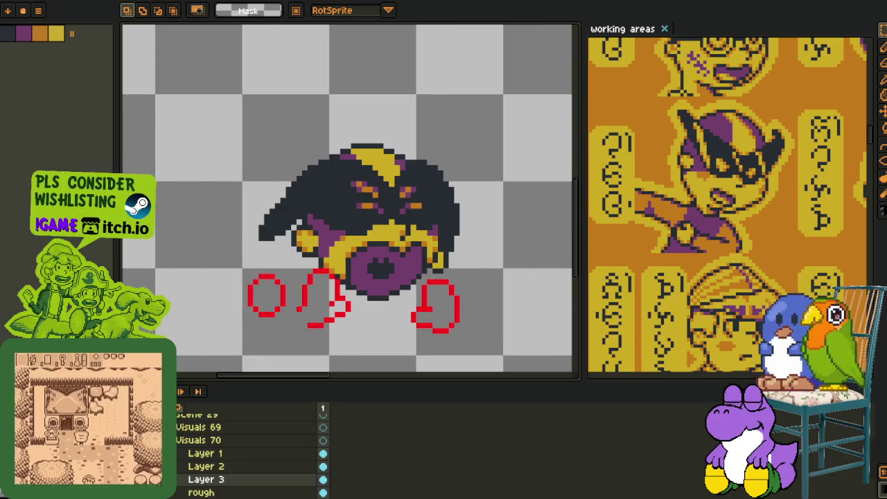
- Merge Layer 1 down into Layer 2
{"action": "left_click", "coordinate": [185, 456]}
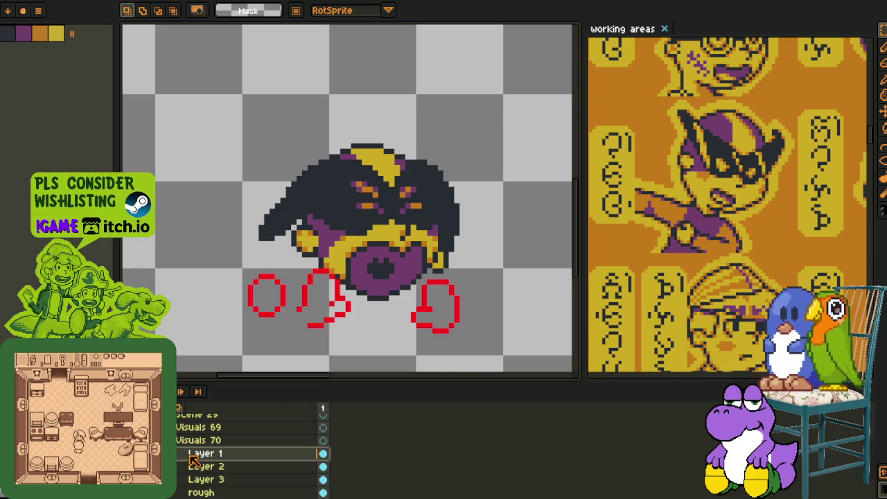
{"action": "right_click", "coordinate": [194, 461]}
{"action": "left_click", "coordinate": [222, 481]}
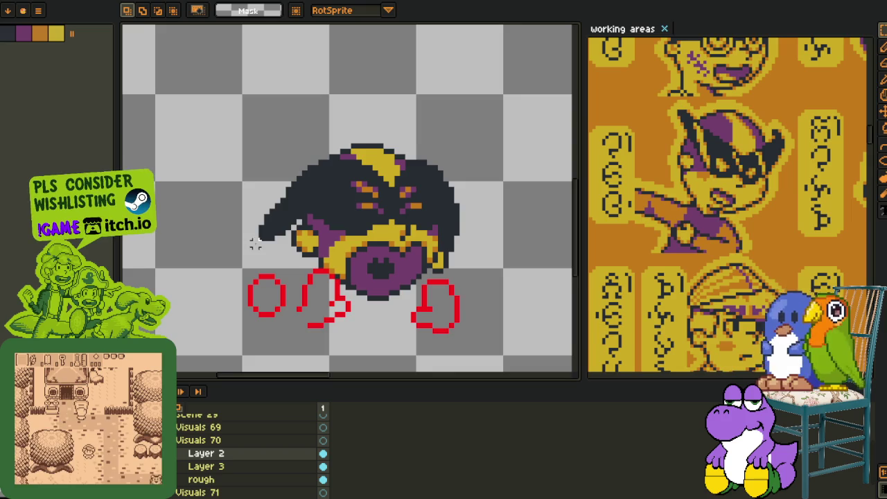
{"action": "scroll", "coordinate": [326, 278], "scroll_direction": "up", "scroll_amount": 3}
{"action": "key", "text": "o"}
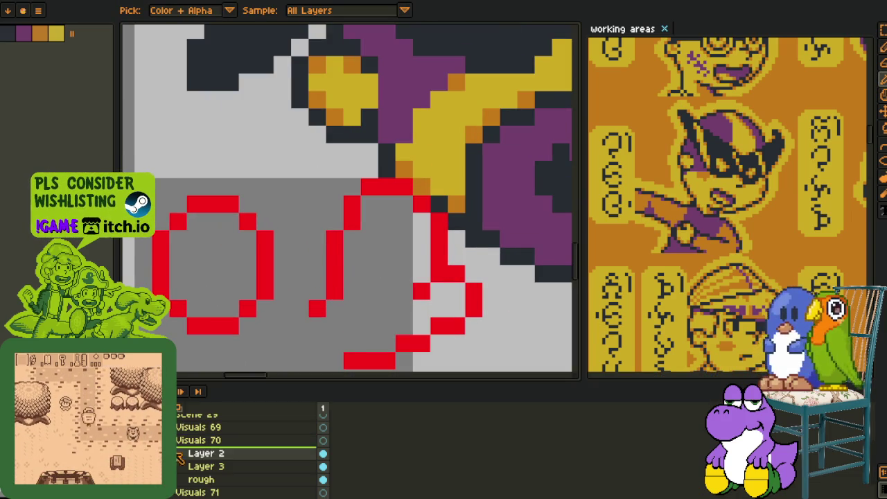
- Draw a red stroke linking the left red circle to the middle shape
{"action": "key", "text": "Tab"}
{"action": "key", "text": "b"}
{"action": "left_click", "coordinate": [316, 276]}
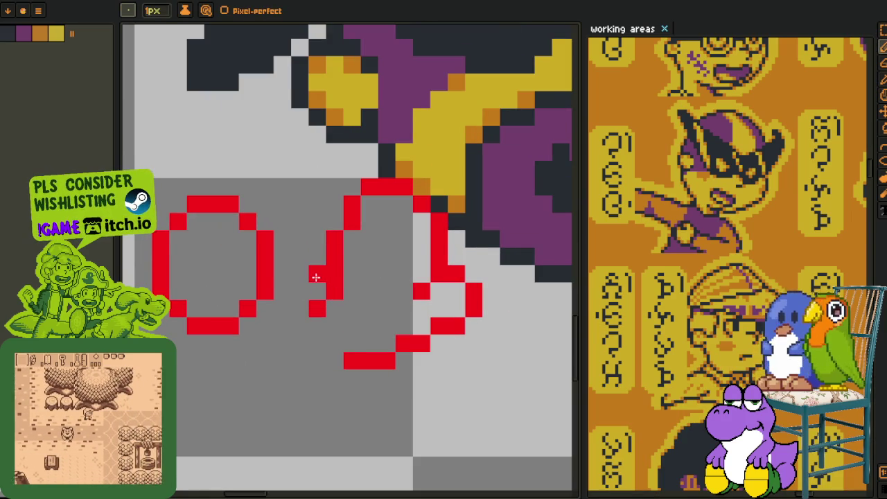
{"action": "left_click_drag", "start_coordinate": [316, 277], "coordinate": [274, 261]}
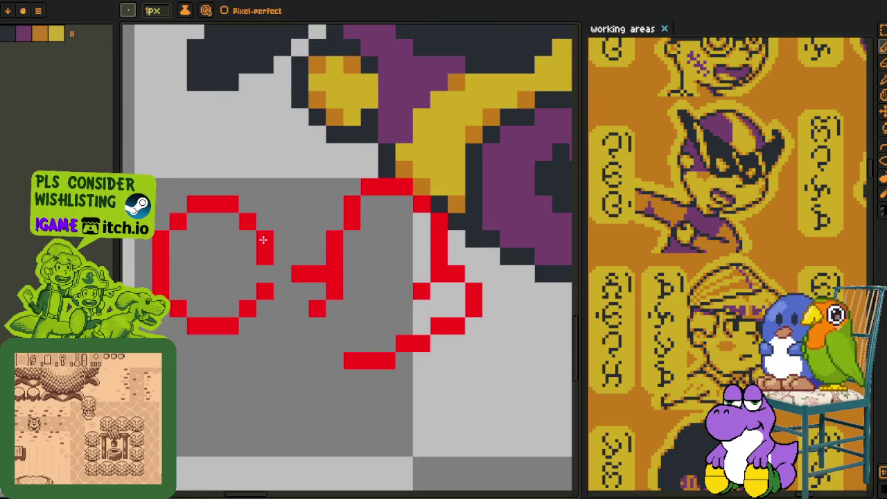
{"action": "scroll", "coordinate": [263, 240], "scroll_direction": "down", "scroll_amount": 2}
{"action": "key", "text": "m"}
{"action": "left_click_drag", "start_coordinate": [233, 252], "coordinate": [286, 241]}
{"action": "scroll", "coordinate": [285, 240], "scroll_direction": "up", "scroll_amount": 1}
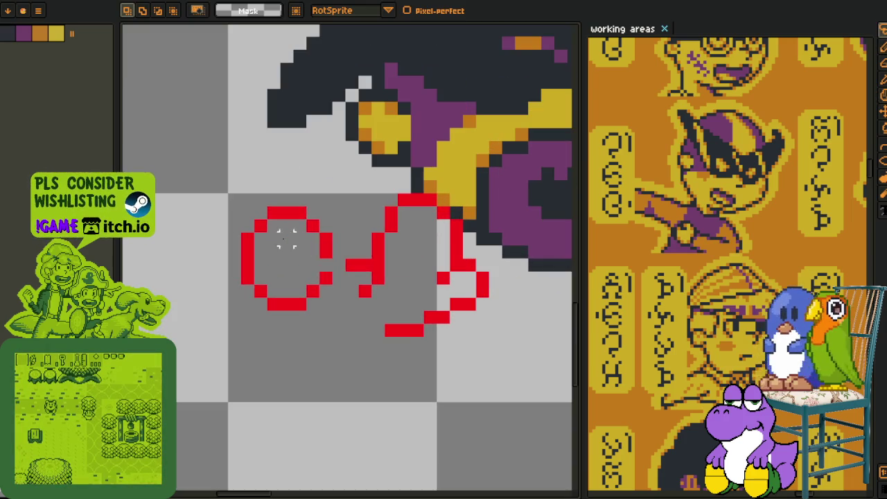
- Undo the stray black outline and redraw the red join between the circle and middle shape
{"action": "mouse_move", "coordinate": [305, 201]}
{"action": "left_mouse_down"}
{"action": "mouse_move", "coordinate": [305, 316]}
{"action": "mouse_move", "coordinate": [343, 239]}
{"action": "mouse_move", "coordinate": [326, 289]}
{"action": "left_mouse_up"}
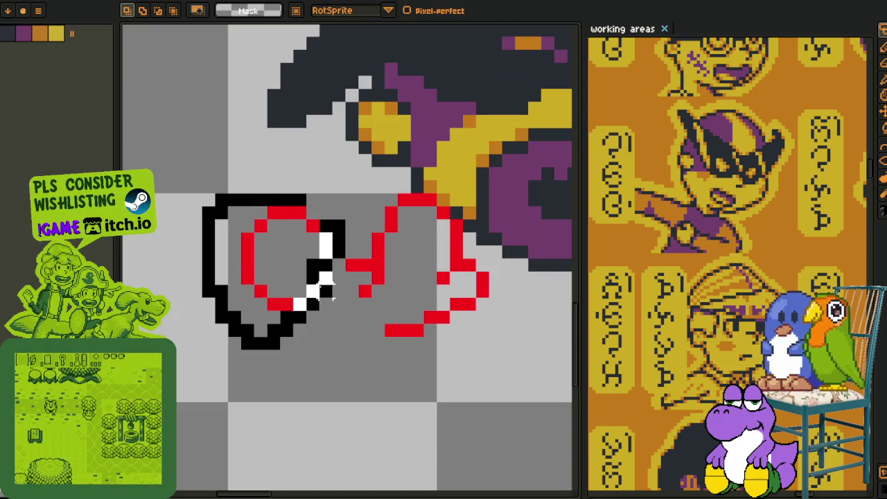
{"action": "key", "text": "ctrl+z"}
{"action": "key", "text": "ctrl+z"}
{"action": "key", "text": "ctrl+z"}
{"action": "key", "text": "ctrl+d"}
{"action": "key", "text": "b"}
{"action": "key", "text": "i"}
{"action": "key", "text": "b"}
{"action": "left_click_drag", "start_coordinate": [342, 256], "coordinate": [299, 229]}
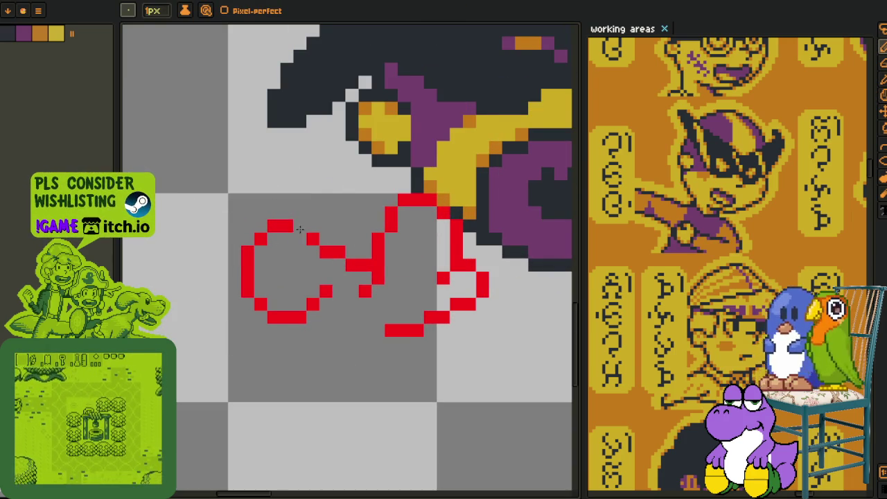
- Draw a red line along the hand's bottom, extending it left and upward
{"action": "mouse_move", "coordinate": [310, 267]}
{"action": "left_mouse_down"}
{"action": "mouse_move", "coordinate": [327, 251]}
{"action": "mouse_move", "coordinate": [327, 284]}
{"action": "left_mouse_up"}
{"action": "left_click", "coordinate": [383, 310]}
{"action": "left_click_drag", "start_coordinate": [404, 321], "coordinate": [354, 322]}
{"action": "right_click", "coordinate": [400, 322]}
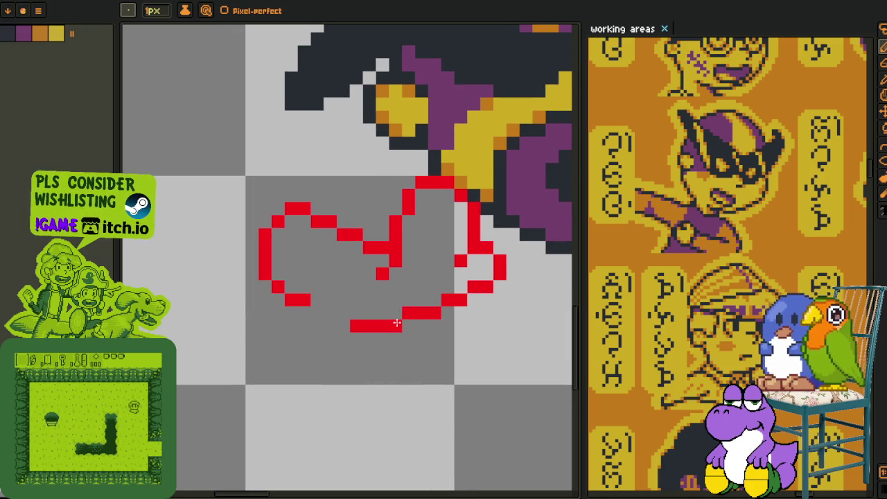
{"action": "right_click", "coordinate": [401, 316]}
{"action": "left_click", "coordinate": [341, 325]}
{"action": "left_click_drag", "start_coordinate": [340, 323], "coordinate": [317, 312]}
- Trim and add single red pixels along the hand's lower-left edge
{"action": "right_click", "coordinate": [303, 298]}
{"action": "right_click", "coordinate": [331, 327]}
{"action": "left_click", "coordinate": [305, 313]}
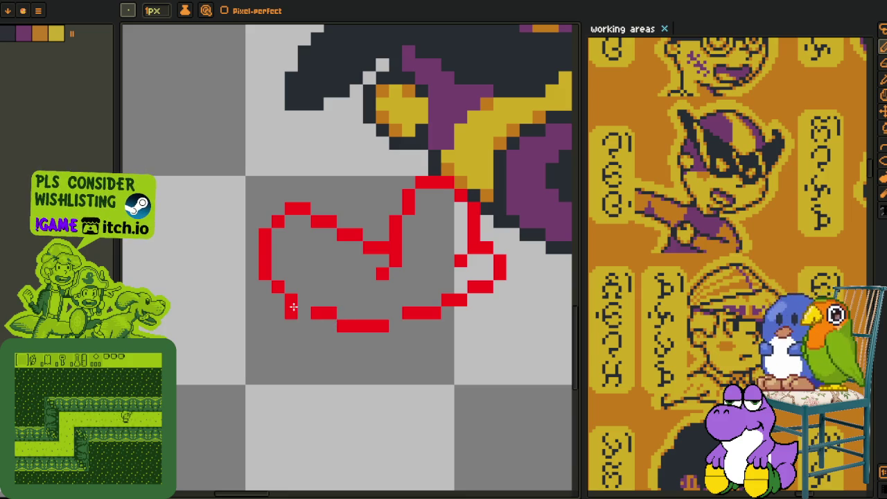
{"action": "right_click", "coordinate": [291, 300]}
{"action": "left_click", "coordinate": [278, 296]}
{"action": "left_click", "coordinate": [268, 287]}
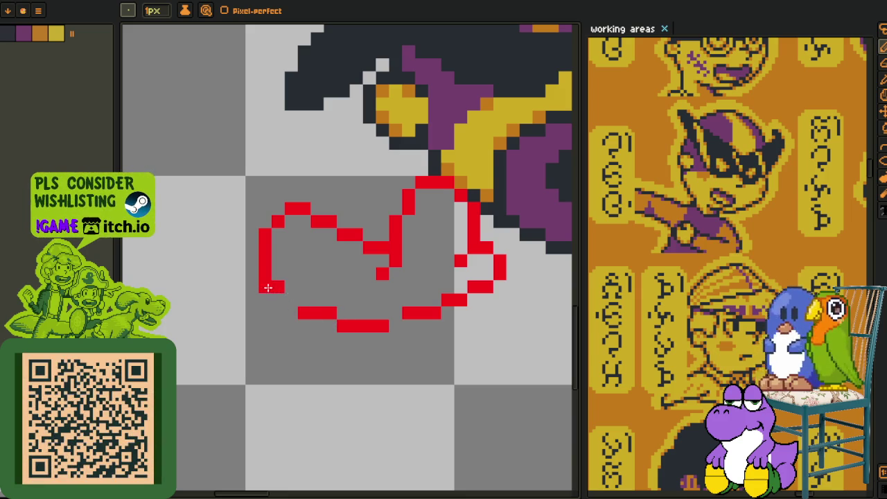
- Add red pixels left of the right hand and extend its bottom stroke leftward
{"action": "scroll", "coordinate": [288, 300], "scroll_direction": "down", "scroll_amount": 4}
{"action": "scroll", "coordinate": [278, 302], "scroll_direction": "up", "scroll_amount": 1}
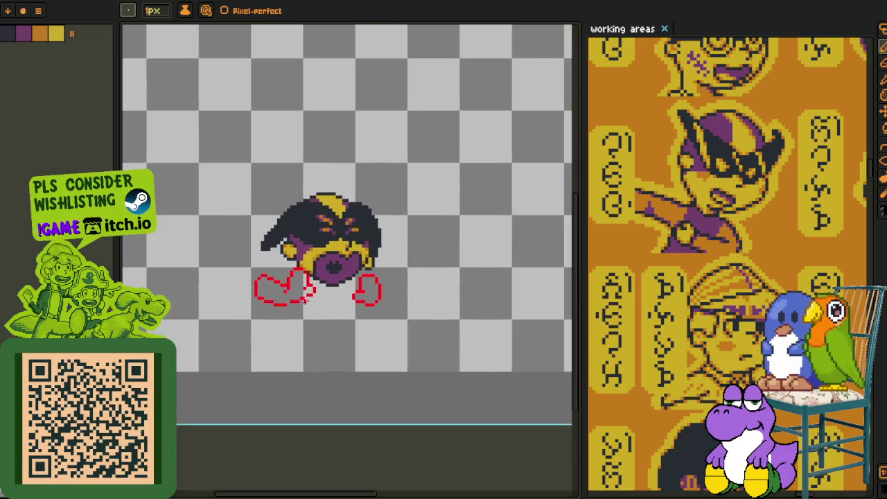
{"action": "scroll", "coordinate": [257, 306], "scroll_direction": "up", "scroll_amount": 2}
{"action": "scroll", "coordinate": [281, 300], "scroll_direction": "down", "scroll_amount": 1}
{"action": "scroll", "coordinate": [374, 305], "scroll_direction": "up", "scroll_amount": 1}
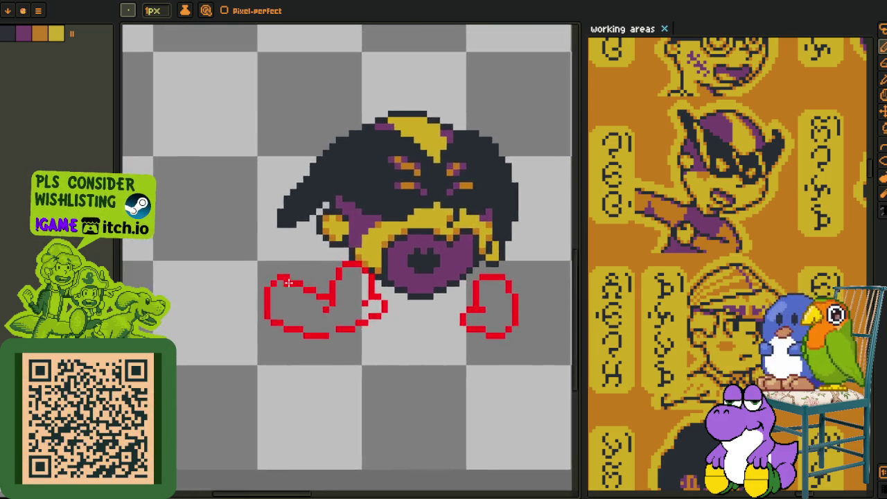
{"action": "scroll", "coordinate": [374, 306], "scroll_direction": "up", "scroll_amount": 2}
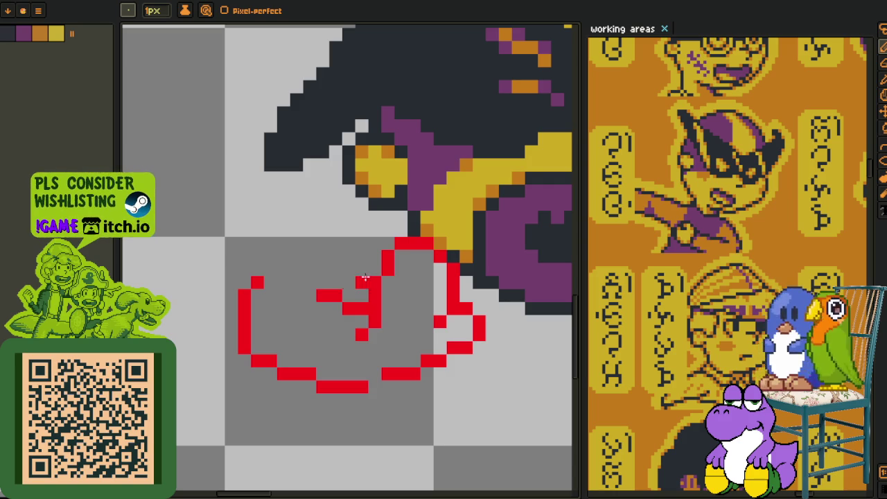
{"action": "scroll", "coordinate": [366, 278], "scroll_direction": "down", "scroll_amount": 3}
{"action": "scroll", "coordinate": [444, 316], "scroll_direction": "up", "scroll_amount": 2}
{"action": "left_click_drag", "start_coordinate": [441, 307], "coordinate": [432, 306]}
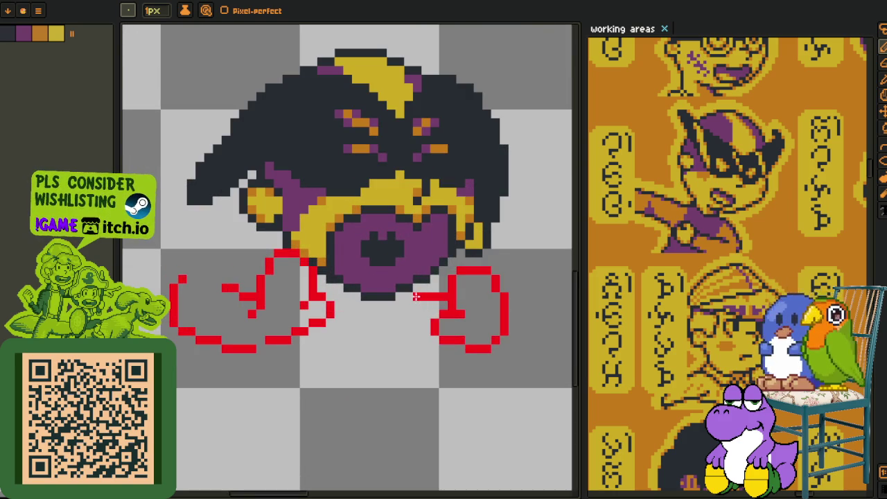
{"action": "left_click_drag", "start_coordinate": [422, 346], "coordinate": [389, 338]}
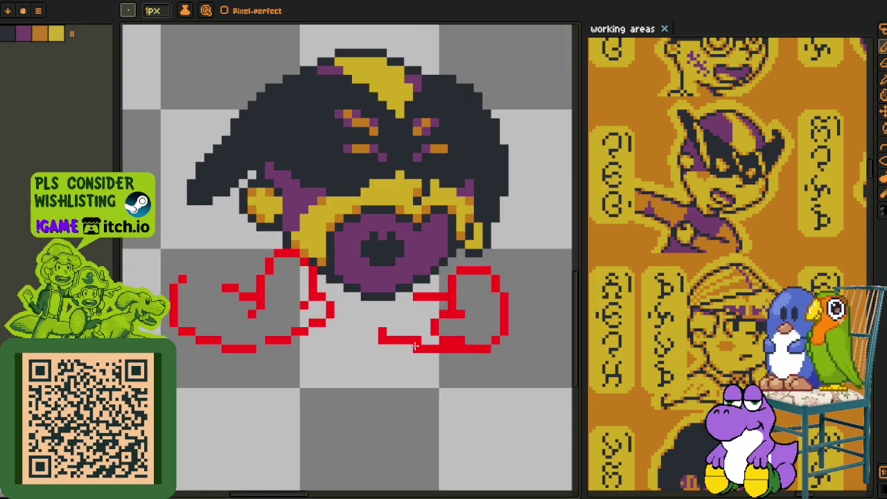
- Zoom out to review the hand sketch and pick the rectangular selection tool
{"action": "scroll", "coordinate": [208, 325], "scroll_direction": "down", "scroll_amount": 1}
{"action": "scroll", "coordinate": [312, 333], "scroll_direction": "down", "scroll_amount": 2}
{"action": "scroll", "coordinate": [388, 338], "scroll_direction": "down", "scroll_amount": 1}
{"action": "scroll", "coordinate": [415, 341], "scroll_direction": "down", "scroll_amount": 1}
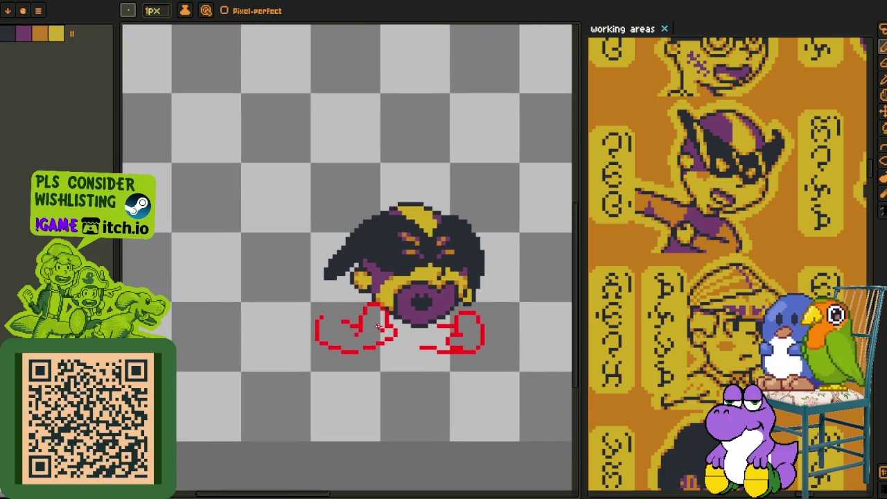
{"action": "scroll", "coordinate": [380, 331], "scroll_direction": "down", "scroll_amount": 1}
{"action": "key", "text": "r"}
{"action": "scroll", "coordinate": [375, 316], "scroll_direction": "up", "scroll_amount": 1}
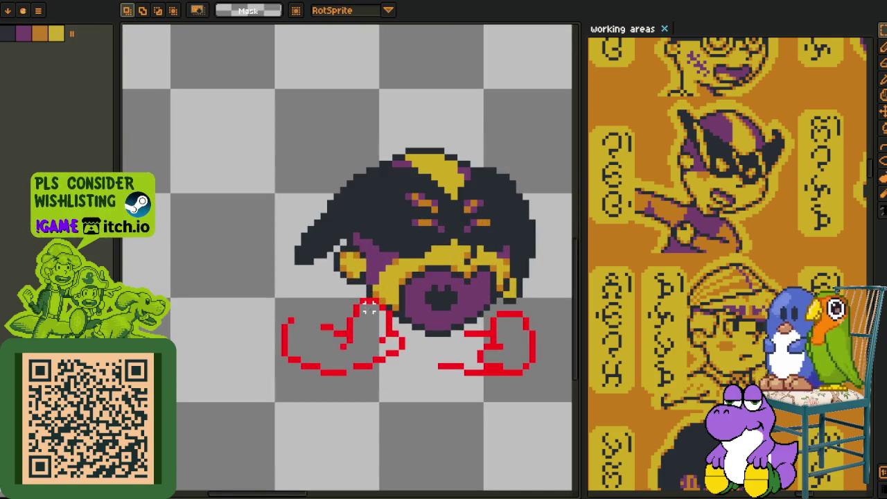
- Shift the left hand sketch into place and redraw its lower-left curve
{"action": "left_click_drag", "start_coordinate": [350, 332], "coordinate": [326, 389]}
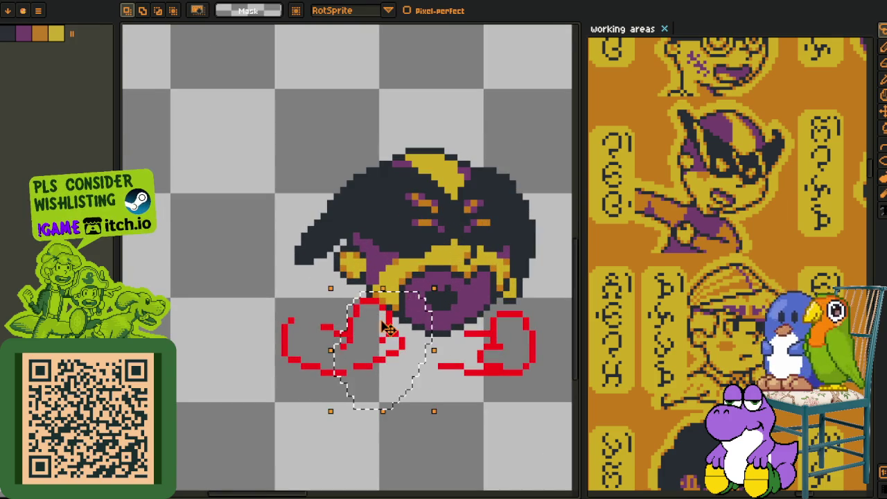
{"action": "left_click_drag", "start_coordinate": [375, 333], "coordinate": [368, 336]}
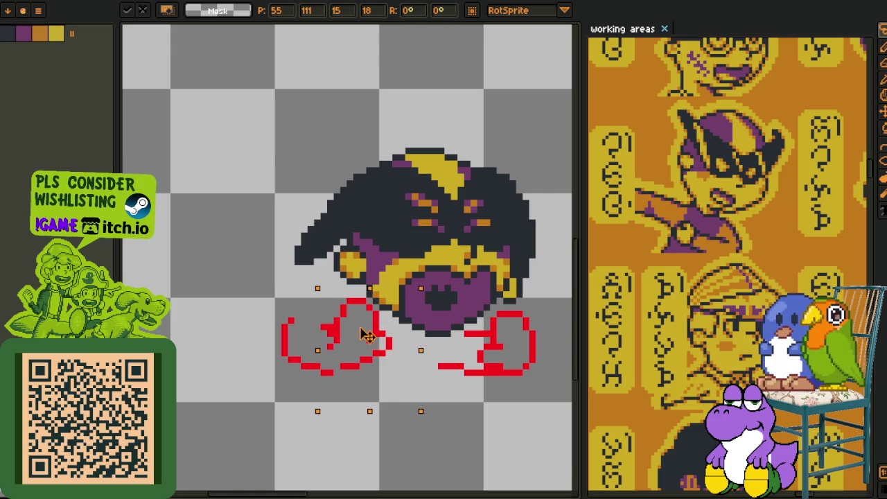
{"action": "key", "text": "b"}
{"action": "scroll", "coordinate": [343, 330], "scroll_direction": "up", "scroll_amount": 2}
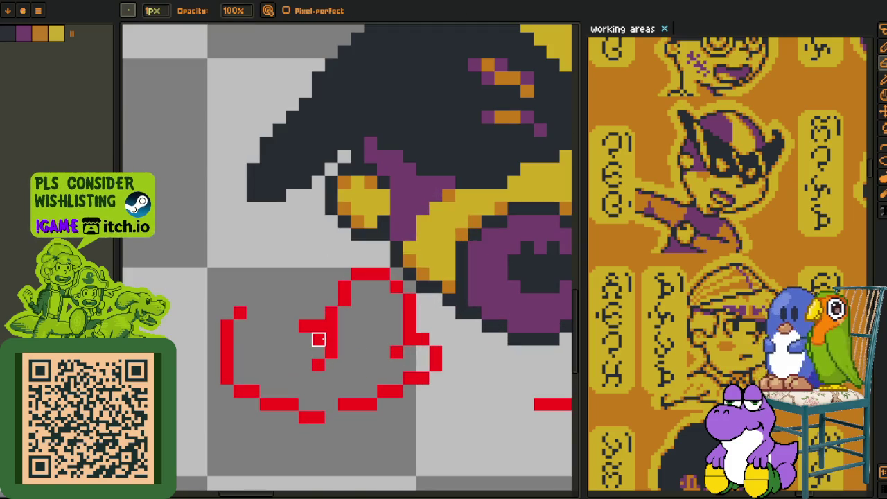
{"action": "key", "text": "e"}
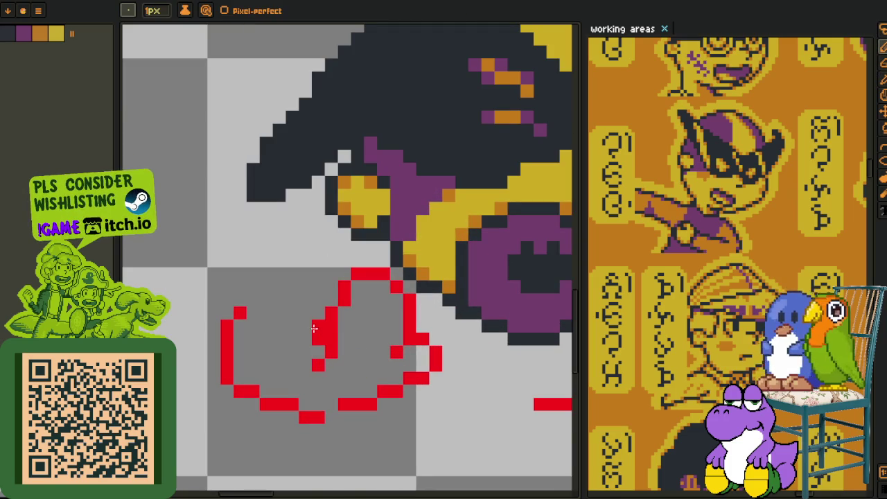
{"action": "left_click", "coordinate": [301, 404]}
{"action": "mouse_move", "coordinate": [270, 401]}
{"action": "left_mouse_down"}
{"action": "mouse_move", "coordinate": [274, 393]}
{"action": "mouse_move", "coordinate": [240, 380]}
{"action": "left_mouse_up"}
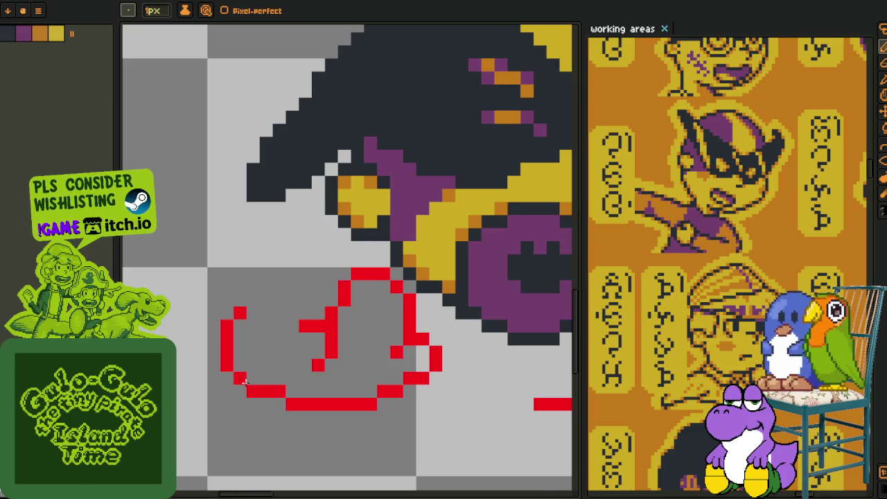
- Move the whole red hand sketch right and slightly down
{"action": "scroll", "coordinate": [240, 380], "scroll_direction": "down", "scroll_amount": 3}
{"action": "scroll", "coordinate": [256, 400], "scroll_direction": "down", "scroll_amount": 2}
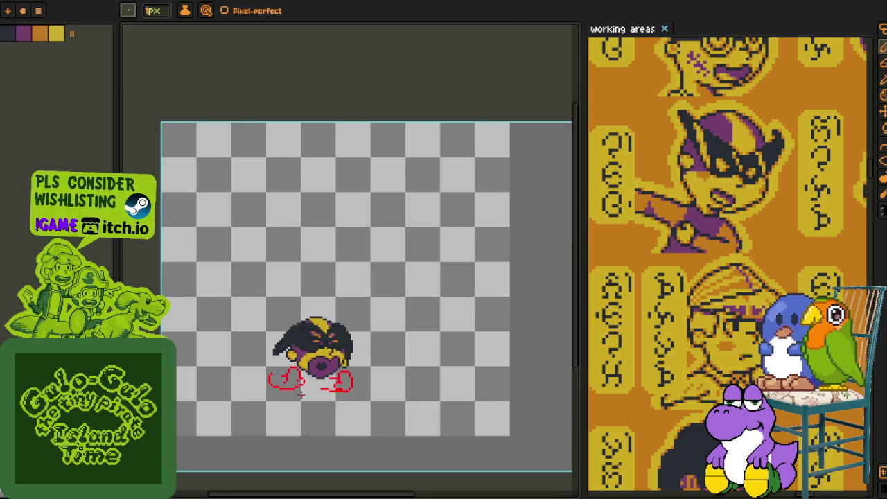
{"action": "scroll", "coordinate": [321, 328], "scroll_direction": "up", "scroll_amount": 2}
{"action": "key", "text": "m"}
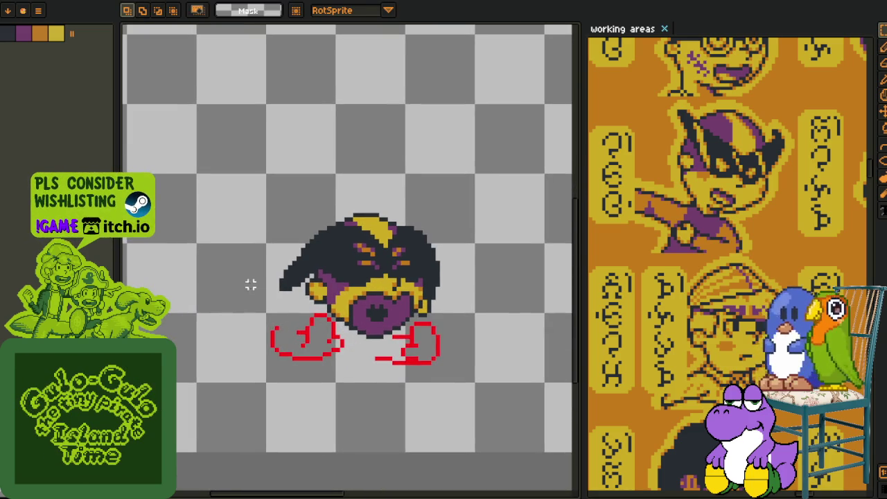
{"action": "left_click_drag", "start_coordinate": [250, 284], "coordinate": [364, 390]}
{"action": "left_click_drag", "start_coordinate": [339, 362], "coordinate": [358, 362]}
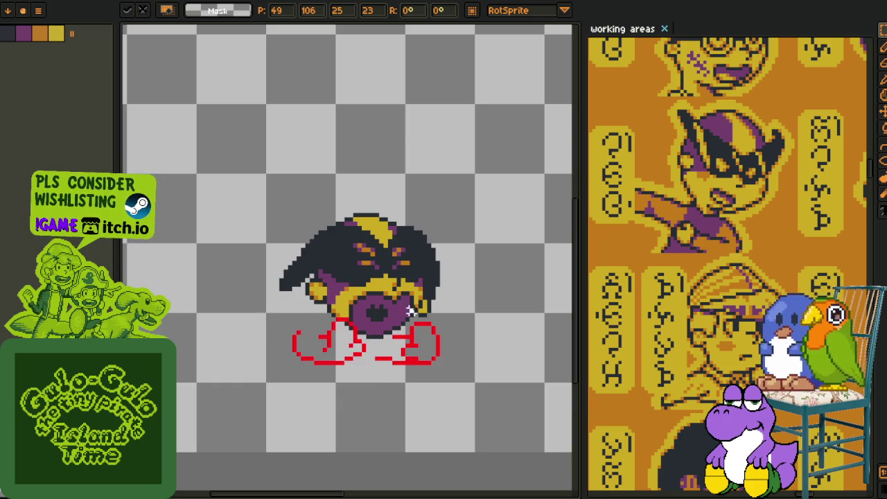
{"action": "key", "text": "b"}
{"action": "scroll", "coordinate": [309, 344], "scroll_direction": "up", "scroll_amount": 2}
{"action": "scroll", "coordinate": [309, 343], "scroll_direction": "up", "scroll_amount": 2}
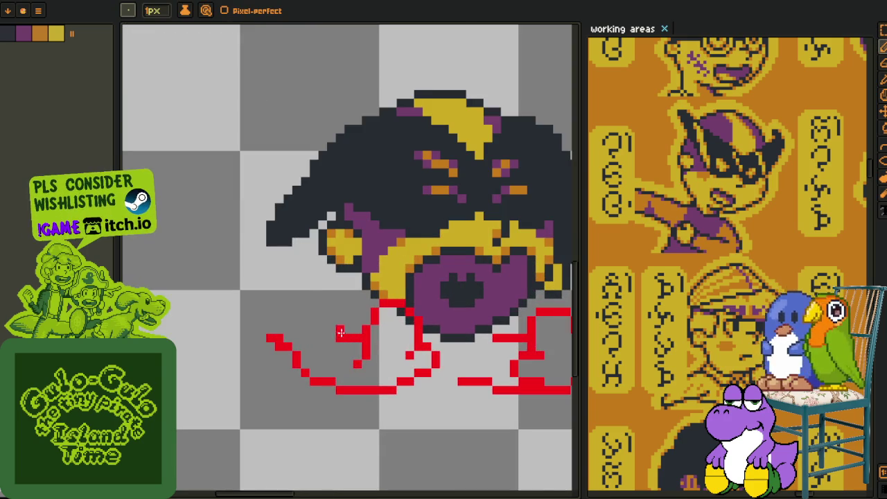
- Redraw the left hand with a thinner staircase stroke and a red sleeve edge line
{"action": "left_click_drag", "start_coordinate": [330, 327], "coordinate": [303, 312]}
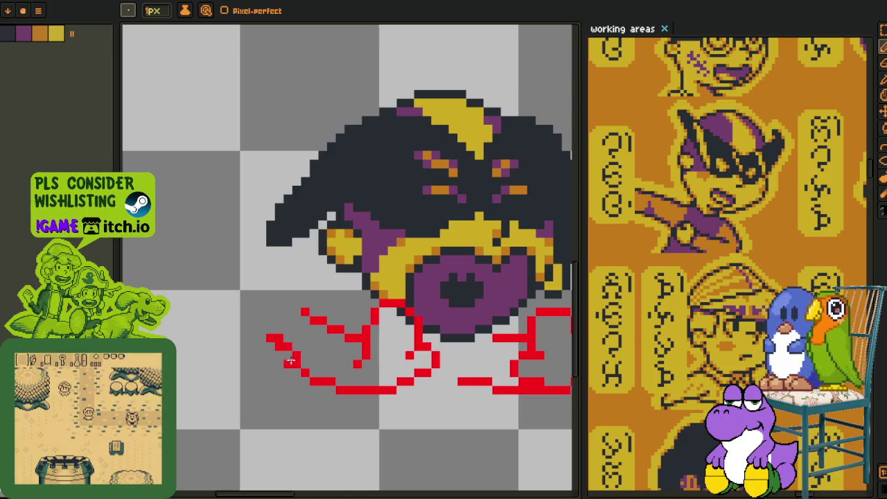
{"action": "left_click_drag", "start_coordinate": [286, 354], "coordinate": [276, 335]}
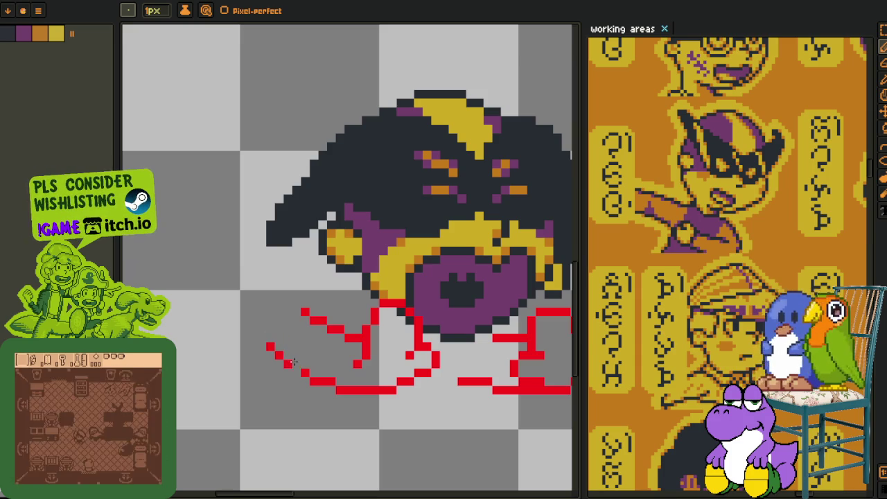
{"action": "scroll", "coordinate": [262, 337], "scroll_direction": "up", "scroll_amount": 1}
{"action": "scroll", "coordinate": [256, 334], "scroll_direction": "up", "scroll_amount": 1}
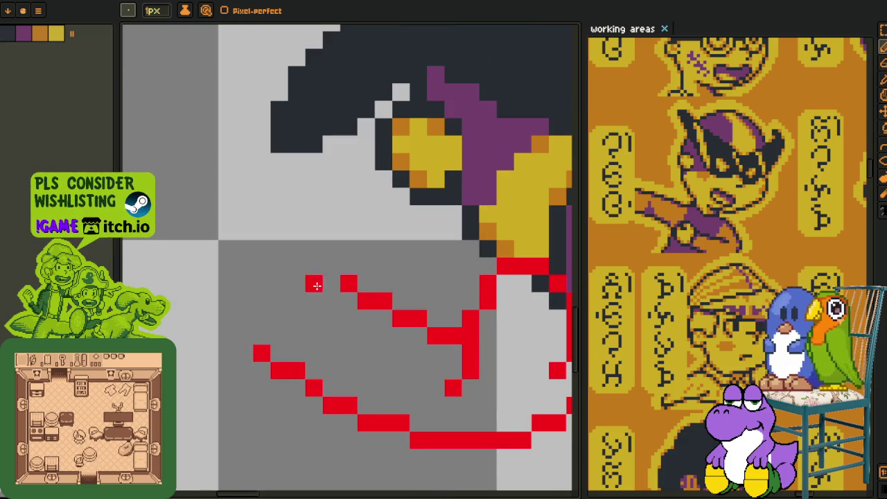
{"action": "left_click_drag", "start_coordinate": [349, 265], "coordinate": [284, 239]}
{"action": "key", "text": "ctrl+z"}
{"action": "left_click", "coordinate": [261, 265]}
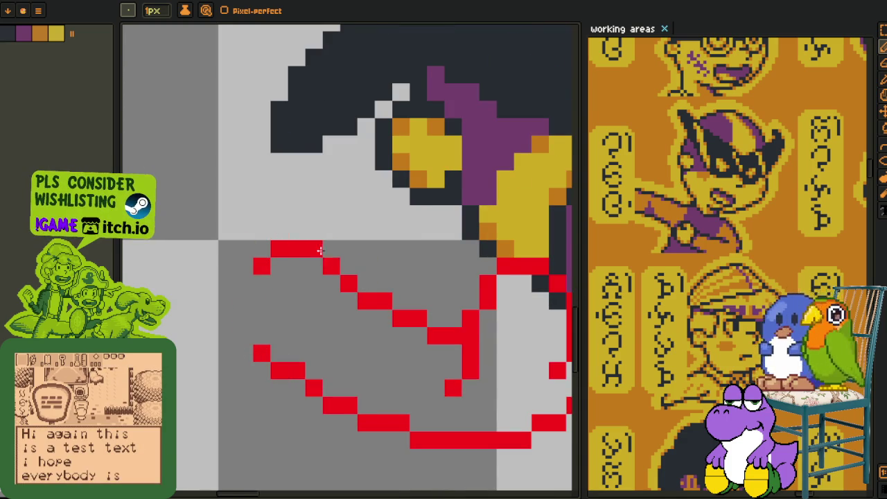
- Begin a freehand lasso selection around the left red stroke
{"action": "scroll", "coordinate": [343, 264], "scroll_direction": "down", "scroll_amount": 2}
{"action": "scroll", "coordinate": [313, 263], "scroll_direction": "up", "scroll_amount": 1}
{"action": "scroll", "coordinate": [313, 264], "scroll_direction": "up", "scroll_amount": 1}
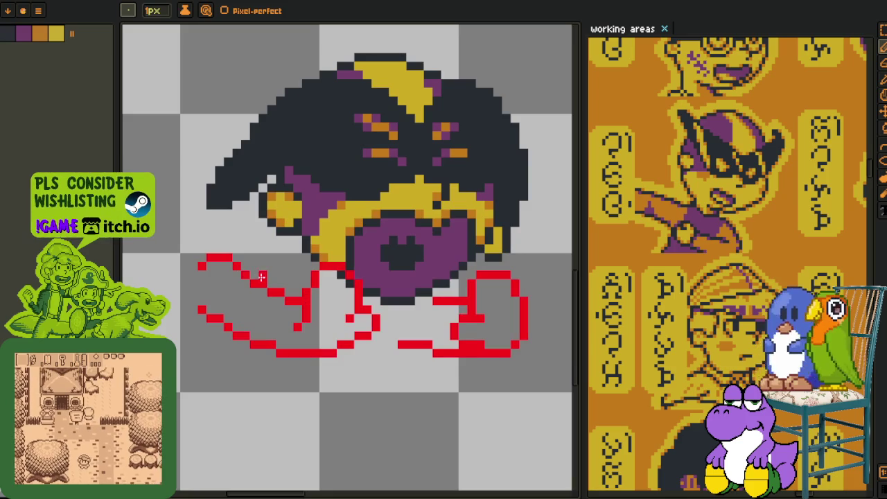
{"action": "key", "text": "q"}
{"action": "mouse_move", "coordinate": [262, 281]}
{"action": "left_mouse_down"}
{"action": "mouse_move", "coordinate": [186, 238]}
{"action": "mouse_move", "coordinate": [208, 361]}
{"action": "left_mouse_up"}
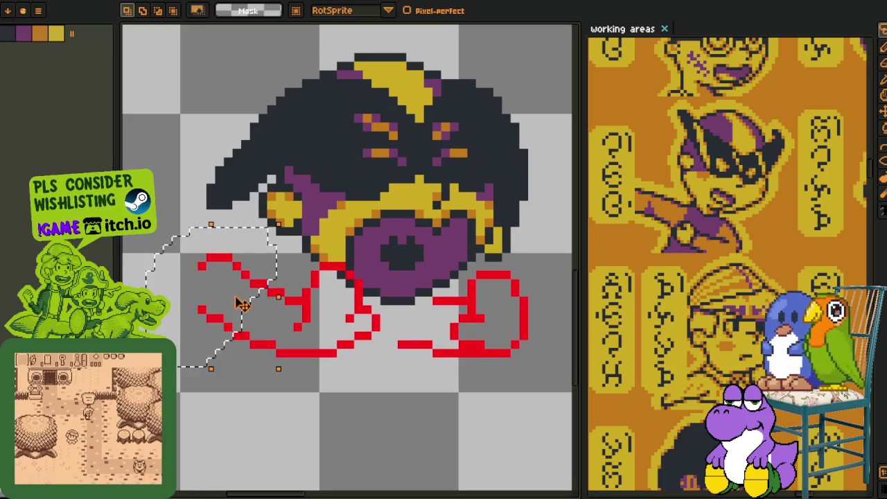
- Nudge the lassoed left stroke, then flip the whole canvas horizontally
{"action": "left_click_drag", "start_coordinate": [241, 279], "coordinate": [267, 285]}
{"action": "key", "text": "Left"}
{"action": "scroll", "coordinate": [270, 287], "scroll_direction": "down", "scroll_amount": 2}
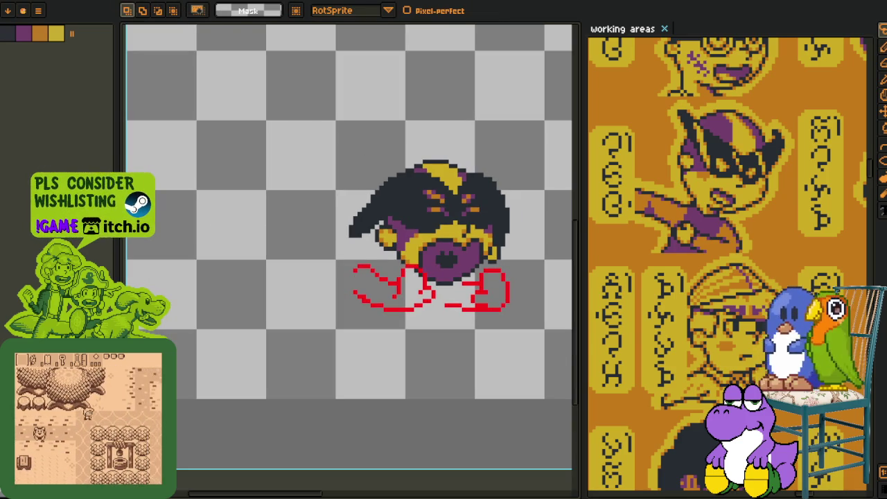
{"action": "left_click", "coordinate": [38, 11]}
{"action": "left_click", "coordinate": [215, 96]}
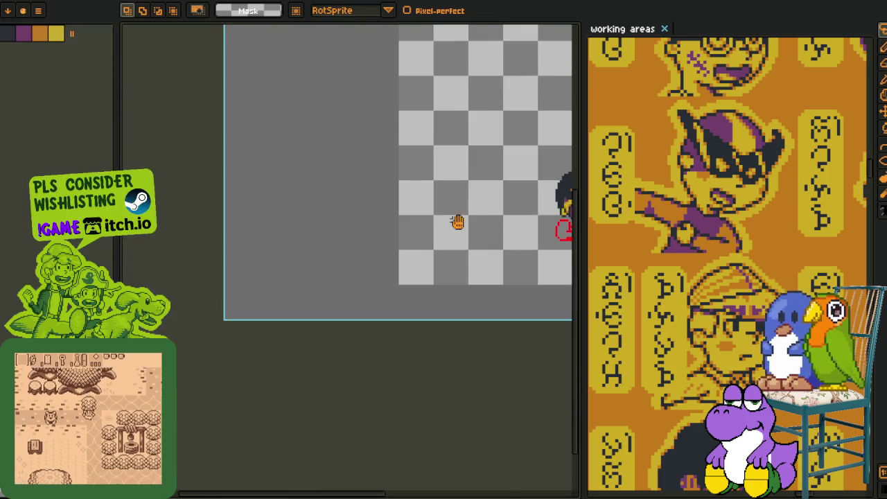
- Reposition the red scribble pieces beneath the flipped hood
{"action": "scroll", "coordinate": [279, 249], "scroll_direction": "up", "scroll_amount": 1}
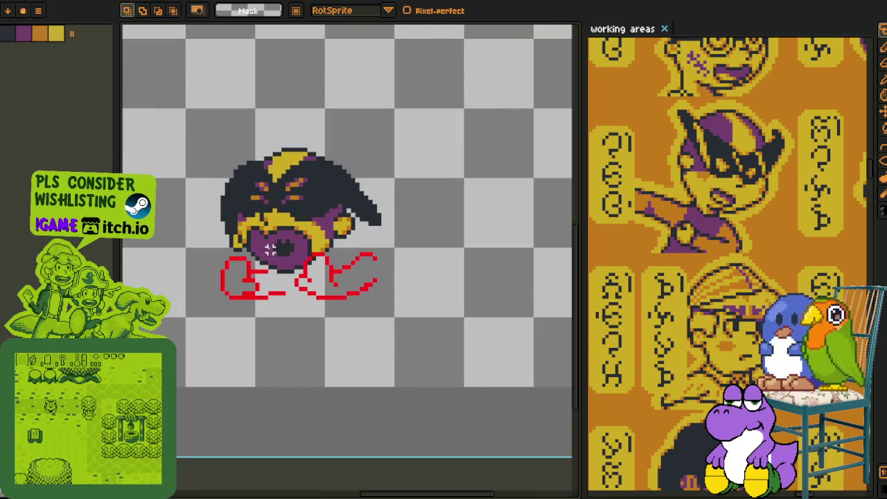
{"action": "left_click_drag", "start_coordinate": [278, 229], "coordinate": [277, 212]}
{"action": "left_click_drag", "start_coordinate": [333, 257], "coordinate": [315, 257]}
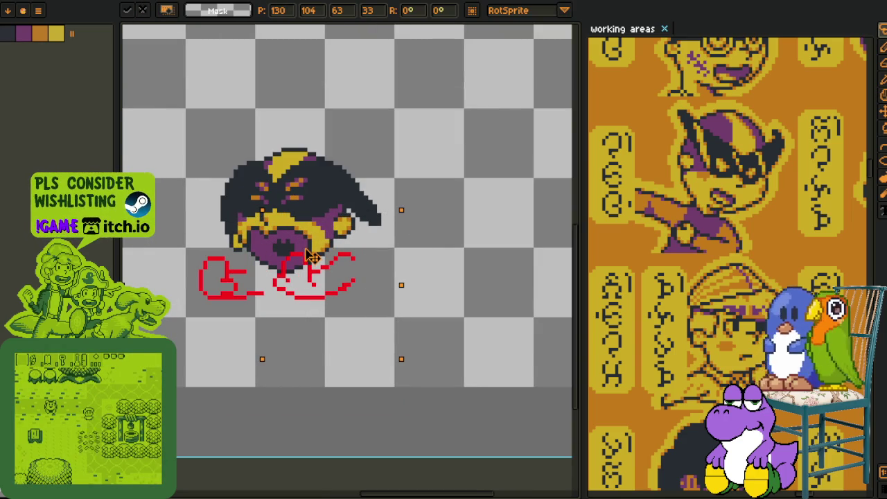
{"action": "key", "text": "b"}
{"action": "scroll", "coordinate": [231, 246], "scroll_direction": "up", "scroll_amount": 1}
{"action": "mouse_move", "coordinate": [260, 262]}
{"action": "left_mouse_down"}
{"action": "mouse_move", "coordinate": [229, 391]}
{"action": "mouse_move", "coordinate": [260, 262]}
{"action": "left_mouse_up"}
{"action": "left_click_drag", "start_coordinate": [223, 314], "coordinate": [251, 314]}
{"action": "scroll", "coordinate": [402, 253], "scroll_direction": "down", "scroll_amount": 3}
{"action": "scroll", "coordinate": [402, 254], "scroll_direction": "up", "scroll_amount": 2}
- Show the timeline and select Layer 2
{"action": "key", "text": "i"}
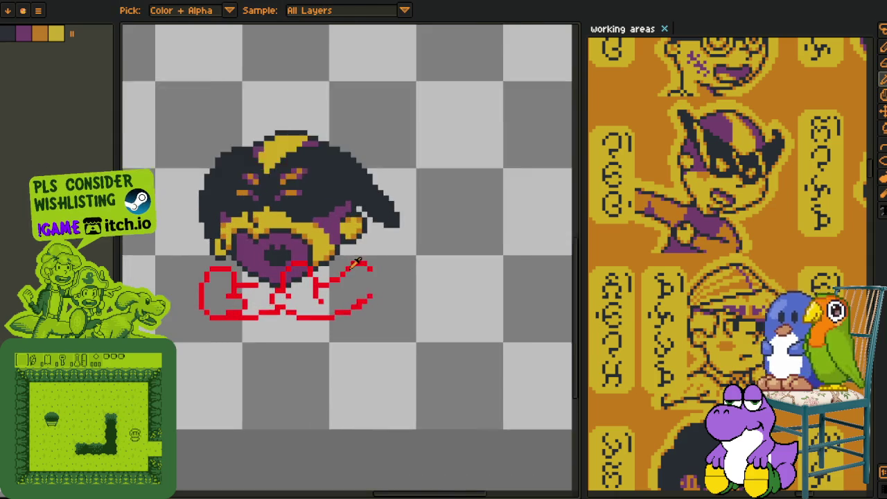
{"action": "scroll", "coordinate": [373, 254], "scroll_direction": "up", "scroll_amount": 2}
{"action": "key", "text": "Tab"}
{"action": "left_click", "coordinate": [223, 455]}
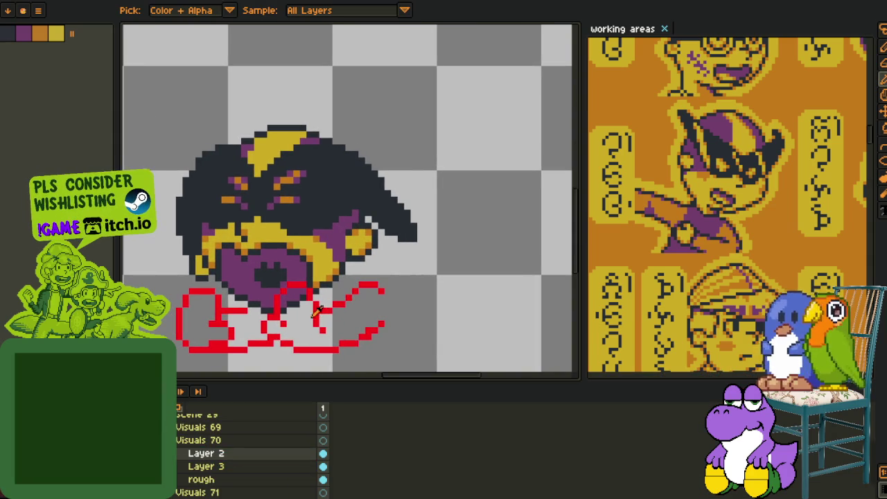
- Recolour the red hand lines dark maroon, then draw a red oval on Layer 3 beside them
{"action": "key", "text": "shift+r"}
{"action": "left_click", "coordinate": [345, 411]}
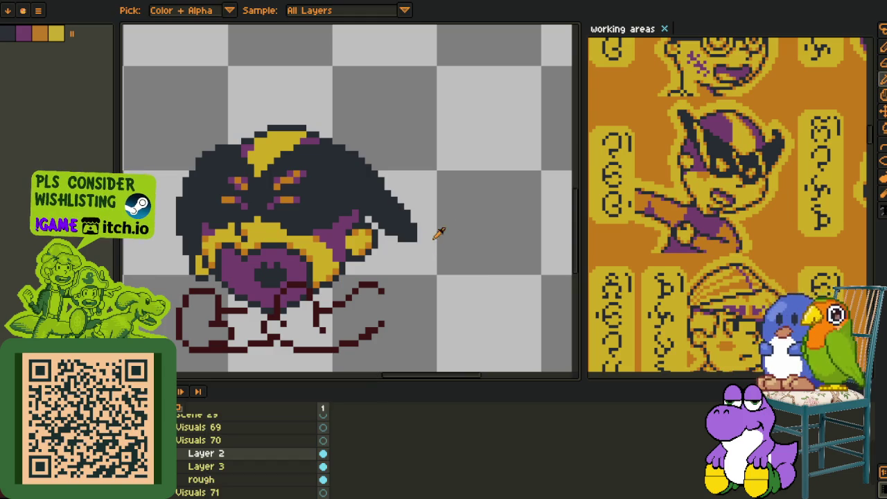
{"action": "left_click_drag", "start_coordinate": [451, 270], "coordinate": [479, 212]}
{"action": "left_click_drag", "start_coordinate": [367, 204], "coordinate": [490, 262]}
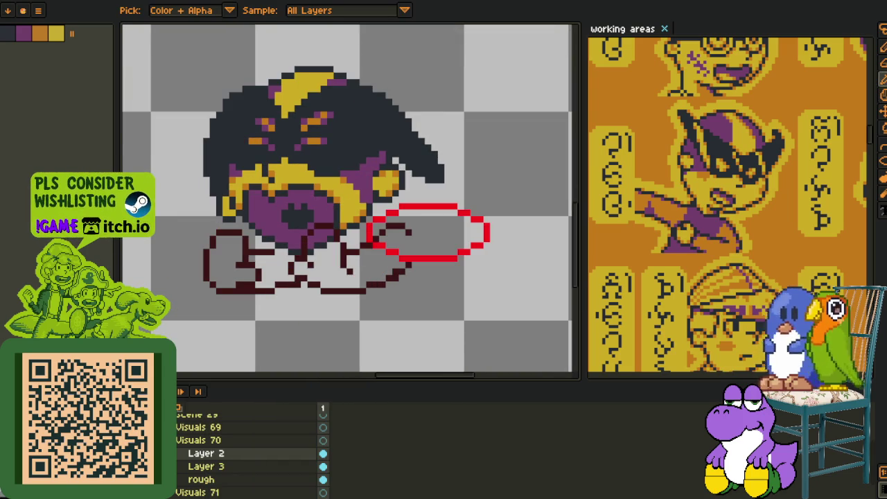
{"action": "left_click_drag", "start_coordinate": [206, 466], "coordinate": [253, 441]}
{"action": "left_click_drag", "start_coordinate": [347, 208], "coordinate": [334, 190]}
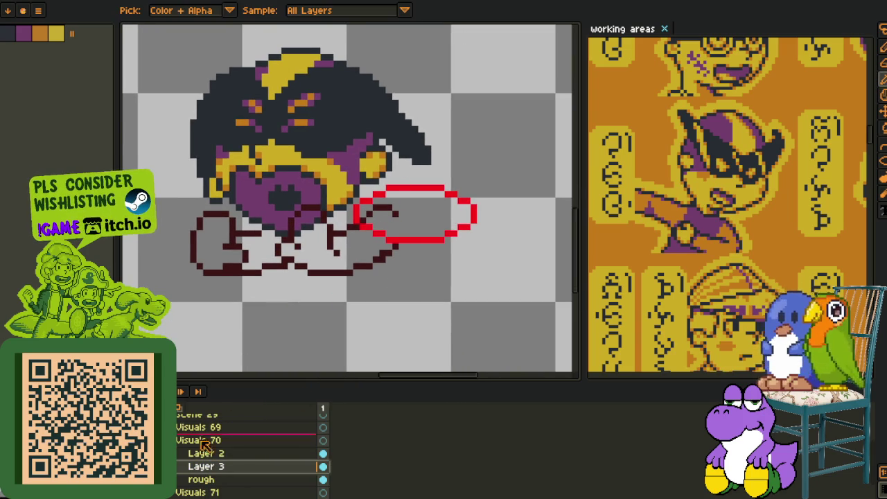
- Erase the oval's lower-left side and extend the red curve's top edge
{"action": "scroll", "coordinate": [391, 196], "scroll_direction": "up", "scroll_amount": 1}
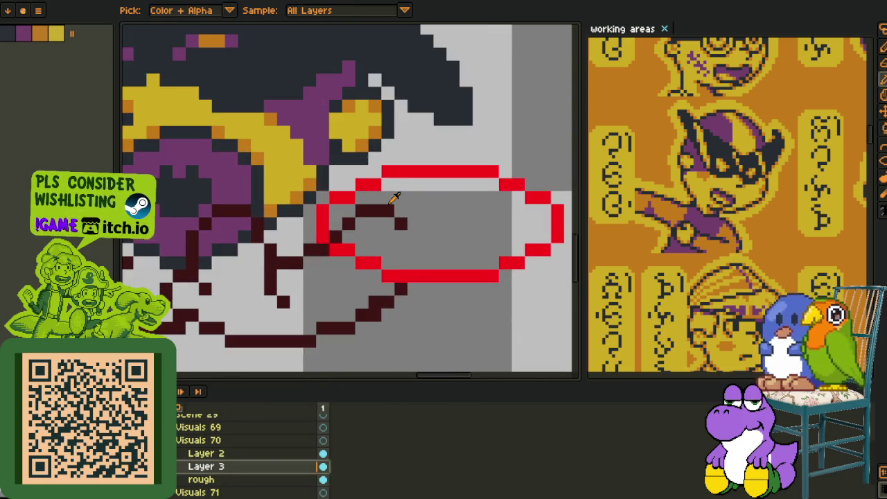
{"action": "scroll", "coordinate": [367, 218], "scroll_direction": "down", "scroll_amount": 1}
{"action": "scroll", "coordinate": [400, 243], "scroll_direction": "up", "scroll_amount": 1}
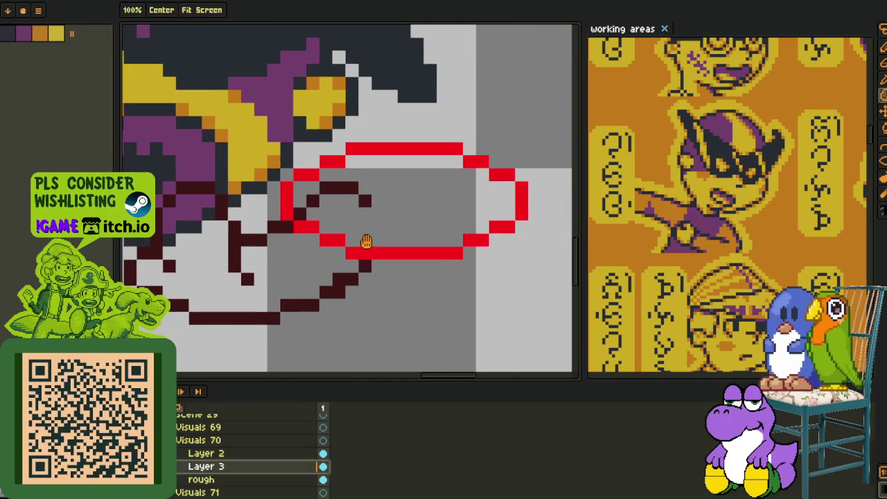
{"action": "key", "text": "b"}
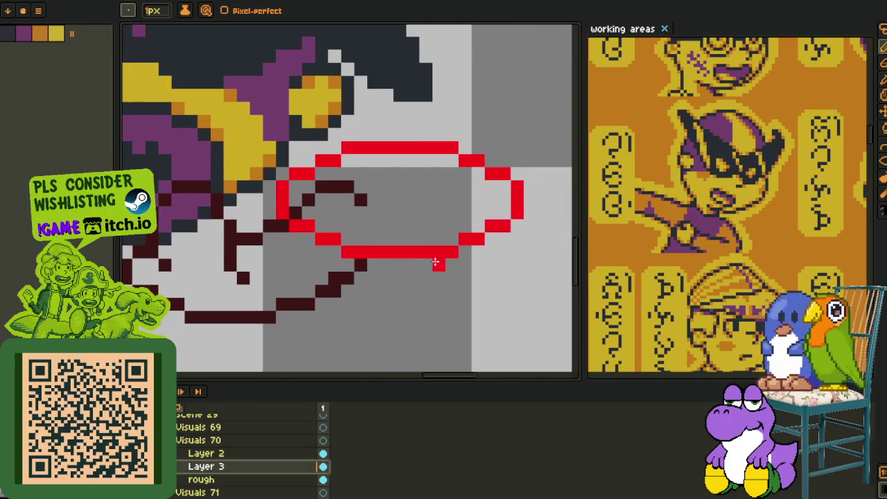
{"action": "left_click_drag", "start_coordinate": [408, 264], "coordinate": [316, 171]}
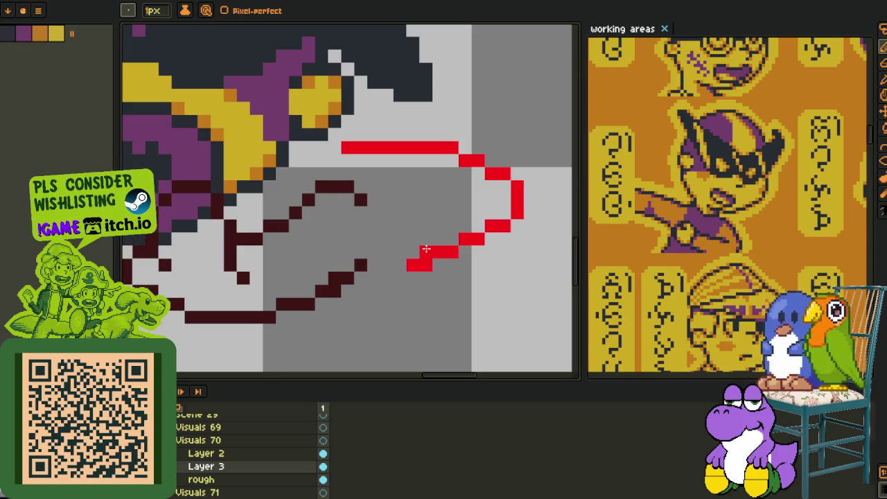
{"action": "left_click", "coordinate": [452, 160]}
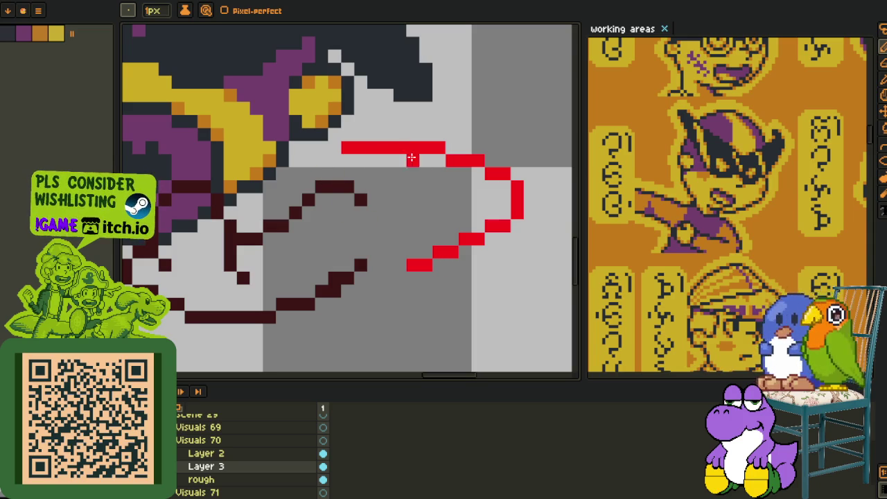
{"action": "left_click_drag", "start_coordinate": [334, 160], "coordinate": [309, 160]}
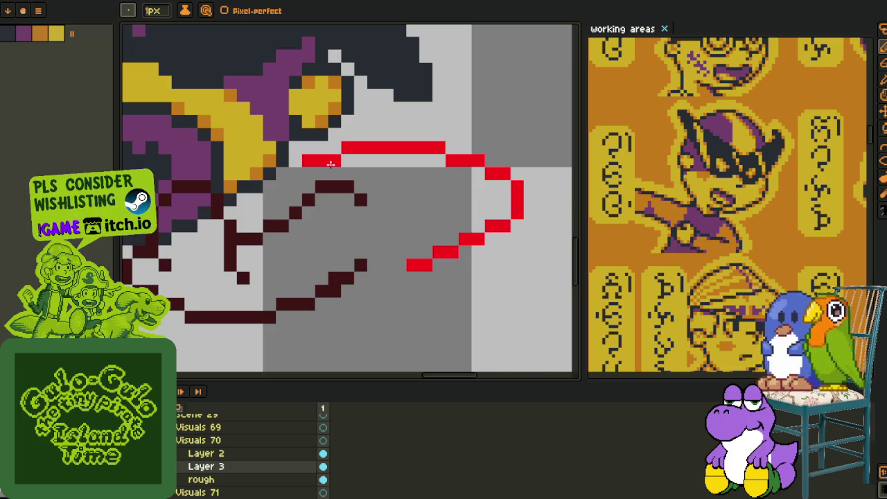
{"action": "left_click", "coordinate": [335, 148]}
{"action": "right_click", "coordinate": [334, 160]}
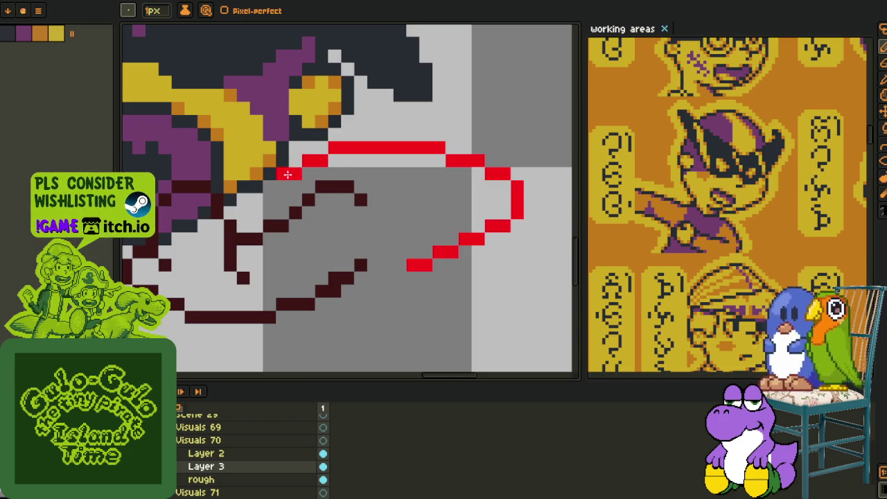
- Redraw the curve's right side as a vertical segment and tidy corner pixels
{"action": "scroll", "coordinate": [284, 171], "scroll_direction": "down", "scroll_amount": 2}
{"action": "scroll", "coordinate": [444, 187], "scroll_direction": "up", "scroll_amount": 1}
{"action": "right_click", "coordinate": [478, 177]}
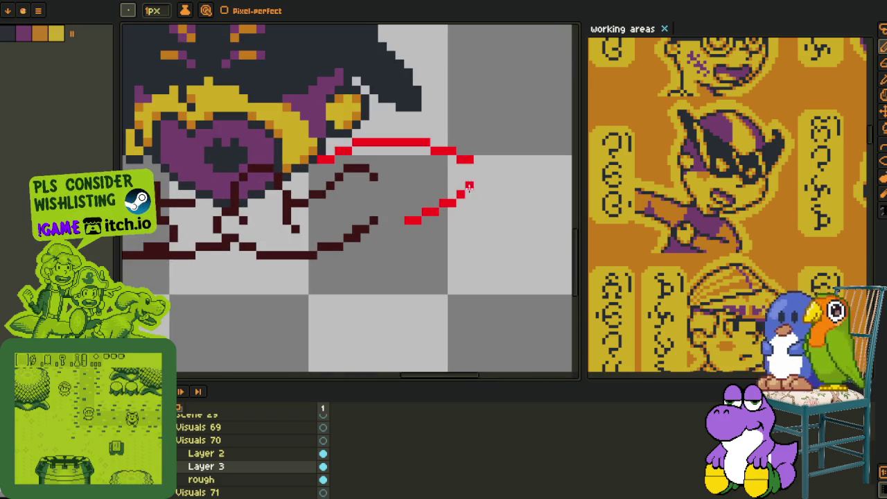
{"action": "scroll", "coordinate": [465, 195], "scroll_direction": "up", "scroll_amount": 1}
{"action": "left_click_drag", "start_coordinate": [461, 176], "coordinate": [422, 141]}
{"action": "right_click", "coordinate": [424, 141]}
{"action": "left_click", "coordinate": [462, 193]}
{"action": "left_click", "coordinate": [369, 260]}
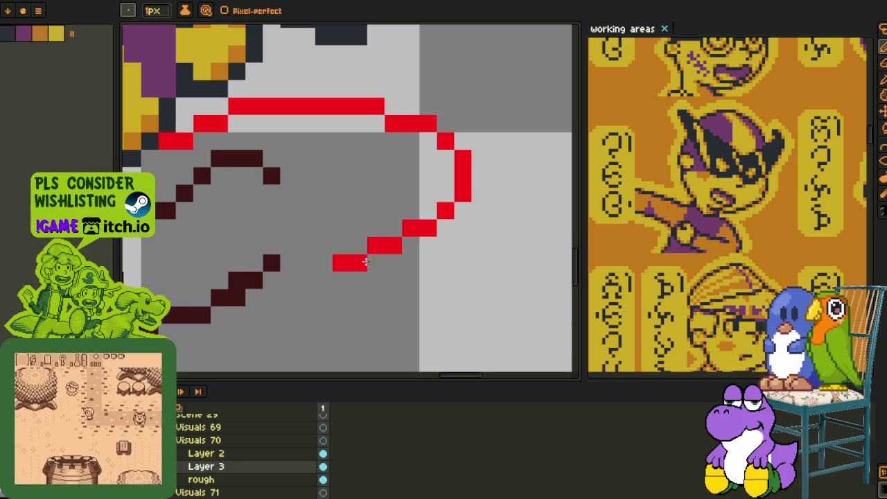
{"action": "key", "text": "ctrl+z"}
- Draw the outline's lower diagonal down-left, redoing its lower end after an undo
{"action": "scroll", "coordinate": [287, 297], "scroll_direction": "left", "scroll_amount": 3}
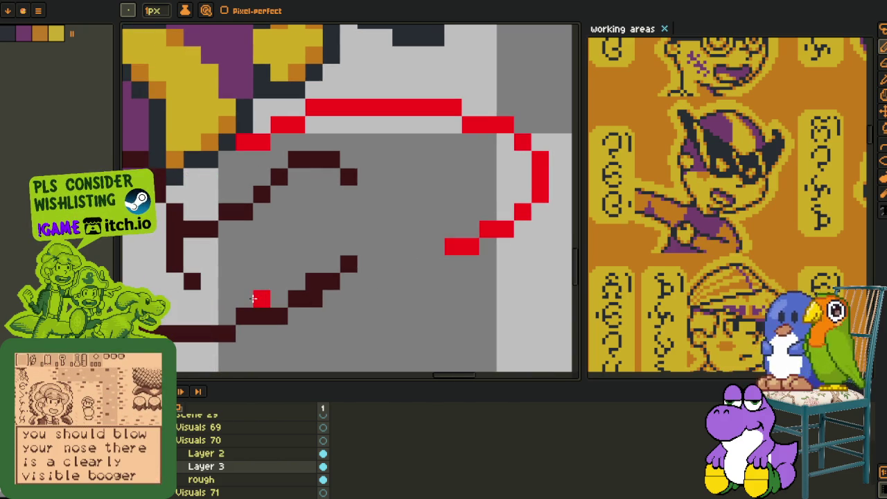
{"action": "left_click_drag", "start_coordinate": [254, 299], "coordinate": [444, 246]}
{"action": "key", "text": "ctrl+z"}
{"action": "mouse_move", "coordinate": [341, 298]}
{"action": "left_mouse_down"}
{"action": "mouse_move", "coordinate": [365, 280]}
{"action": "mouse_move", "coordinate": [489, 243]}
{"action": "left_mouse_up"}
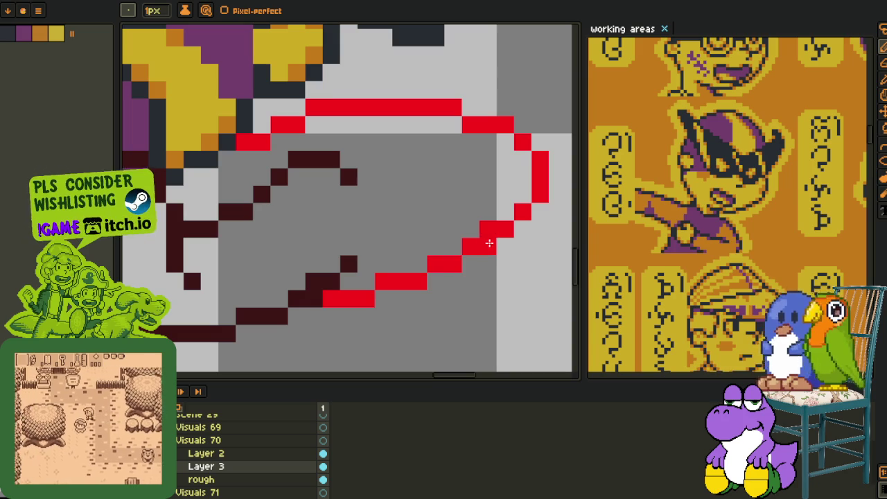
{"action": "scroll", "coordinate": [489, 242], "scroll_direction": "down", "scroll_amount": 1}
{"action": "scroll", "coordinate": [392, 271], "scroll_direction": "down", "scroll_amount": 1}
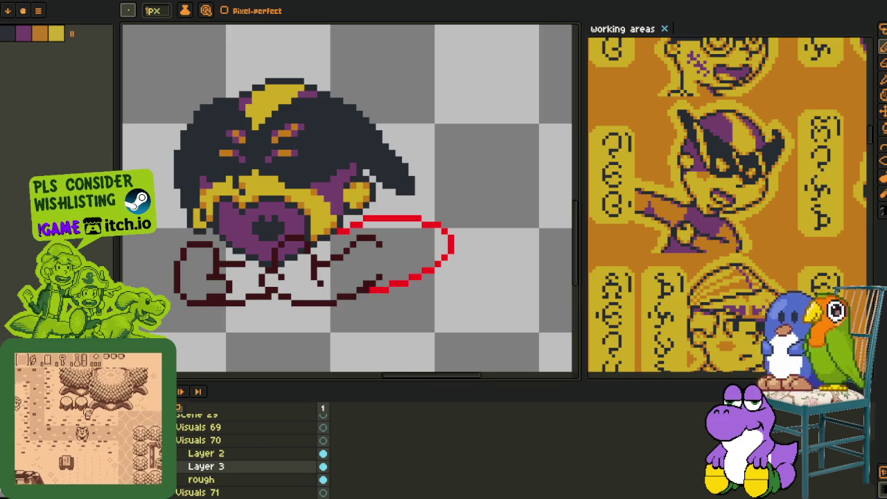
- Extend the red outline's top edge one pixel left and erase nearby stray red pixels
{"action": "left_click_drag", "start_coordinate": [378, 294], "coordinate": [351, 236]}
{"action": "scroll", "coordinate": [347, 187], "scroll_direction": "up", "scroll_amount": 2}
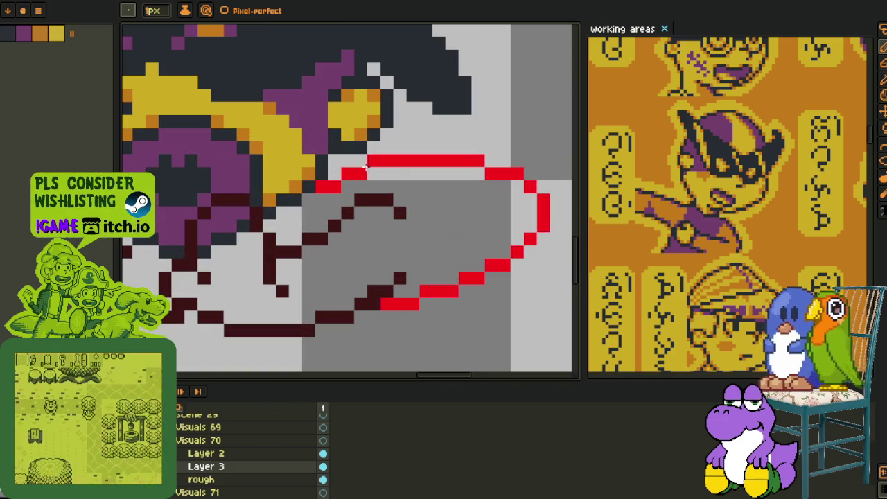
{"action": "left_click", "coordinate": [361, 161]}
{"action": "right_click", "coordinate": [355, 174]}
{"action": "right_click", "coordinate": [322, 186]}
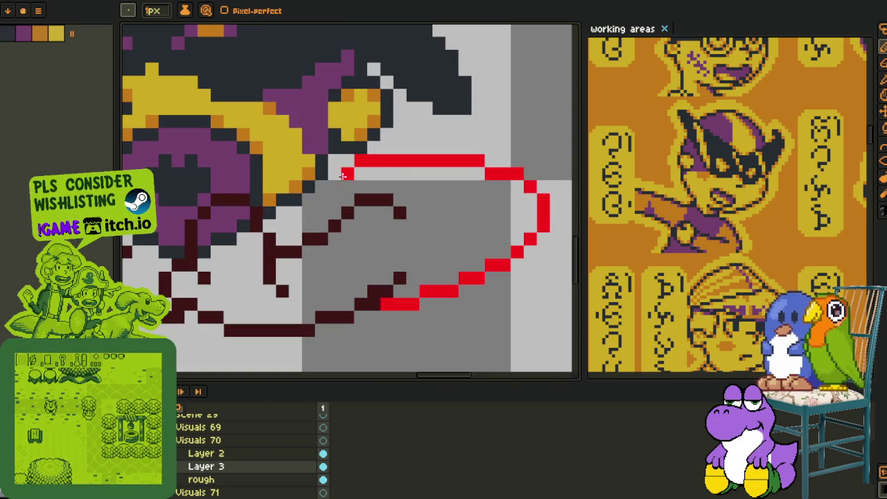
{"action": "scroll", "coordinate": [363, 178], "scroll_direction": "down", "scroll_amount": 1}
{"action": "scroll", "coordinate": [331, 255], "scroll_direction": "down", "scroll_amount": 1}
{"action": "scroll", "coordinate": [331, 255], "scroll_direction": "up", "scroll_amount": 1}
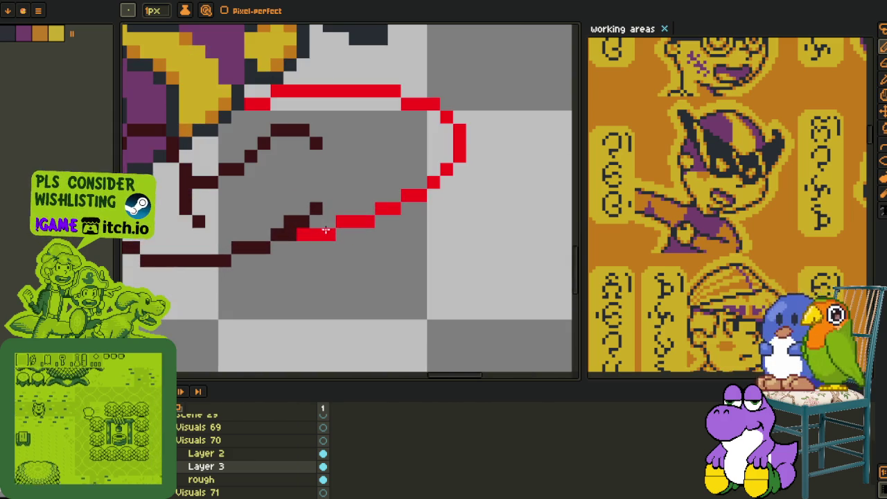
{"action": "scroll", "coordinate": [438, 229], "scroll_direction": "down", "scroll_amount": 1}
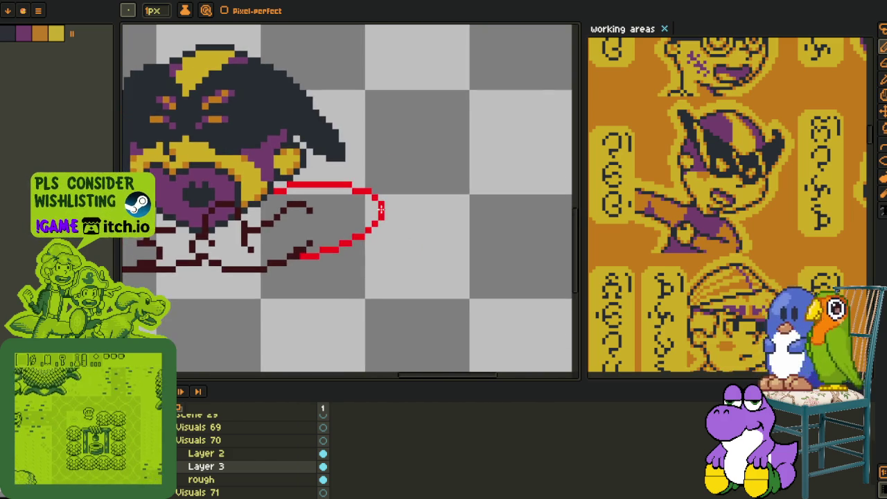
{"action": "scroll", "coordinate": [379, 225], "scroll_direction": "up", "scroll_amount": 1}
{"action": "scroll", "coordinate": [379, 226], "scroll_direction": "down", "scroll_amount": 1}
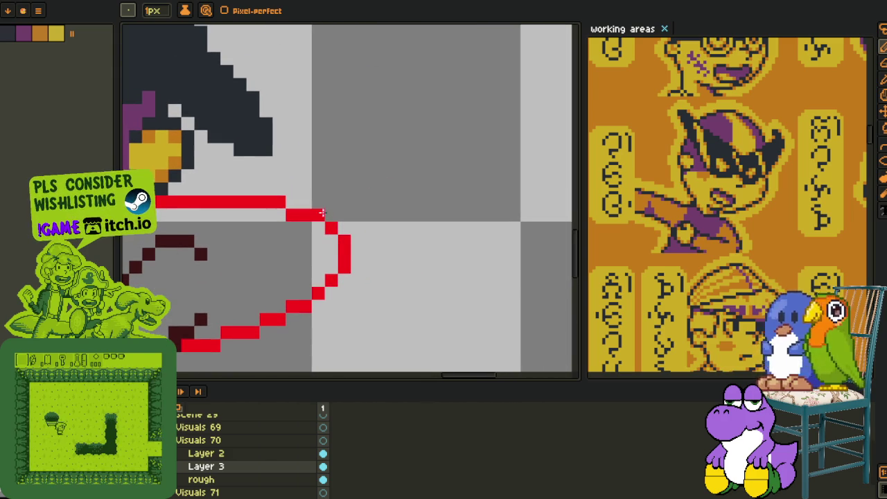
{"action": "scroll", "coordinate": [362, 253], "scroll_direction": "down", "scroll_amount": 1}
{"action": "scroll", "coordinate": [362, 254], "scroll_direction": "up", "scroll_amount": 1}
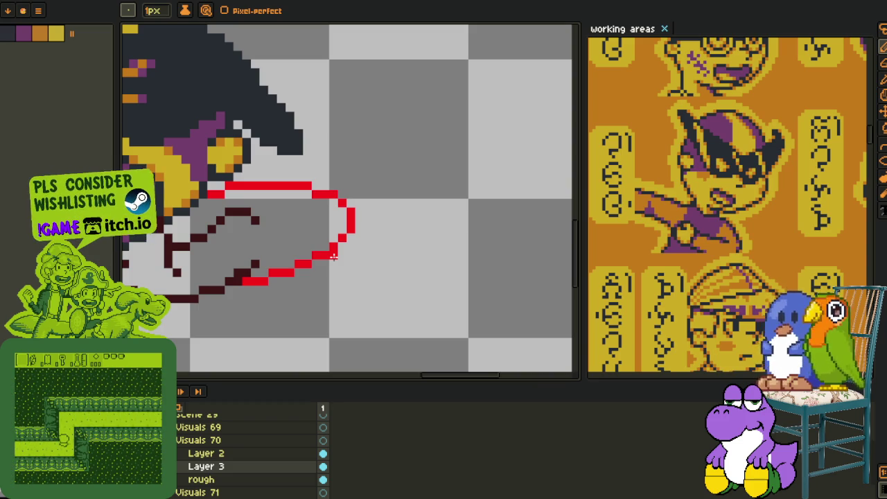
{"action": "scroll", "coordinate": [334, 257], "scroll_direction": "down", "scroll_amount": 2}
{"action": "scroll", "coordinate": [320, 225], "scroll_direction": "up", "scroll_amount": 3}
- Smooth the arc's right side, corner and lower-right curve into clean red pixel steps
{"action": "mouse_move", "coordinate": [320, 225]}
{"action": "left_mouse_down"}
{"action": "mouse_move", "coordinate": [344, 305]}
{"action": "mouse_move", "coordinate": [321, 200]}
{"action": "mouse_move", "coordinate": [272, 201]}
{"action": "left_mouse_up"}
{"action": "left_click", "coordinate": [346, 315]}
{"action": "left_click_drag", "start_coordinate": [350, 312], "coordinate": [313, 316]}
{"action": "left_click", "coordinate": [319, 305]}
{"action": "left_click", "coordinate": [308, 326]}
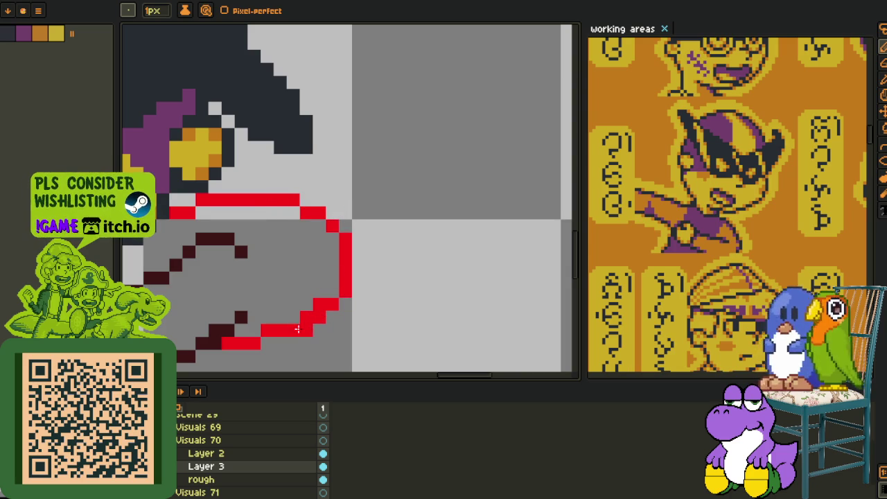
{"action": "left_click", "coordinate": [293, 329]}
- Draw a short red stroke rising from the arc's lower end
{"action": "scroll", "coordinate": [350, 239], "scroll_direction": "down", "scroll_amount": 2}
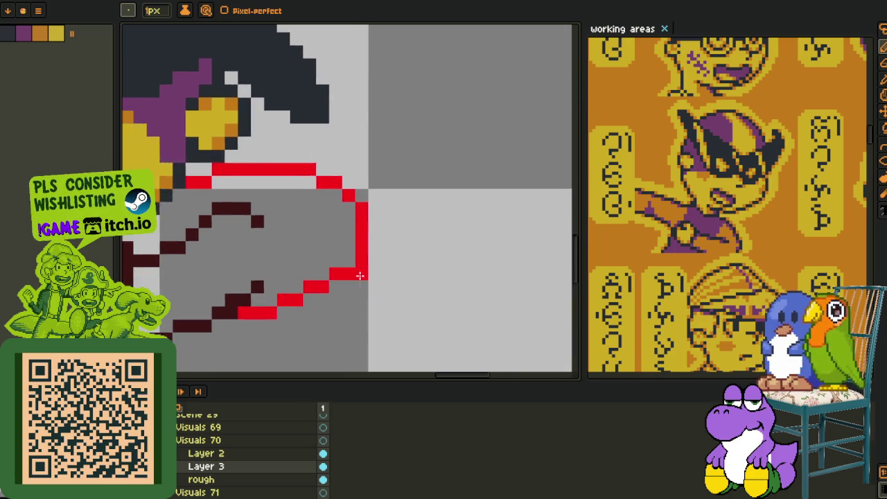
{"action": "scroll", "coordinate": [350, 239], "scroll_direction": "up", "scroll_amount": 2}
{"action": "scroll", "coordinate": [350, 239], "scroll_direction": "down", "scroll_amount": 2}
{"action": "scroll", "coordinate": [349, 239], "scroll_direction": "down", "scroll_amount": 2}
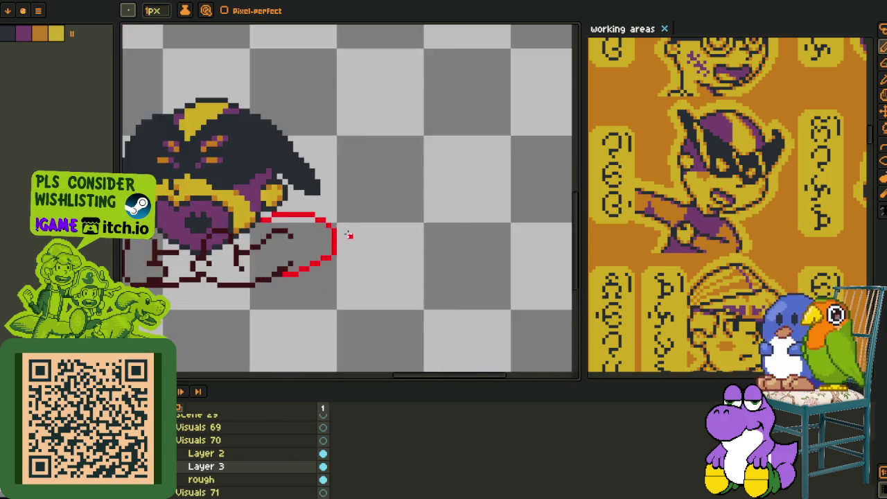
{"action": "scroll", "coordinate": [345, 239], "scroll_direction": "down", "scroll_amount": 1}
{"action": "scroll", "coordinate": [333, 242], "scroll_direction": "up", "scroll_amount": 1}
{"action": "scroll", "coordinate": [350, 237], "scroll_direction": "up", "scroll_amount": 1}
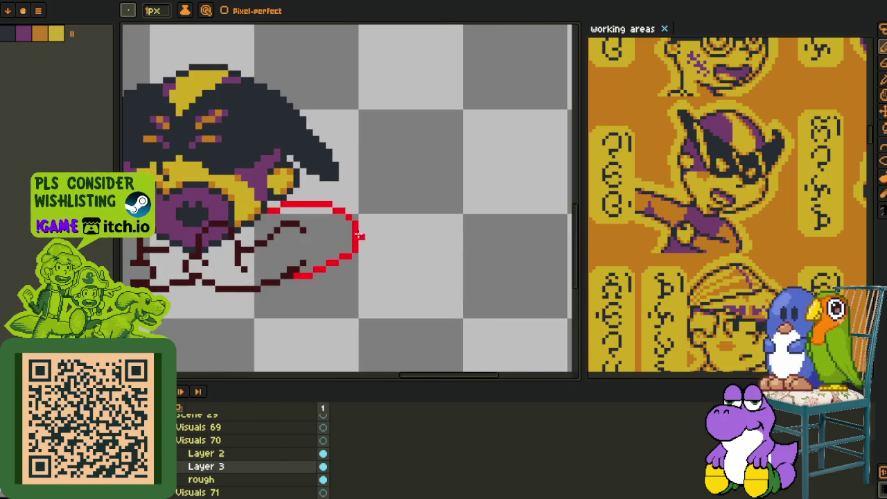
{"action": "left_click_drag", "start_coordinate": [360, 247], "coordinate": [403, 198]}
- Try a flatter red stroke at the arc's end, then undo it
{"action": "scroll", "coordinate": [350, 242], "scroll_direction": "up", "scroll_amount": 1}
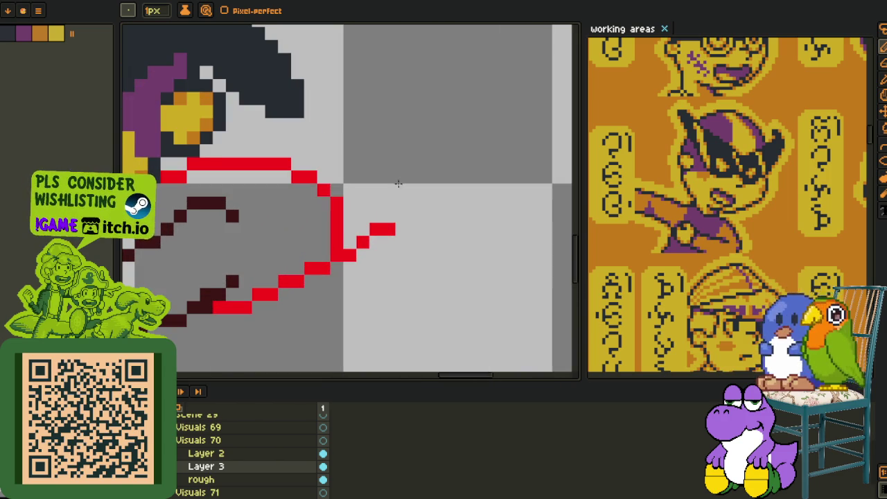
{"action": "mouse_move", "coordinate": [361, 241]}
{"action": "left_mouse_down"}
{"action": "mouse_move", "coordinate": [402, 241]}
{"action": "mouse_move", "coordinate": [390, 229]}
{"action": "mouse_move", "coordinate": [387, 256]}
{"action": "mouse_move", "coordinate": [432, 253]}
{"action": "mouse_move", "coordinate": [451, 237]}
{"action": "mouse_move", "coordinate": [428, 205]}
{"action": "mouse_move", "coordinate": [388, 182]}
{"action": "mouse_move", "coordinate": [346, 166]}
{"action": "mouse_move", "coordinate": [336, 178]}
{"action": "left_mouse_up"}
{"action": "key", "text": "ctrl+z"}
{"action": "scroll", "coordinate": [384, 188], "scroll_direction": "down", "scroll_amount": 5}
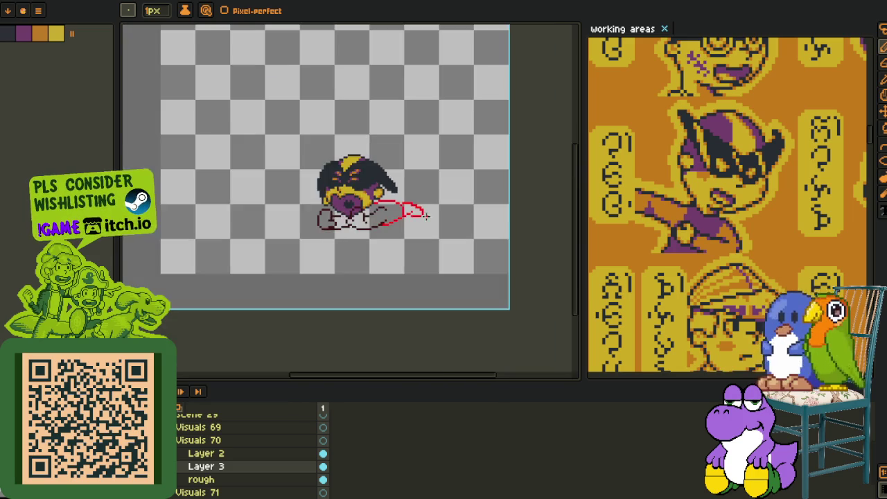
{"action": "scroll", "coordinate": [412, 205], "scroll_direction": "up", "scroll_amount": 2}
{"action": "scroll", "coordinate": [398, 187], "scroll_direction": "down", "scroll_amount": 3}
{"action": "scroll", "coordinate": [399, 187], "scroll_direction": "up", "scroll_amount": 1}
{"action": "scroll", "coordinate": [401, 177], "scroll_direction": "up", "scroll_amount": 2}
{"action": "scroll", "coordinate": [378, 172], "scroll_direction": "up", "scroll_amount": 2}
- Draw the red hand outline extending right and trim its corner into a diagonal step
{"action": "mouse_move", "coordinate": [378, 172]}
{"action": "left_mouse_down"}
{"action": "mouse_move", "coordinate": [426, 173]}
{"action": "mouse_move", "coordinate": [480, 197]}
{"action": "left_mouse_up"}
{"action": "scroll", "coordinate": [481, 219], "scroll_direction": "up", "scroll_amount": 1}
{"action": "scroll", "coordinate": [471, 216], "scroll_direction": "down", "scroll_amount": 1}
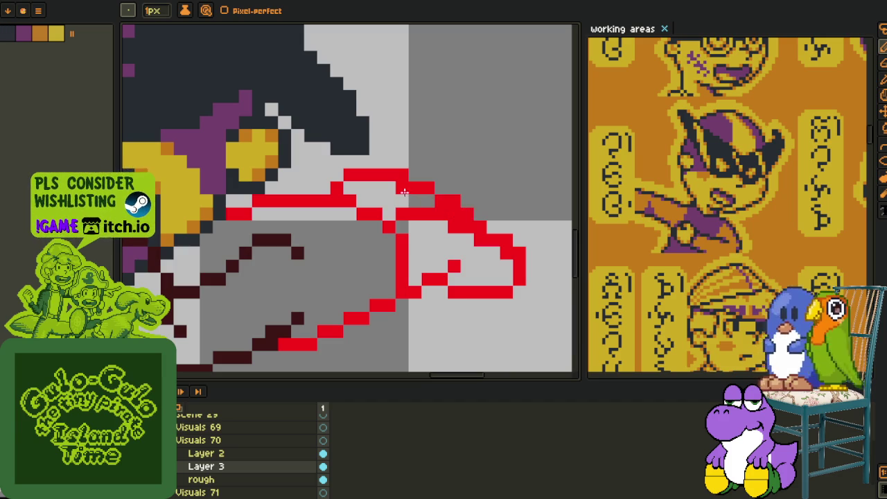
{"action": "scroll", "coordinate": [431, 227], "scroll_direction": "up", "scroll_amount": 2}
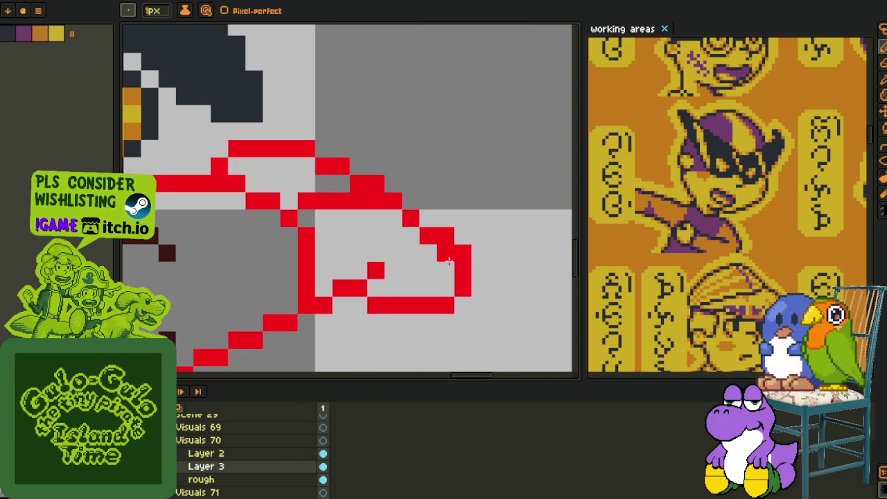
{"action": "left_click_drag", "start_coordinate": [445, 257], "coordinate": [450, 245]}
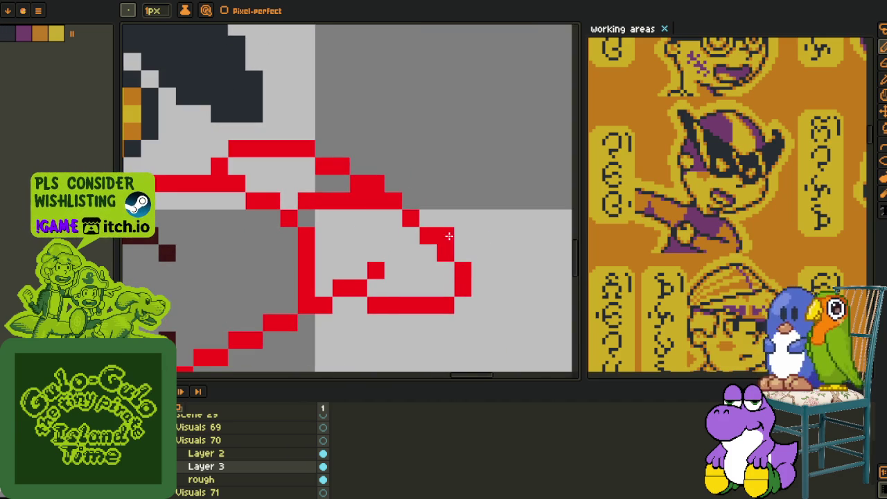
{"action": "scroll", "coordinate": [450, 237], "scroll_direction": "down", "scroll_amount": 3}
{"action": "scroll", "coordinate": [444, 229], "scroll_direction": "down", "scroll_amount": 1}
{"action": "scroll", "coordinate": [440, 222], "scroll_direction": "up", "scroll_amount": 1}
{"action": "scroll", "coordinate": [437, 217], "scroll_direction": "up", "scroll_amount": 3}
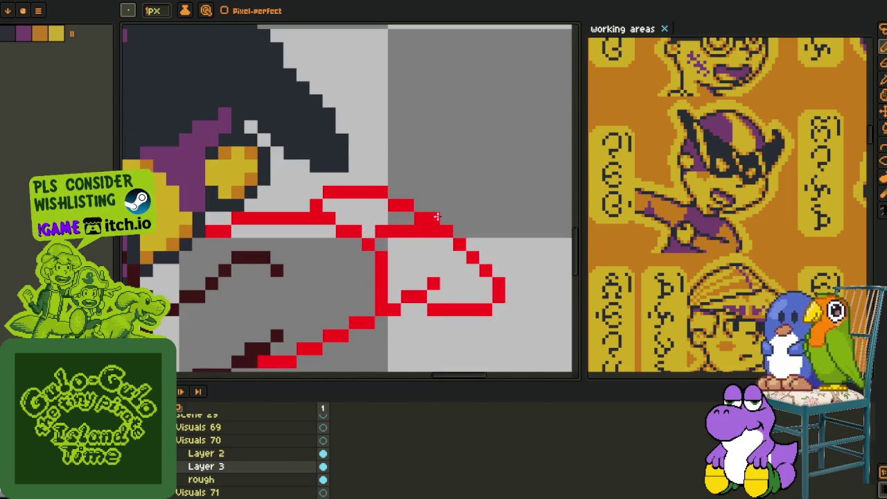
- Add and erase individual pixels to refine the red hand and finger outline
{"action": "left_click", "coordinate": [407, 219]}
{"action": "right_click", "coordinate": [434, 218]}
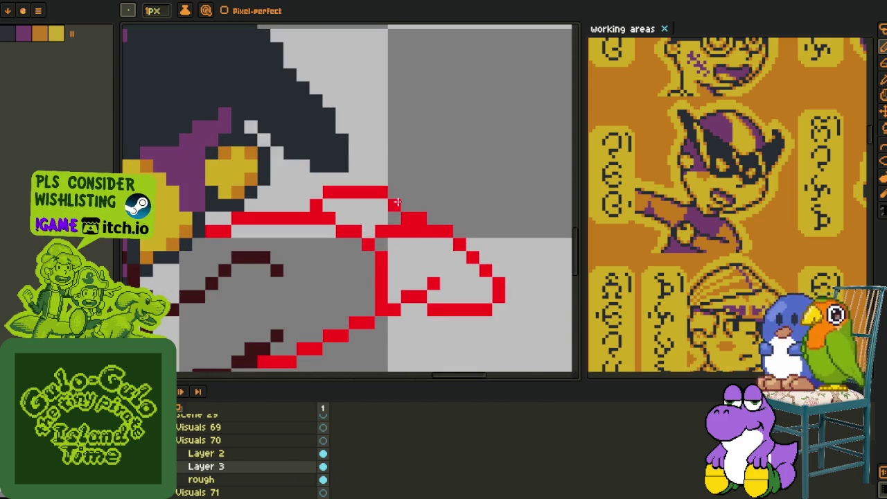
{"action": "right_click", "coordinate": [382, 194]}
{"action": "left_click", "coordinate": [382, 206]}
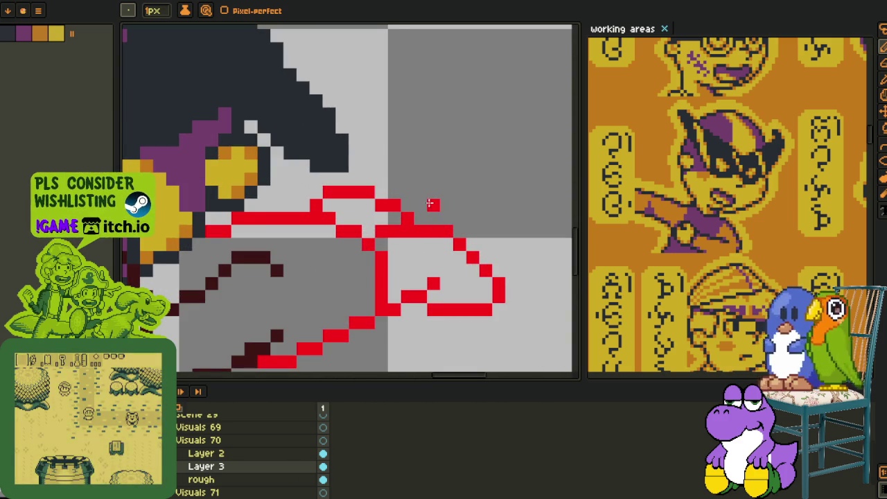
{"action": "scroll", "coordinate": [409, 216], "scroll_direction": "down", "scroll_amount": 4}
{"action": "scroll", "coordinate": [396, 219], "scroll_direction": "up", "scroll_amount": 1}
{"action": "scroll", "coordinate": [392, 221], "scroll_direction": "up", "scroll_amount": 1}
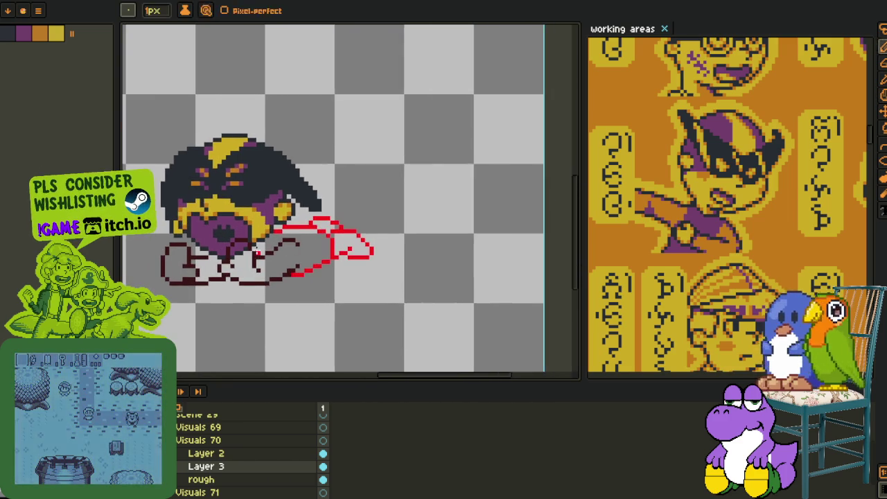
{"action": "scroll", "coordinate": [396, 218], "scroll_direction": "up", "scroll_amount": 1}
{"action": "key", "text": "o"}
{"action": "scroll", "coordinate": [407, 211], "scroll_direction": "up", "scroll_amount": 1}
{"action": "scroll", "coordinate": [409, 208], "scroll_direction": "up", "scroll_amount": 2}
- Paint purple shading along the hand's top edge and diagonally down to the fingertip
{"action": "key", "text": "b"}
{"action": "left_click", "coordinate": [352, 253]}
{"action": "left_click", "coordinate": [316, 252]}
{"action": "left_click_drag", "start_coordinate": [263, 227], "coordinate": [182, 224]}
{"action": "mouse_move", "coordinate": [383, 296]}
{"action": "left_mouse_down"}
{"action": "mouse_move", "coordinate": [329, 233]}
{"action": "mouse_move", "coordinate": [402, 235]}
{"action": "left_mouse_up"}
{"action": "left_click_drag", "start_coordinate": [402, 236], "coordinate": [286, 140]}
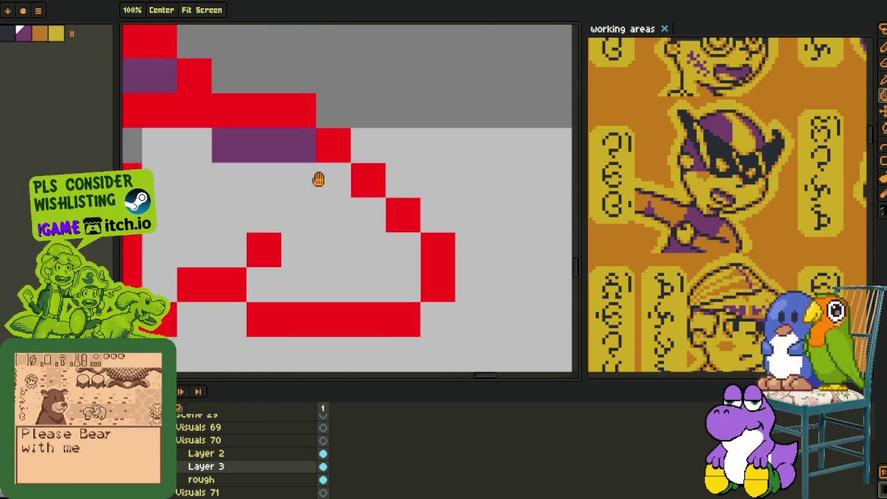
{"action": "left_click_drag", "start_coordinate": [313, 174], "coordinate": [391, 262]}
- Hide the timeline and fill the hand shape with yellow
{"action": "scroll", "coordinate": [386, 263], "scroll_direction": "down", "scroll_amount": 1}
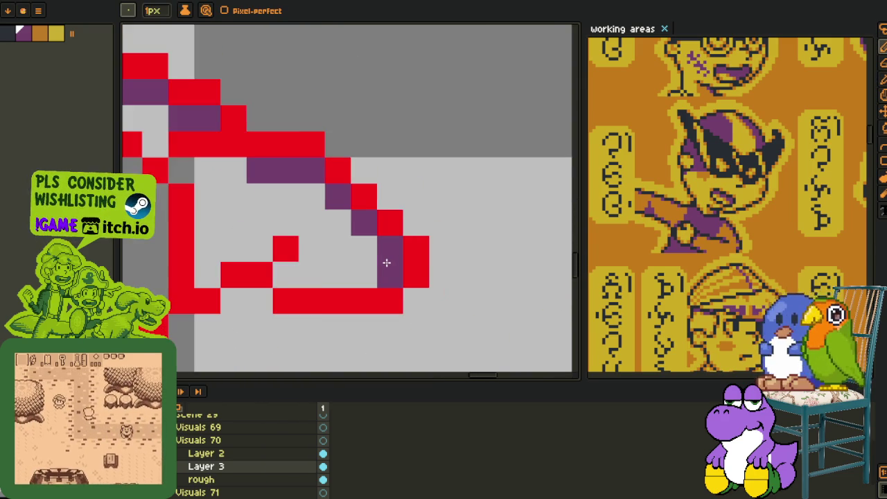
{"action": "scroll", "coordinate": [382, 263], "scroll_direction": "down", "scroll_amount": 2}
{"action": "key", "text": "alt"}
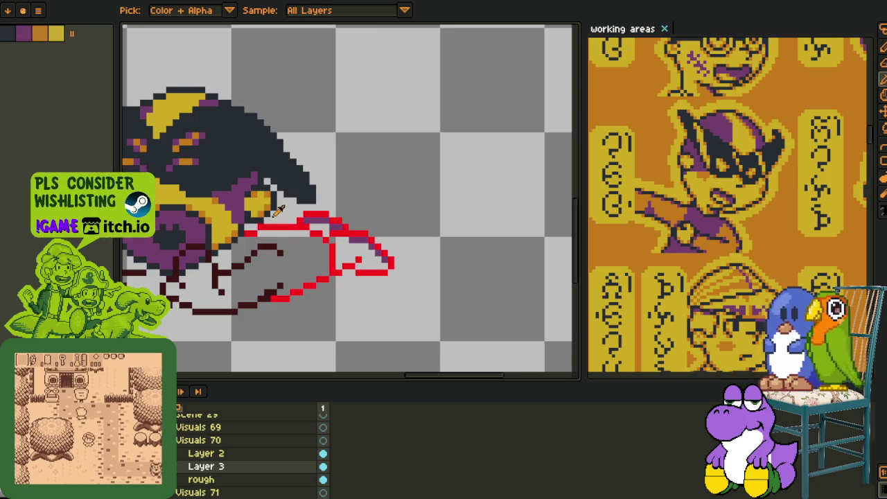
{"action": "scroll", "coordinate": [235, 227], "scroll_direction": "up", "scroll_amount": 1}
{"action": "key", "text": "Tab"}
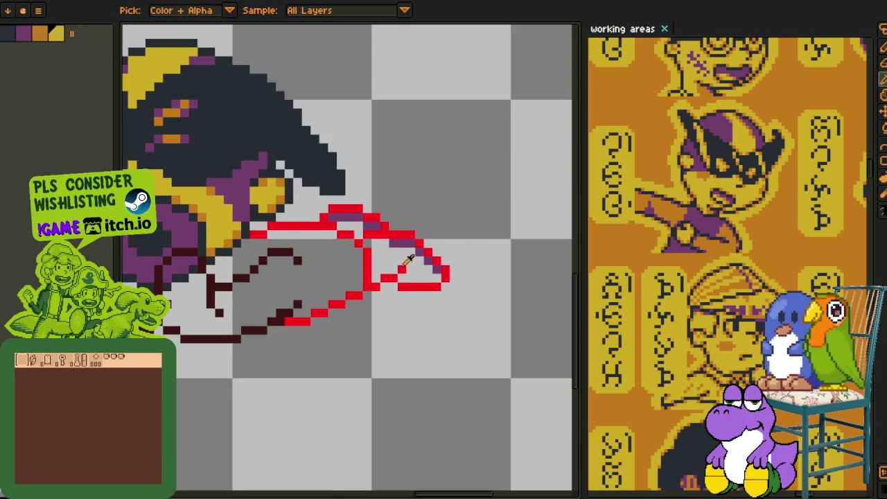
{"action": "key", "text": "b"}
{"action": "left_click", "coordinate": [390, 262]}
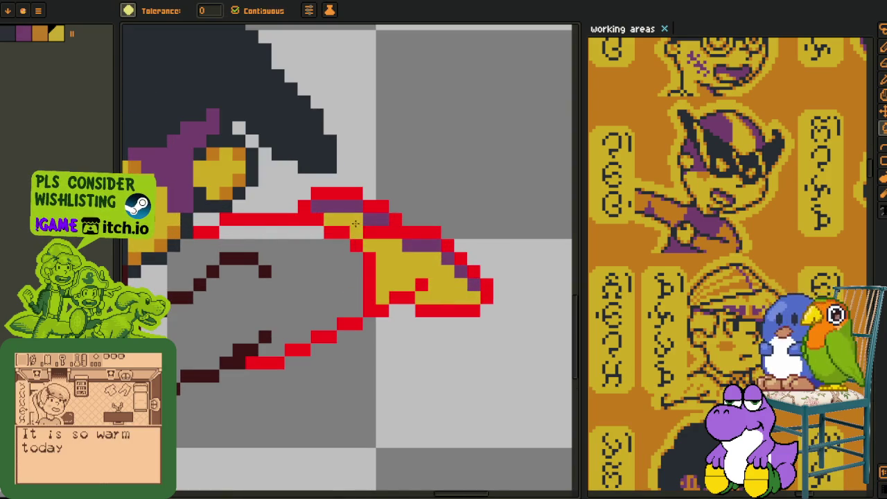
- Fill the sleeve's remaining purple and grey gaps with yellow
{"action": "scroll", "coordinate": [365, 265], "scroll_direction": "down", "scroll_amount": 2}
{"action": "left_click", "coordinate": [291, 277]}
{"action": "scroll", "coordinate": [288, 276], "scroll_direction": "up", "scroll_amount": 1}
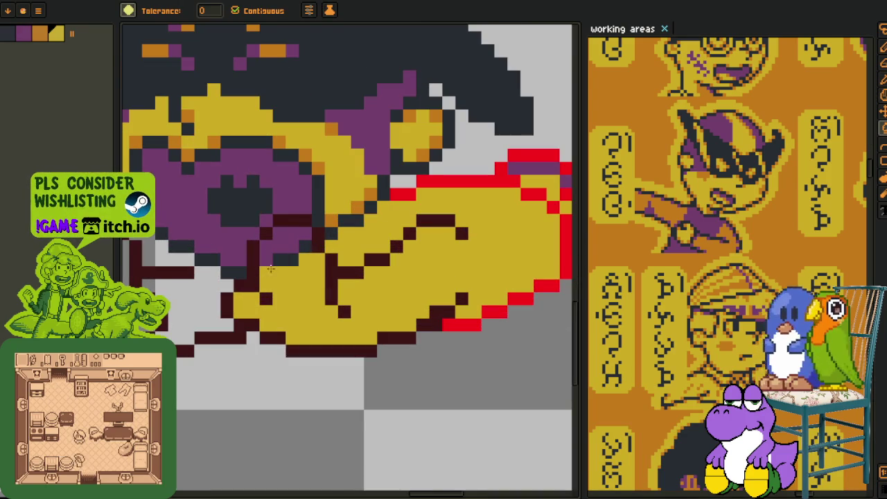
{"action": "left_click", "coordinate": [305, 247]}
{"action": "left_click_drag", "start_coordinate": [189, 291], "coordinate": [301, 291]}
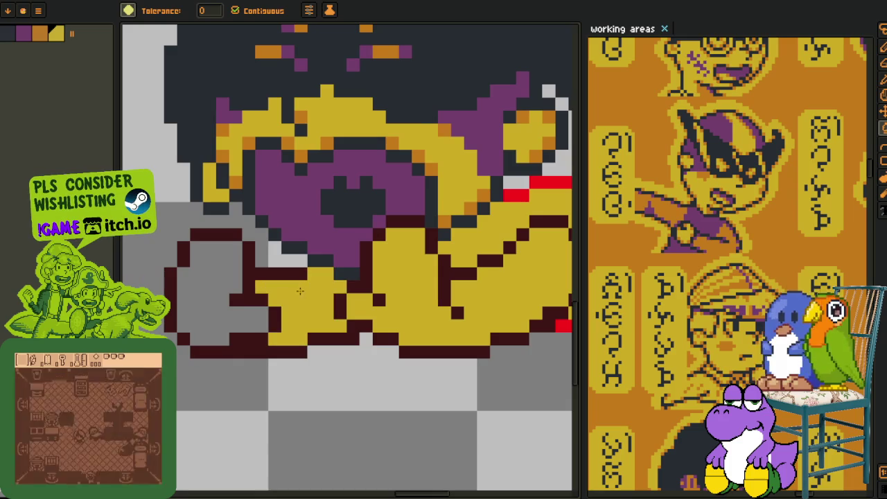
{"action": "left_click", "coordinate": [236, 310]}
- Zoom out, return to the pencil, and show the layer list again
{"action": "scroll", "coordinate": [236, 310], "scroll_direction": "down", "scroll_amount": 2}
{"action": "scroll", "coordinate": [277, 305], "scroll_direction": "down", "scroll_amount": 2}
{"action": "scroll", "coordinate": [278, 305], "scroll_direction": "up", "scroll_amount": 2}
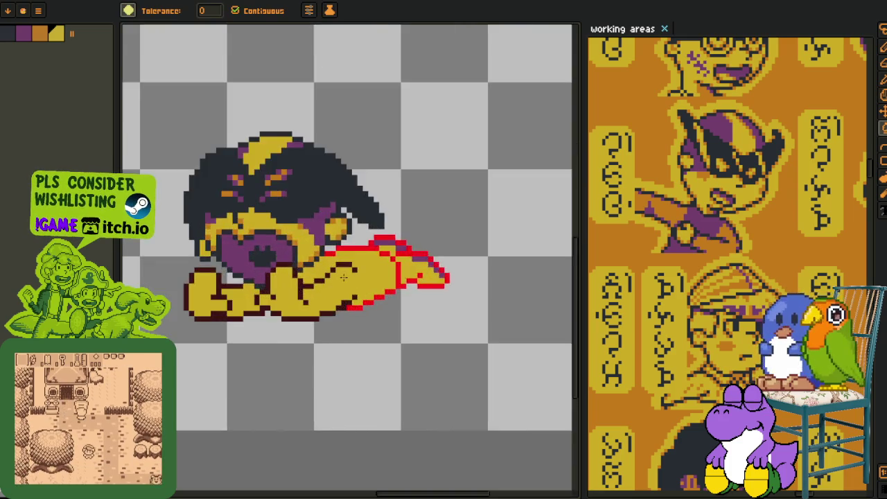
{"action": "scroll", "coordinate": [362, 287], "scroll_direction": "down", "scroll_amount": 1}
{"action": "key", "text": "o"}
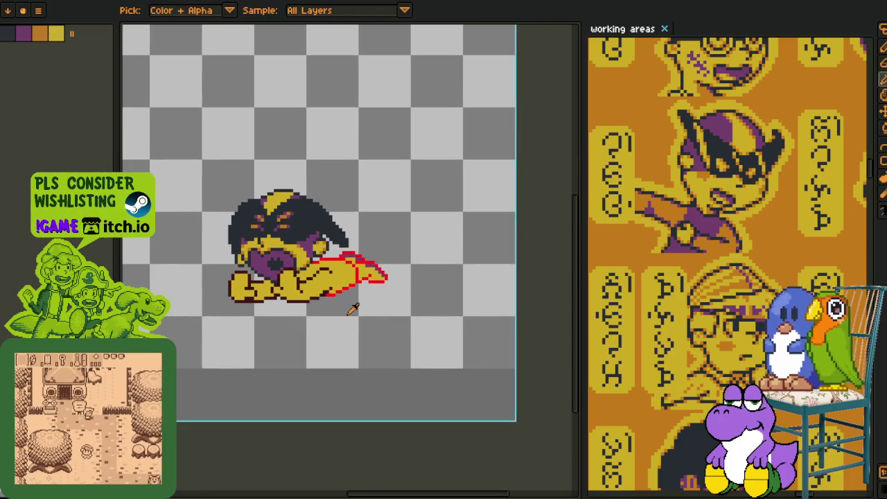
{"action": "scroll", "coordinate": [350, 298], "scroll_direction": "up", "scroll_amount": 1}
{"action": "scroll", "coordinate": [347, 291], "scroll_direction": "up", "scroll_amount": 2}
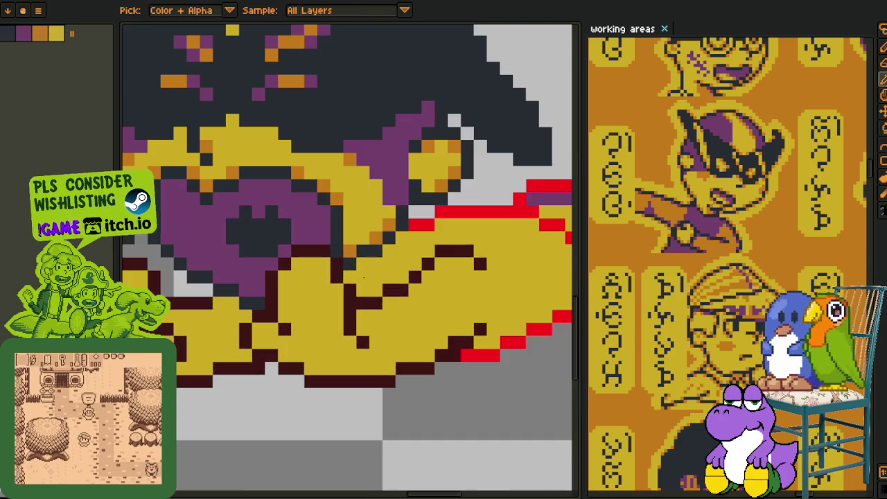
{"action": "scroll", "coordinate": [350, 281], "scroll_direction": "up", "scroll_amount": 1}
{"action": "key", "text": "b"}
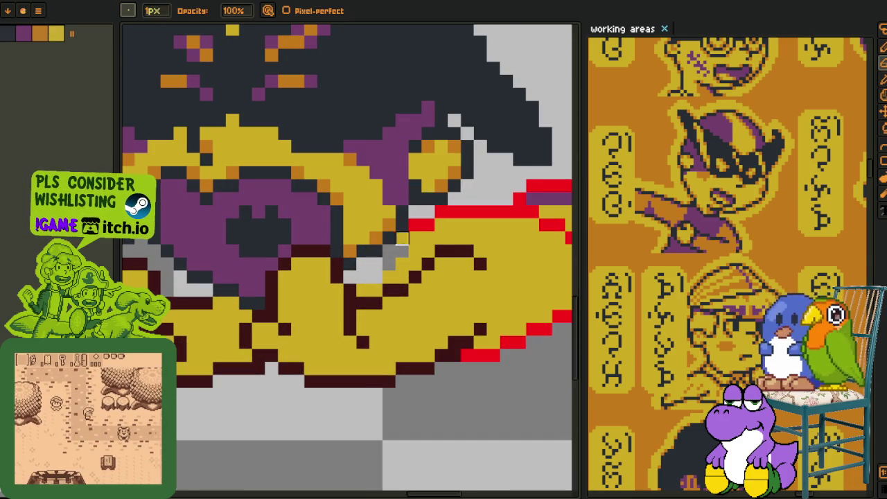
{"action": "scroll", "coordinate": [384, 260], "scroll_direction": "down", "scroll_amount": 3}
{"action": "key", "text": "Tab"}
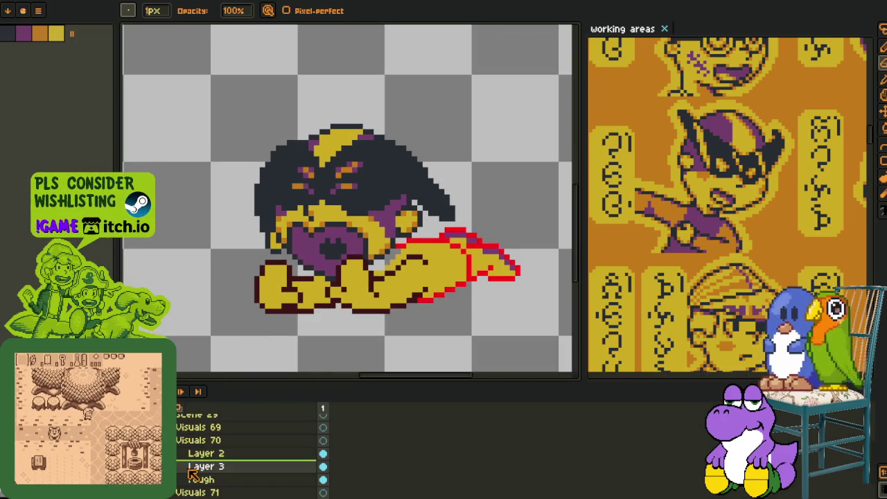
- Merge Layer 2 down into Layer 3
{"action": "right_click", "coordinate": [201, 453]}
{"action": "left_click", "coordinate": [204, 452]}
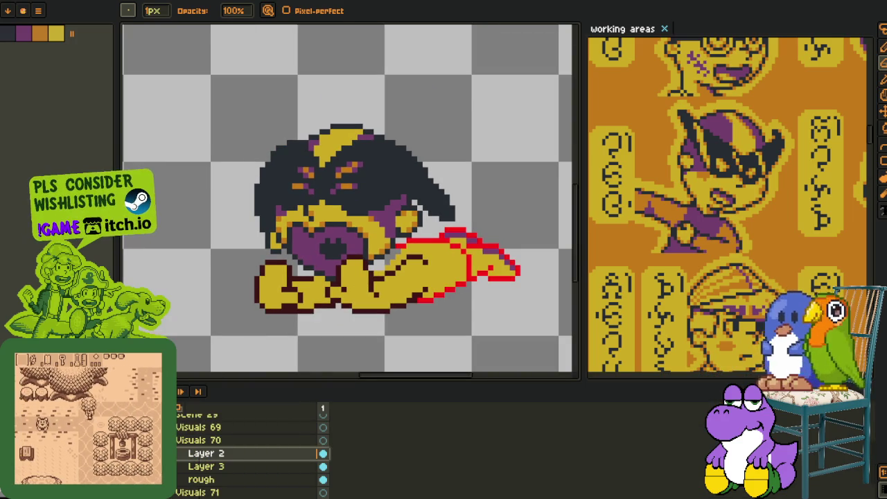
{"action": "right_click", "coordinate": [206, 454]}
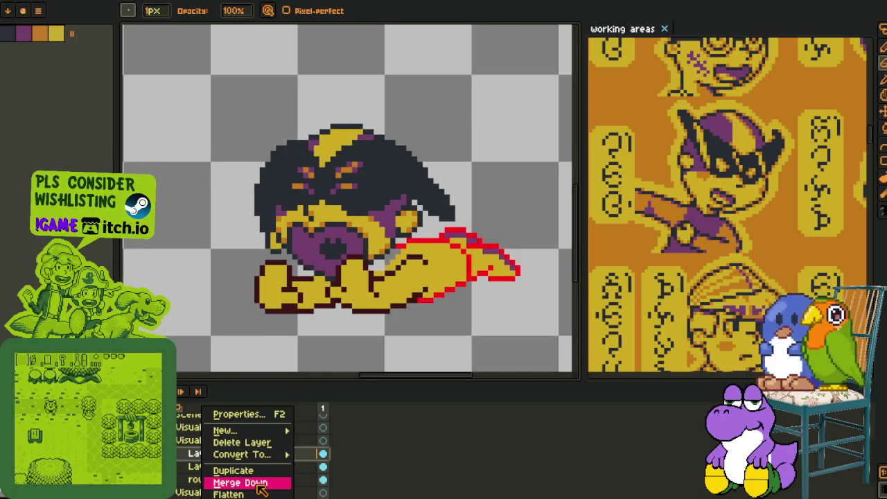
{"action": "left_click", "coordinate": [263, 489]}
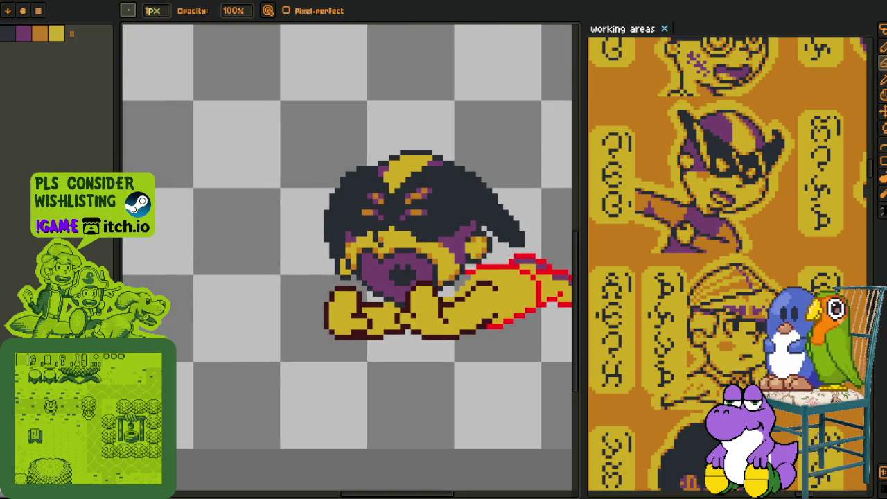
{"action": "key", "text": "Tab"}
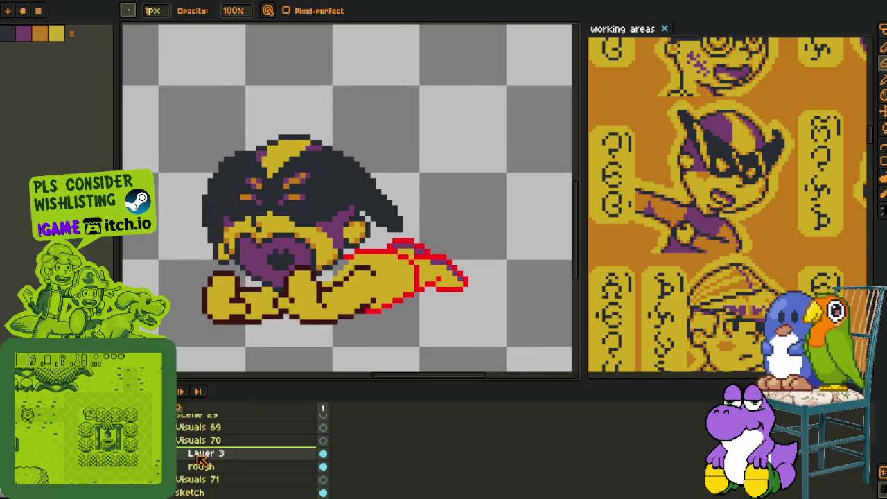
- Select the whole sprite area and shift its art slightly left
{"action": "key", "text": "m"}
{"action": "left_click_drag", "start_coordinate": [161, 160], "coordinate": [504, 359]}
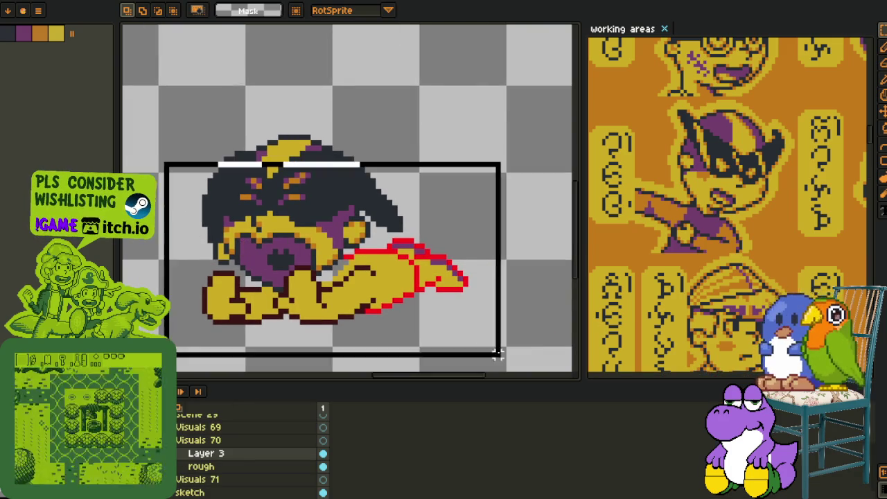
{"action": "mouse_move", "coordinate": [393, 296]}
{"action": "left_mouse_down"}
{"action": "mouse_move", "coordinate": [381, 296]}
{"action": "mouse_move", "coordinate": [383, 287]}
{"action": "left_mouse_up"}
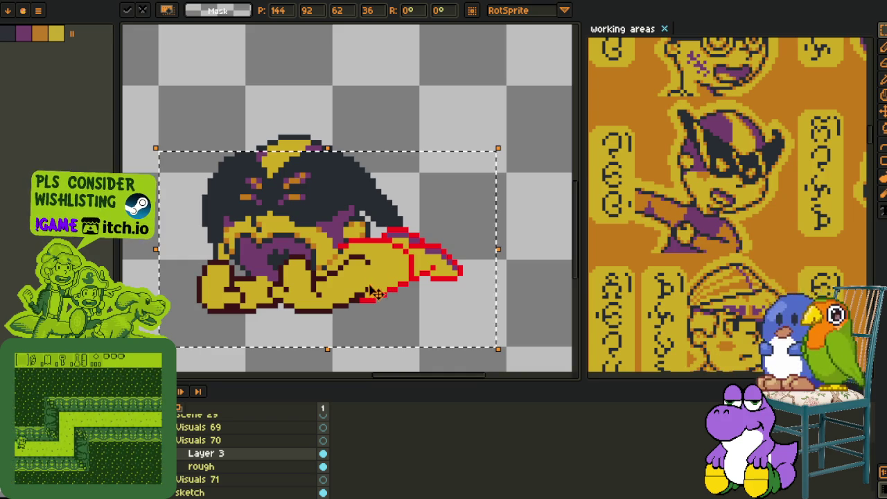
{"action": "left_click", "coordinate": [432, 144]}
- Move Layer 3 below the rough layer and nudge its sleeve art left and one pixel down
{"action": "left_click_drag", "start_coordinate": [188, 473], "coordinate": [199, 471]}
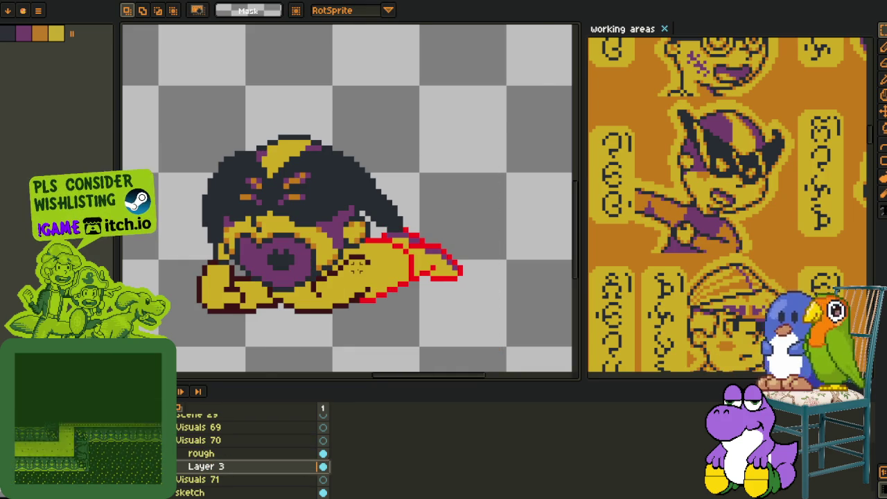
{"action": "scroll", "coordinate": [350, 272], "scroll_direction": "down", "scroll_amount": 1}
{"action": "left_click_drag", "start_coordinate": [182, 187], "coordinate": [516, 370]}
{"action": "left_click_drag", "start_coordinate": [385, 295], "coordinate": [372, 292]}
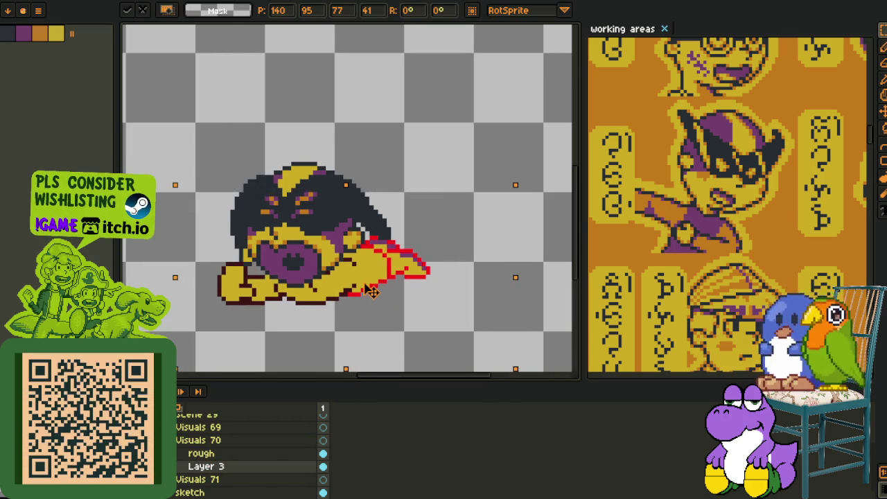
{"action": "key", "text": "Down"}
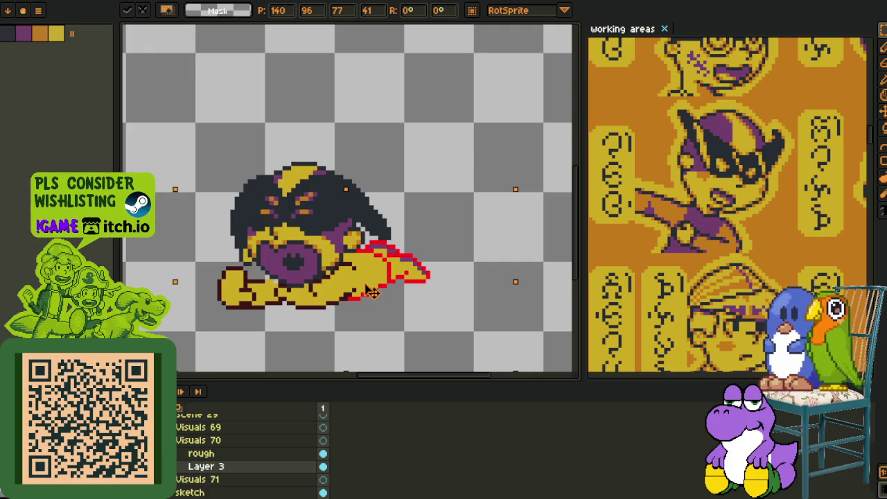
{"action": "scroll", "coordinate": [372, 291], "scroll_direction": "down", "scroll_amount": 2}
{"action": "key", "text": "Return"}
{"action": "left_click", "coordinate": [229, 466]}
{"action": "scroll", "coordinate": [333, 312], "scroll_direction": "up", "scroll_amount": 2}
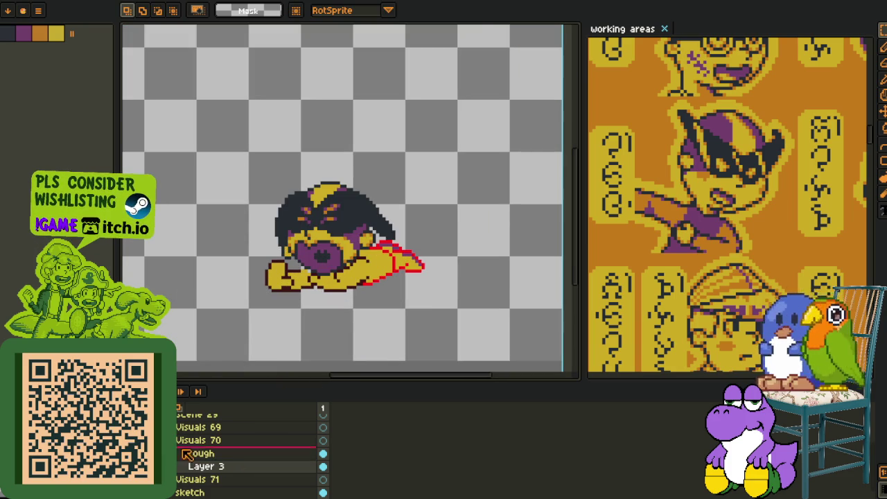
- Marquee-select the hood area around the eye on Layer 3
{"action": "scroll", "coordinate": [344, 291], "scroll_direction": "up", "scroll_amount": 2}
{"action": "scroll", "coordinate": [426, 201], "scroll_direction": "up", "scroll_amount": 2}
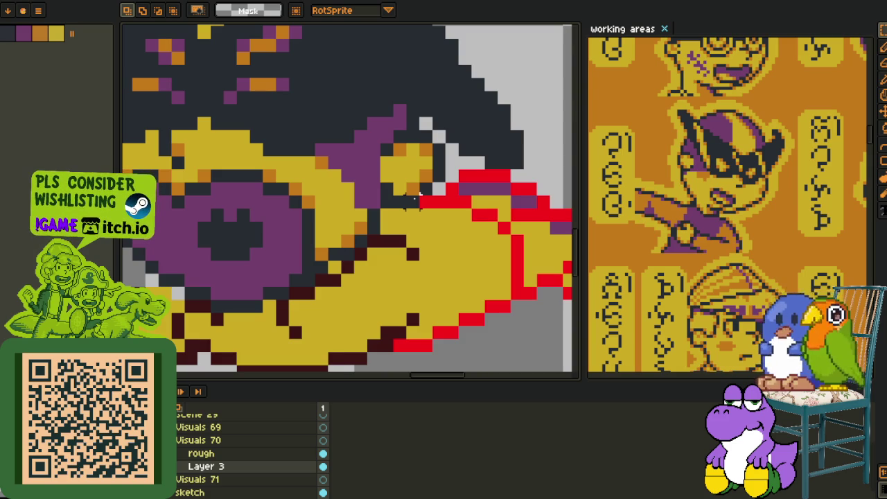
{"action": "left_click_drag", "start_coordinate": [413, 202], "coordinate": [229, 31]}
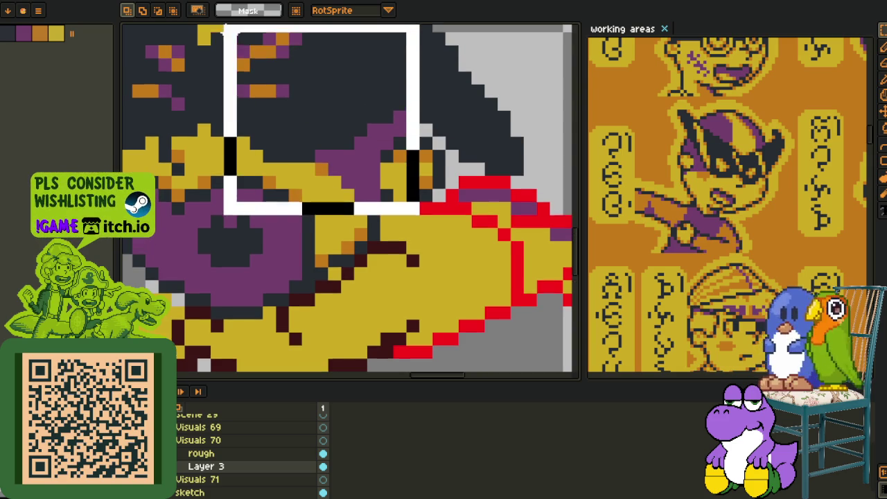
{"action": "left_click_drag", "start_coordinate": [373, 241], "coordinate": [129, 30]}
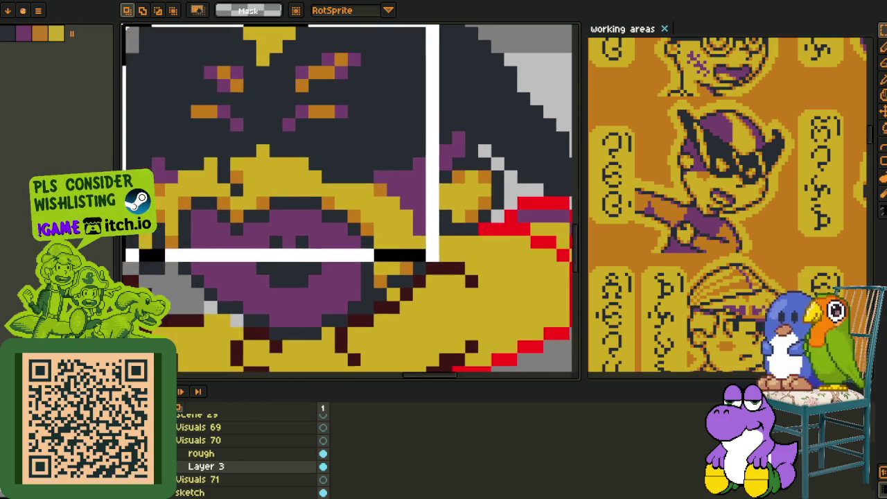
{"action": "mouse_move", "coordinate": [433, 258]}
{"action": "left_mouse_down"}
{"action": "mouse_move", "coordinate": [394, 258]}
{"action": "mouse_move", "coordinate": [144, 111]}
{"action": "mouse_move", "coordinate": [444, 257]}
{"action": "mouse_move", "coordinate": [313, 204]}
{"action": "left_mouse_up"}
{"action": "left_click_drag", "start_coordinate": [382, 294], "coordinate": [198, 135]}
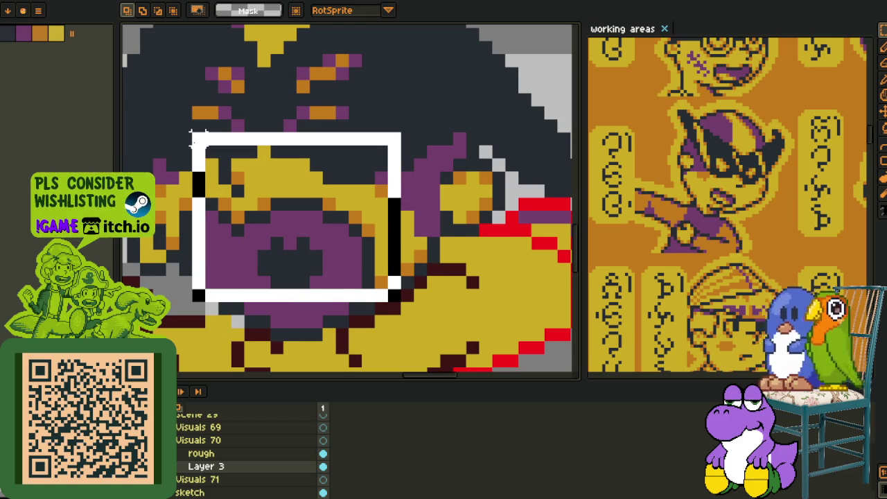
{"action": "left_click_drag", "start_coordinate": [197, 135], "coordinate": [254, 155]}
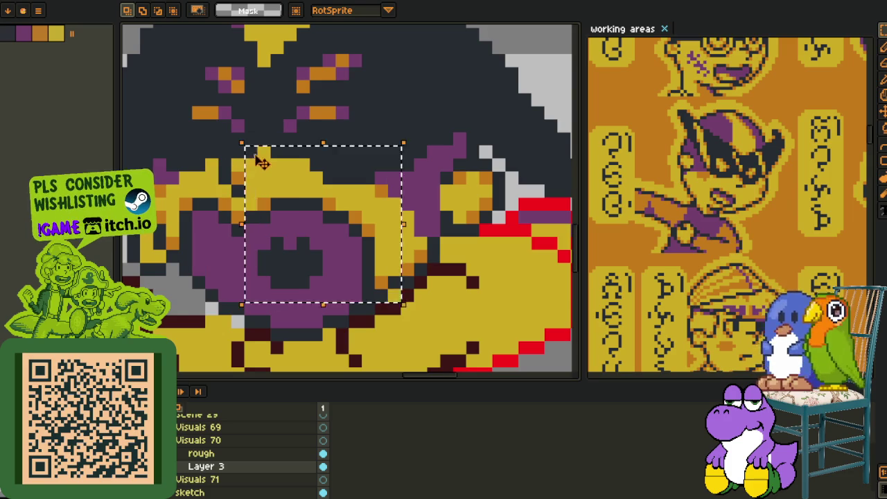
- Delete the selected hood art, deselect, and move Layer 3 back above rough
{"action": "key", "text": "Delete"}
{"action": "key", "text": "ctrl+z"}
{"action": "key", "text": "ctrl+shift+z"}
{"action": "key", "text": "ctrl+z"}
{"action": "key", "text": "ctrl+z"}
{"action": "key", "text": "ctrl+z"}
{"action": "key", "text": "ctrl+z"}
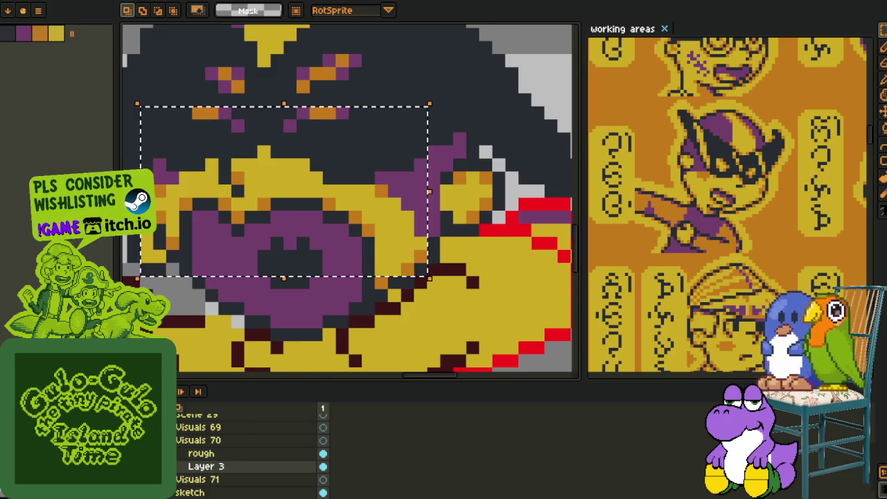
{"action": "key", "text": "ctrl+shift+z"}
{"action": "key", "text": "ctrl+d"}
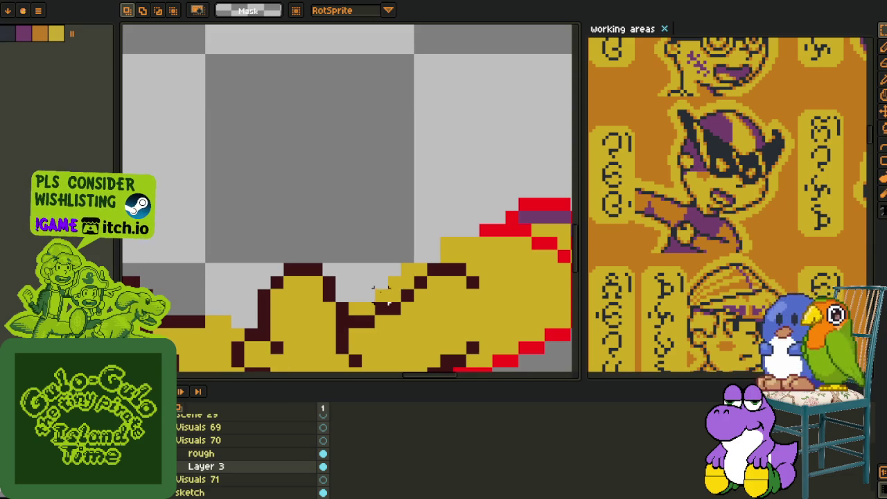
{"action": "key", "text": "b"}
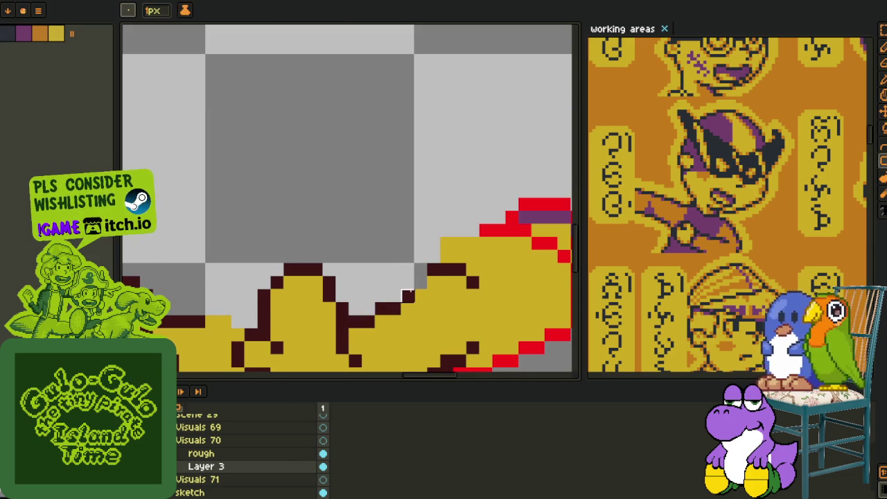
{"action": "scroll", "coordinate": [392, 234], "scroll_direction": "down", "scroll_amount": 2}
{"action": "scroll", "coordinate": [390, 234], "scroll_direction": "down", "scroll_amount": 1}
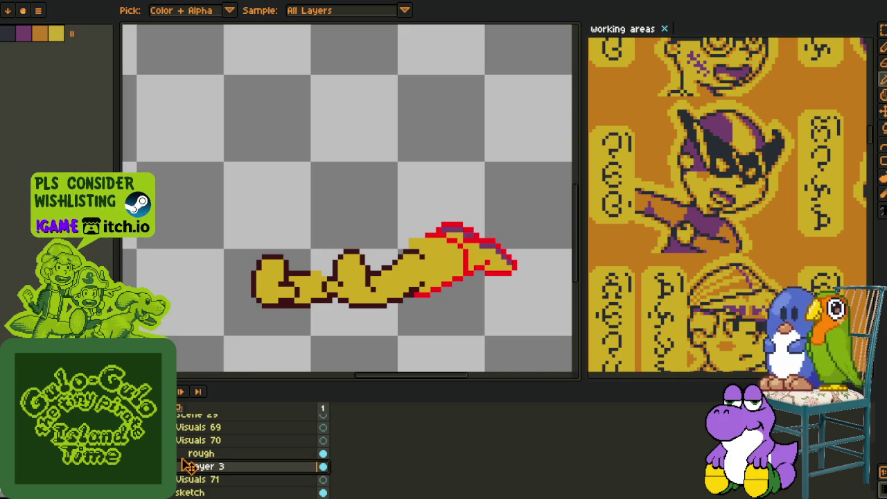
{"action": "left_click_drag", "start_coordinate": [181, 472], "coordinate": [184, 449]}
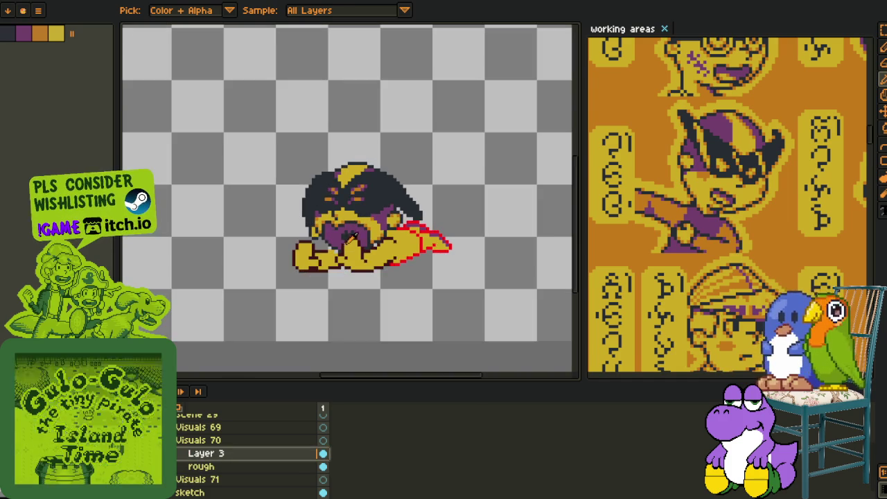
- Retouch a pixel where the hood meets the hand and sample a colour from the sprite
{"action": "scroll", "coordinate": [356, 215], "scroll_direction": "up", "scroll_amount": 1}
{"action": "scroll", "coordinate": [406, 217], "scroll_direction": "up", "scroll_amount": 2}
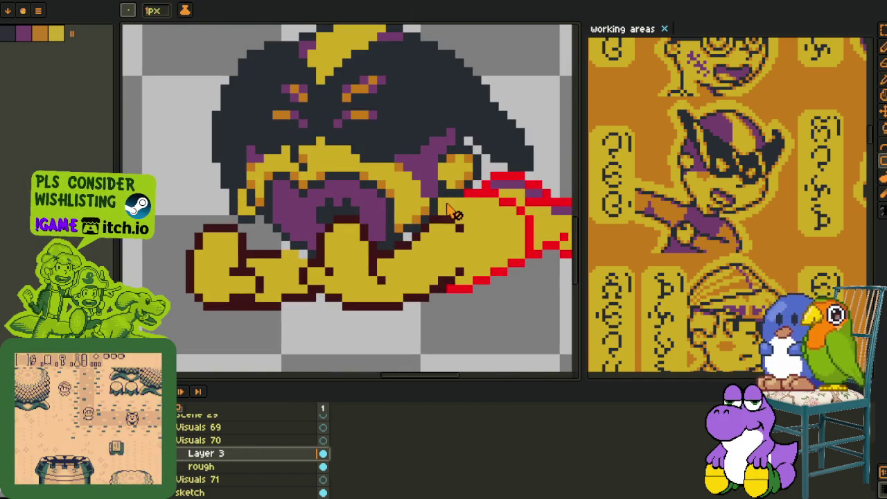
{"action": "key", "text": "b"}
{"action": "left_click", "coordinate": [407, 239], "text": "alt"}
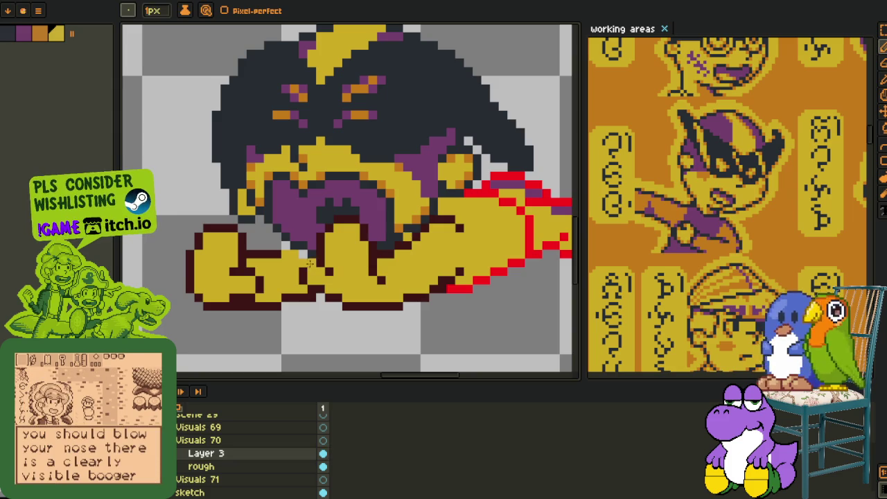
{"action": "key", "text": "i"}
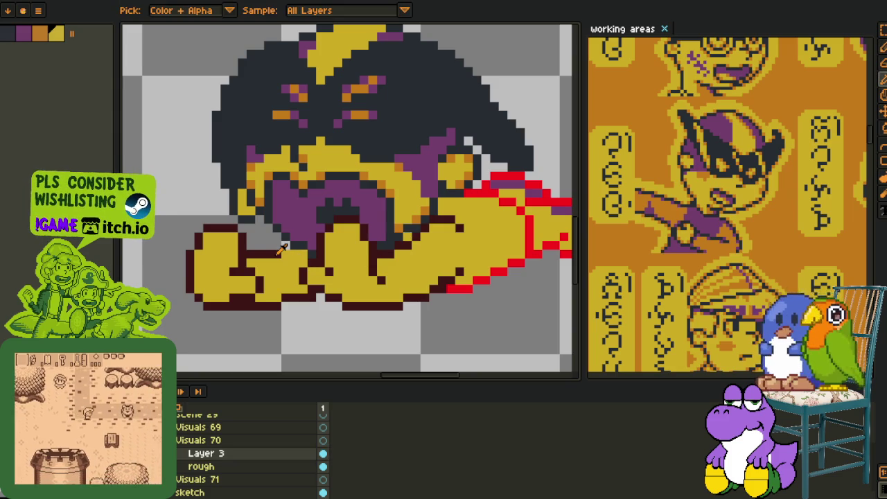
{"action": "left_click", "coordinate": [285, 244], "text": "alt"}
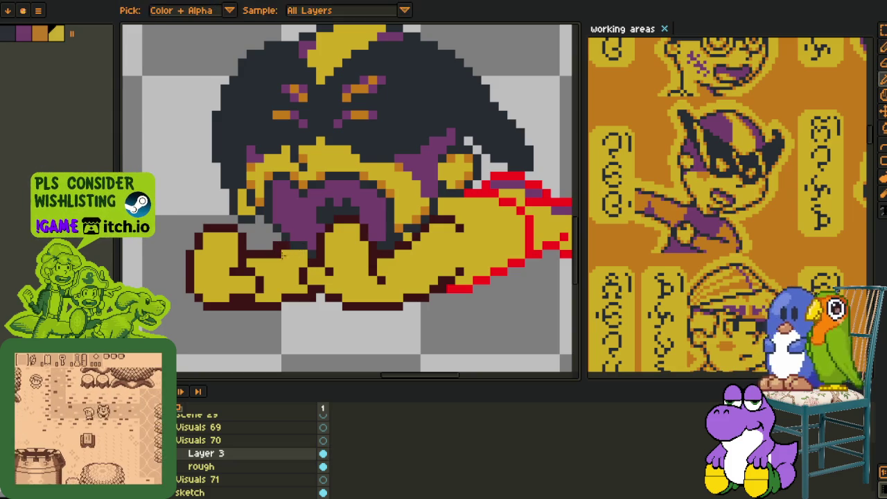
- Open Replace Color with Shift+R, set to change #3c0e0e to palette index 1
{"action": "scroll", "coordinate": [291, 298], "scroll_direction": "down", "scroll_amount": 3}
{"action": "scroll", "coordinate": [294, 305], "scroll_direction": "up", "scroll_amount": 1}
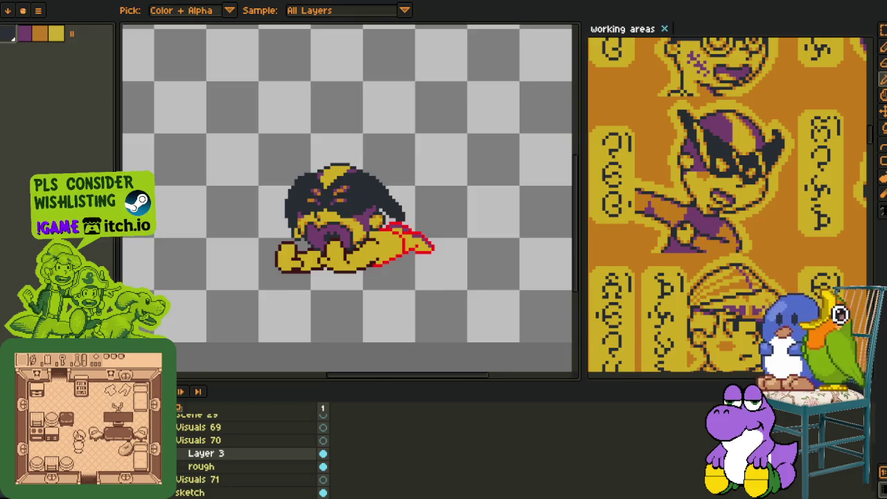
{"action": "scroll", "coordinate": [326, 270], "scroll_direction": "up", "scroll_amount": 1}
{"action": "scroll", "coordinate": [368, 234], "scroll_direction": "up", "scroll_amount": 1}
{"action": "key", "text": "shift+r"}
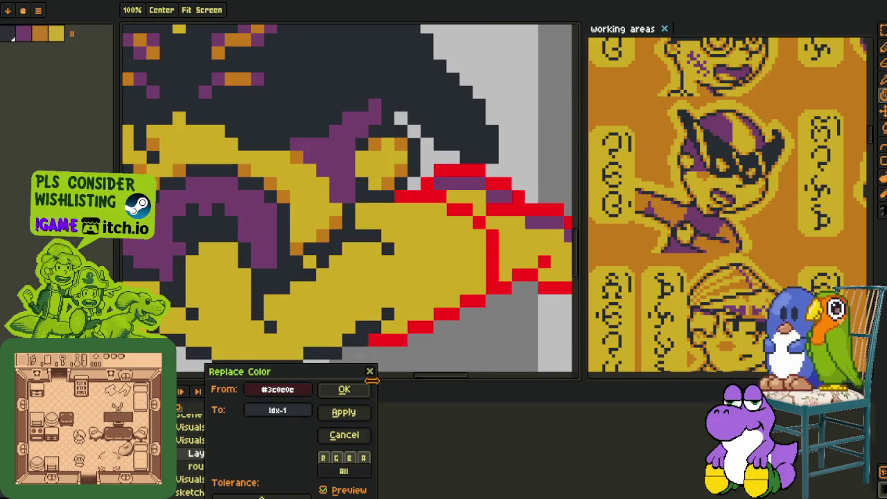
- Recolour the red outline pixels to palette index 1 so no red lines remain
{"action": "left_click", "coordinate": [361, 385]}
{"action": "key", "text": "shift+r"}
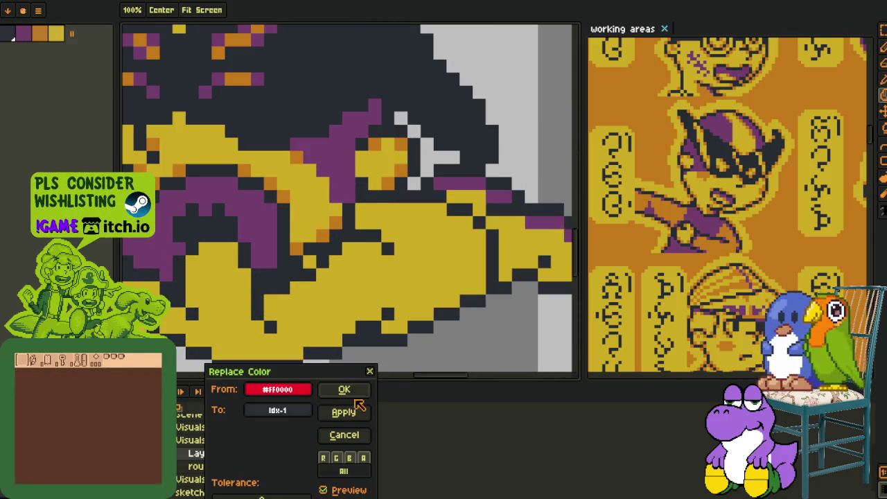
{"action": "left_click", "coordinate": [337, 390]}
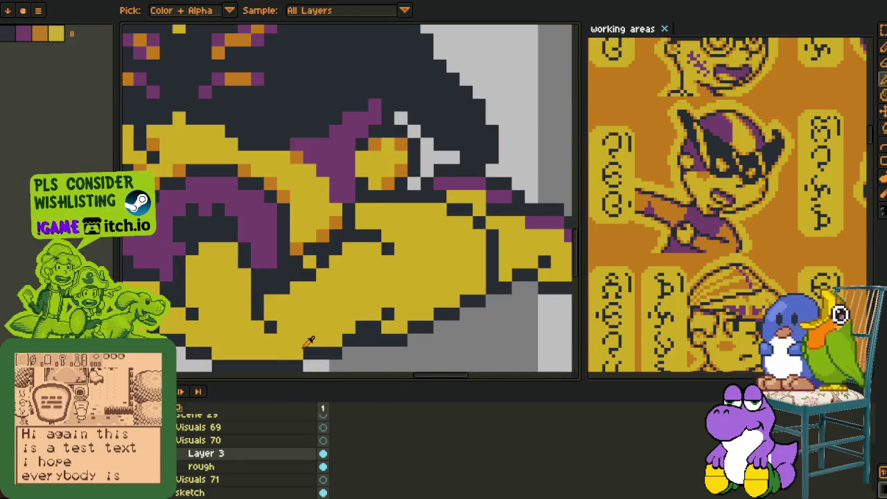
{"action": "key", "text": "shift+r"}
{"action": "key", "text": "Return"}
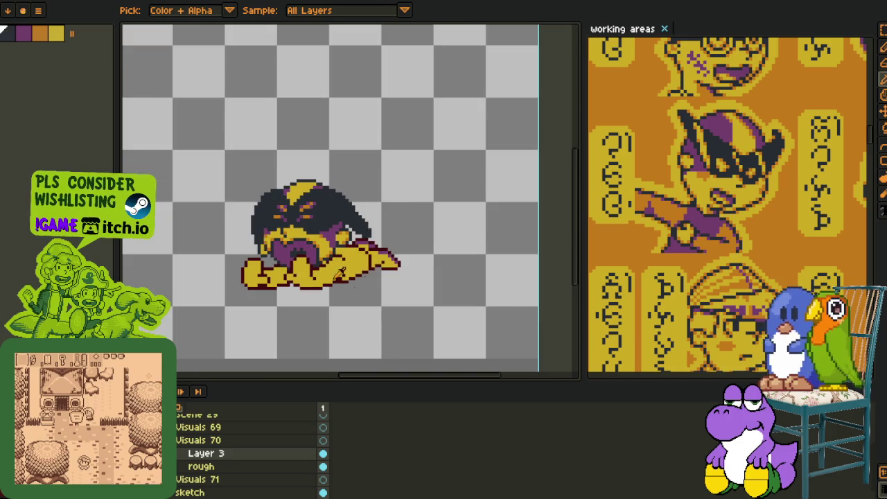
- Flip the whole canvas horizontally so the gold wing trails to the left
{"action": "key", "text": "Tab"}
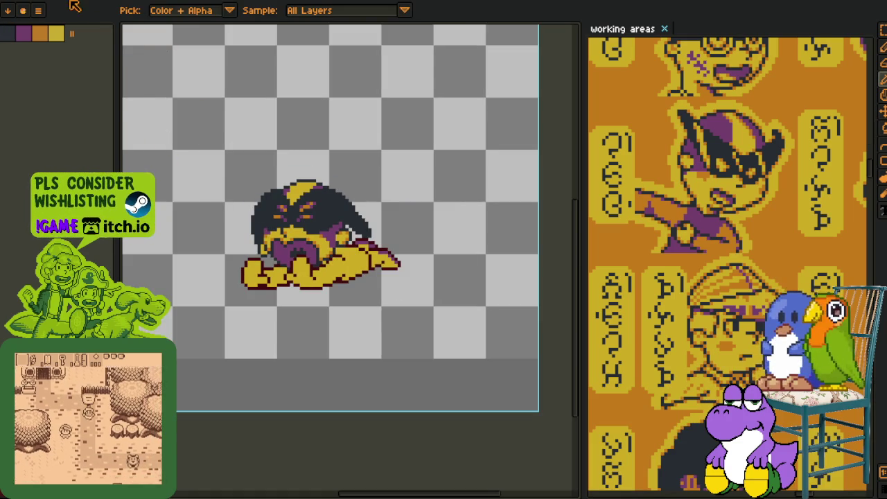
{"action": "left_click", "coordinate": [77, 5]}
{"action": "left_click", "coordinate": [209, 113]}
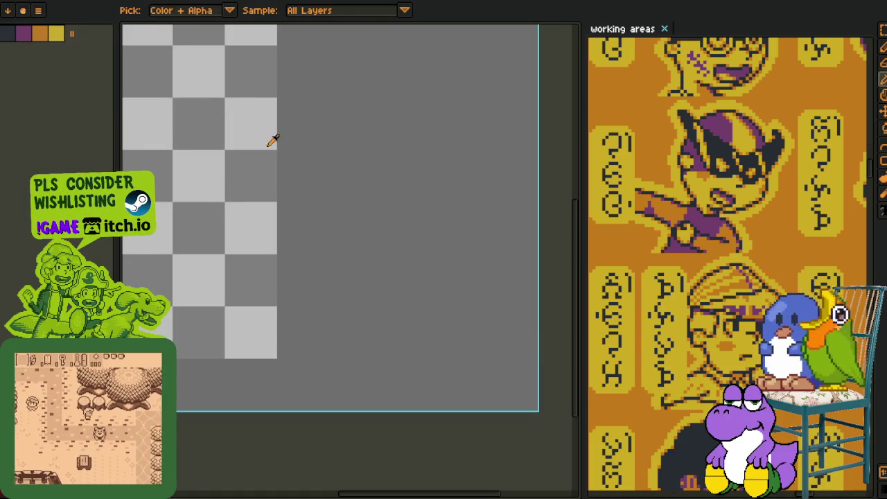
- Zoom in and draw a purple pencil line down across the yellow wing
{"action": "scroll", "coordinate": [305, 263], "scroll_direction": "up", "scroll_amount": 2}
{"action": "scroll", "coordinate": [307, 271], "scroll_direction": "up", "scroll_amount": 2}
{"action": "key", "text": "h"}
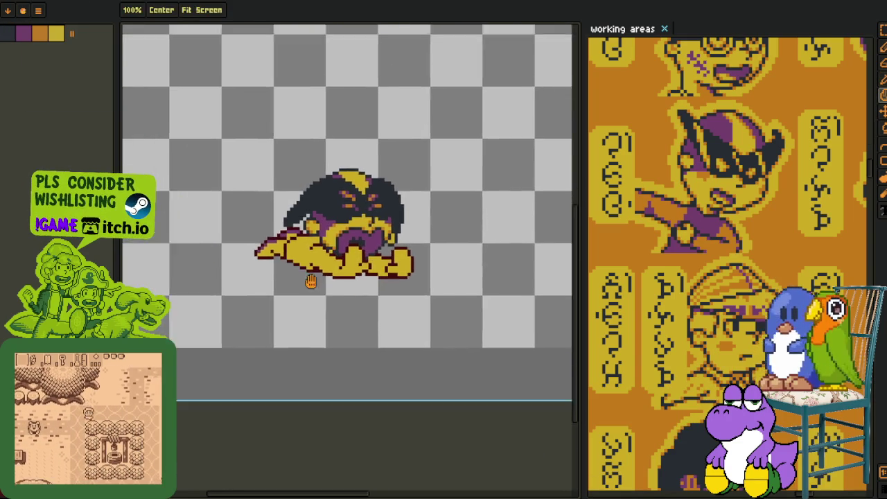
{"action": "scroll", "coordinate": [312, 277], "scroll_direction": "up", "scroll_amount": 1}
{"action": "scroll", "coordinate": [312, 277], "scroll_direction": "up", "scroll_amount": 1}
{"action": "key", "text": "i"}
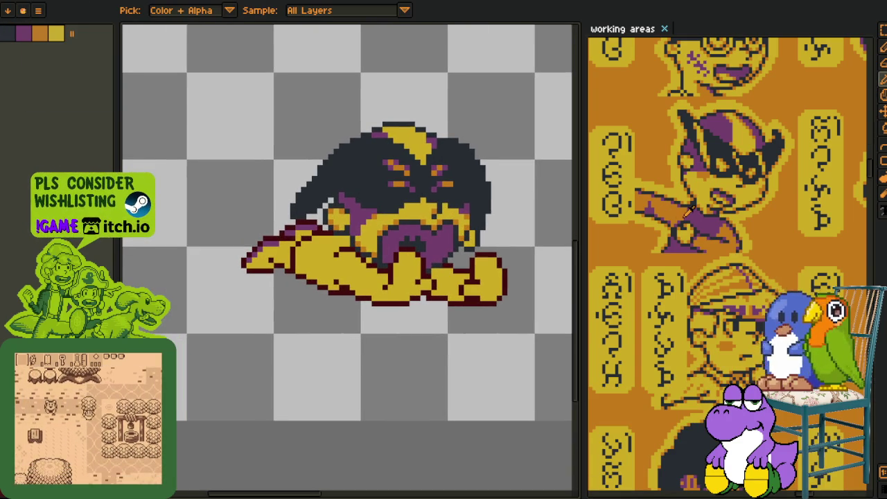
{"action": "scroll", "coordinate": [687, 212], "scroll_direction": "up", "scroll_amount": 1}
{"action": "key", "text": "h"}
{"action": "scroll", "coordinate": [312, 287], "scroll_direction": "up", "scroll_amount": 2}
{"action": "scroll", "coordinate": [313, 288], "scroll_direction": "up", "scroll_amount": 1}
{"action": "key", "text": "b"}
{"action": "scroll", "coordinate": [308, 264], "scroll_direction": "up", "scroll_amount": 1}
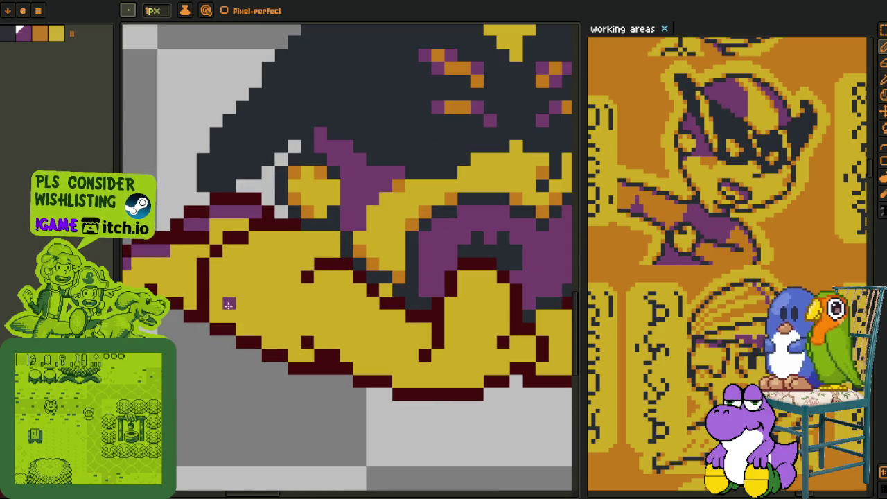
{"action": "mouse_move", "coordinate": [288, 278]}
{"action": "left_mouse_down"}
{"action": "mouse_move", "coordinate": [294, 353]}
{"action": "mouse_move", "coordinate": [285, 341]}
{"action": "left_mouse_up"}
- Bucket-fill the left wing purple, leaving only its pointed tip gold
{"action": "scroll", "coordinate": [278, 316], "scroll_direction": "down", "scroll_amount": 2}
{"action": "scroll", "coordinate": [274, 298], "scroll_direction": "down", "scroll_amount": 1}
{"action": "key", "text": "g"}
{"action": "left_click", "coordinate": [271, 287]}
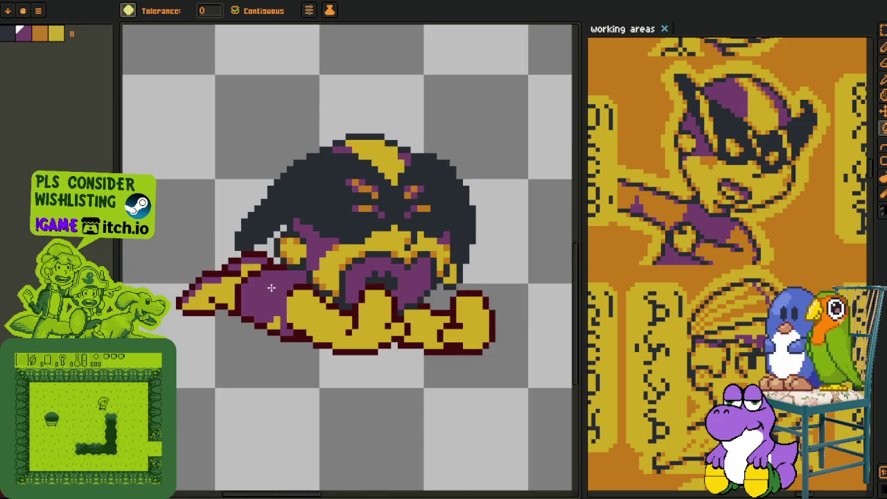
{"action": "scroll", "coordinate": [299, 310], "scroll_direction": "up", "scroll_amount": 1}
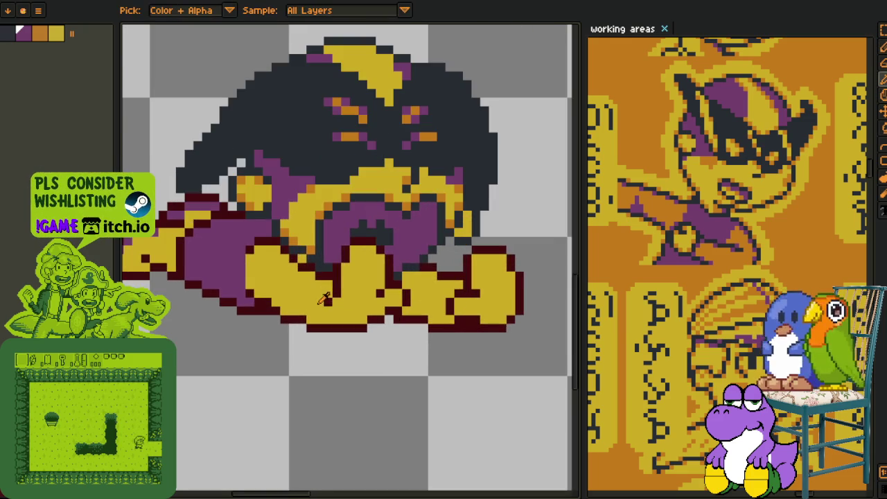
{"action": "scroll", "coordinate": [365, 237], "scroll_direction": "down", "scroll_amount": 2}
{"action": "scroll", "coordinate": [353, 249], "scroll_direction": "up", "scroll_amount": 1}
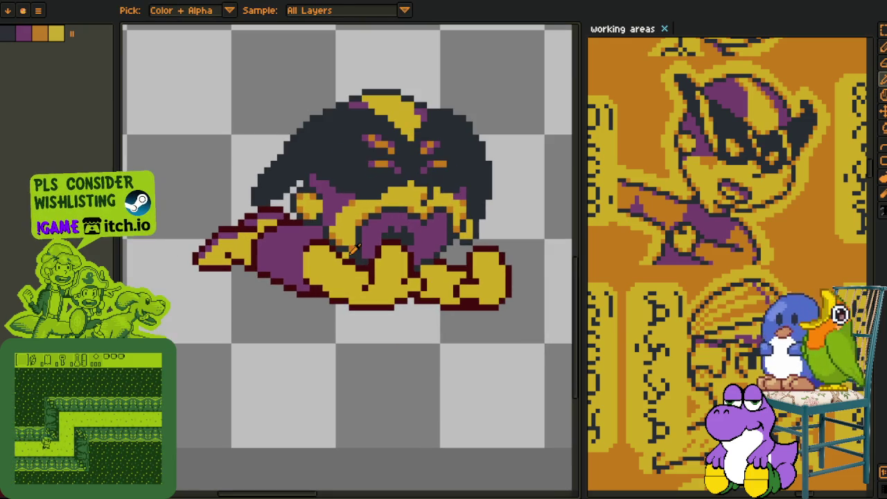
{"action": "scroll", "coordinate": [356, 241], "scroll_direction": "up", "scroll_amount": 3}
- Add orange shading pixels on the hand and bucket-fill the left yellow lump orange
{"action": "left_click", "coordinate": [373, 260]}
{"action": "left_click", "coordinate": [357, 273]}
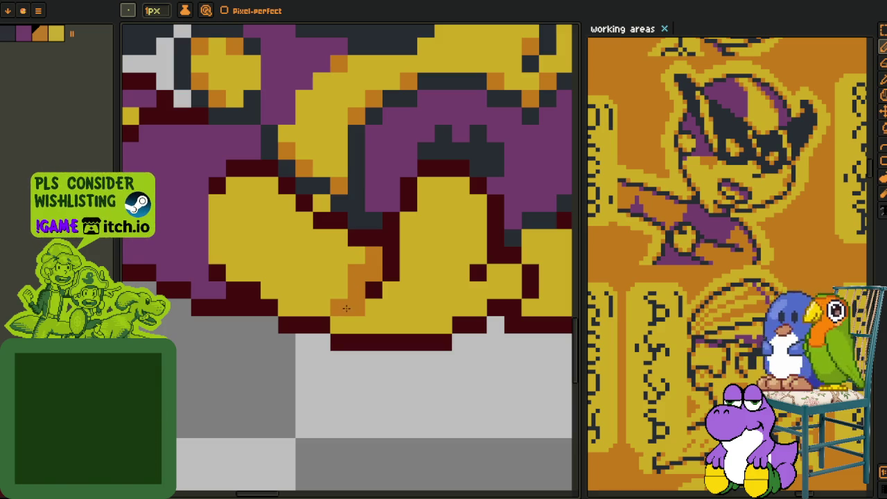
{"action": "left_click_drag", "start_coordinate": [347, 308], "coordinate": [354, 320]}
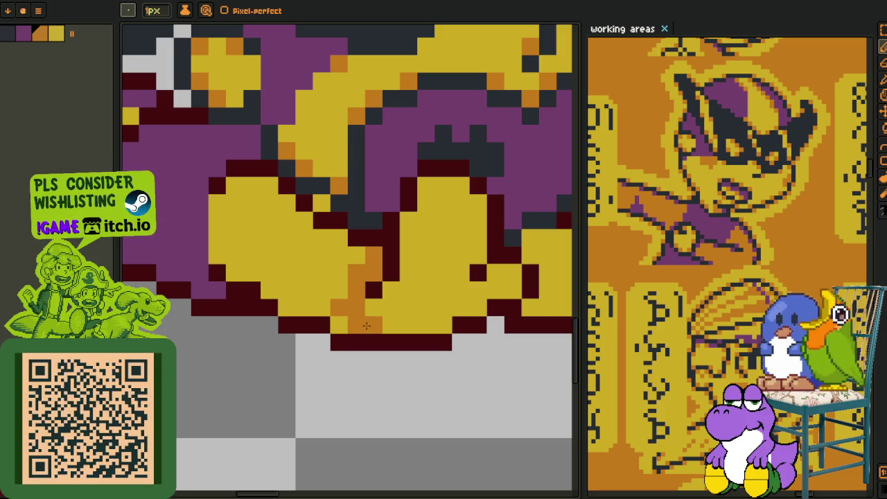
{"action": "key", "text": "g"}
{"action": "left_click", "coordinate": [333, 291]}
- Pan across the sprite and sample the orange colour from the canvas
{"action": "scroll", "coordinate": [333, 291], "scroll_direction": "down", "scroll_amount": 3}
{"action": "scroll", "coordinate": [416, 286], "scroll_direction": "up", "scroll_amount": 3}
{"action": "key", "text": "h"}
{"action": "left_click_drag", "start_coordinate": [416, 286], "coordinate": [367, 305]}
{"action": "left_click", "coordinate": [368, 305]}
{"action": "scroll", "coordinate": [361, 312], "scroll_direction": "down", "scroll_amount": 3}
{"action": "key", "text": "i"}
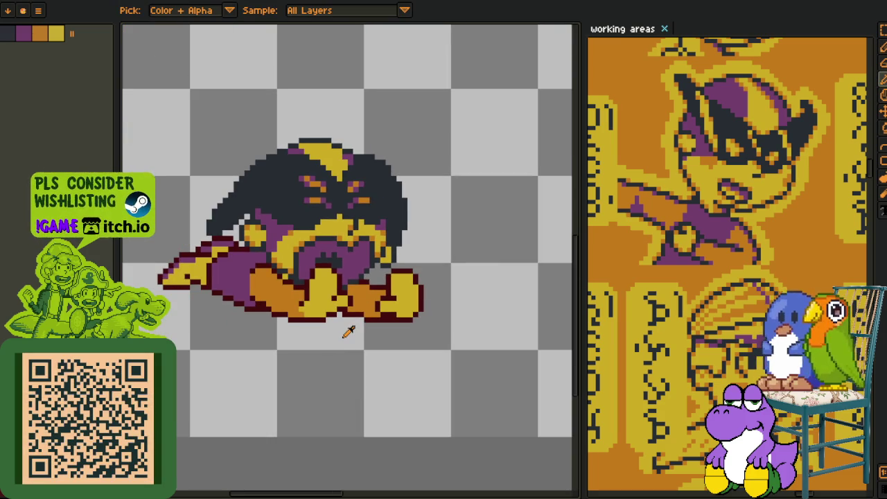
{"action": "scroll", "coordinate": [312, 312], "scroll_direction": "up", "scroll_amount": 3}
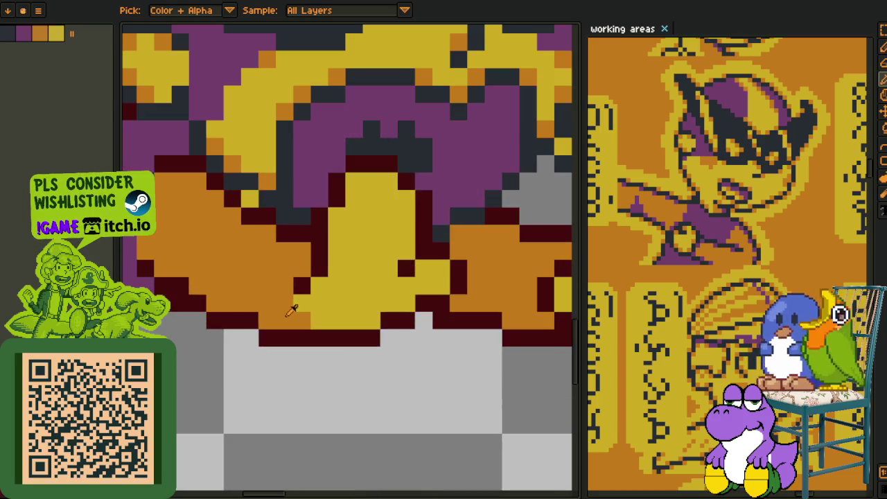
{"action": "left_click", "coordinate": [312, 315]}
- Zoom out and back in to review the orange shading beside the central hand
{"action": "key", "text": "b"}
{"action": "key", "text": "i"}
{"action": "scroll", "coordinate": [312, 320], "scroll_direction": "down", "scroll_amount": 2}
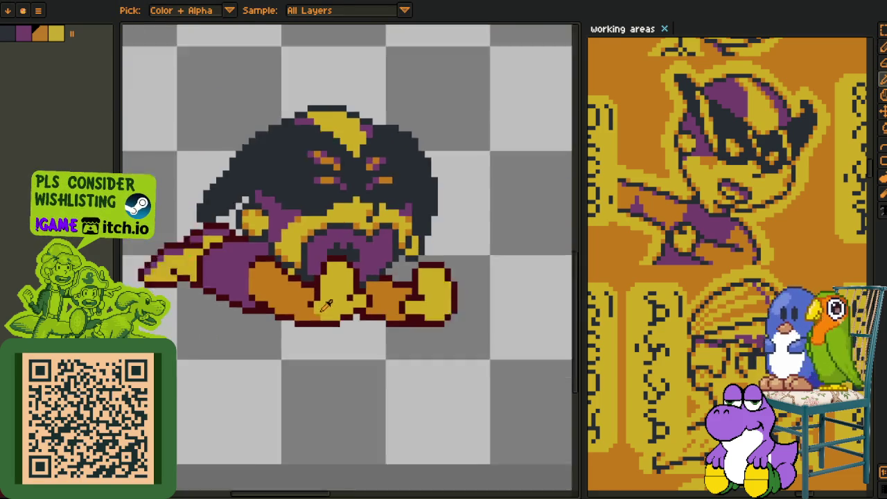
{"action": "scroll", "coordinate": [388, 326], "scroll_direction": "down", "scroll_amount": 1}
{"action": "scroll", "coordinate": [678, 333], "scroll_direction": "down", "scroll_amount": 2}
{"action": "scroll", "coordinate": [678, 333], "scroll_direction": "down", "scroll_amount": 2}
{"action": "scroll", "coordinate": [697, 340], "scroll_direction": "up", "scroll_amount": 1}
{"action": "scroll", "coordinate": [698, 341], "scroll_direction": "up", "scroll_amount": 1}
{"action": "scroll", "coordinate": [734, 242], "scroll_direction": "up", "scroll_amount": 1}
{"action": "scroll", "coordinate": [735, 239], "scroll_direction": "up", "scroll_amount": 1}
{"action": "scroll", "coordinate": [728, 242], "scroll_direction": "up", "scroll_amount": 1}
{"action": "scroll", "coordinate": [728, 243], "scroll_direction": "up", "scroll_amount": 1}
{"action": "scroll", "coordinate": [728, 243], "scroll_direction": "up", "scroll_amount": 1}
{"action": "scroll", "coordinate": [728, 243], "scroll_direction": "up", "scroll_amount": 1}
{"action": "left_click_drag", "start_coordinate": [728, 242], "coordinate": [715, 296]}
{"action": "scroll", "coordinate": [714, 296], "scroll_direction": "up", "scroll_amount": 1}
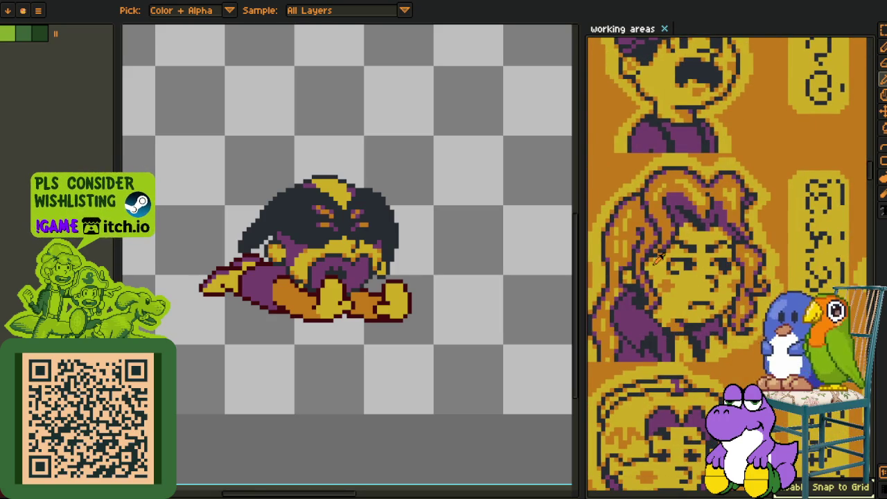
{"action": "scroll", "coordinate": [653, 253], "scroll_direction": "down", "scroll_amount": 2}
{"action": "scroll", "coordinate": [708, 270], "scroll_direction": "up", "scroll_amount": 1}
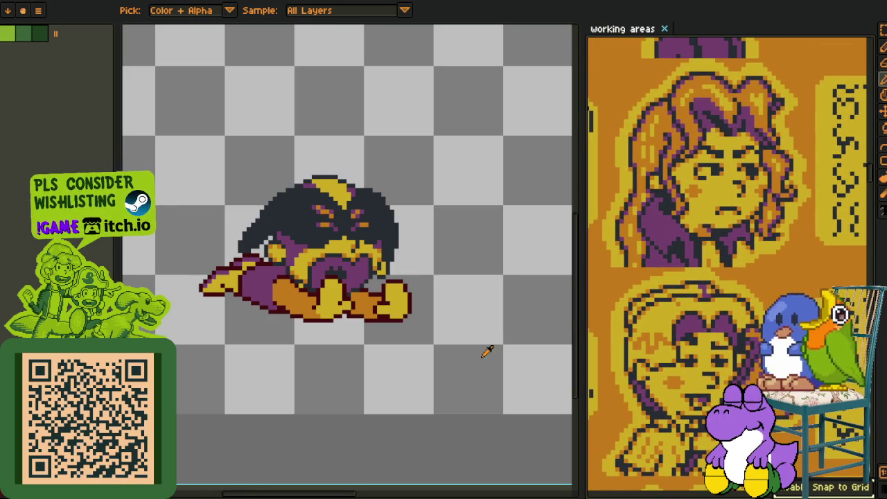
{"action": "scroll", "coordinate": [745, 237], "scroll_direction": "down", "scroll_amount": 5}
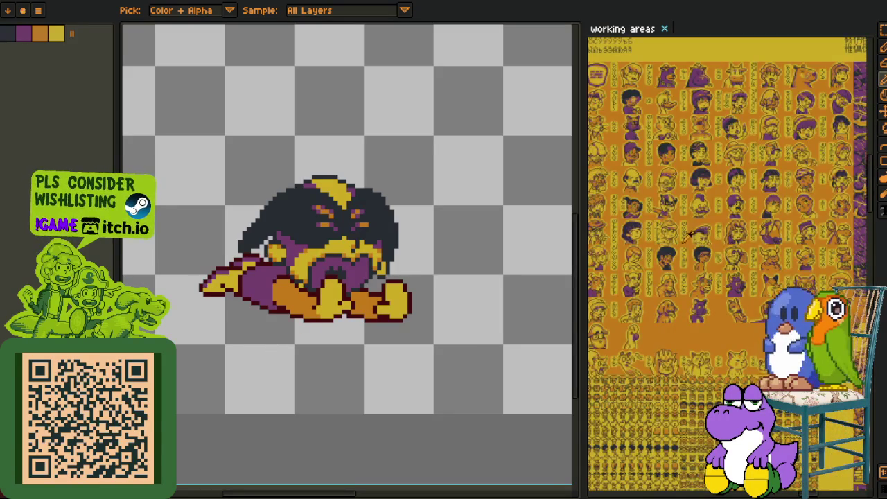
{"action": "scroll", "coordinate": [691, 234], "scroll_direction": "up", "scroll_amount": 1}
{"action": "scroll", "coordinate": [708, 263], "scroll_direction": "up", "scroll_amount": 2}
{"action": "scroll", "coordinate": [744, 319], "scroll_direction": "up", "scroll_amount": 1}
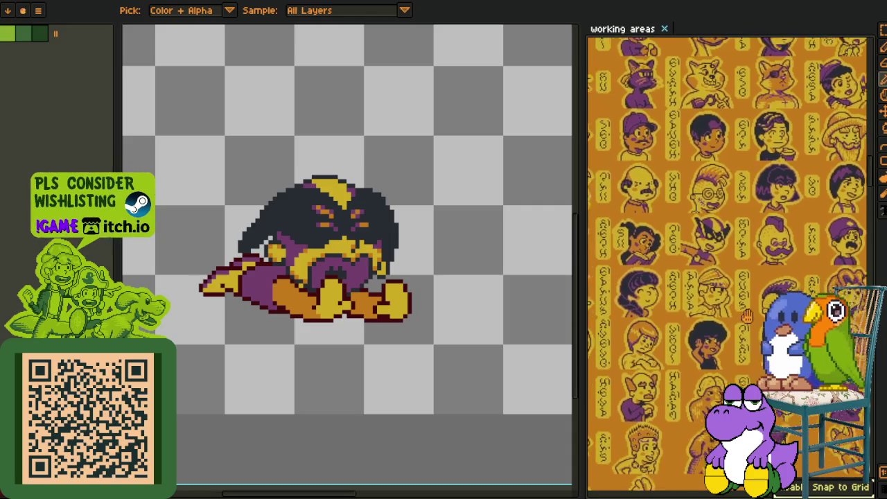
{"action": "scroll", "coordinate": [402, 337], "scroll_direction": "up", "scroll_amount": 1}
{"action": "scroll", "coordinate": [289, 316], "scroll_direction": "up", "scroll_amount": 1}
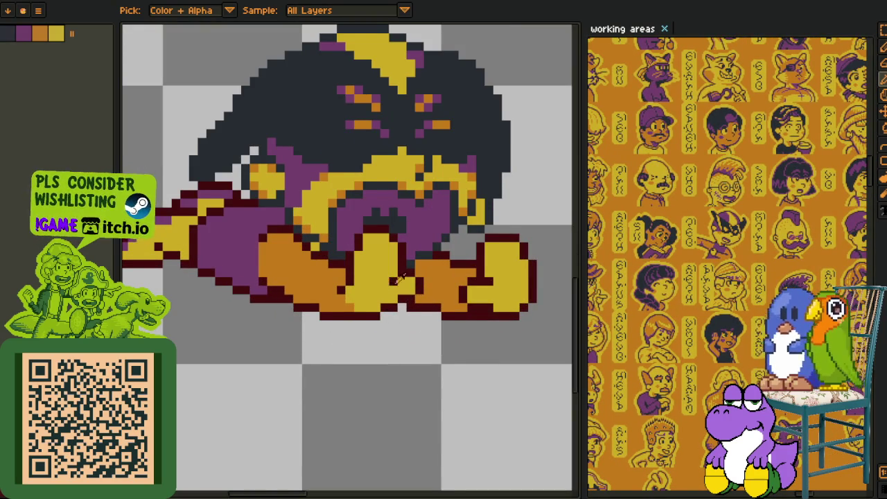
- Centre the view and paint orange shading pixels on the yellow hand
{"action": "left_click_drag", "start_coordinate": [343, 284], "coordinate": [309, 287]}
{"action": "scroll", "coordinate": [318, 286], "scroll_direction": "up", "scroll_amount": 2}
{"action": "scroll", "coordinate": [378, 282], "scroll_direction": "up", "scroll_amount": 1}
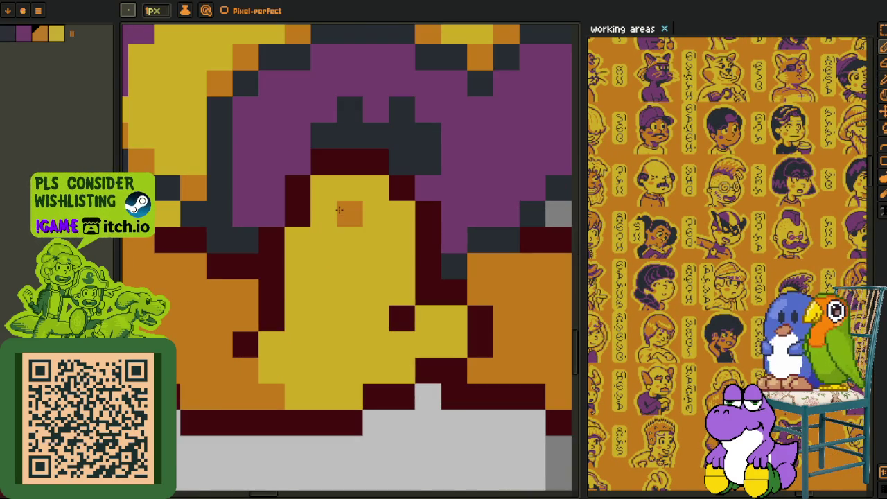
{"action": "scroll", "coordinate": [728, 228], "scroll_direction": "down", "scroll_amount": 2}
{"action": "scroll", "coordinate": [728, 228], "scroll_direction": "down", "scroll_amount": 1}
{"action": "scroll", "coordinate": [742, 285], "scroll_direction": "up", "scroll_amount": 3}
{"action": "left_click_drag", "start_coordinate": [744, 286], "coordinate": [772, 224]}
{"action": "scroll", "coordinate": [350, 236], "scroll_direction": "up", "scroll_amount": 1}
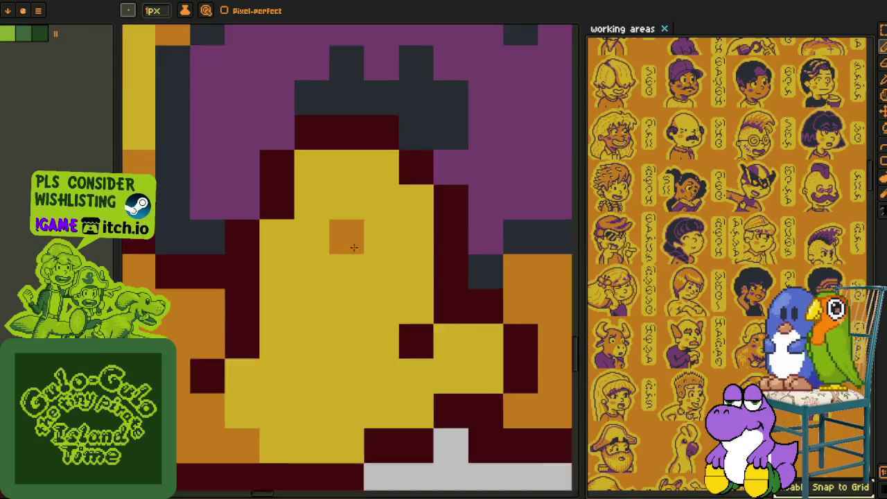
{"action": "scroll", "coordinate": [357, 208], "scroll_direction": "up", "scroll_amount": 1}
{"action": "scroll", "coordinate": [315, 161], "scroll_direction": "down", "scroll_amount": 2}
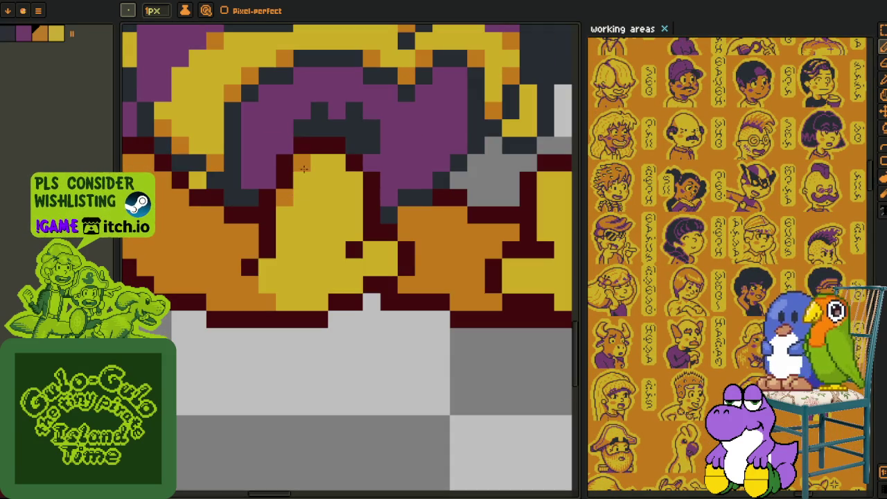
{"action": "left_click_drag", "start_coordinate": [336, 167], "coordinate": [354, 181]}
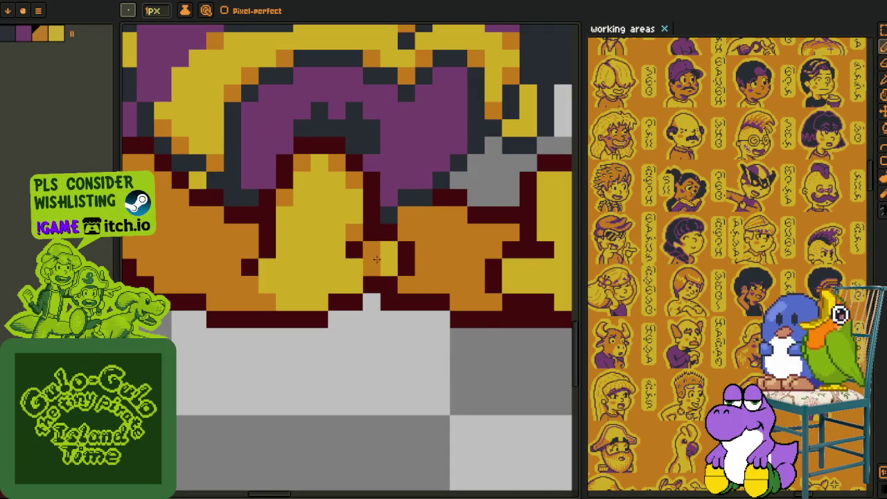
{"action": "left_click", "coordinate": [354, 285]}
- Shade more edge pixels of the hands orange
{"action": "scroll", "coordinate": [387, 276], "scroll_direction": "right", "scroll_amount": 3}
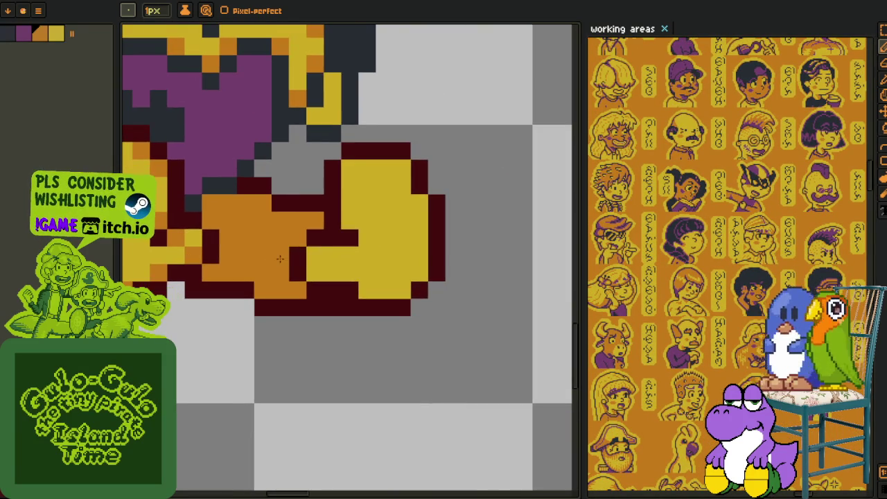
{"action": "left_click_drag", "start_coordinate": [322, 281], "coordinate": [357, 291]}
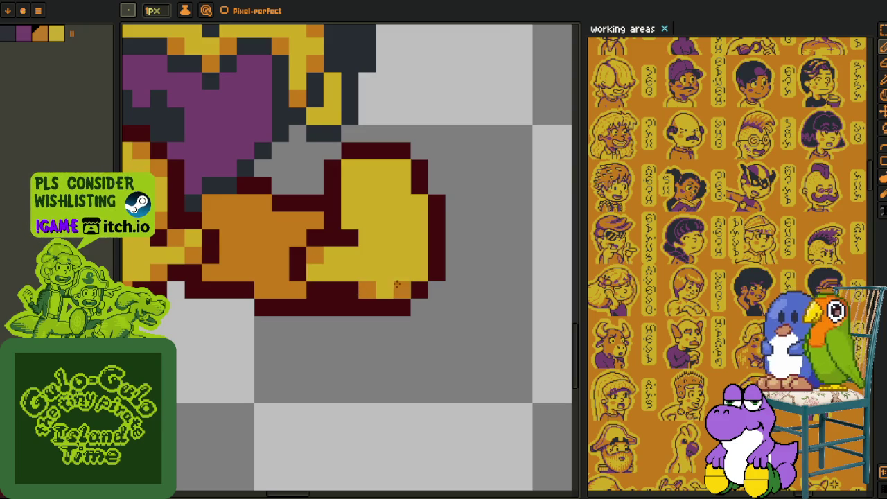
{"action": "left_click", "coordinate": [402, 169]}
{"action": "left_click", "coordinate": [350, 169]}
{"action": "left_click", "coordinate": [350, 220]}
- Sample the maroon outline colour and darken two pixels below the outline to maroon
{"action": "key", "text": "i"}
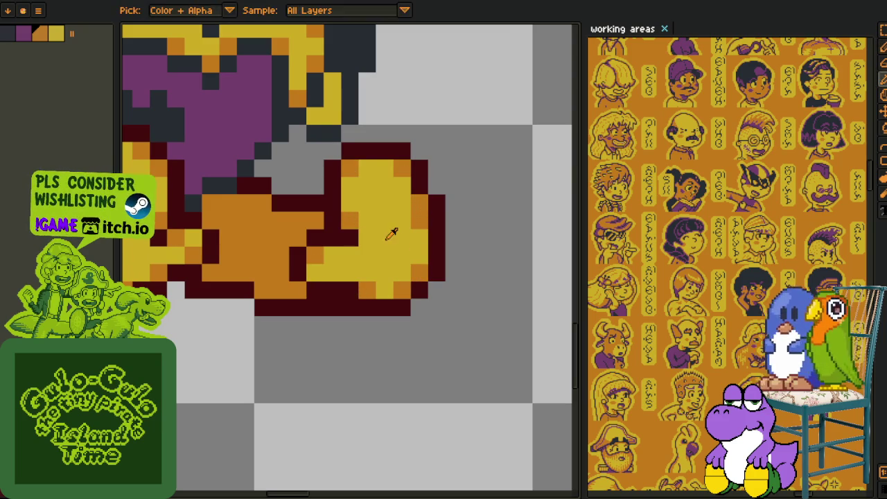
{"action": "scroll", "coordinate": [388, 234], "scroll_direction": "down", "scroll_amount": 2}
{"action": "scroll", "coordinate": [347, 239], "scroll_direction": "down", "scroll_amount": 1}
{"action": "scroll", "coordinate": [305, 247], "scroll_direction": "up", "scroll_amount": 3}
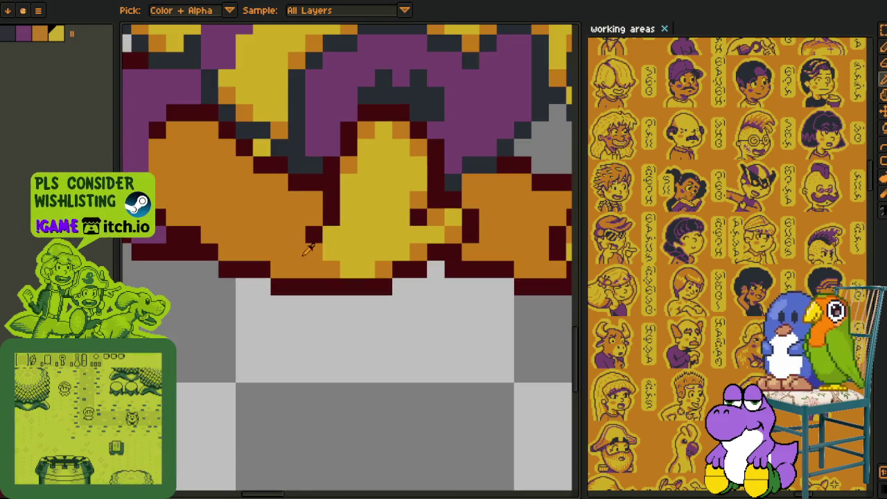
{"action": "left_click", "coordinate": [314, 236]}
{"action": "key", "text": "b"}
{"action": "left_click", "coordinate": [315, 252]}
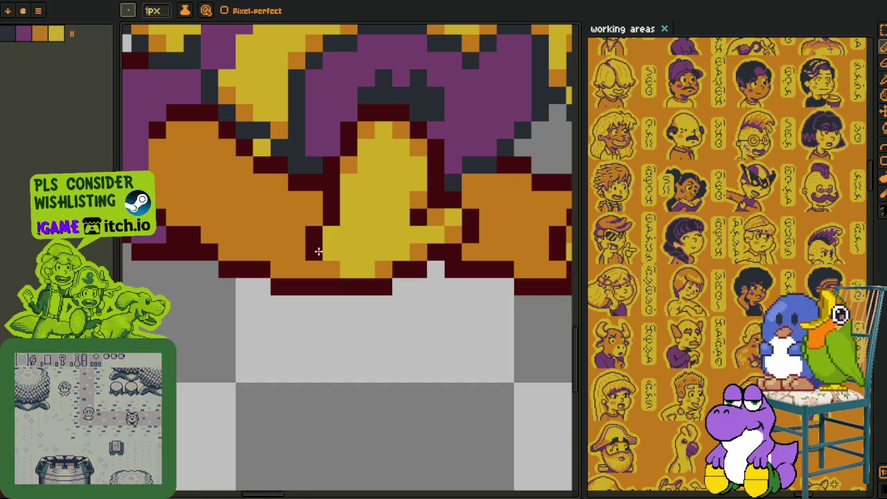
{"action": "left_click", "coordinate": [332, 269]}
- Sample yellow from the hand, paint one pixel back to yellow, and zoom to review
{"action": "left_click", "coordinate": [337, 251], "text": "alt"}
{"action": "left_click", "coordinate": [332, 216]}
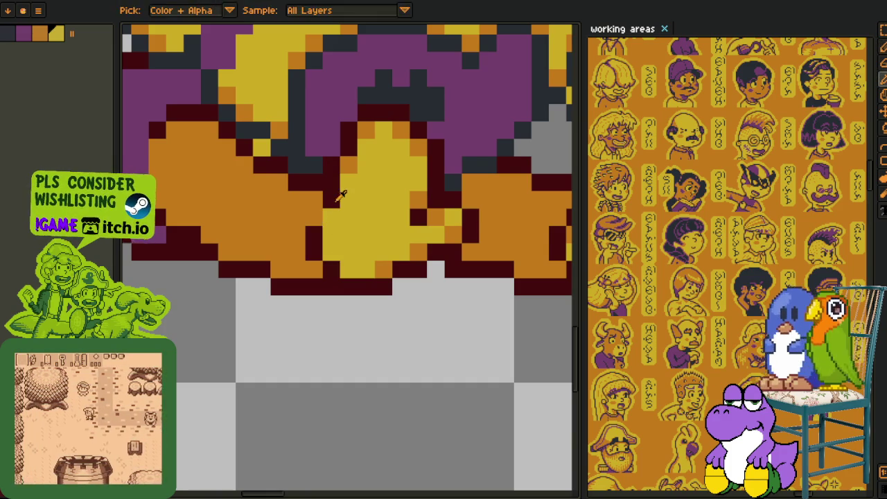
{"action": "scroll", "coordinate": [340, 208], "scroll_direction": "down", "scroll_amount": 5}
{"action": "key", "text": "i"}
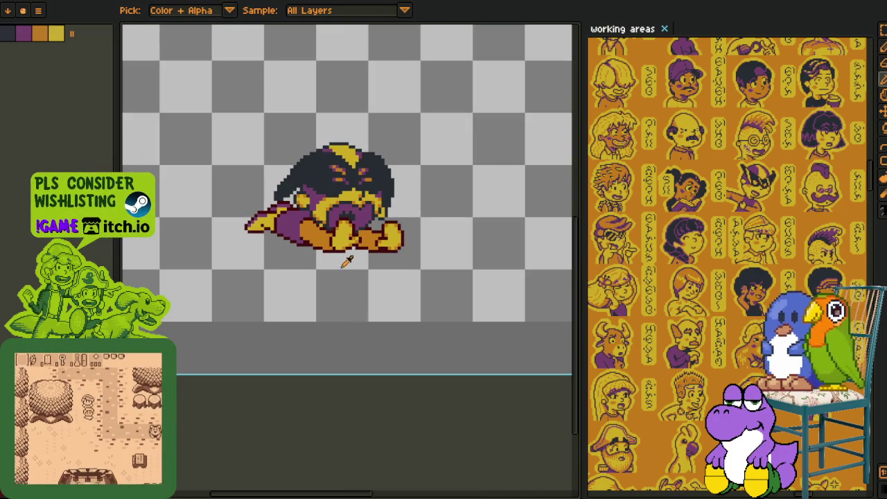
{"action": "scroll", "coordinate": [346, 269], "scroll_direction": "up", "scroll_amount": 2}
{"action": "scroll", "coordinate": [346, 269], "scroll_direction": "up", "scroll_amount": 2}
{"action": "key", "text": "b"}
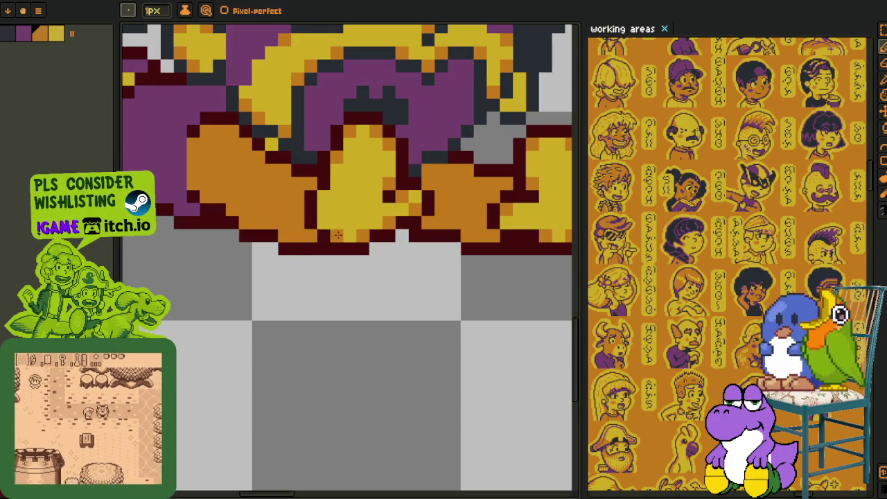
{"action": "scroll", "coordinate": [323, 194], "scroll_direction": "down", "scroll_amount": 2}
{"action": "scroll", "coordinate": [346, 215], "scroll_direction": "down", "scroll_amount": 1}
{"action": "key", "text": "alt"}
{"action": "scroll", "coordinate": [347, 218], "scroll_direction": "up", "scroll_amount": 1}
{"action": "scroll", "coordinate": [296, 223], "scroll_direction": "up", "scroll_amount": 2}
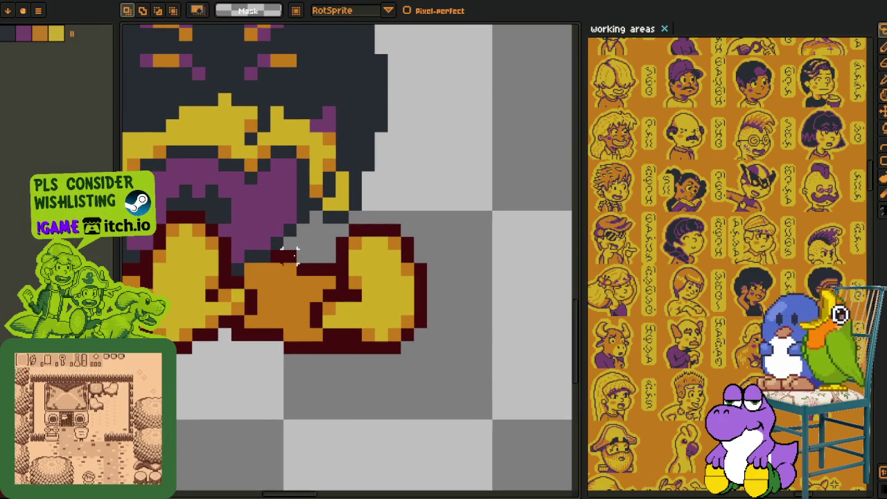
- Remove a stray pixel and extend the black outline downward between the hands
{"action": "key", "text": "b"}
{"action": "left_click", "coordinate": [278, 257]}
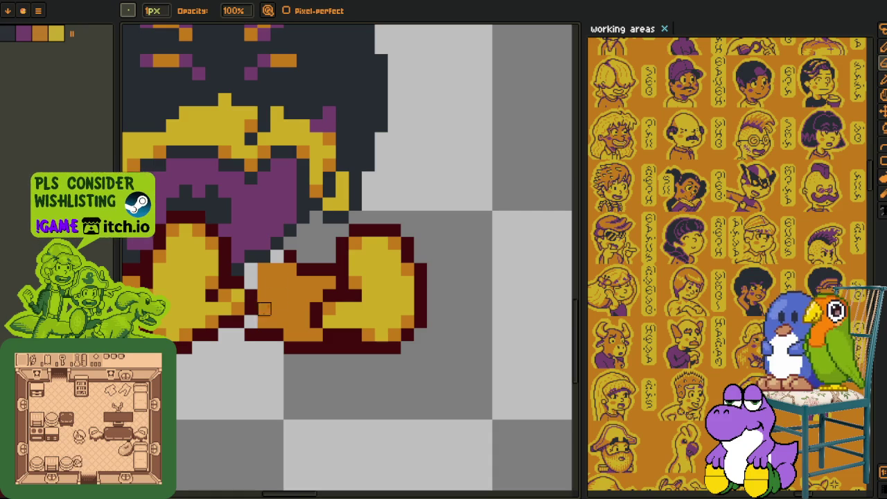
{"action": "key", "text": "m"}
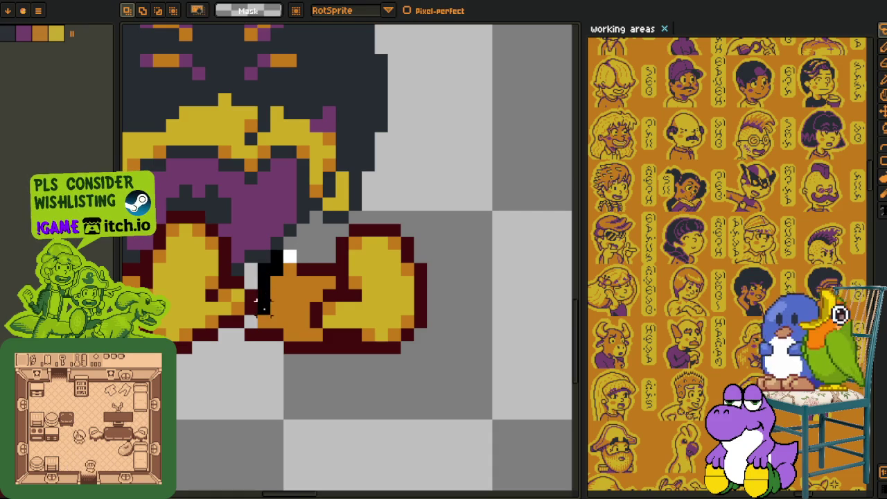
{"action": "key", "text": "ctrl+z"}
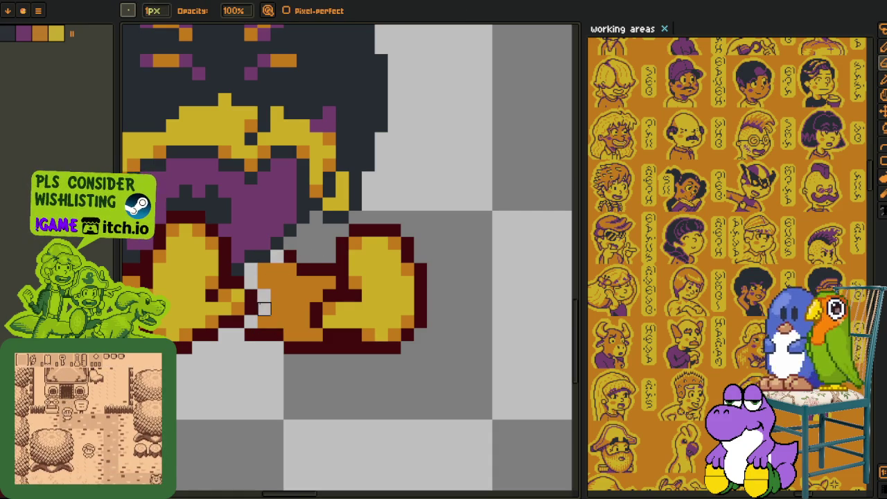
{"action": "key", "text": "ctrl+y"}
{"action": "key", "text": "ctrl+y"}
{"action": "mouse_move", "coordinate": [271, 284]}
{"action": "left_mouse_down"}
{"action": "mouse_move", "coordinate": [260, 319]}
{"action": "mouse_move", "coordinate": [378, 195]}
{"action": "left_mouse_up"}
- Paint two pixels dark red beside the gap and turn one dark pixel light grey
{"action": "scroll", "coordinate": [347, 301], "scroll_direction": "down", "scroll_amount": 1}
{"action": "scroll", "coordinate": [298, 156], "scroll_direction": "down", "scroll_amount": 2}
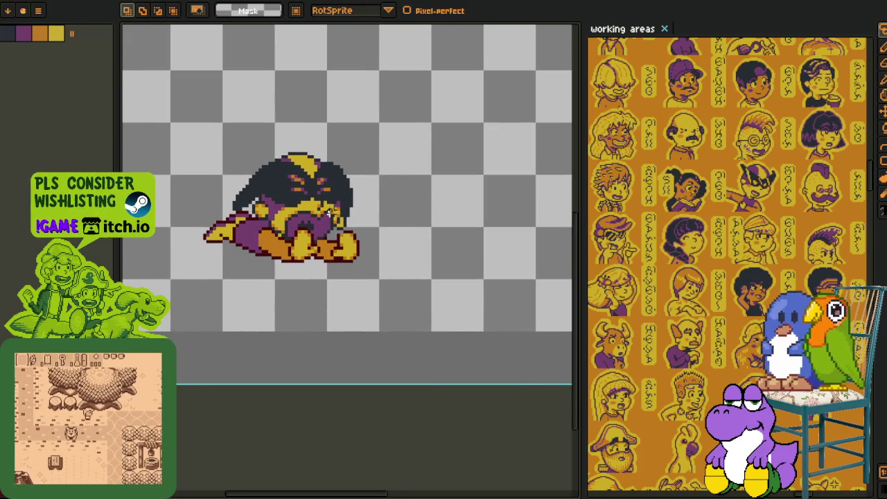
{"action": "scroll", "coordinate": [289, 233], "scroll_direction": "up", "scroll_amount": 3}
{"action": "scroll", "coordinate": [326, 262], "scroll_direction": "up", "scroll_amount": 1}
{"action": "key", "text": "alt"}
{"action": "left_click_drag", "start_coordinate": [322, 267], "coordinate": [322, 285]}
{"action": "left_click", "coordinate": [323, 267]}
- Zoom in and out to inspect the new outline between the two hands
{"action": "scroll", "coordinate": [353, 260], "scroll_direction": "down", "scroll_amount": 1}
{"action": "scroll", "coordinate": [443, 243], "scroll_direction": "down", "scroll_amount": 1}
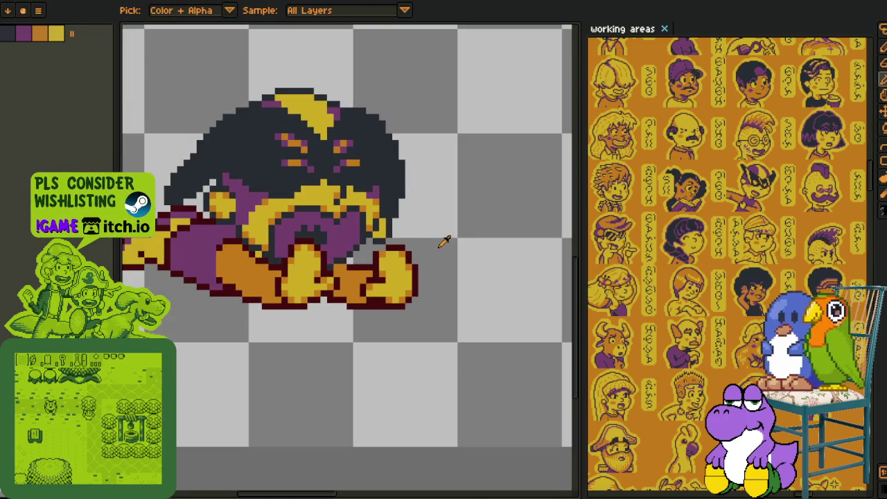
{"action": "scroll", "coordinate": [360, 239], "scroll_direction": "up", "scroll_amount": 1}
{"action": "scroll", "coordinate": [360, 247], "scroll_direction": "up", "scroll_amount": 1}
{"action": "scroll", "coordinate": [360, 248], "scroll_direction": "down", "scroll_amount": 2}
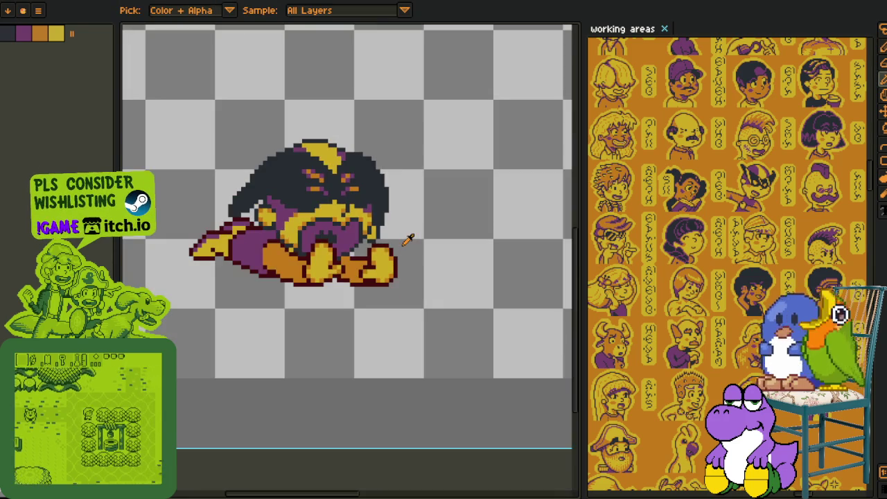
{"action": "scroll", "coordinate": [357, 251], "scroll_direction": "up", "scroll_amount": 2}
{"action": "key", "text": "m"}
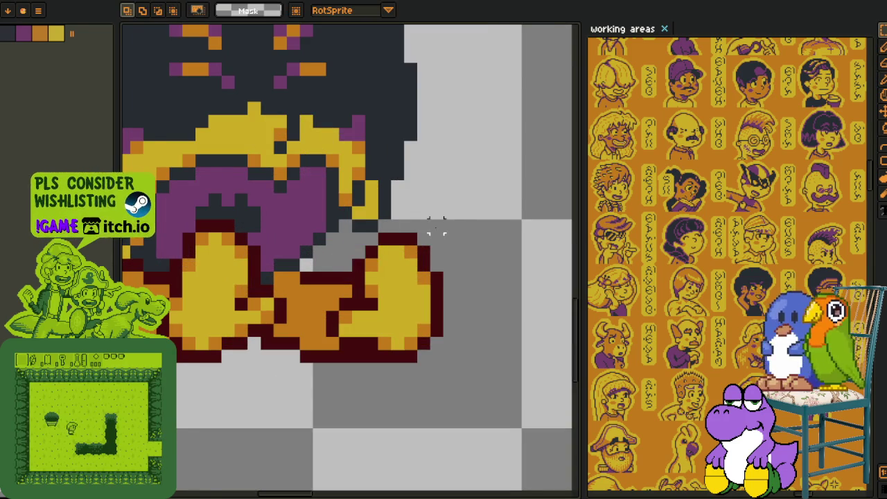
{"action": "scroll", "coordinate": [430, 236], "scroll_direction": "up", "scroll_amount": 1}
{"action": "scroll", "coordinate": [392, 258], "scroll_direction": "up", "scroll_amount": 1}
{"action": "key", "text": "i"}
{"action": "scroll", "coordinate": [430, 235], "scroll_direction": "down", "scroll_amount": 2}
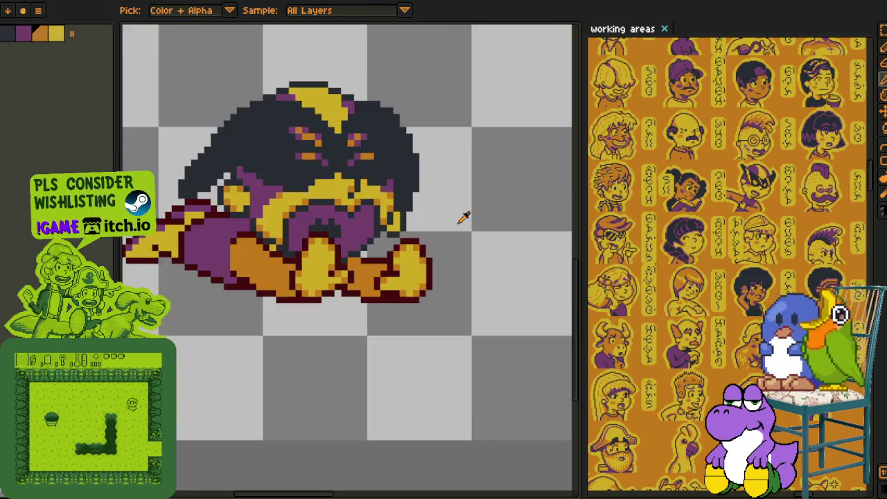
{"action": "scroll", "coordinate": [463, 229], "scroll_direction": "down", "scroll_amount": 1}
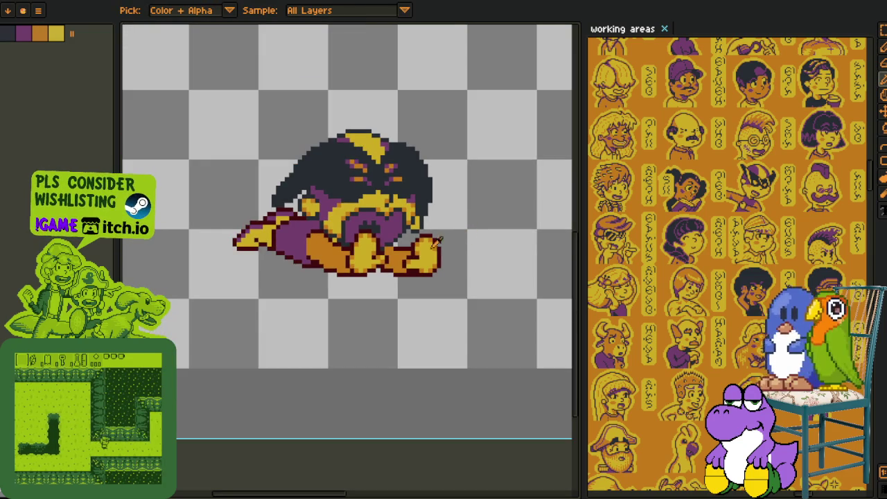
{"action": "scroll", "coordinate": [373, 236], "scroll_direction": "up", "scroll_amount": 1}
{"action": "scroll", "coordinate": [373, 236], "scroll_direction": "up", "scroll_amount": 1}
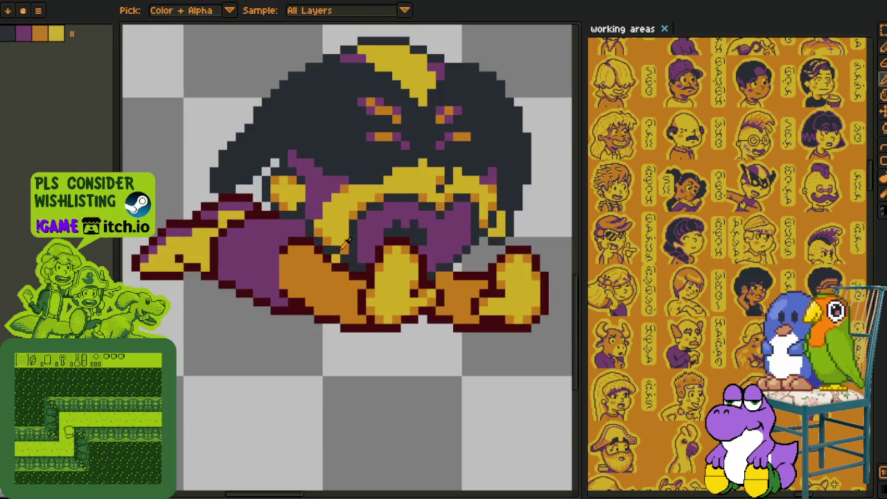
{"action": "scroll", "coordinate": [217, 208], "scroll_direction": "up", "scroll_amount": 2}
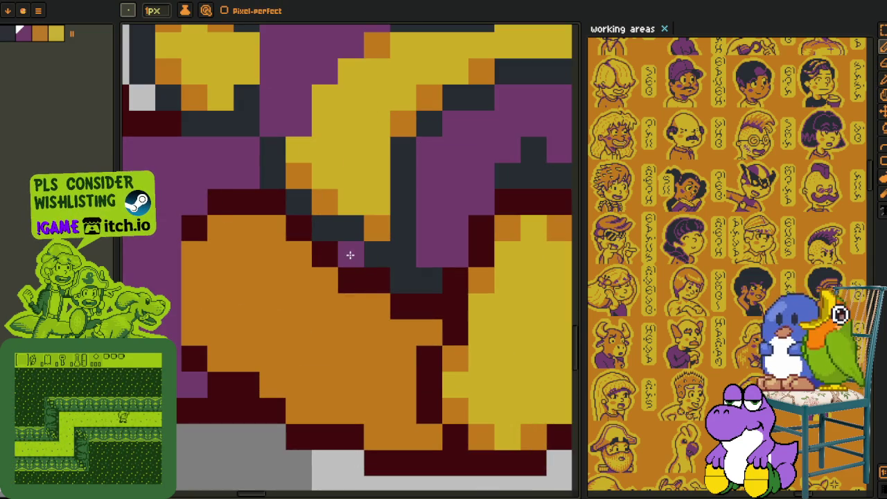
{"action": "scroll", "coordinate": [348, 253], "scroll_direction": "down", "scroll_amount": 3}
{"action": "scroll", "coordinate": [382, 305], "scroll_direction": "down", "scroll_amount": 1}
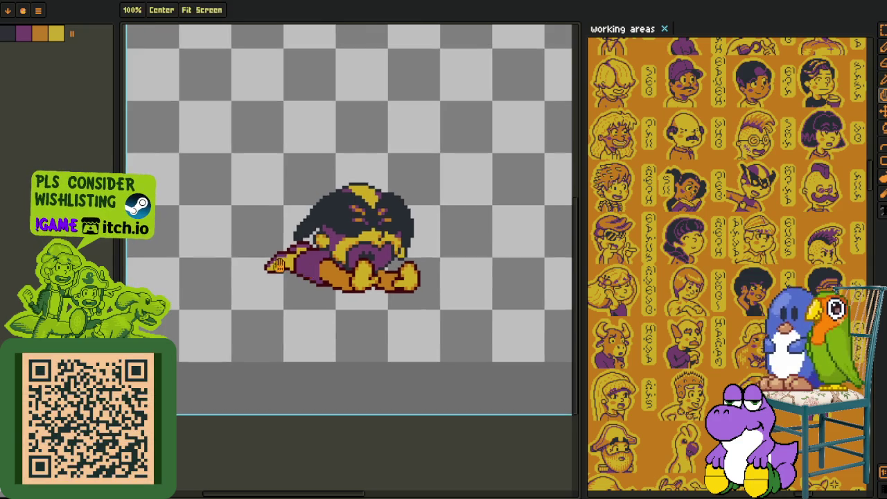
{"action": "scroll", "coordinate": [294, 249], "scroll_direction": "up", "scroll_amount": 2}
{"action": "scroll", "coordinate": [300, 253], "scroll_direction": "up", "scroll_amount": 2}
- Eyedrop the orange and recolour the yellow cape-tip pixels orange
{"action": "left_click_drag", "start_coordinate": [303, 259], "coordinate": [244, 281]}
{"action": "left_click", "coordinate": [466, 321], "text": "alt"}
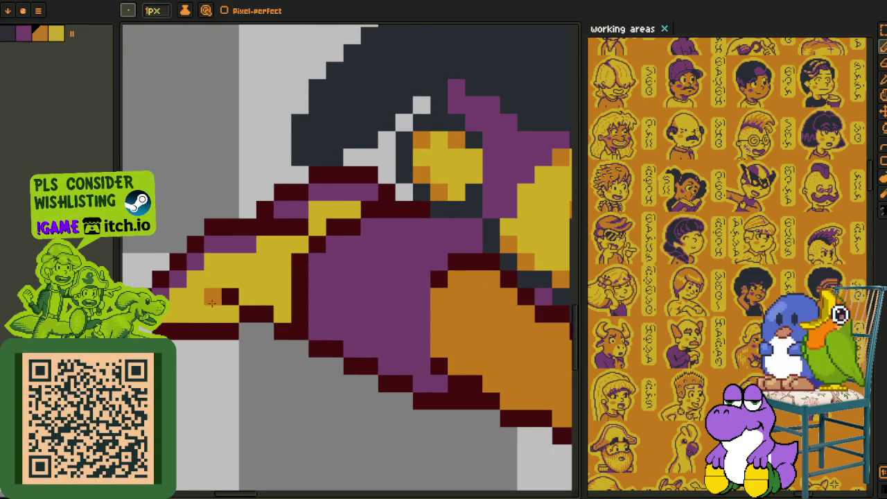
{"action": "left_click", "coordinate": [216, 315]}
{"action": "mouse_move", "coordinate": [217, 314]}
{"action": "left_mouse_down"}
{"action": "mouse_move", "coordinate": [175, 314]}
{"action": "mouse_move", "coordinate": [172, 297]}
{"action": "mouse_move", "coordinate": [235, 262]}
{"action": "mouse_move", "coordinate": [267, 277]}
{"action": "mouse_move", "coordinate": [276, 247]}
{"action": "left_mouse_up"}
{"action": "left_click", "coordinate": [301, 245]}
{"action": "left_click", "coordinate": [317, 210]}
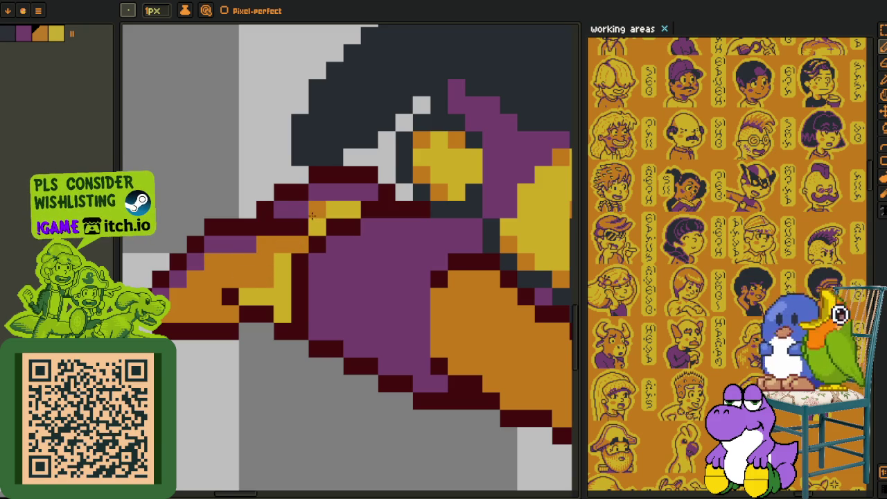
{"action": "left_click_drag", "start_coordinate": [316, 228], "coordinate": [352, 210]}
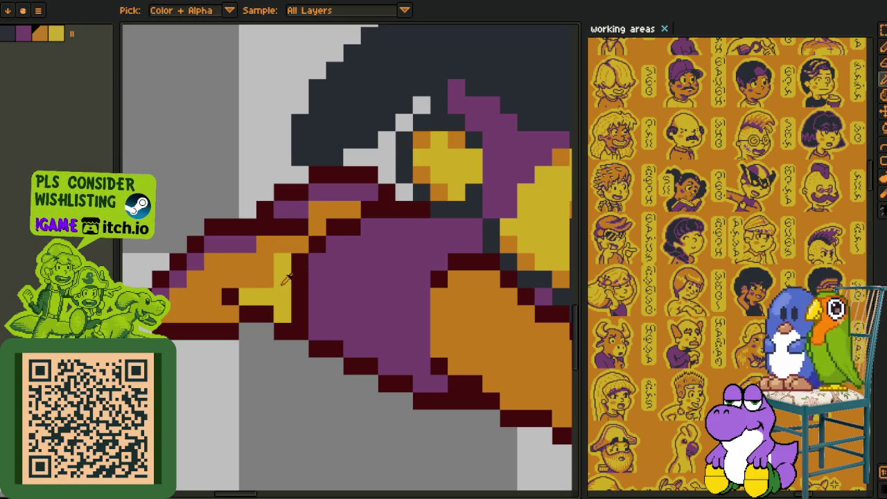
{"action": "left_click", "coordinate": [267, 283], "text": "alt"}
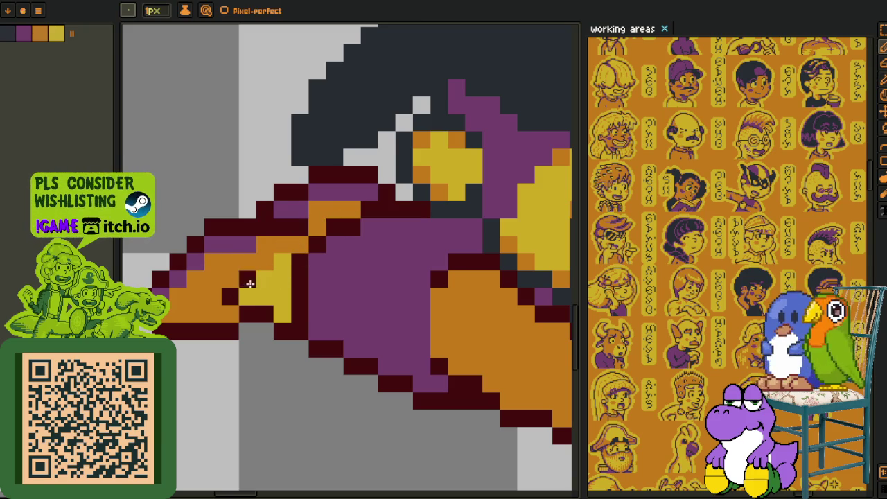
- Sample cape colours and repaint a dark cape pixel orange
{"action": "scroll", "coordinate": [286, 261], "scroll_direction": "down", "scroll_amount": 3}
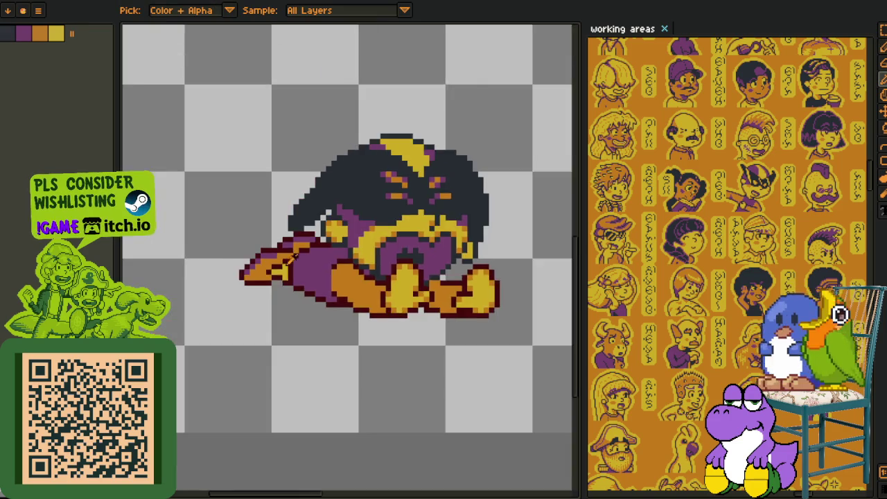
{"action": "scroll", "coordinate": [278, 261], "scroll_direction": "up", "scroll_amount": 3}
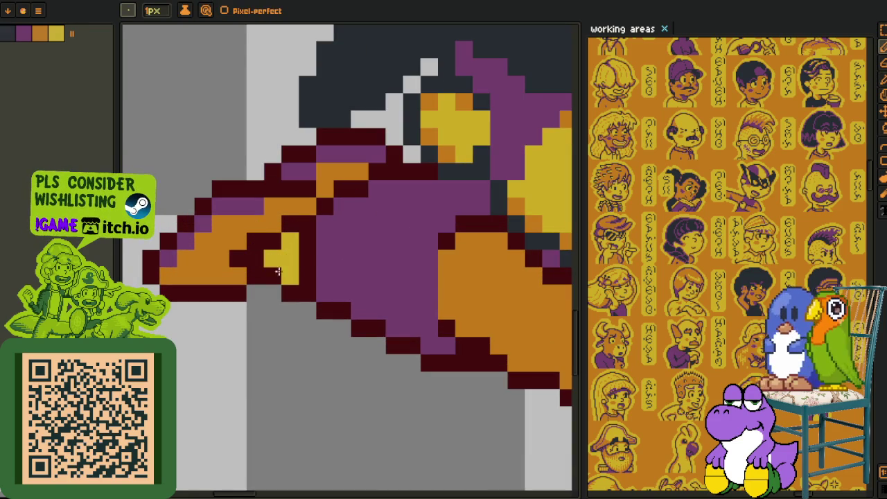
{"action": "left_click", "coordinate": [248, 222], "text": "alt"}
{"action": "left_click", "coordinate": [257, 257]}
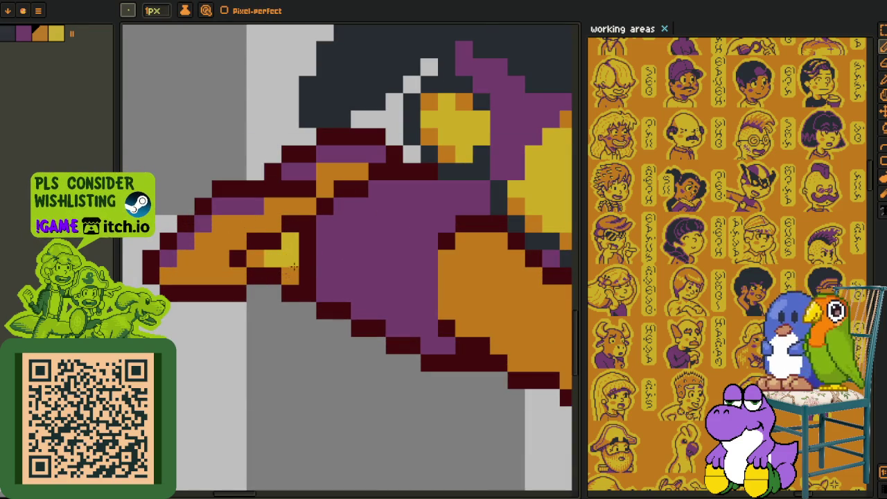
{"action": "scroll", "coordinate": [289, 274], "scroll_direction": "down", "scroll_amount": 3}
{"action": "scroll", "coordinate": [265, 231], "scroll_direction": "up", "scroll_amount": 2}
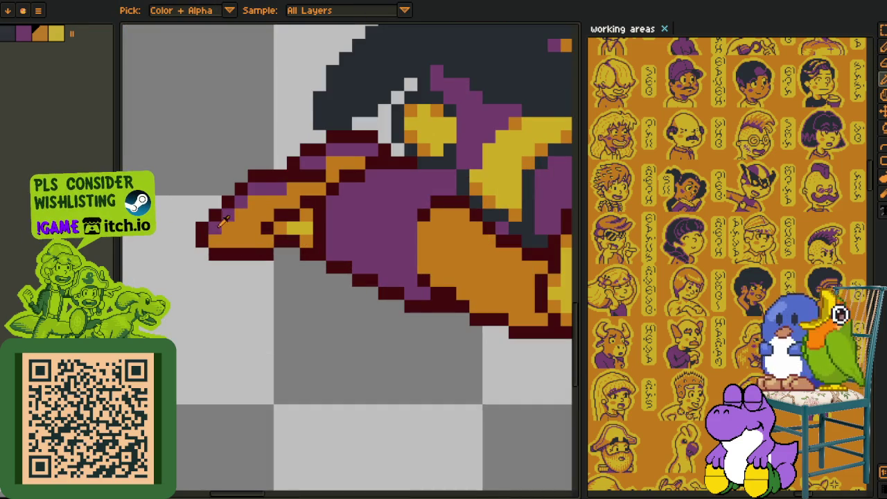
{"action": "left_click", "coordinate": [225, 217], "text": "alt"}
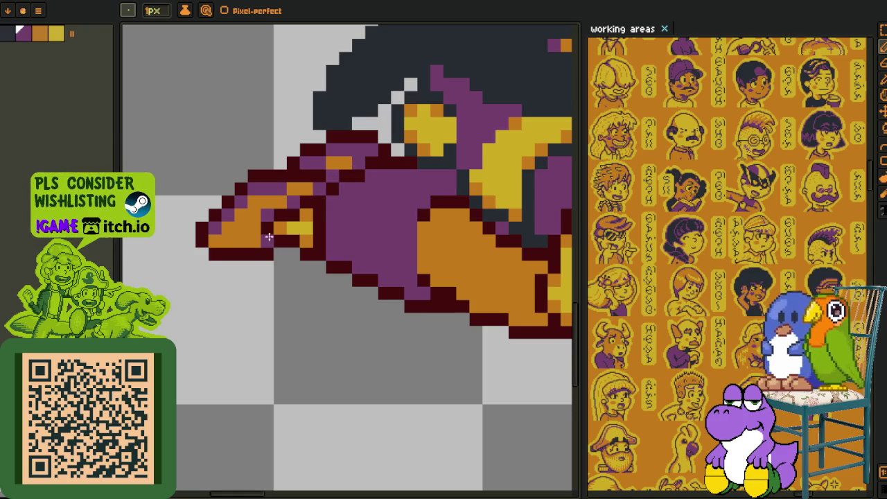
{"action": "scroll", "coordinate": [223, 245], "scroll_direction": "down", "scroll_amount": 3}
{"action": "scroll", "coordinate": [283, 280], "scroll_direction": "up", "scroll_amount": 3}
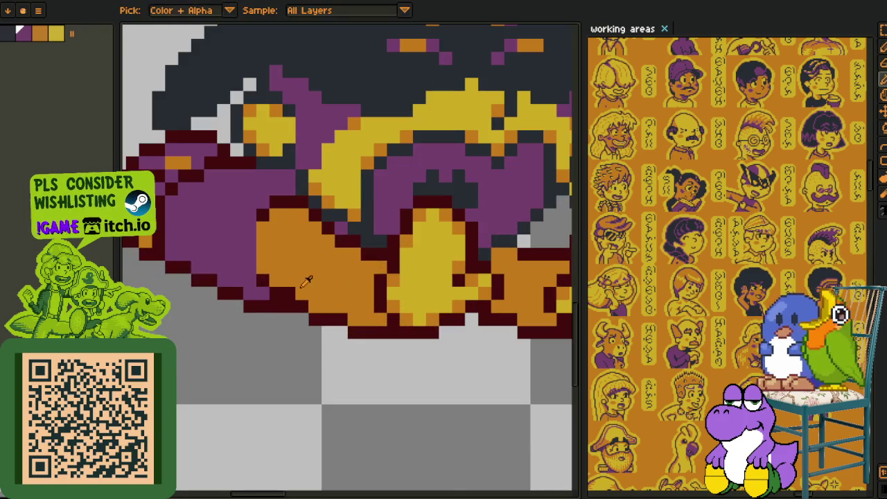
- Try purple bottom-outline and dark-red hand-outline strokes, then undo the last stroke
{"action": "mouse_move", "coordinate": [276, 271]}
{"action": "left_mouse_down"}
{"action": "mouse_move", "coordinate": [312, 304]}
{"action": "mouse_move", "coordinate": [381, 318]}
{"action": "left_mouse_up"}
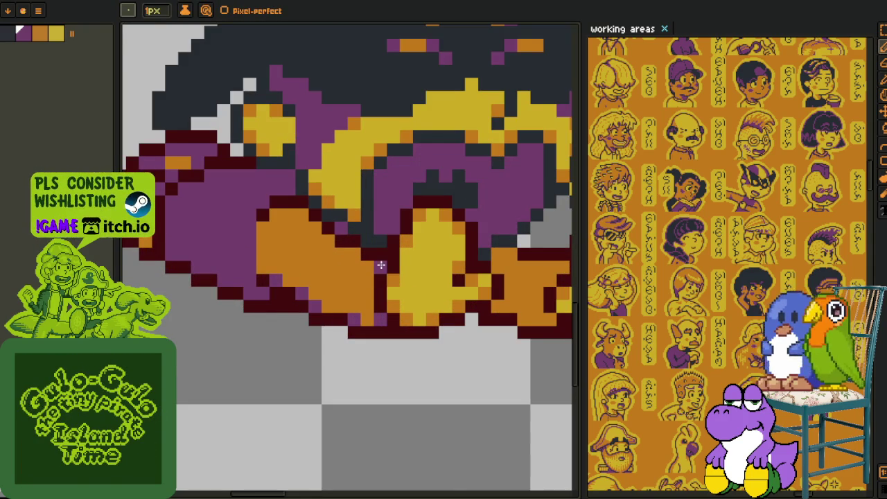
{"action": "left_click_drag", "start_coordinate": [363, 254], "coordinate": [327, 244]}
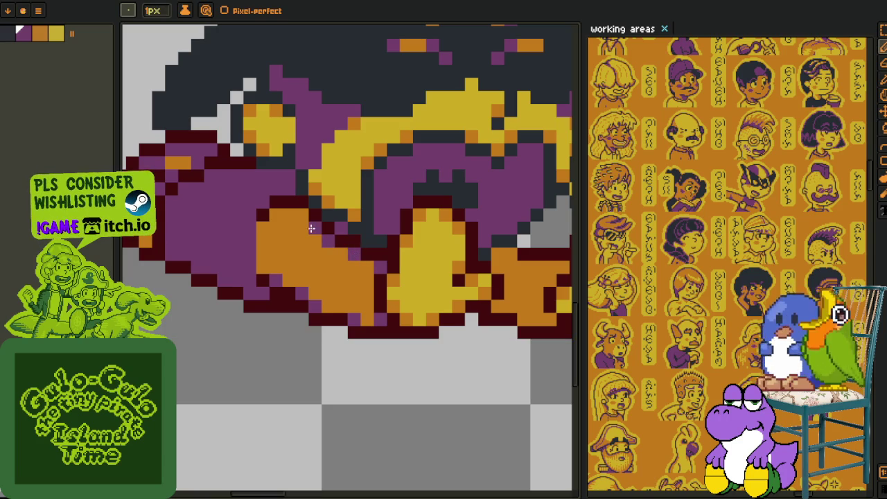
{"action": "scroll", "coordinate": [305, 250], "scroll_direction": "down", "scroll_amount": 2}
{"action": "scroll", "coordinate": [335, 281], "scroll_direction": "up", "scroll_amount": 2}
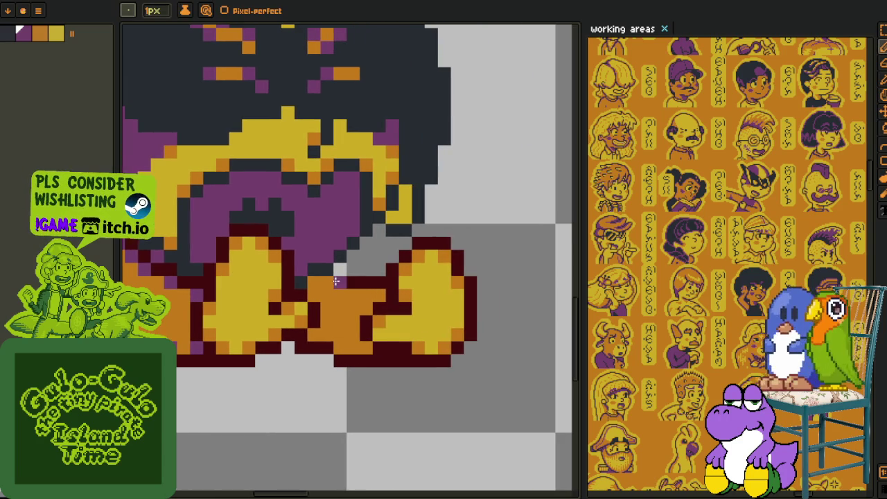
{"action": "key", "text": "ctrl+z"}
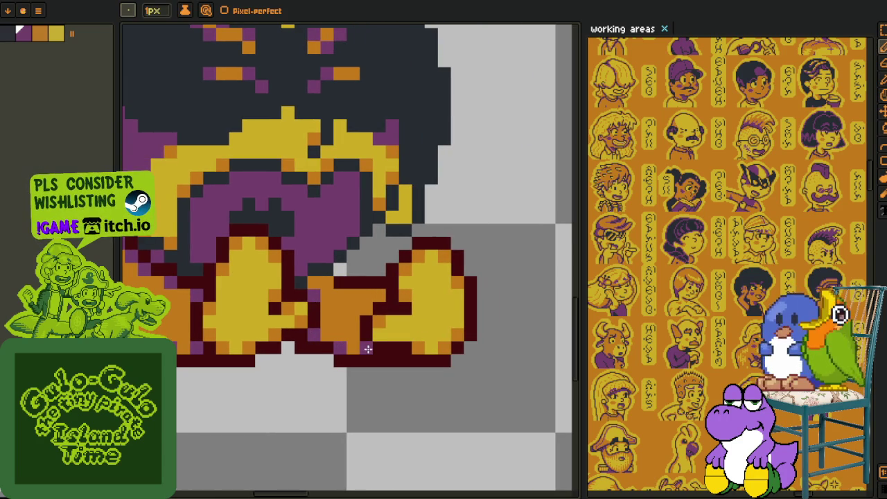
{"action": "scroll", "coordinate": [330, 283], "scroll_direction": "down", "scroll_amount": 5}
{"action": "key", "text": "i"}
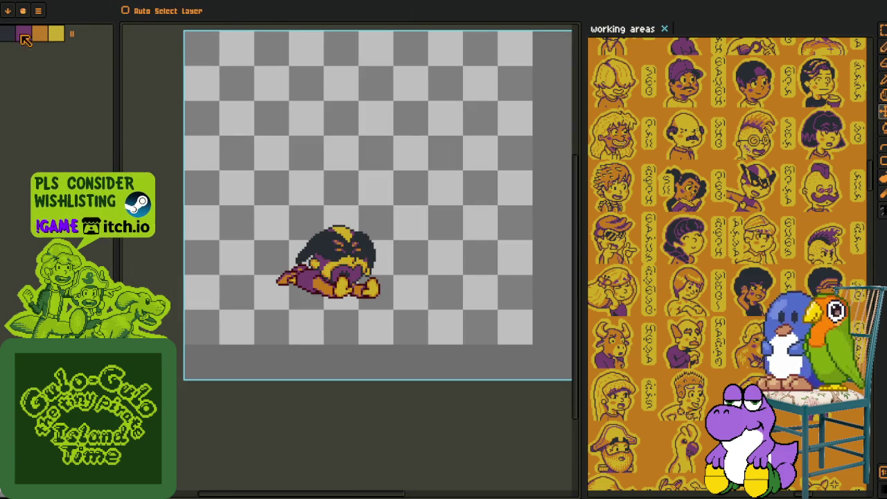
- Apply a colour replacement from the Shift+R settings
{"action": "scroll", "coordinate": [319, 277], "scroll_direction": "up", "scroll_amount": 3}
{"action": "scroll", "coordinate": [318, 277], "scroll_direction": "up", "scroll_amount": 2}
{"action": "key", "text": "shift+r"}
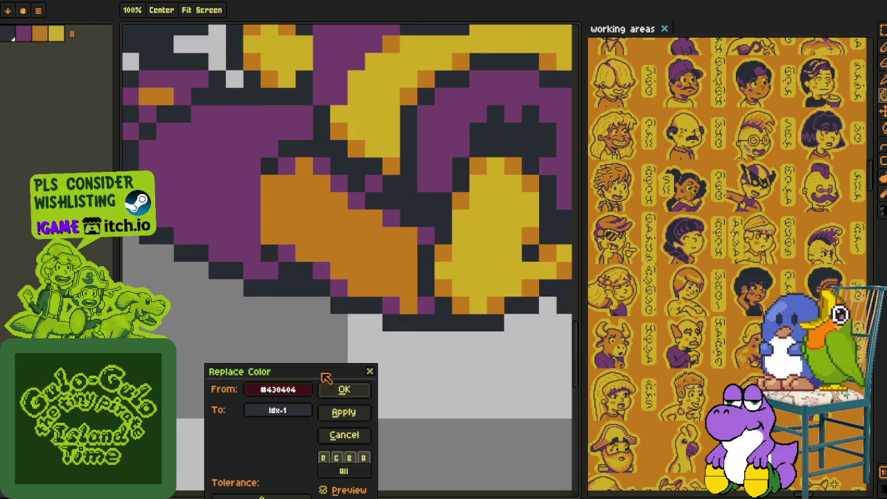
{"action": "left_click", "coordinate": [343, 389]}
- Frame the sprite on the canvas and open the F7 Preview window, zoomed in
{"action": "scroll", "coordinate": [293, 348], "scroll_direction": "down", "scroll_amount": 5}
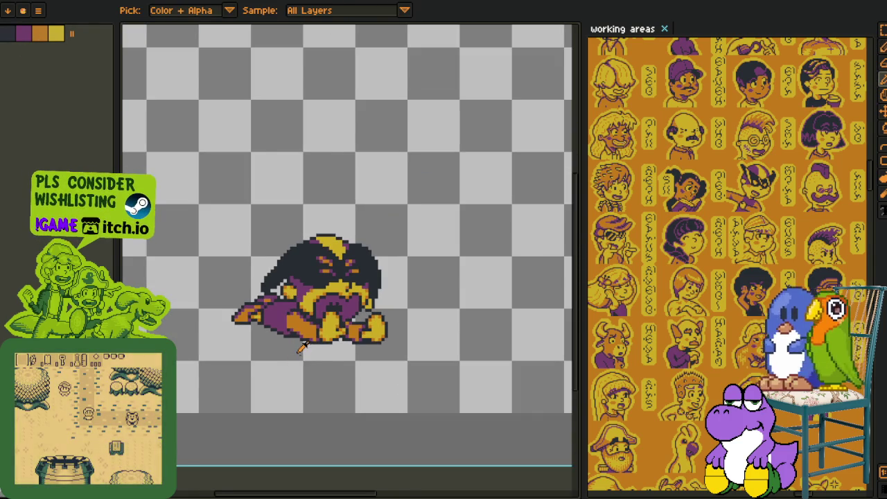
{"action": "scroll", "coordinate": [298, 357], "scroll_direction": "down", "scroll_amount": 3}
{"action": "key", "text": "h"}
{"action": "scroll", "coordinate": [277, 351], "scroll_direction": "up", "scroll_amount": 1}
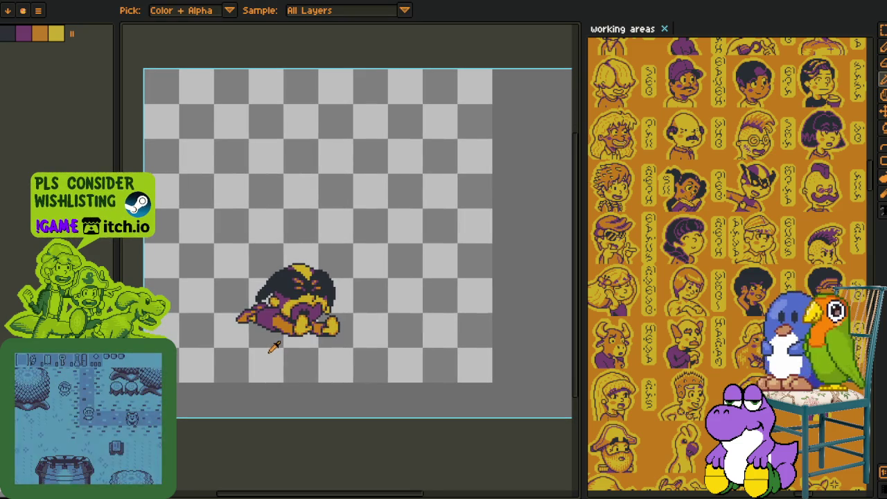
{"action": "scroll", "coordinate": [273, 350], "scroll_direction": "up", "scroll_amount": 1}
{"action": "scroll", "coordinate": [269, 353], "scroll_direction": "up", "scroll_amount": 1}
{"action": "scroll", "coordinate": [274, 340], "scroll_direction": "up", "scroll_amount": 2}
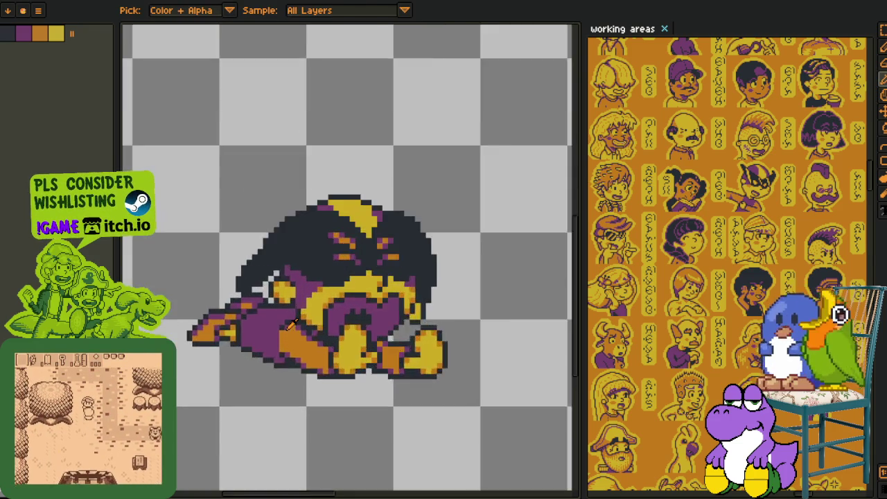
{"action": "scroll", "coordinate": [285, 326], "scroll_direction": "down", "scroll_amount": 2}
{"action": "scroll", "coordinate": [290, 315], "scroll_direction": "up", "scroll_amount": 2}
{"action": "scroll", "coordinate": [294, 310], "scroll_direction": "up", "scroll_amount": 1}
{"action": "scroll", "coordinate": [294, 310], "scroll_direction": "up", "scroll_amount": 1}
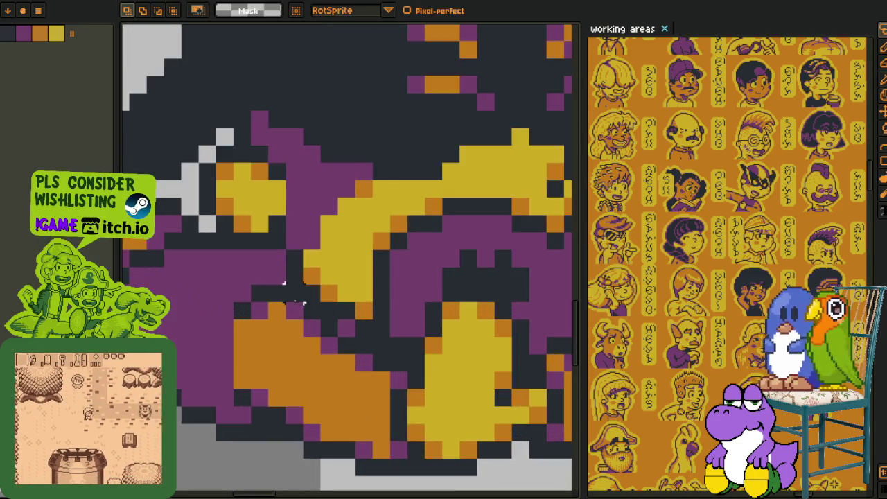
{"action": "scroll", "coordinate": [299, 305], "scroll_direction": "down", "scroll_amount": 2}
{"action": "scroll", "coordinate": [300, 303], "scroll_direction": "down", "scroll_amount": 1}
{"action": "scroll", "coordinate": [301, 305], "scroll_direction": "down", "scroll_amount": 3}
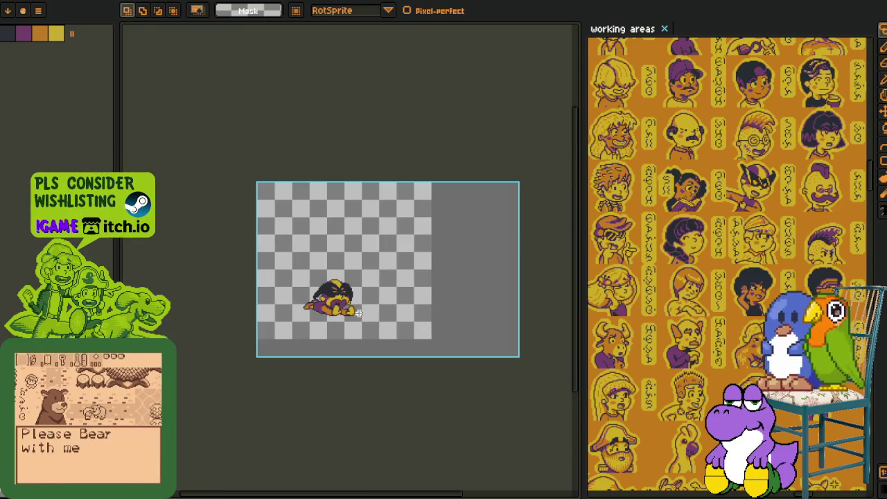
{"action": "scroll", "coordinate": [326, 306], "scroll_direction": "up", "scroll_amount": 3}
{"action": "left_click_drag", "start_coordinate": [326, 309], "coordinate": [332, 294]}
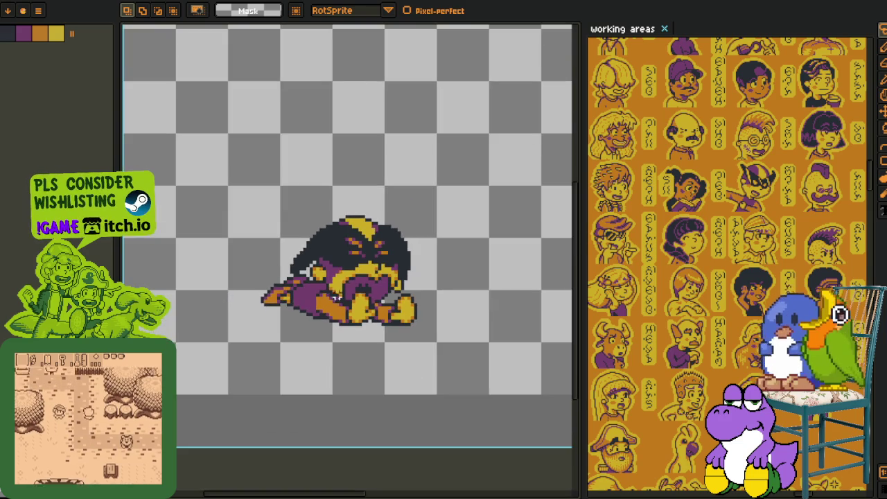
{"action": "key", "text": "F7"}
{"action": "scroll", "coordinate": [330, 326], "scroll_direction": "up", "scroll_amount": 2}
{"action": "scroll", "coordinate": [278, 291], "scroll_direction": "up", "scroll_amount": 2}
{"action": "scroll", "coordinate": [270, 291], "scroll_direction": "up", "scroll_amount": 1}
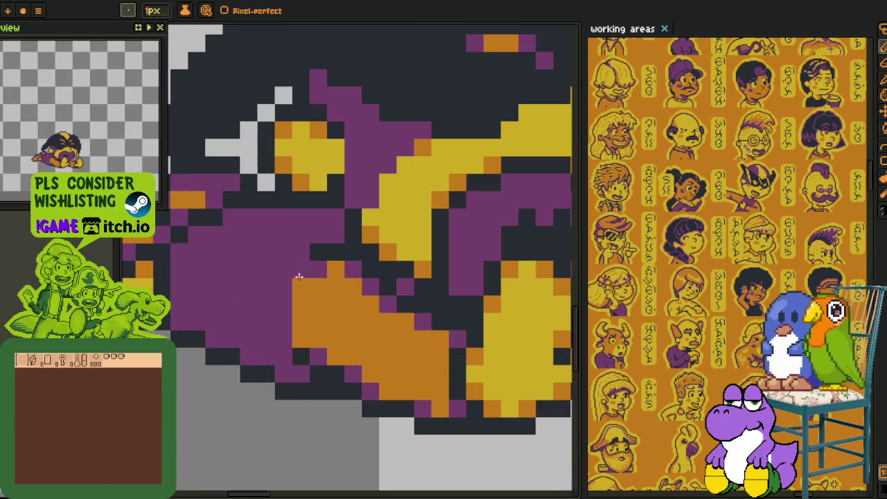
- Repaint the orange pixel column and cells beside the sleeve purple
{"action": "left_click_drag", "start_coordinate": [299, 276], "coordinate": [299, 355]}
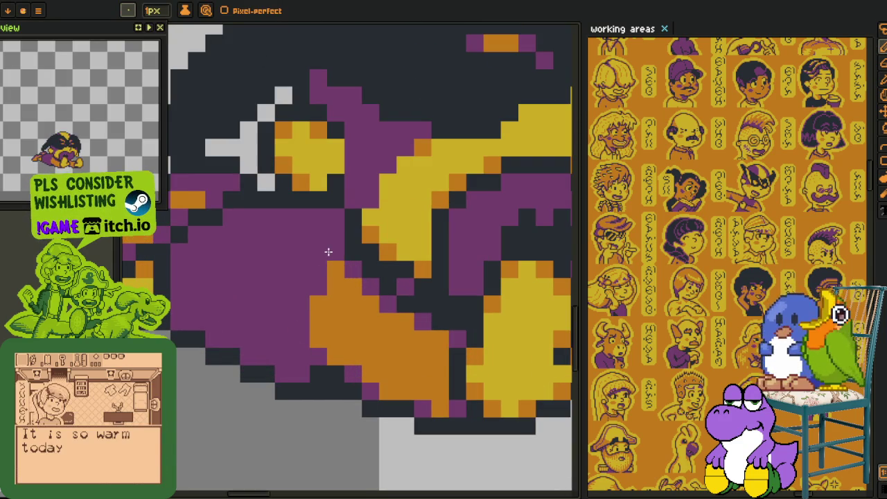
{"action": "key", "text": "alt"}
{"action": "key", "text": "alt"}
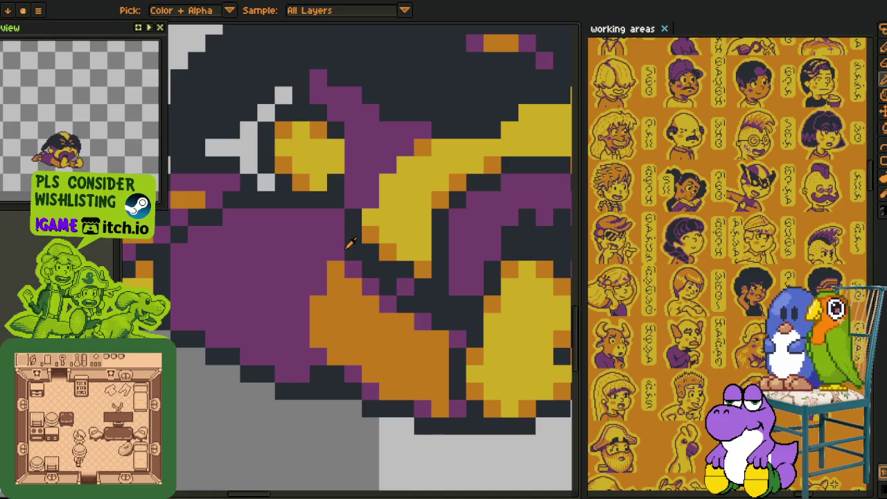
{"action": "key", "text": "alt"}
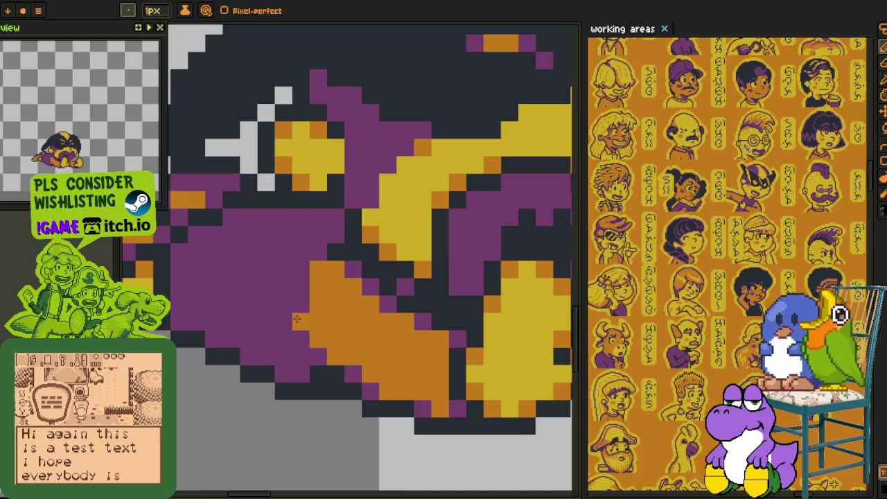
{"action": "key", "text": "alt"}
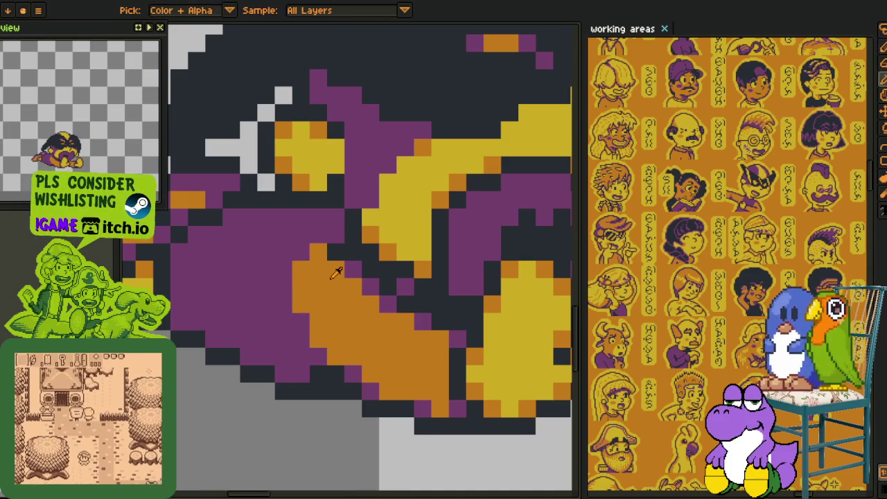
{"action": "scroll", "coordinate": [305, 270], "scroll_direction": "down", "scroll_amount": 2}
{"action": "scroll", "coordinate": [296, 285], "scroll_direction": "up", "scroll_amount": 2}
{"action": "left_click", "coordinate": [306, 264]}
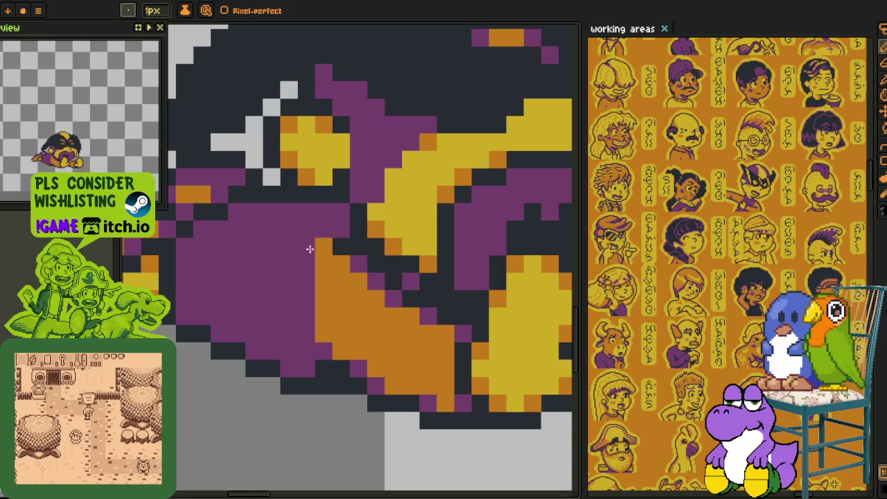
{"action": "left_click_drag", "start_coordinate": [323, 247], "coordinate": [323, 265]}
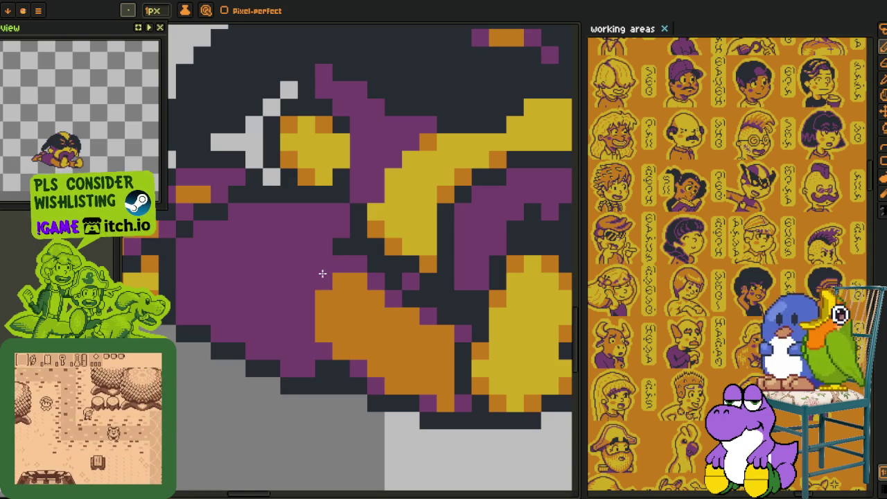
- Detach the Preview window so it floats over the reference sheet
{"action": "key", "text": "alt"}
{"action": "scroll", "coordinate": [323, 269], "scroll_direction": "down", "scroll_amount": 2}
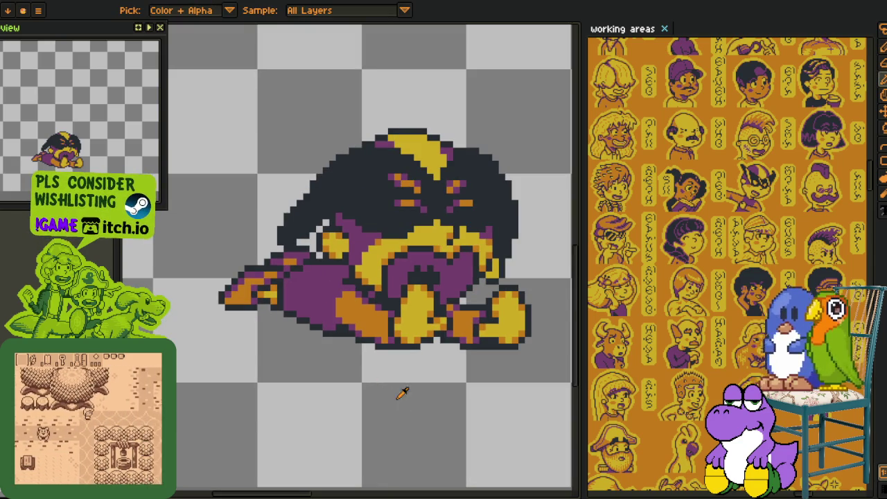
{"action": "left_click", "coordinate": [138, 28]}
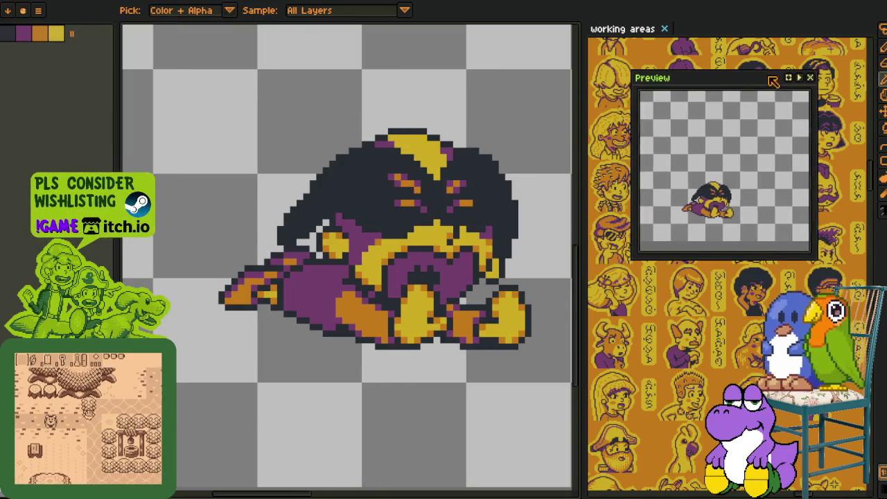
- Show the timeline and rename the rough layer to head and Layer 3 to body
{"action": "scroll", "coordinate": [349, 133], "scroll_direction": "down", "scroll_amount": 1}
{"action": "key", "text": "Tab"}
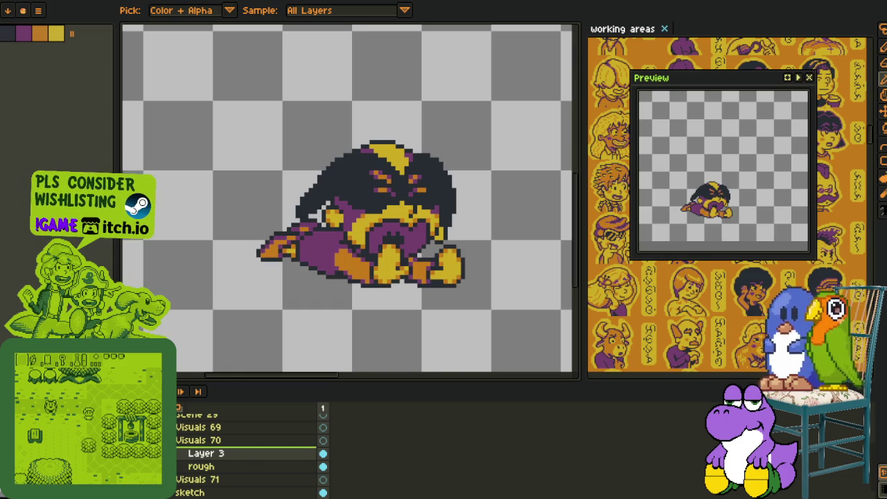
{"action": "right_click", "coordinate": [203, 454]}
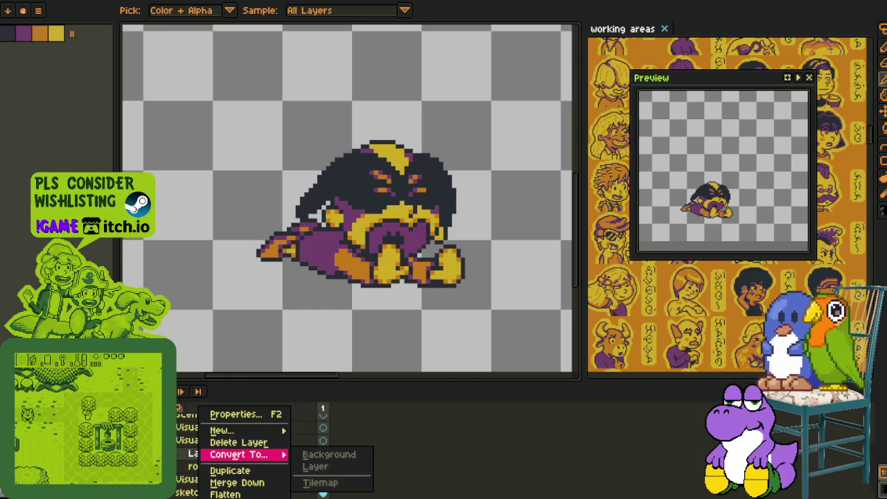
{"action": "key", "text": "Escape"}
{"action": "double_click", "coordinate": [214, 467]}
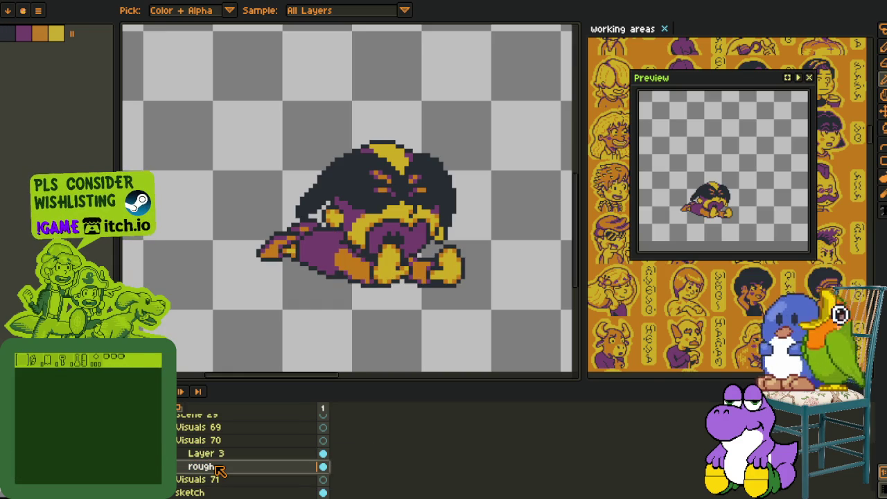
{"action": "type", "text": "head"}
{"action": "key", "text": "Return"}
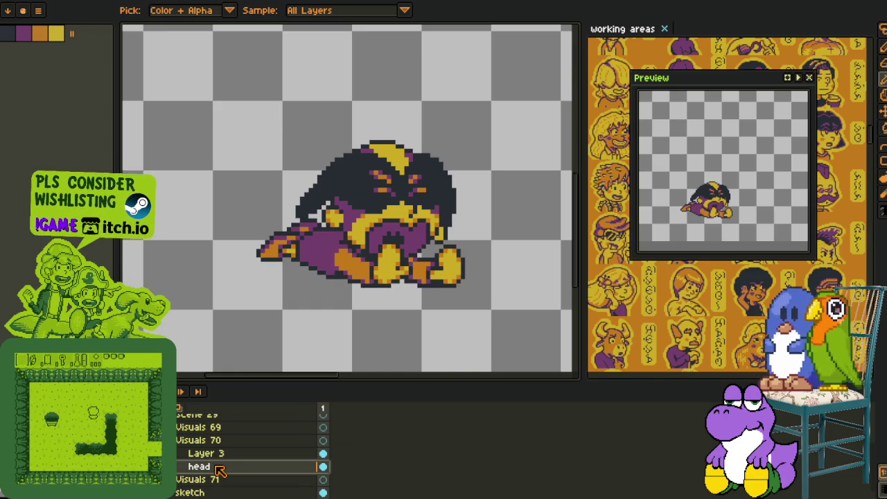
{"action": "double_click", "coordinate": [233, 454]}
{"action": "type", "text": "body"}
{"action": "key", "text": "Return"}
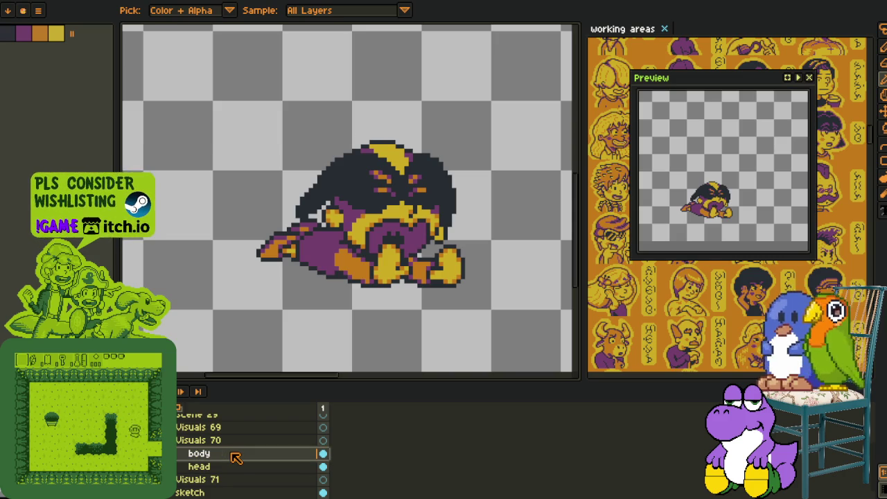
- Create Group 1, move body into it, and collapse the group
{"action": "right_click", "coordinate": [236, 463]}
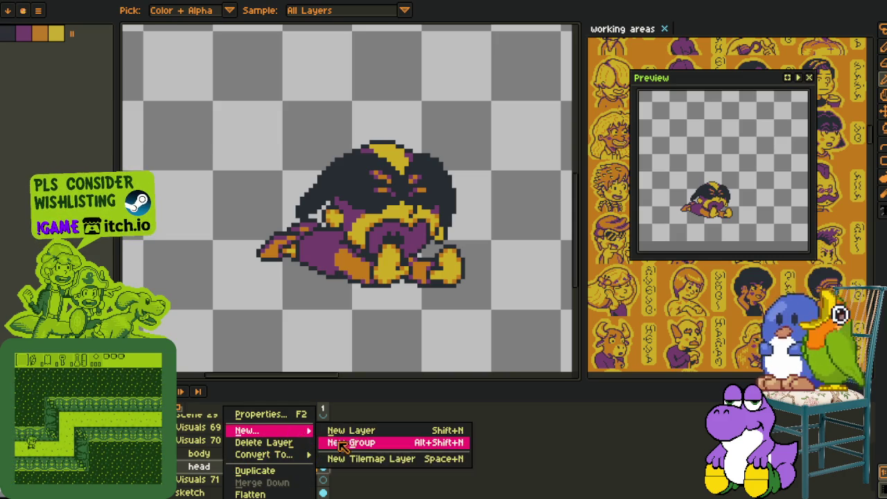
{"action": "left_click", "coordinate": [343, 446]}
{"action": "left_click_drag", "start_coordinate": [219, 460], "coordinate": [189, 472]}
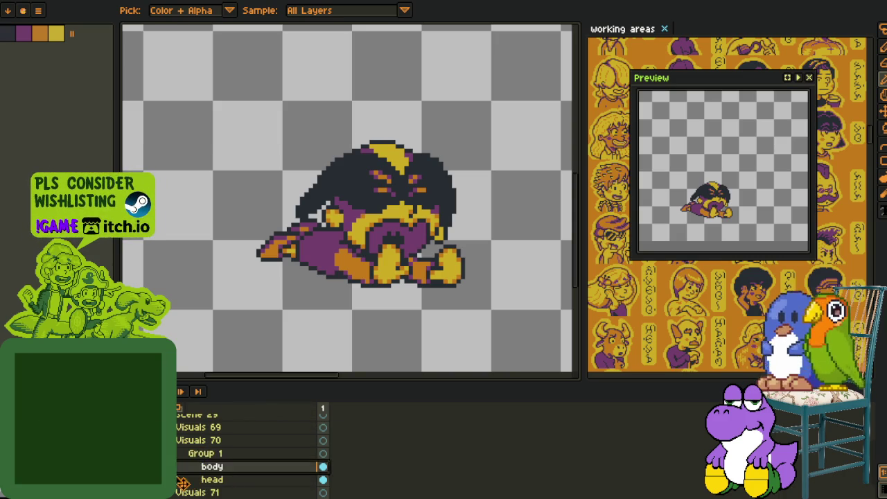
{"action": "left_click", "coordinate": [182, 453]}
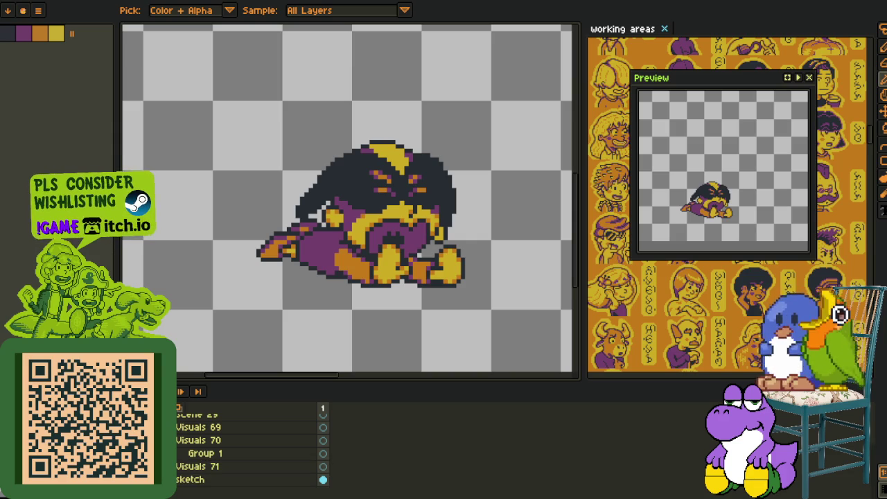
- Flatten all layers, then undo to restore the separate layers
{"action": "scroll", "coordinate": [260, 284], "scroll_direction": "down", "scroll_amount": 4}
{"action": "scroll", "coordinate": [249, 447], "scroll_direction": "up", "scroll_amount": 3}
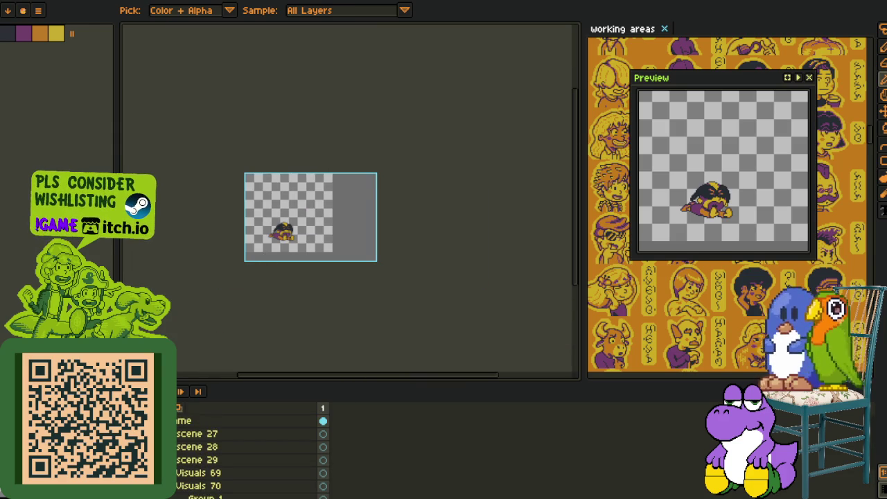
{"action": "left_click", "coordinate": [8, 10]}
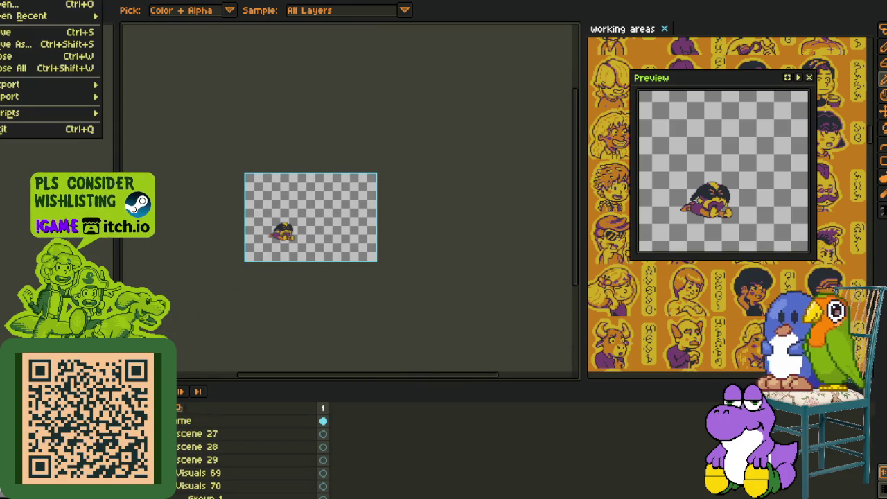
{"action": "left_click", "coordinate": [210, 313]}
{"action": "scroll", "coordinate": [249, 451], "scroll_direction": "down", "scroll_amount": 2}
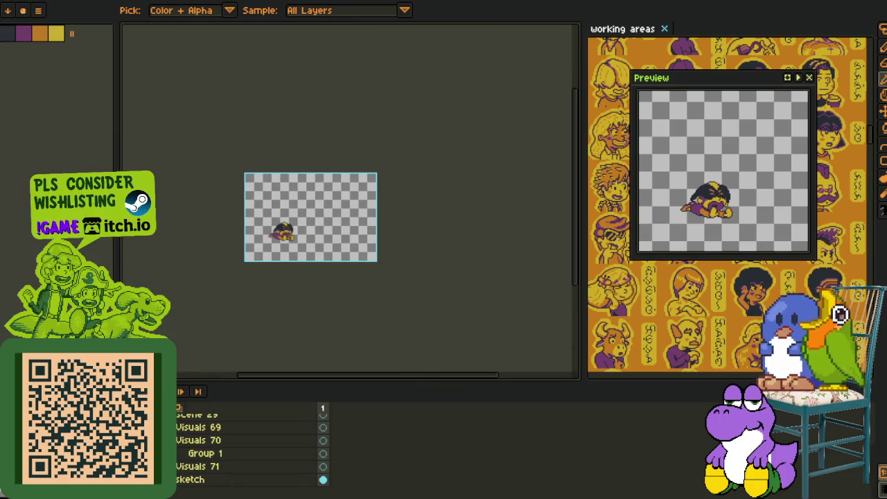
{"action": "right_click", "coordinate": [188, 409]}
{"action": "left_click", "coordinate": [214, 493]}
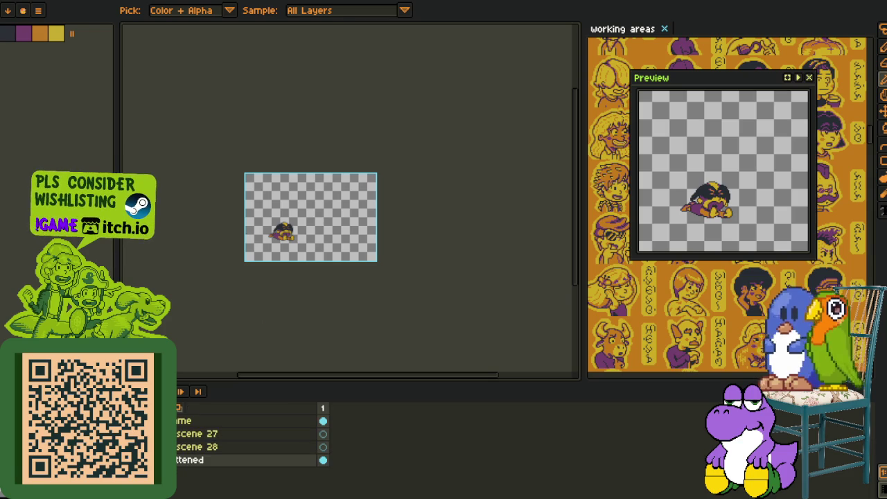
{"action": "key", "text": "m"}
{"action": "key", "text": "ctrl+a"}
{"action": "key", "text": "ctrl+z"}
{"action": "key", "text": "ctrl+z"}
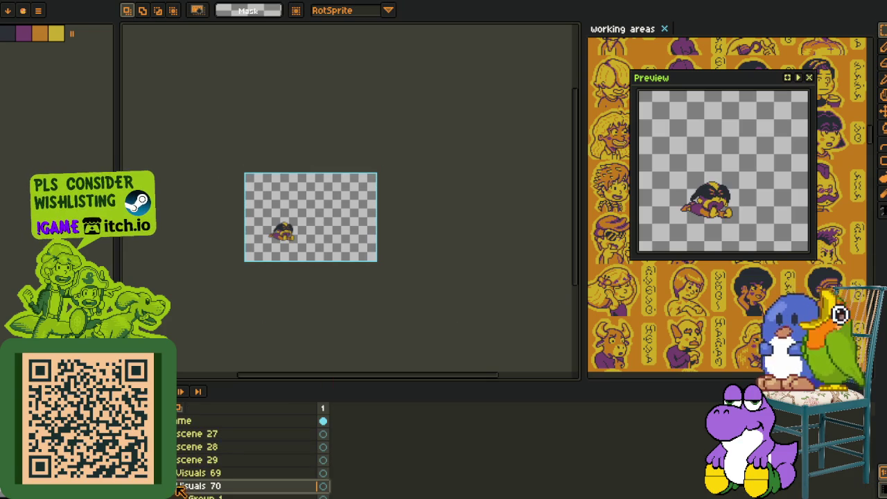
- Rename Group 1 to char_2 and add a new empty layer above body
{"action": "scroll", "coordinate": [199, 478], "scroll_direction": "down", "scroll_amount": 1}
{"action": "right_click", "coordinate": [200, 473]}
{"action": "key", "text": "Escape"}
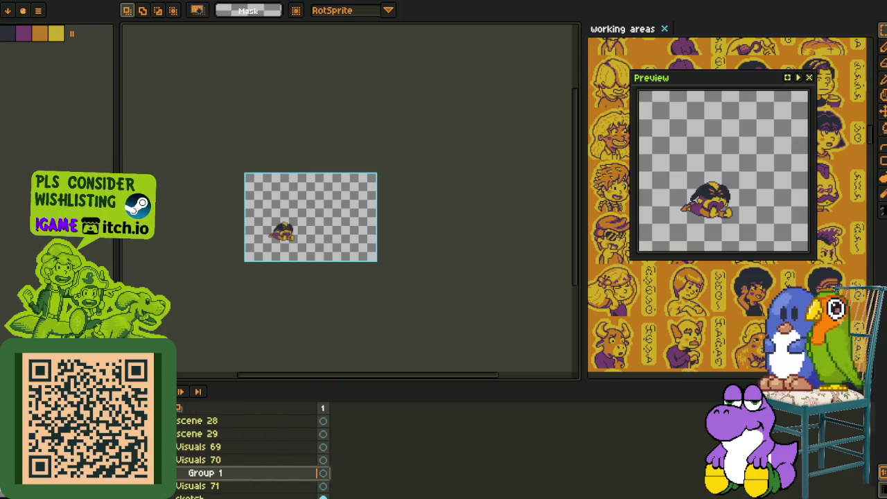
{"action": "scroll", "coordinate": [228, 465], "scroll_direction": "down", "scroll_amount": 2}
{"action": "double_click", "coordinate": [232, 447]}
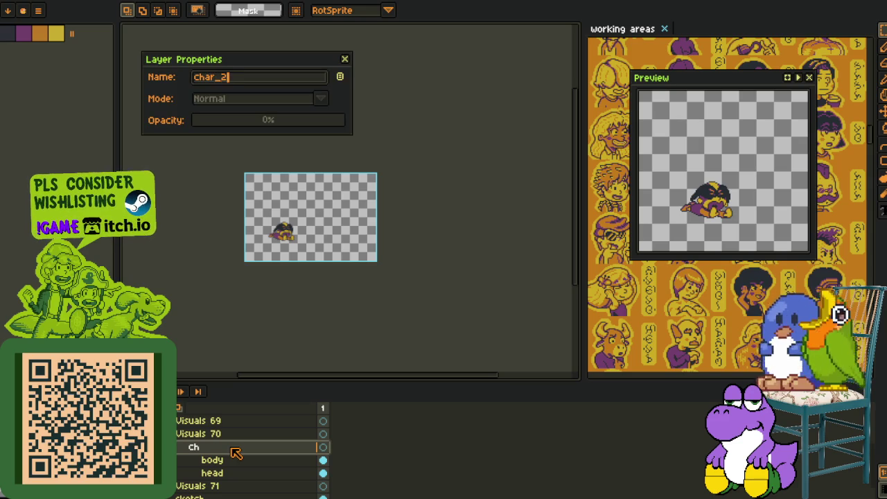
{"action": "type", "text": "2"}
{"action": "key", "text": "Return"}
{"action": "right_click", "coordinate": [217, 460]}
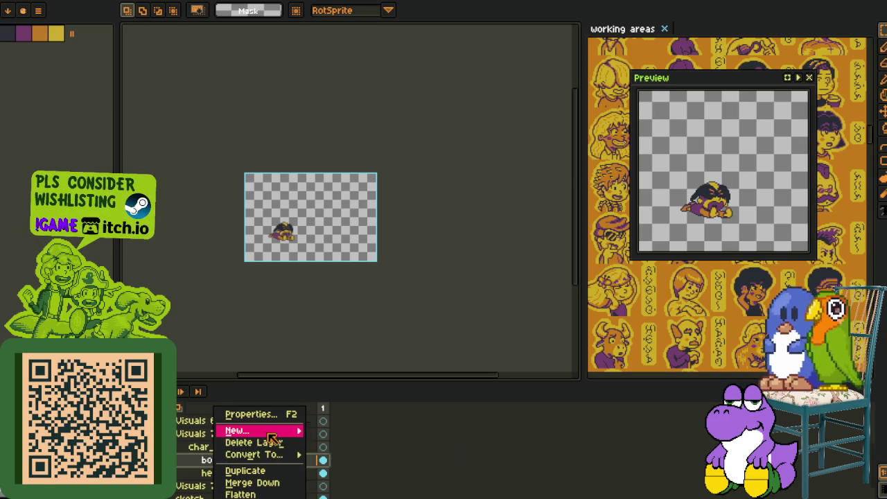
{"action": "left_click", "coordinate": [333, 430]}
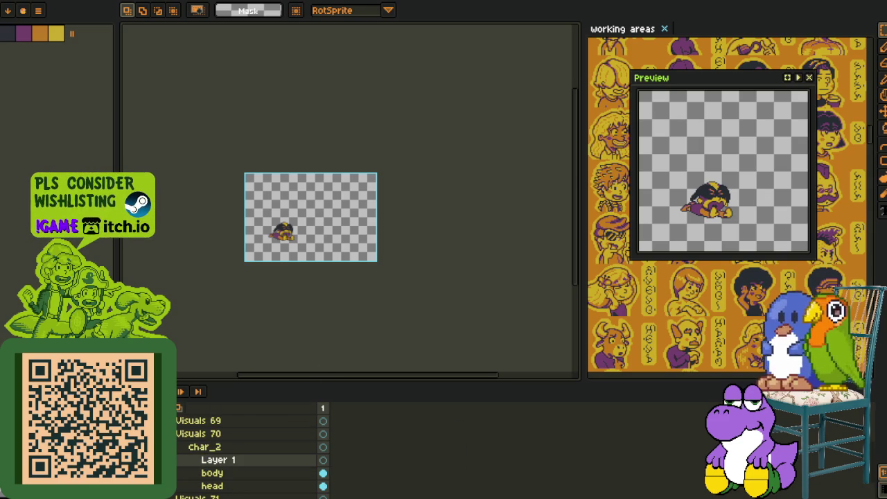
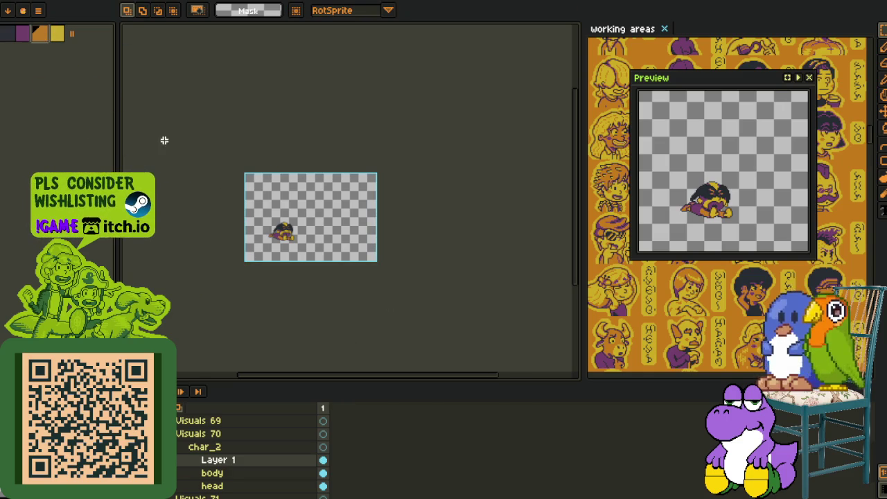
- Add a red outside outline to the character with the Outline effect, trying several matrix presets
{"action": "scroll", "coordinate": [278, 236], "scroll_direction": "up", "scroll_amount": 5}
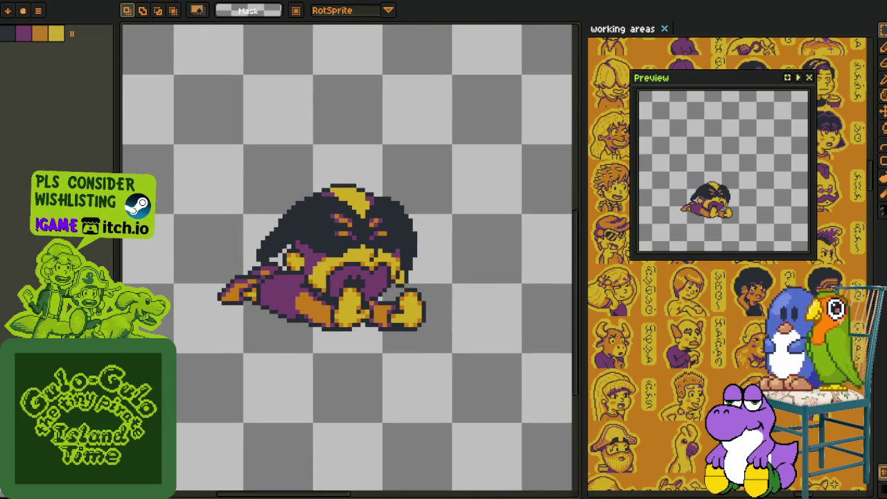
{"action": "key", "text": "shift+o"}
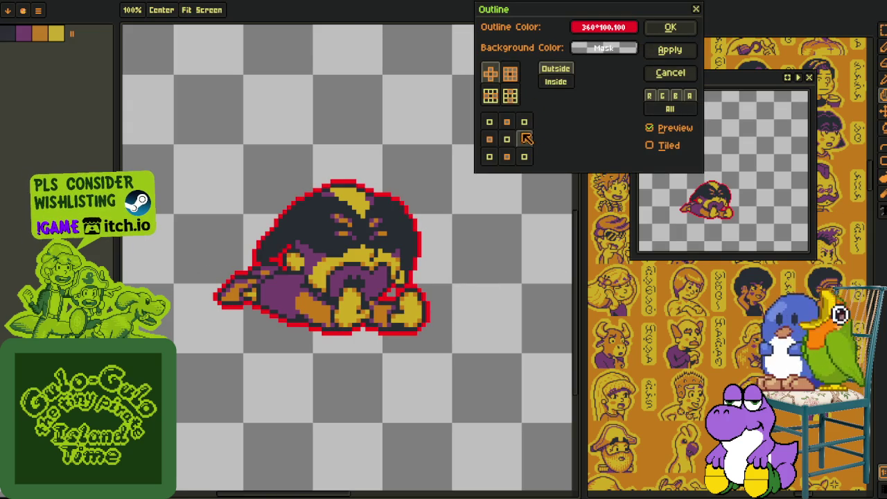
{"action": "left_click", "coordinate": [494, 97]}
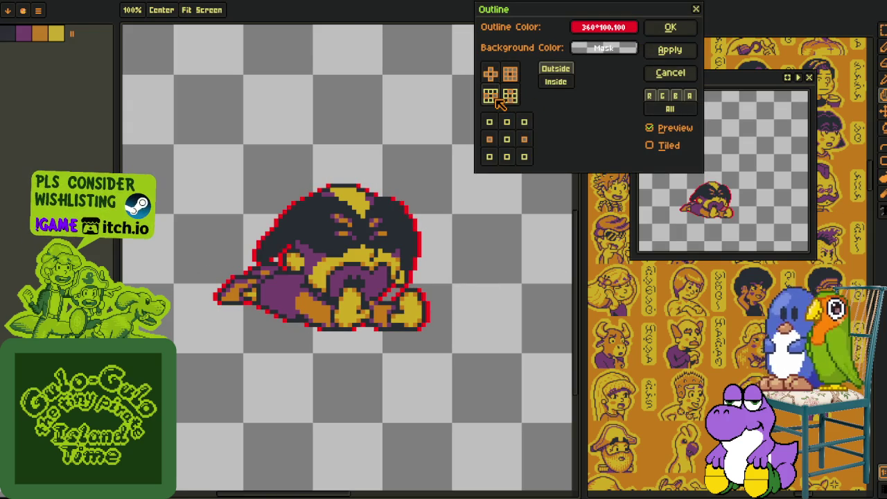
{"action": "left_click", "coordinate": [511, 97]}
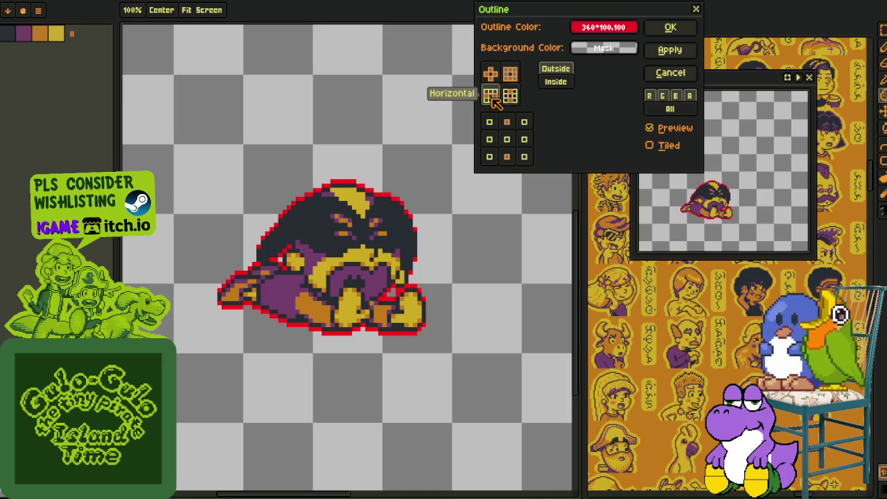
{"action": "left_click", "coordinate": [492, 95]}
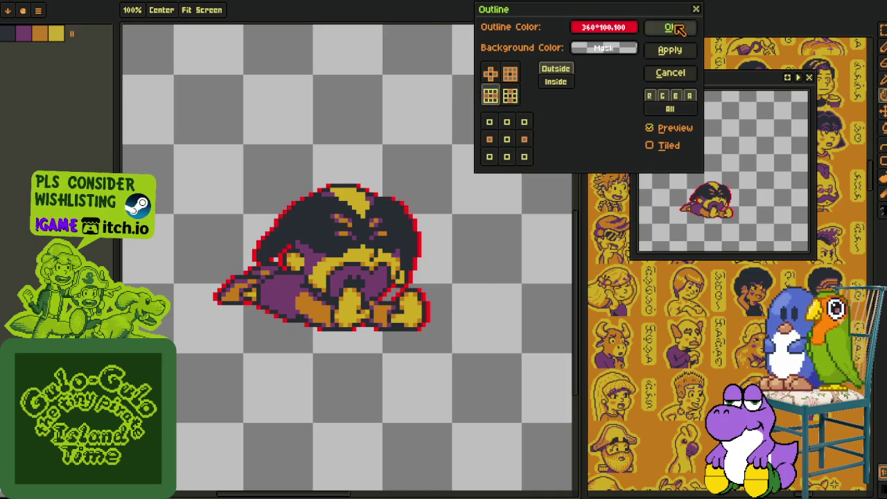
{"action": "left_click", "coordinate": [671, 28]}
{"action": "scroll", "coordinate": [326, 306], "scroll_direction": "up", "scroll_amount": 1}
{"action": "scroll", "coordinate": [312, 304], "scroll_direction": "up", "scroll_amount": 1}
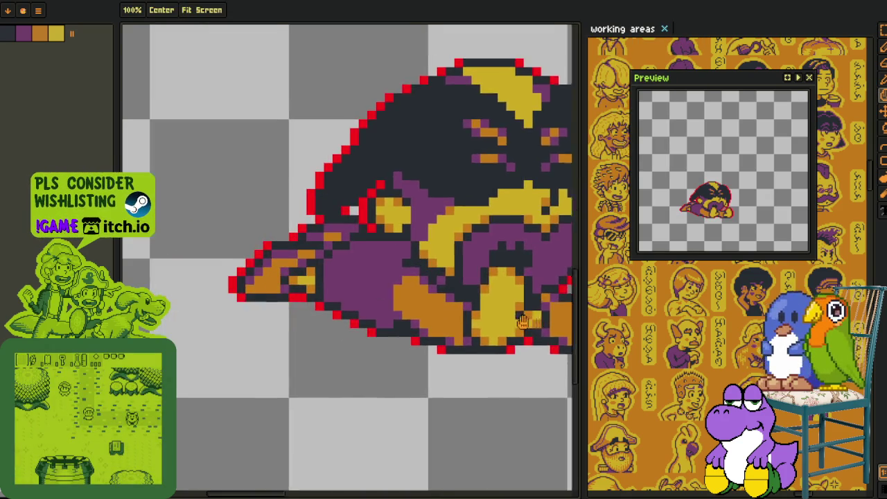
- Zoom in and fix stray red outline pixels around the snout with the Pencil
{"action": "scroll", "coordinate": [244, 297], "scroll_direction": "up", "scroll_amount": 1}
{"action": "key", "text": "b"}
{"action": "scroll", "coordinate": [244, 297], "scroll_direction": "up", "scroll_amount": 2}
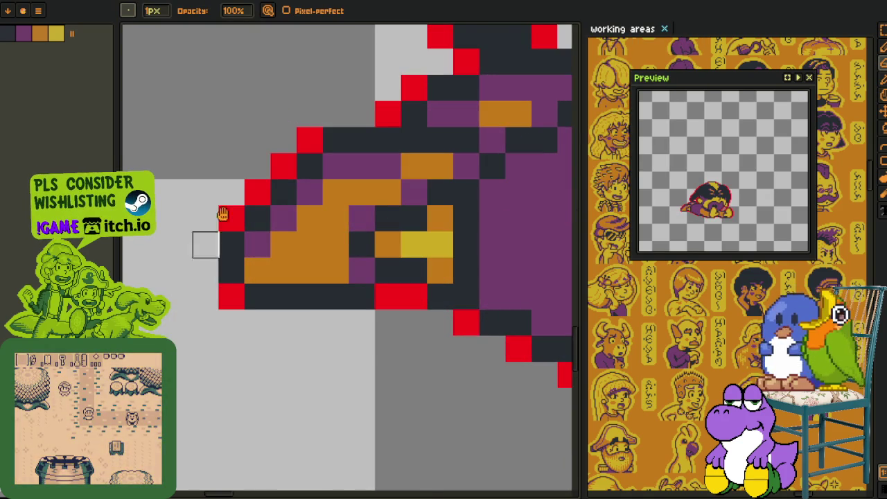
{"action": "scroll", "coordinate": [214, 264], "scroll_direction": "up", "scroll_amount": 5}
{"action": "scroll", "coordinate": [215, 264], "scroll_direction": "right", "scroll_amount": 3}
{"action": "left_click_drag", "start_coordinate": [311, 212], "coordinate": [311, 264]}
{"action": "left_click", "coordinate": [337, 160]}
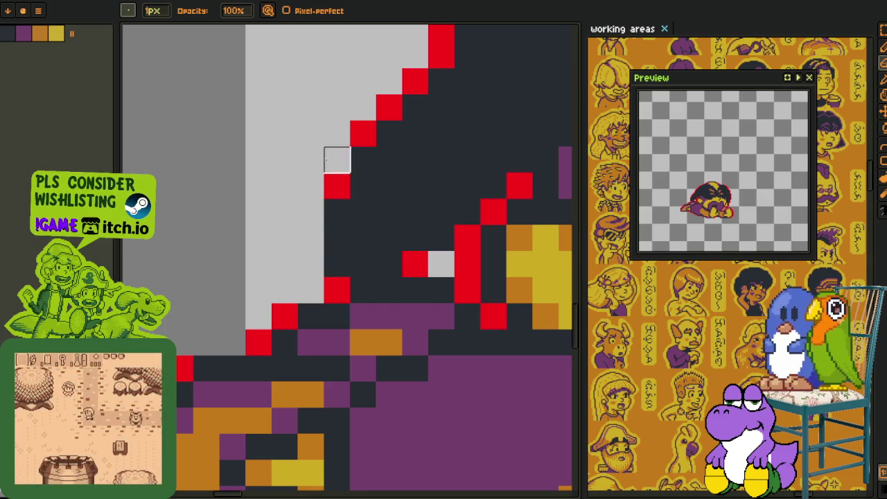
{"action": "key", "text": "Tab"}
{"action": "left_click_drag", "start_coordinate": [389, 105], "coordinate": [271, 254]}
{"action": "key", "text": "Tab"}
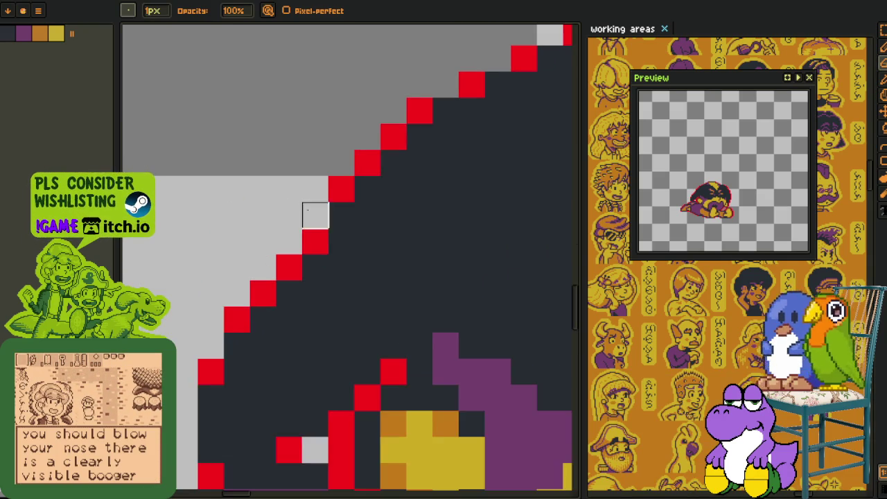
- Zoom and pan along the outline to check the paws at lower right
{"action": "scroll", "coordinate": [311, 214], "scroll_direction": "down", "scroll_amount": 2}
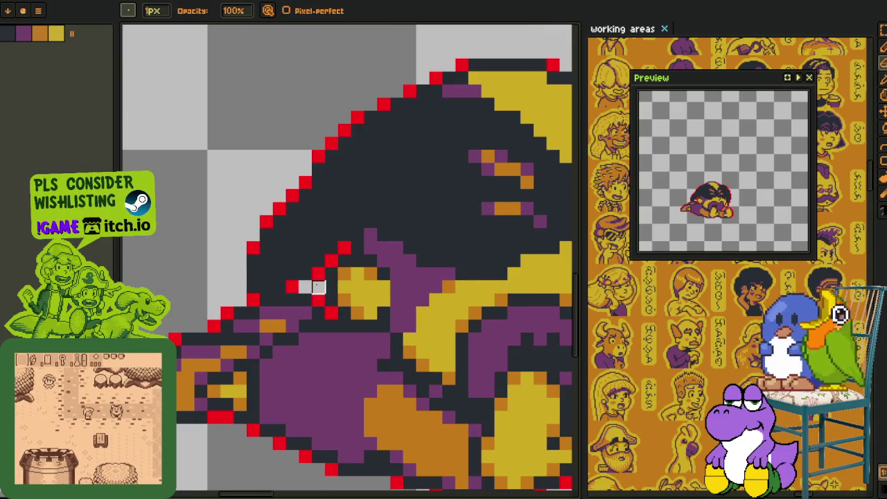
{"action": "scroll", "coordinate": [318, 286], "scroll_direction": "down", "scroll_amount": 2}
{"action": "scroll", "coordinate": [388, 236], "scroll_direction": "up", "scroll_amount": 1}
{"action": "scroll", "coordinate": [401, 228], "scroll_direction": "up", "scroll_amount": 1}
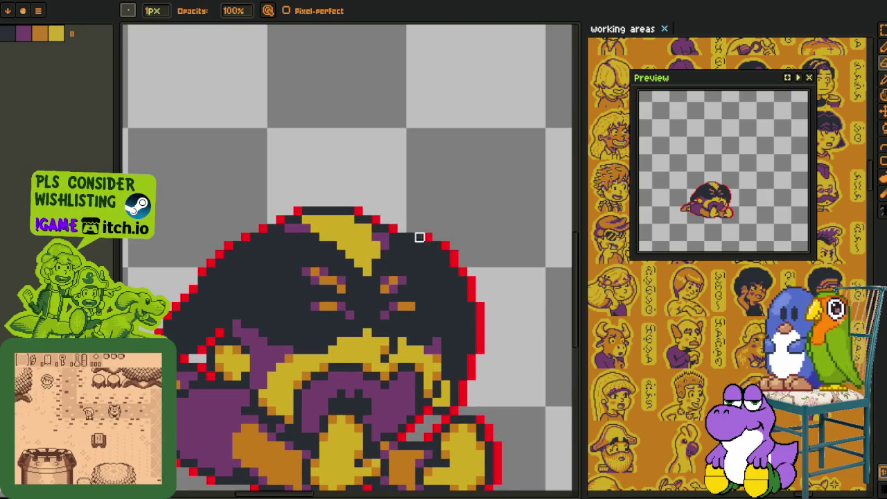
{"action": "scroll", "coordinate": [480, 298], "scroll_direction": "down", "scroll_amount": 1}
{"action": "scroll", "coordinate": [390, 223], "scroll_direction": "up", "scroll_amount": 1}
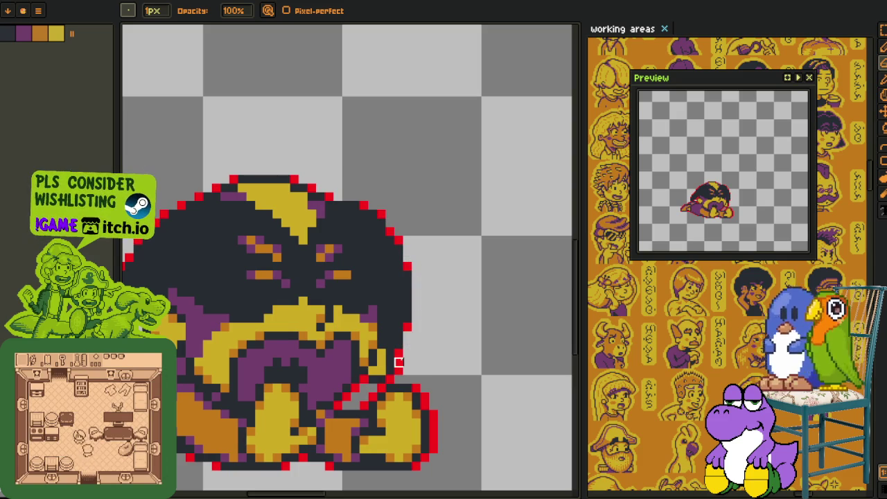
{"action": "scroll", "coordinate": [409, 346], "scroll_direction": "up", "scroll_amount": 1}
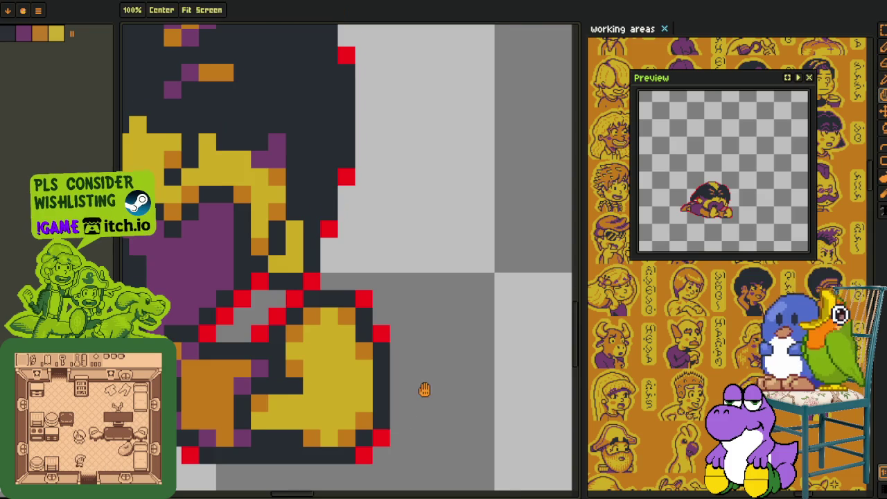
{"action": "left_click_drag", "start_coordinate": [422, 391], "coordinate": [458, 321]}
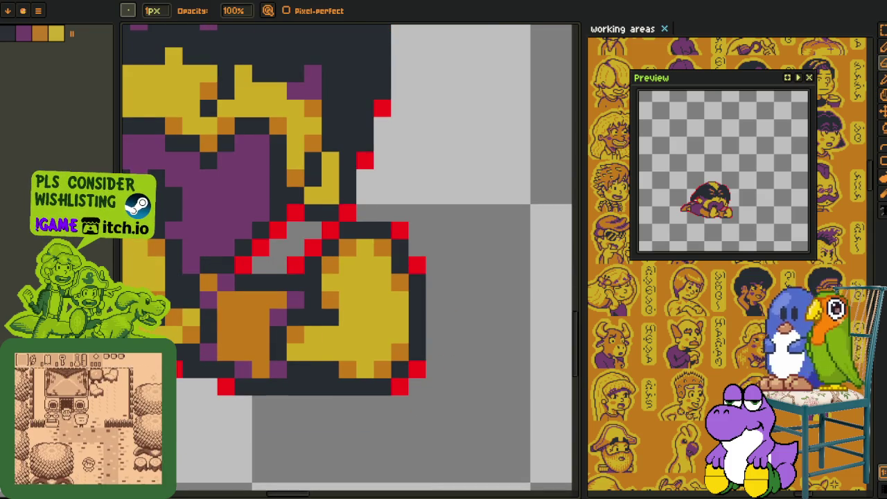
{"action": "scroll", "coordinate": [342, 368], "scroll_direction": "down", "scroll_amount": 3}
{"action": "scroll", "coordinate": [341, 368], "scroll_direction": "down", "scroll_amount": 1}
{"action": "scroll", "coordinate": [341, 368], "scroll_direction": "down", "scroll_amount": 1}
- Replace the red outline colour with orange using Replace Color
{"action": "key", "text": "o"}
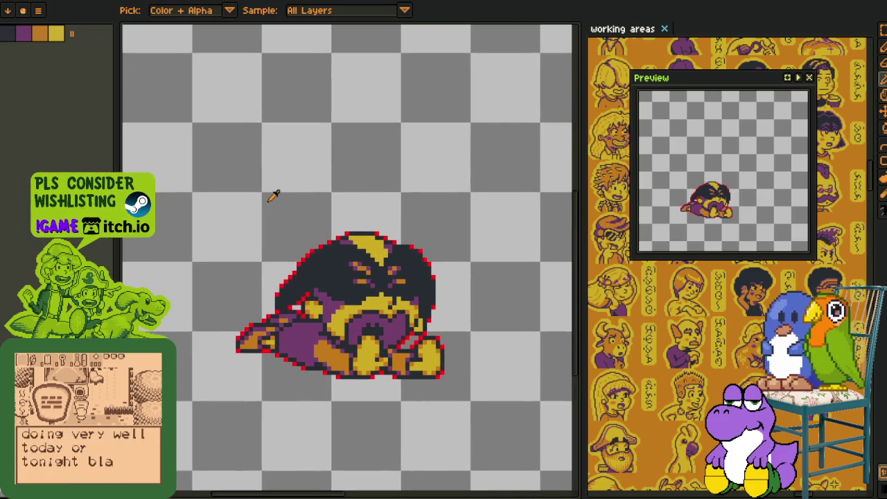
{"action": "scroll", "coordinate": [339, 240], "scroll_direction": "up", "scroll_amount": 3}
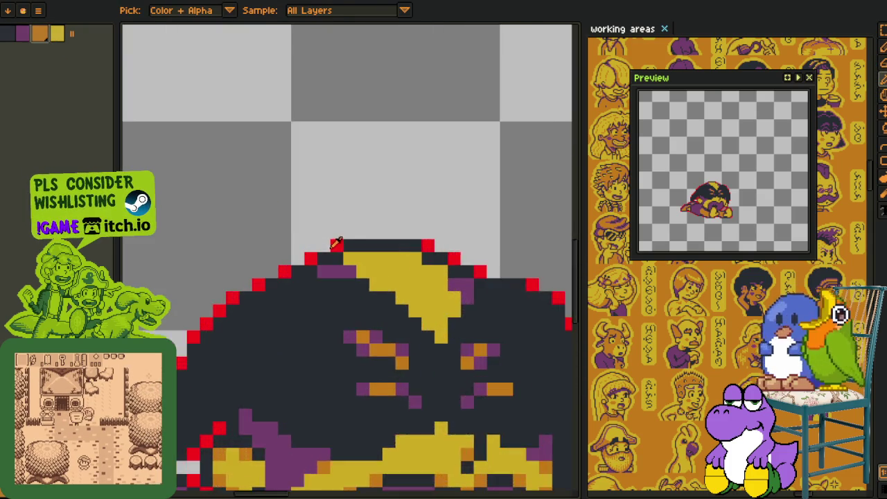
{"action": "scroll", "coordinate": [341, 244], "scroll_direction": "up", "scroll_amount": 1}
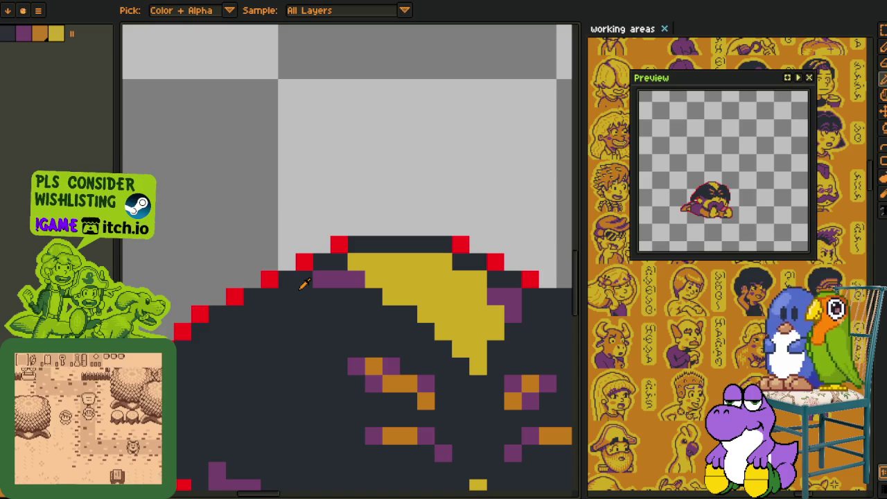
{"action": "key", "text": "shift+r"}
{"action": "key", "text": "Return"}
- Pencil orange shading along the edge of the head's yellow stripe
{"action": "key", "text": "b"}
{"action": "left_click", "coordinate": [368, 263]}
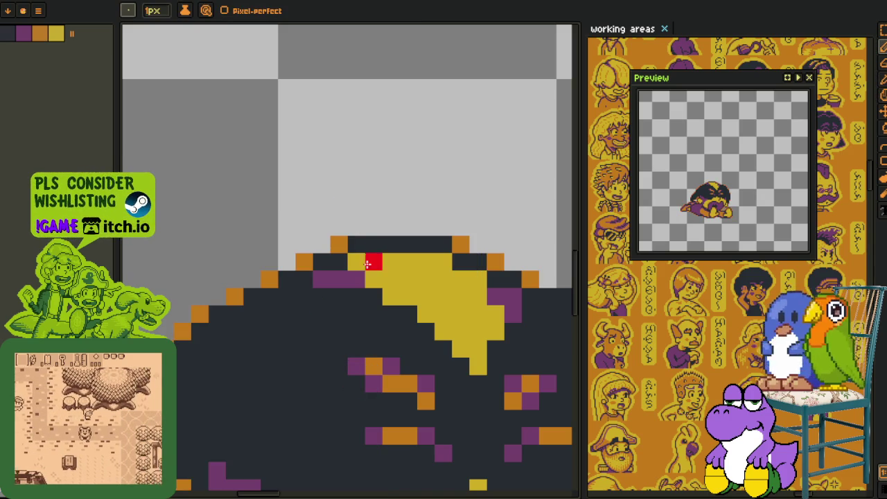
{"action": "key", "text": "ctrl+z"}
{"action": "left_click", "coordinate": [351, 242], "text": "alt"}
{"action": "left_click", "coordinate": [355, 264]}
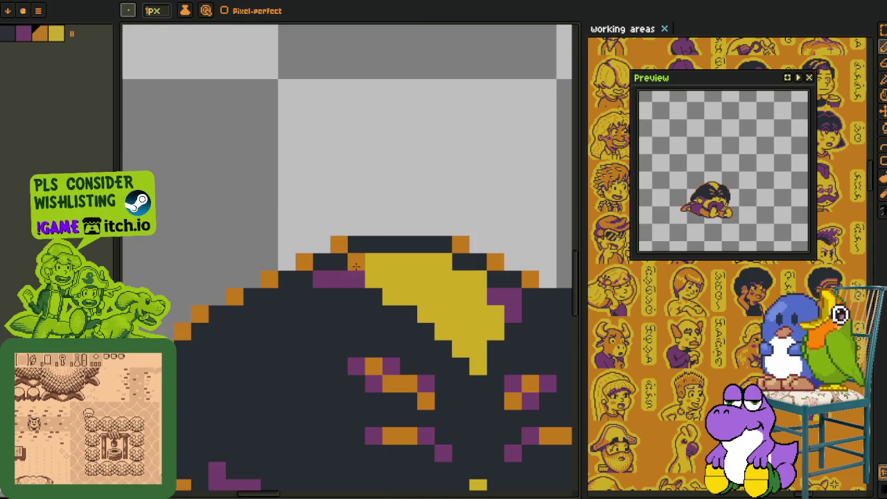
{"action": "left_click_drag", "start_coordinate": [415, 311], "coordinate": [468, 355]}
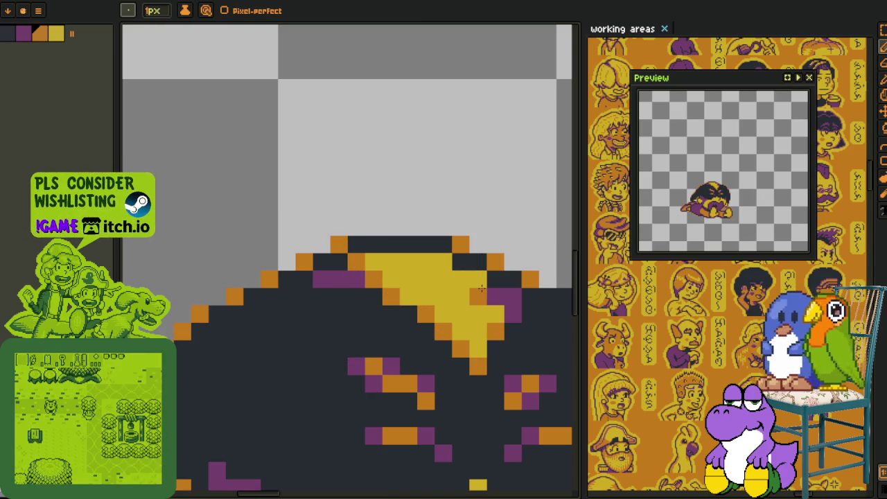
- Look over the head's left side and save the sprite file
{"action": "scroll", "coordinate": [479, 285], "scroll_direction": "down", "scroll_amount": 4}
{"action": "scroll", "coordinate": [471, 319], "scroll_direction": "down", "scroll_amount": 3}
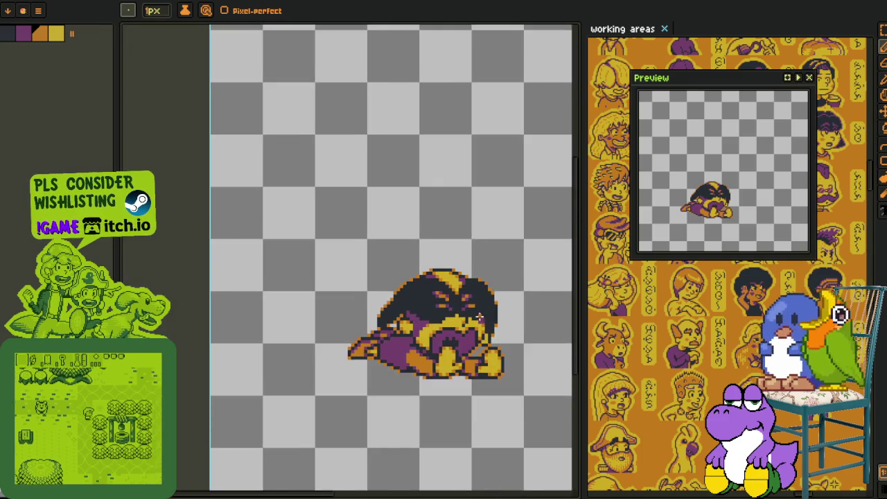
{"action": "scroll", "coordinate": [470, 321], "scroll_direction": "up", "scroll_amount": 2}
{"action": "scroll", "coordinate": [445, 329], "scroll_direction": "up", "scroll_amount": 3}
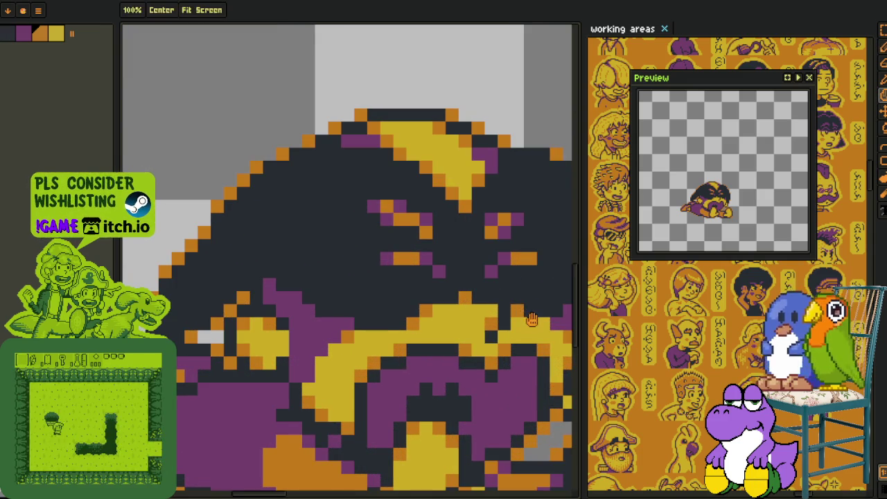
{"action": "left_click_drag", "start_coordinate": [465, 299], "coordinate": [389, 294]}
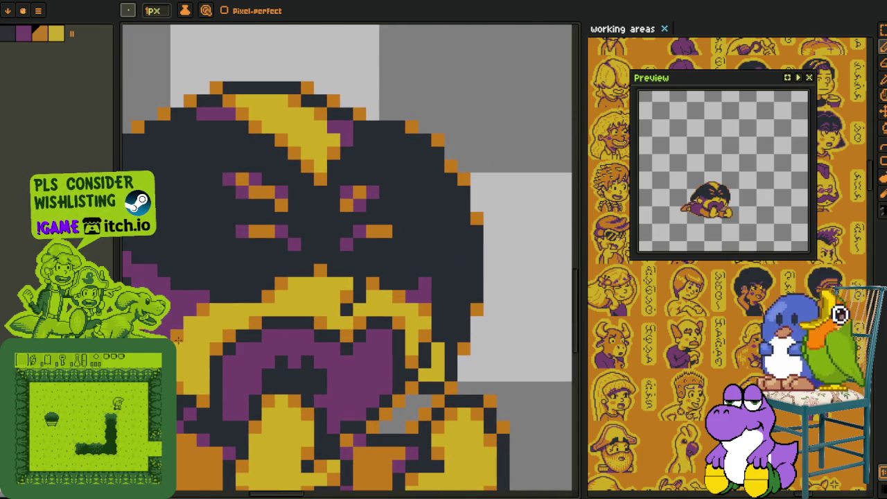
{"action": "scroll", "coordinate": [291, 360], "scroll_direction": "down", "scroll_amount": 2}
{"action": "scroll", "coordinate": [386, 386], "scroll_direction": "down", "scroll_amount": 1}
{"action": "scroll", "coordinate": [416, 340], "scroll_direction": "down", "scroll_amount": 1}
{"action": "key", "text": "i"}
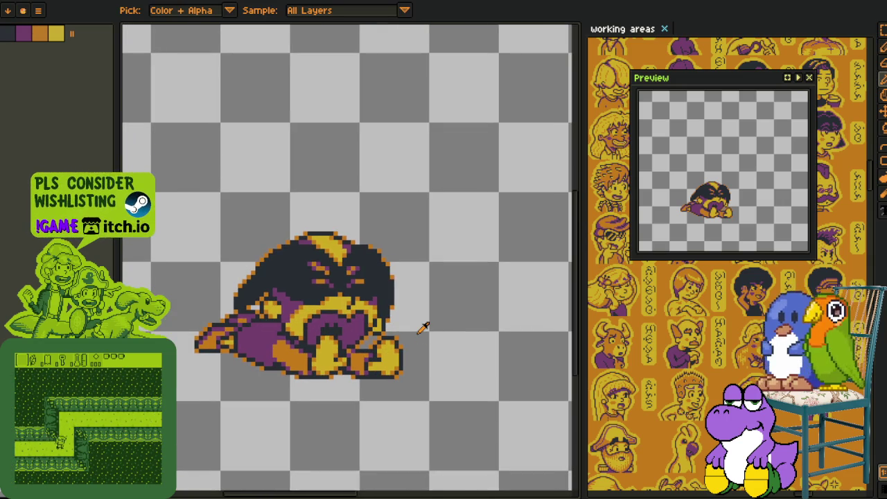
{"action": "key", "text": "ctrl+s"}
{"action": "scroll", "coordinate": [285, 332], "scroll_direction": "down", "scroll_amount": 1}
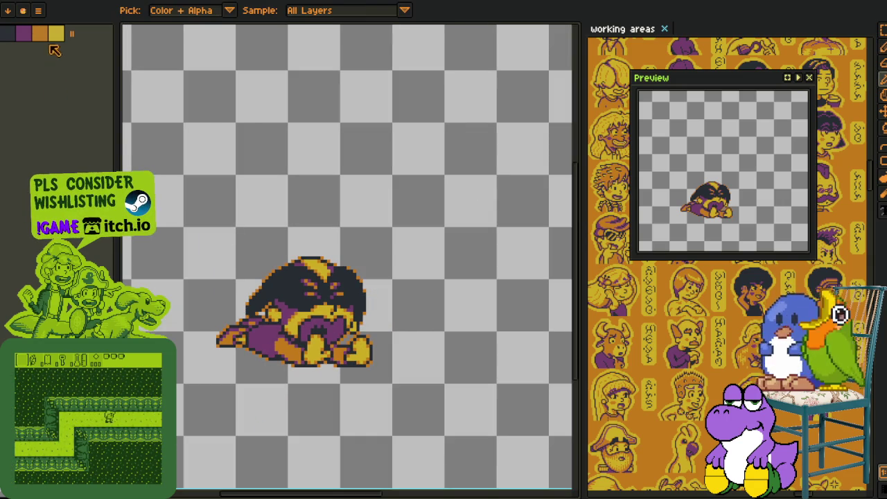
- Apply a yellow Outline effect three times to build a thick sticker border, then show the layers panel
{"action": "key", "text": "shift+o"}
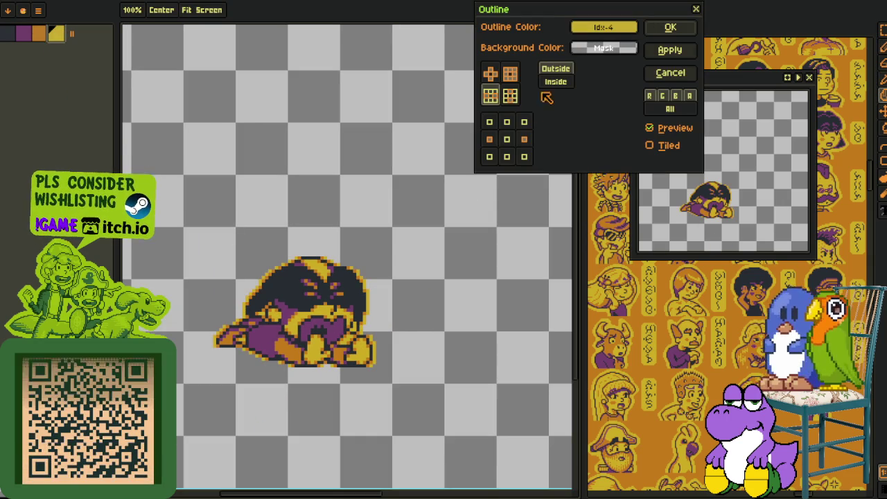
{"action": "left_click", "coordinate": [694, 29]}
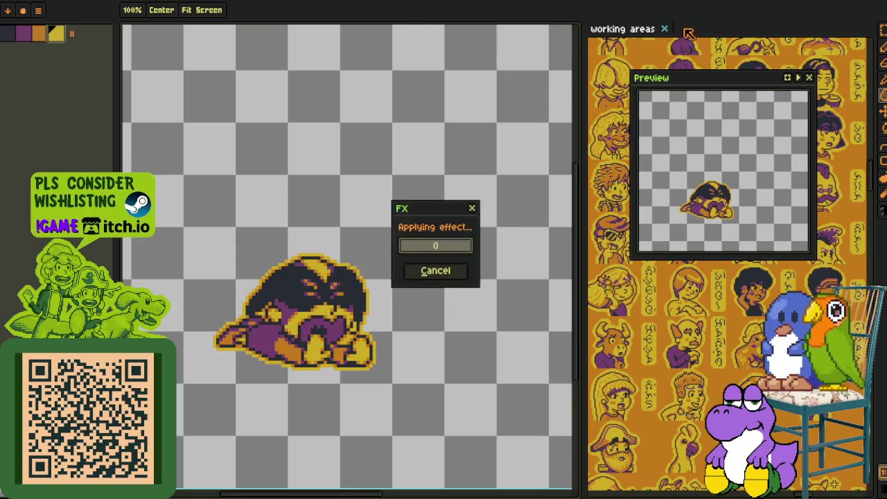
{"action": "key", "text": "shift+o"}
{"action": "left_click", "coordinate": [671, 32]}
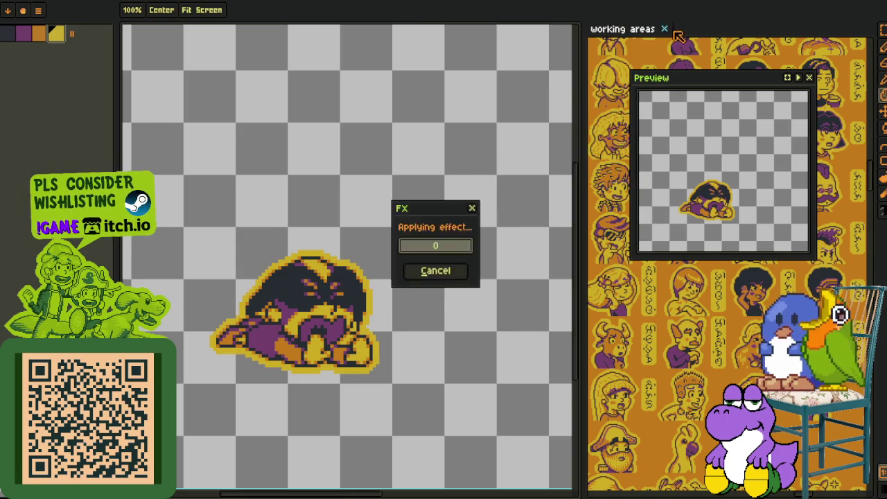
{"action": "key", "text": "shift+o"}
{"action": "left_click", "coordinate": [668, 32]}
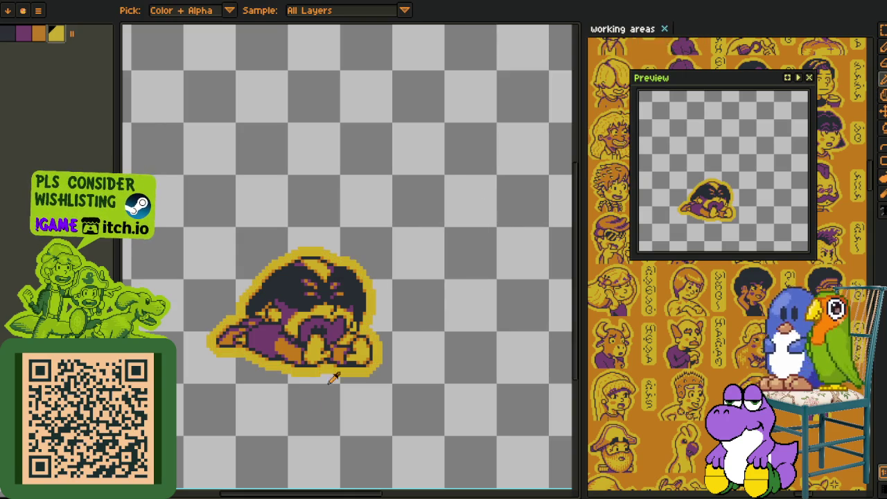
{"action": "scroll", "coordinate": [298, 361], "scroll_direction": "up", "scroll_amount": 1}
{"action": "scroll", "coordinate": [449, 316], "scroll_direction": "up", "scroll_amount": 3}
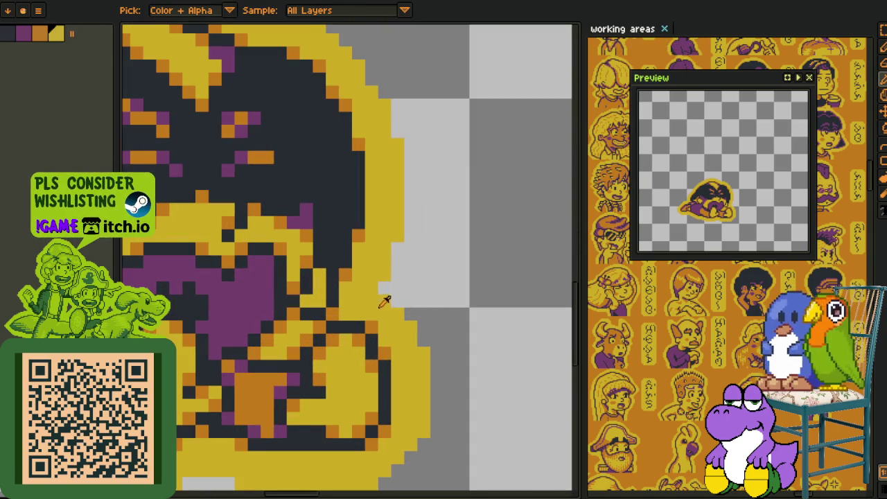
{"action": "scroll", "coordinate": [385, 302], "scroll_direction": "down", "scroll_amount": 2}
{"action": "scroll", "coordinate": [381, 190], "scroll_direction": "down", "scroll_amount": 1}
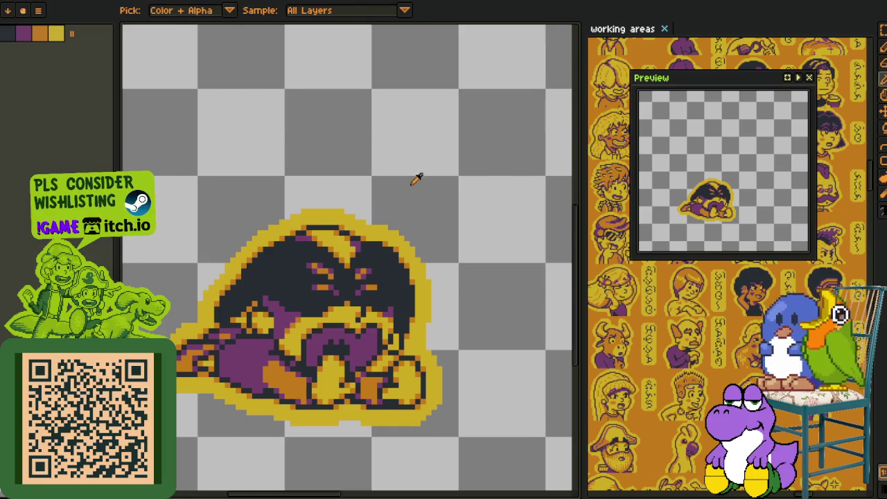
{"action": "scroll", "coordinate": [409, 179], "scroll_direction": "down", "scroll_amount": 1}
{"action": "key", "text": "Tab"}
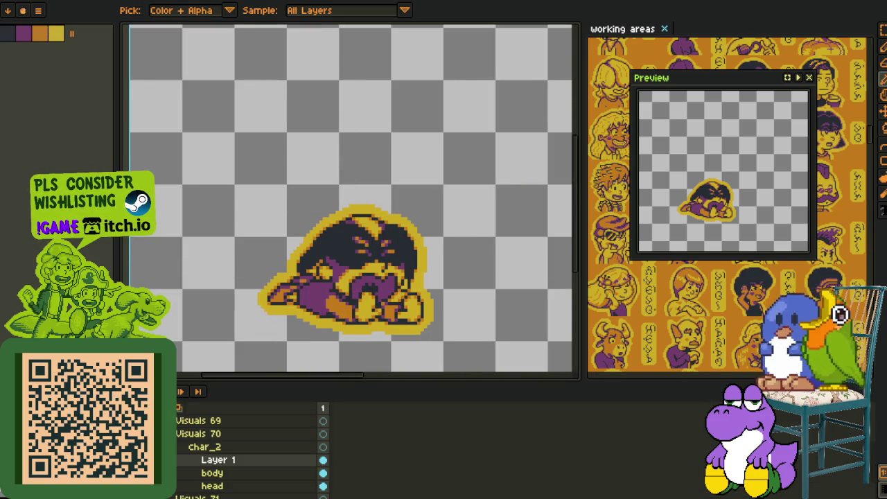
- Rename the merged layer to 'combined' and save the file
{"action": "double_click", "coordinate": [208, 459]}
{"action": "type", "text": "c"}
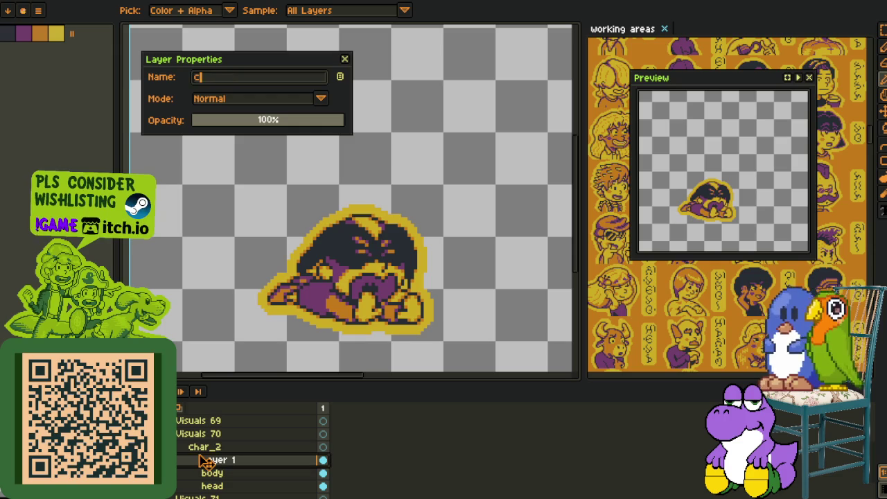
{"action": "key", "text": "Return"}
{"action": "key", "text": "ctrl+s"}
{"action": "scroll", "coordinate": [327, 283], "scroll_direction": "down", "scroll_amount": 2}
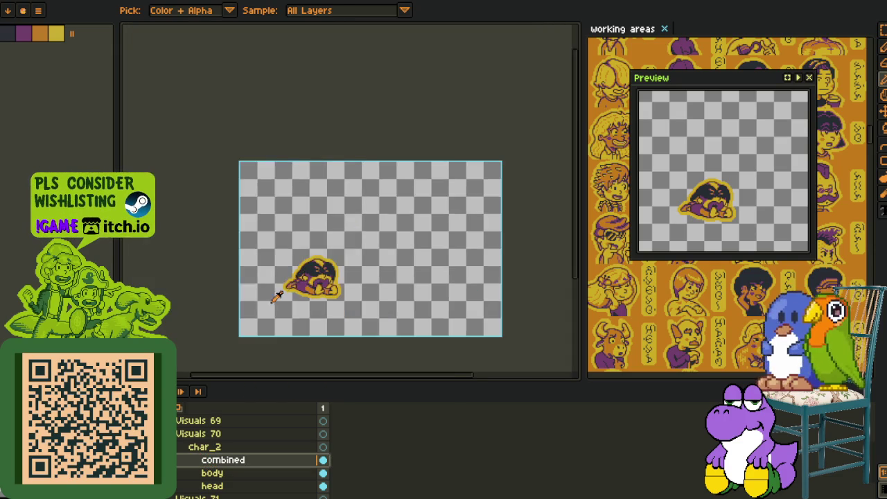
{"action": "scroll", "coordinate": [326, 283], "scroll_direction": "up", "scroll_amount": 1}
{"action": "scroll", "coordinate": [359, 316], "scroll_direction": "up", "scroll_amount": 1}
{"action": "scroll", "coordinate": [357, 326], "scroll_direction": "down", "scroll_amount": 1}
{"action": "scroll", "coordinate": [355, 337], "scroll_direction": "up", "scroll_amount": 1}
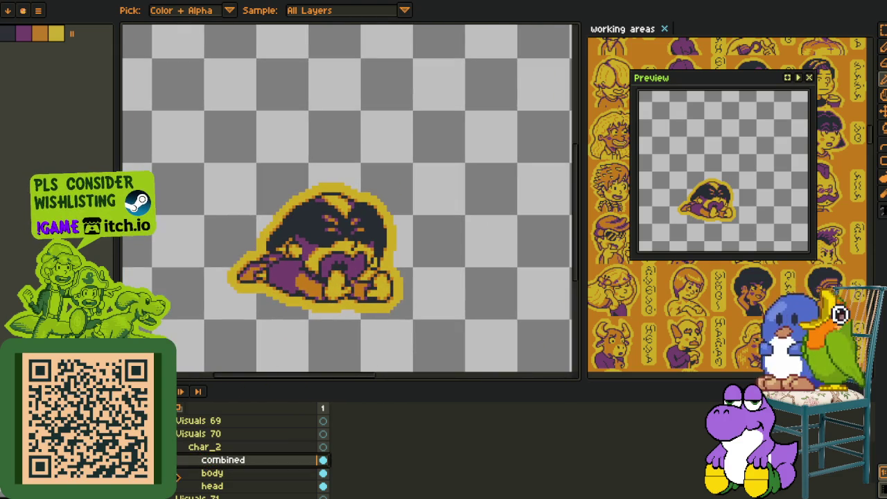
- Add a new empty layer above the combined layer
{"action": "right_click", "coordinate": [183, 409]}
{"action": "left_click", "coordinate": [298, 428]}
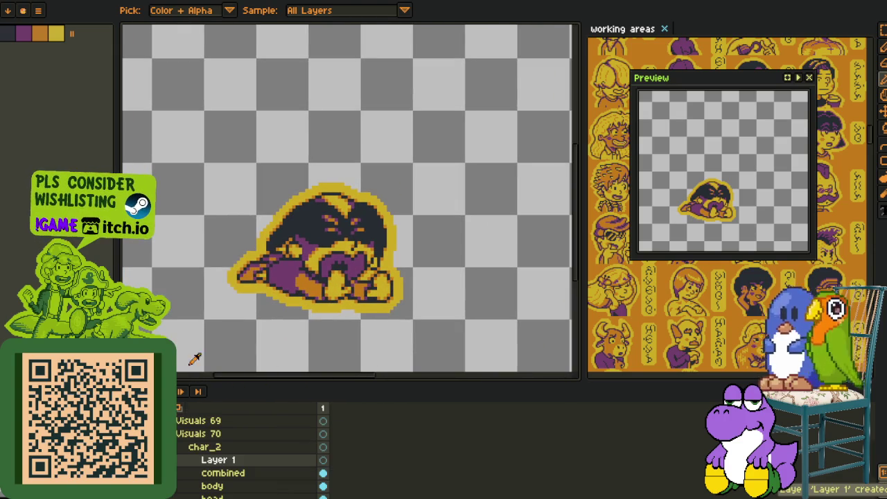
{"action": "key", "text": "z"}
{"action": "key", "text": "b"}
{"action": "scroll", "coordinate": [307, 261], "scroll_direction": "up", "scroll_amount": 3}
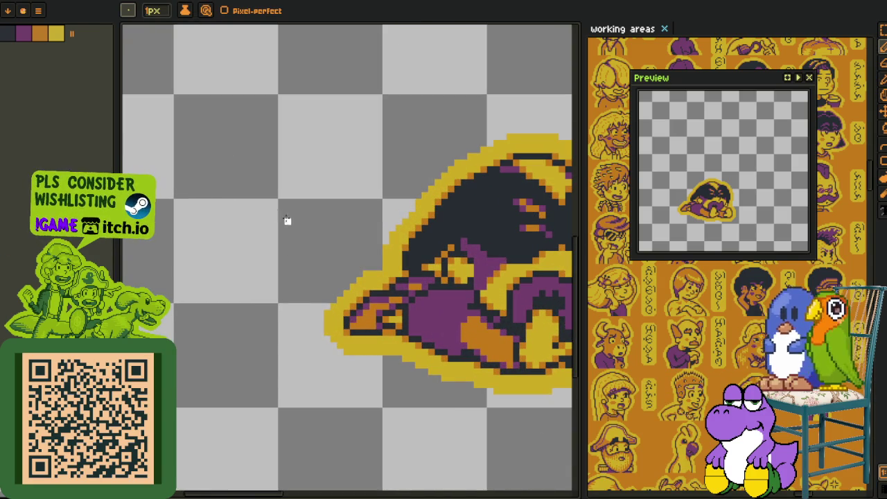
- Draw three overlapping ellipses left of the character and fill them white
{"action": "key", "text": "l"}
{"action": "left_click_drag", "start_coordinate": [260, 186], "coordinate": [328, 264]}
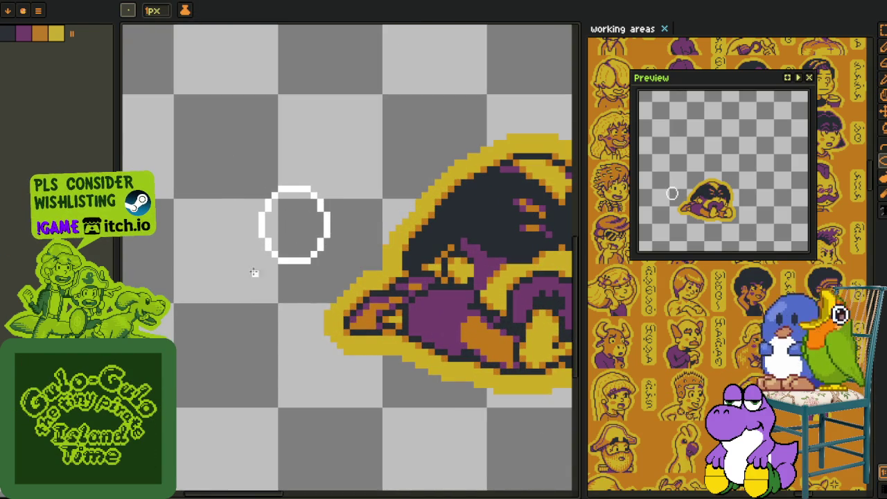
{"action": "left_click_drag", "start_coordinate": [230, 233], "coordinate": [301, 312]}
{"action": "left_click_drag", "start_coordinate": [255, 284], "coordinate": [315, 351]}
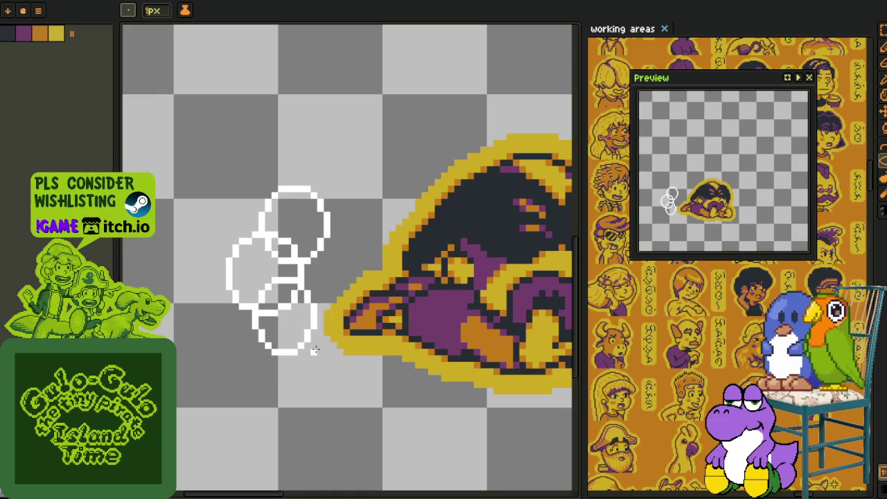
{"action": "scroll", "coordinate": [305, 344], "scroll_direction": "up", "scroll_amount": 1}
{"action": "key", "text": "b"}
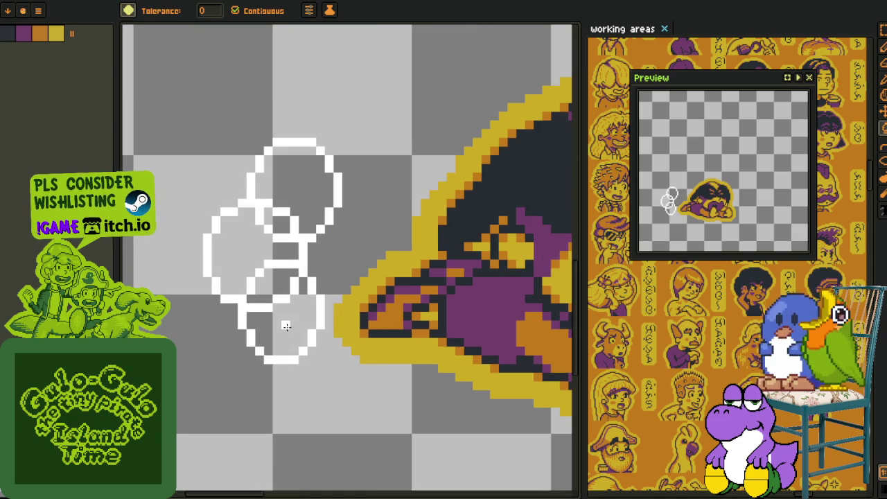
{"action": "left_click", "coordinate": [285, 325]}
{"action": "left_click", "coordinate": [274, 284]}
{"action": "left_click", "coordinate": [236, 249]}
{"action": "left_click", "coordinate": [280, 210]}
- Move the white blob further left and extend its shape with a white pencil stroke
{"action": "key", "text": "r"}
{"action": "left_click_drag", "start_coordinate": [165, 92], "coordinate": [475, 445]}
{"action": "left_click_drag", "start_coordinate": [297, 310], "coordinate": [238, 297]}
{"action": "key", "text": "Return"}
{"action": "key", "text": "b"}
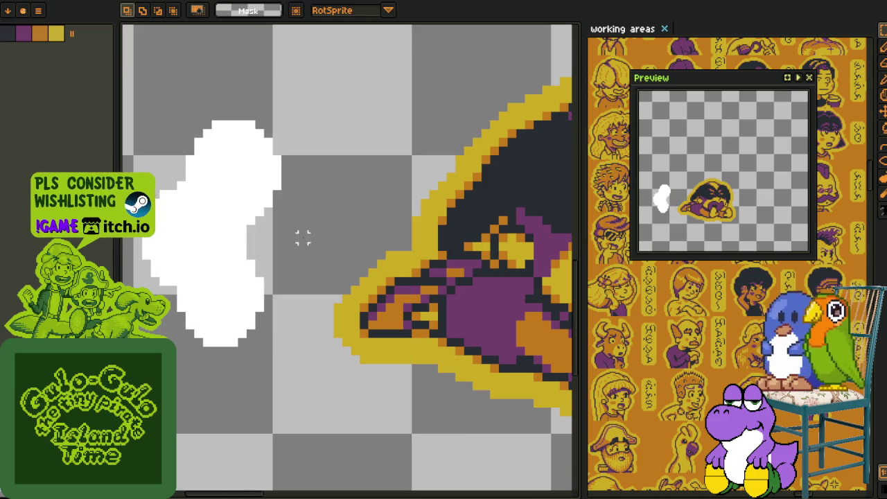
{"action": "scroll", "coordinate": [264, 224], "scroll_direction": "up", "scroll_amount": 2}
{"action": "mouse_move", "coordinate": [264, 224]}
{"action": "left_mouse_down"}
{"action": "mouse_move", "coordinate": [299, 221]}
{"action": "mouse_move", "coordinate": [370, 186]}
{"action": "mouse_move", "coordinate": [377, 385]}
{"action": "left_mouse_up"}
{"action": "key", "text": "ctrl+z"}
{"action": "mouse_move", "coordinate": [360, 325]}
{"action": "left_mouse_down"}
{"action": "mouse_move", "coordinate": [360, 416]}
{"action": "mouse_move", "coordinate": [287, 324]}
{"action": "left_mouse_up"}
- Fill the blob's enclosed gap white, drop the selection, and sample the outline's yellow
{"action": "key", "text": "g"}
{"action": "left_click", "coordinate": [305, 287]}
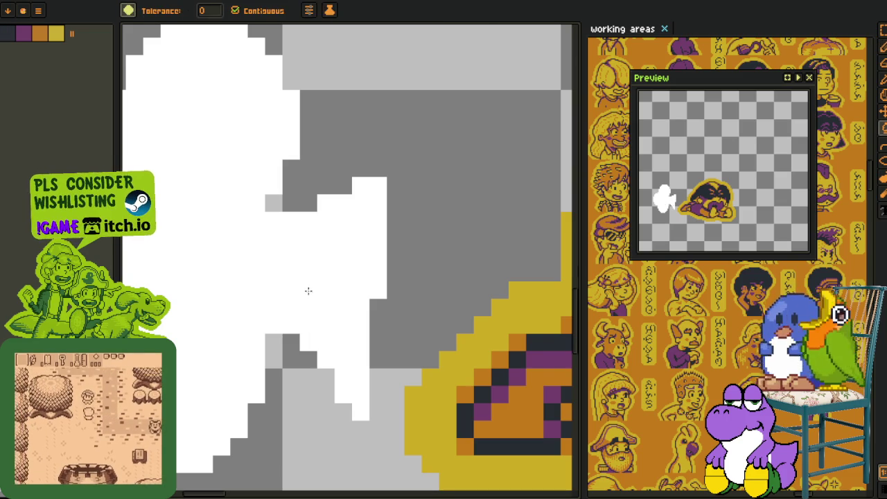
{"action": "scroll", "coordinate": [345, 253], "scroll_direction": "down", "scroll_amount": 3}
{"action": "key", "text": "i"}
{"action": "scroll", "coordinate": [327, 269], "scroll_direction": "up", "scroll_amount": 2}
{"action": "key", "text": "m"}
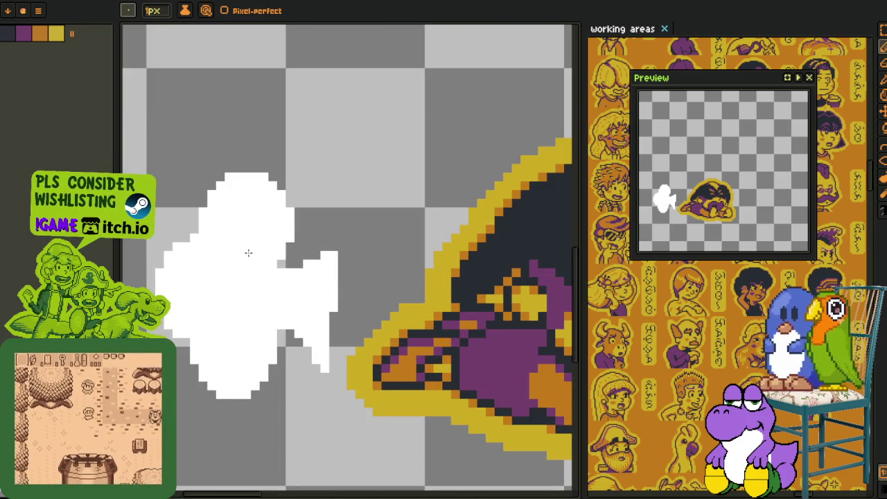
{"action": "scroll", "coordinate": [236, 244], "scroll_direction": "down", "scroll_amount": 1}
{"action": "scroll", "coordinate": [219, 238], "scroll_direction": "up", "scroll_amount": 1}
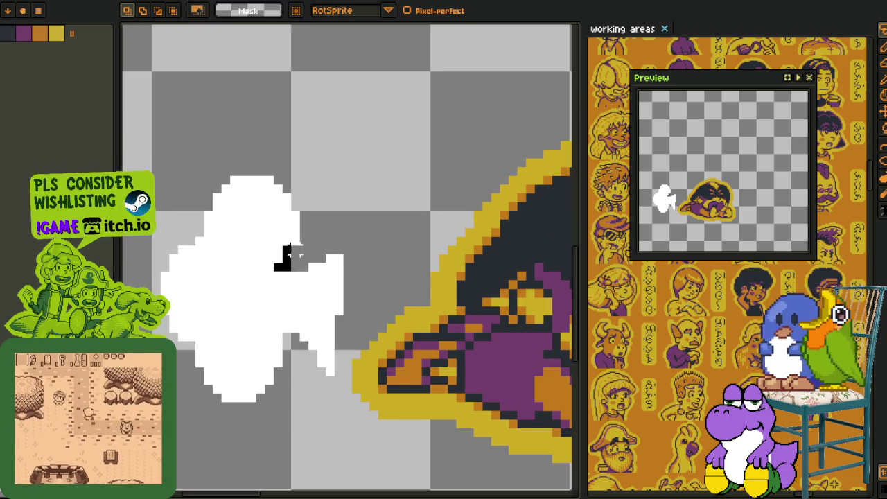
{"action": "key", "text": "ctrl+z"}
{"action": "key", "text": "ctrl+z"}
{"action": "key", "text": "ctrl+z"}
{"action": "key", "text": "ctrl+z"}
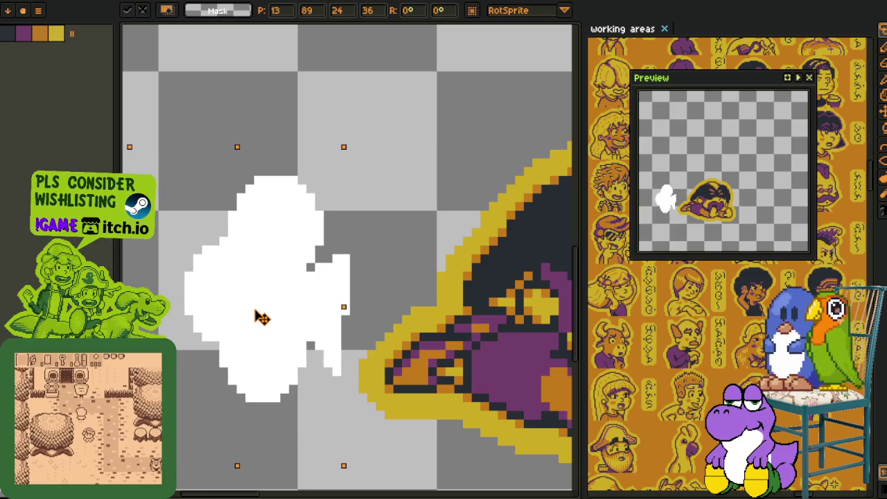
{"action": "key", "text": "Return"}
{"action": "scroll", "coordinate": [456, 241], "scroll_direction": "down", "scroll_amount": 2}
{"action": "key", "text": "i"}
{"action": "scroll", "coordinate": [412, 264], "scroll_direction": "up", "scroll_amount": 1}
{"action": "scroll", "coordinate": [430, 277], "scroll_direction": "up", "scroll_amount": 1}
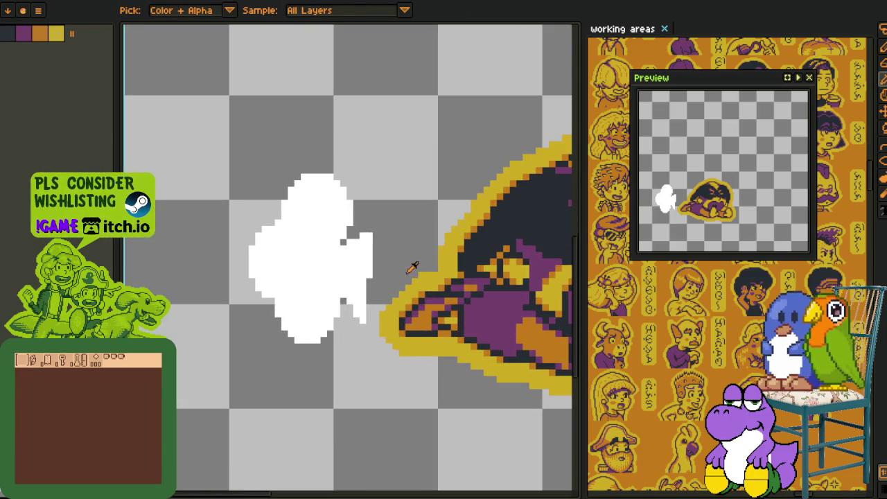
{"action": "left_click", "coordinate": [438, 286]}
- Bucket-fill the white blob beside the character with the outline yellow
{"action": "key", "text": "g"}
{"action": "left_click", "coordinate": [307, 263]}
{"action": "scroll", "coordinate": [307, 263], "scroll_direction": "down", "scroll_amount": 2}
{"action": "key", "text": "i"}
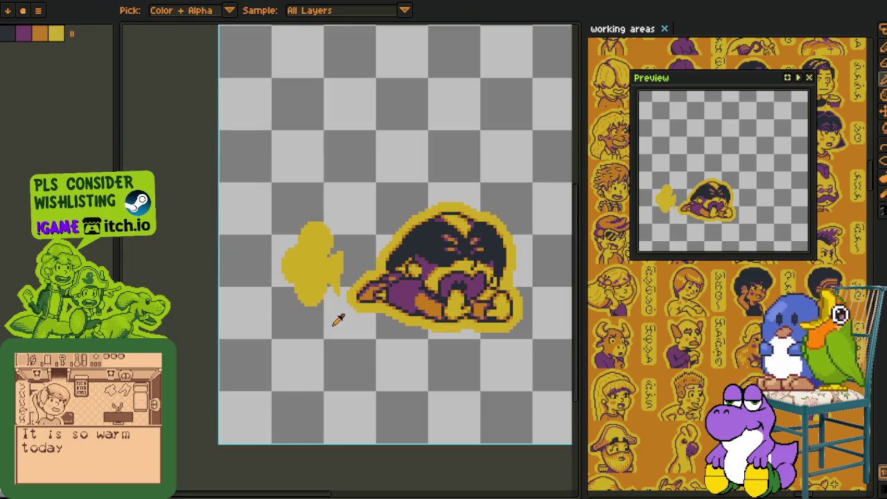
{"action": "scroll", "coordinate": [337, 241], "scroll_direction": "up", "scroll_amount": 1}
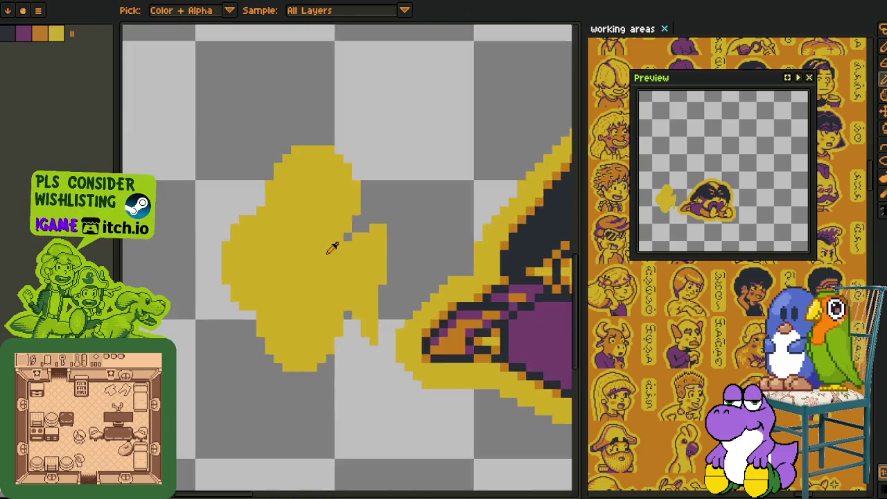
{"action": "scroll", "coordinate": [325, 254], "scroll_direction": "up", "scroll_amount": 1}
- Marquee-select part of the yellow blob, then eyedrop the orange shade from the character
{"action": "key", "text": "m"}
{"action": "left_click_drag", "start_coordinate": [329, 135], "coordinate": [423, 281]}
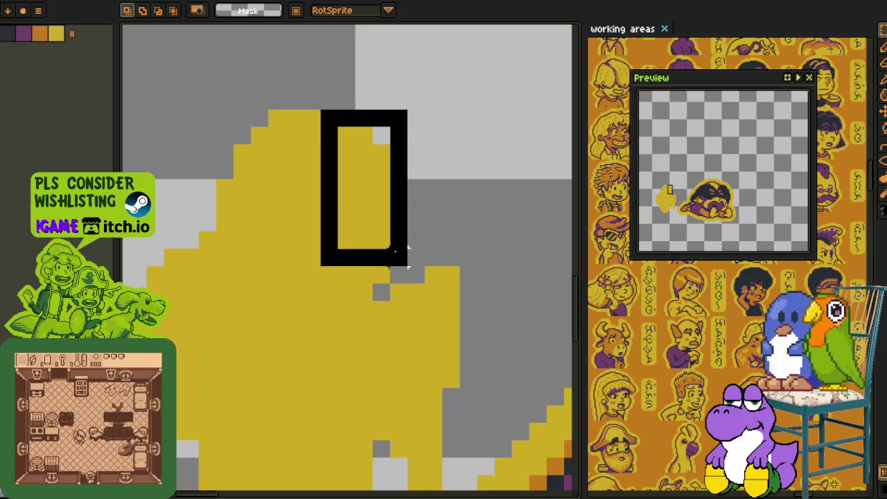
{"action": "scroll", "coordinate": [406, 270], "scroll_direction": "down", "scroll_amount": 2}
{"action": "scroll", "coordinate": [444, 238], "scroll_direction": "up", "scroll_amount": 2}
{"action": "key", "text": "i"}
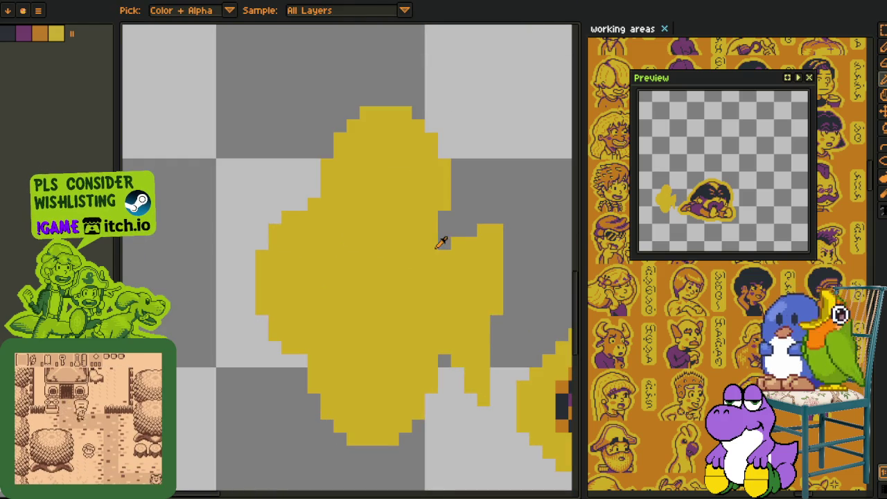
{"action": "key", "text": "b"}
{"action": "scroll", "coordinate": [451, 242], "scroll_direction": "up", "scroll_amount": 1}
{"action": "scroll", "coordinate": [472, 227], "scroll_direction": "down", "scroll_amount": 2}
{"action": "key", "text": "i"}
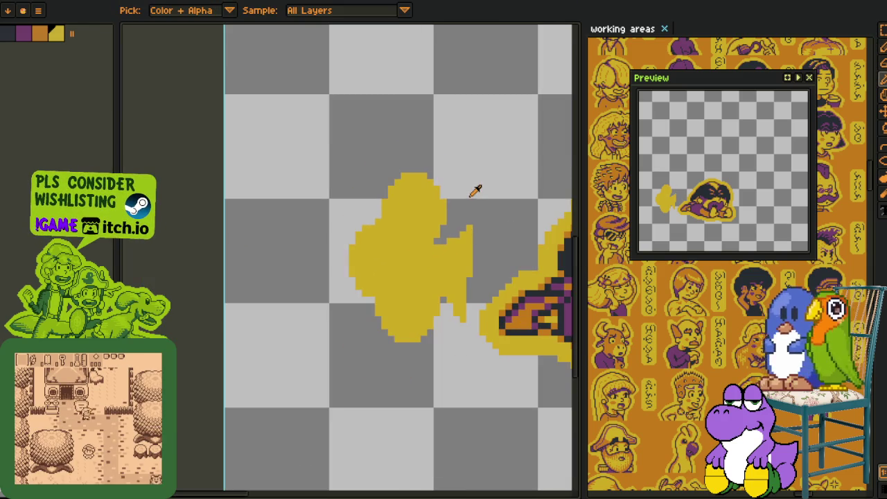
{"action": "left_click", "coordinate": [47, 33]}
{"action": "scroll", "coordinate": [485, 284], "scroll_direction": "up", "scroll_amount": 1}
{"action": "scroll", "coordinate": [299, 287], "scroll_direction": "up", "scroll_amount": 2}
{"action": "key", "text": "b"}
- Pencil orange pixels along the blob's upper and left edges
{"action": "left_click", "coordinate": [317, 171]}
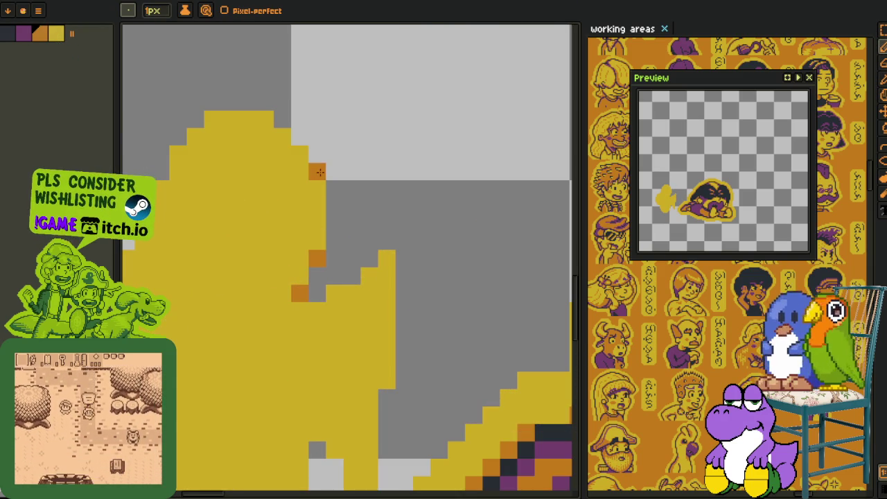
{"action": "left_click", "coordinate": [299, 136]}
{"action": "left_click_drag", "start_coordinate": [273, 118], "coordinate": [357, 140]}
{"action": "left_click", "coordinate": [281, 142]}
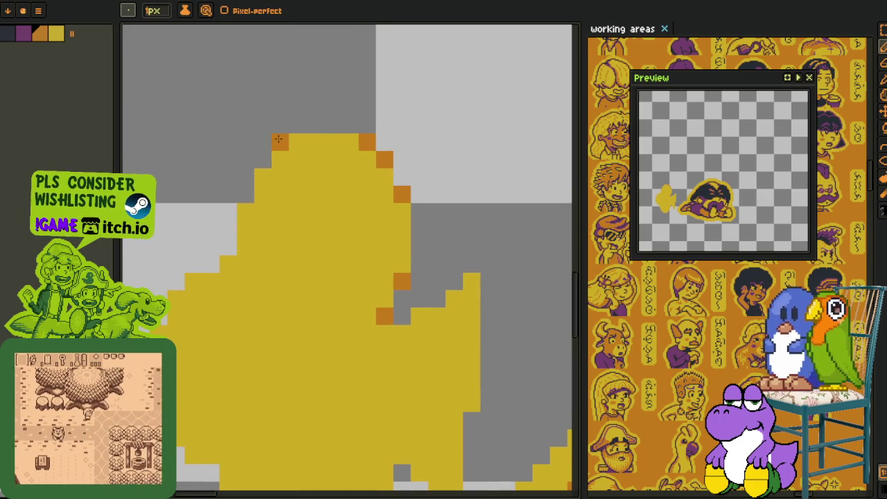
{"action": "left_click", "coordinate": [263, 160]}
{"action": "left_click", "coordinate": [246, 194]}
{"action": "left_click", "coordinate": [229, 246]}
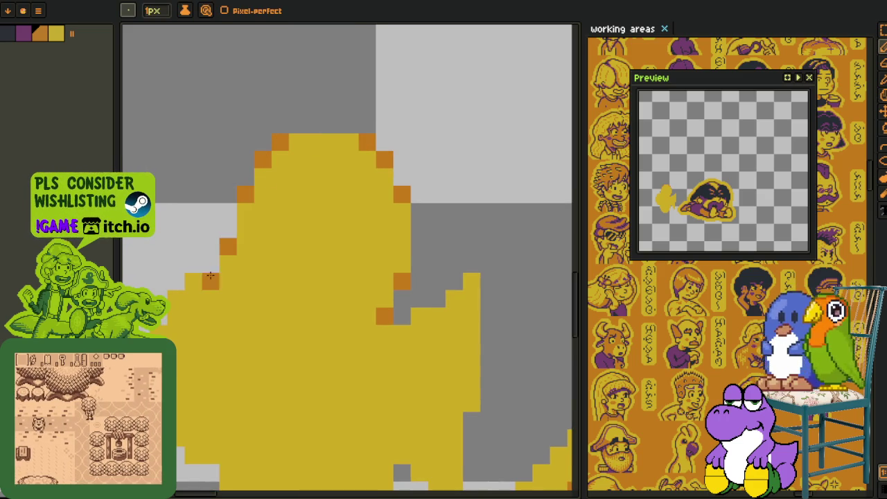
{"action": "left_click", "coordinate": [212, 264]}
{"action": "left_click", "coordinate": [194, 281]}
{"action": "left_click_drag", "start_coordinate": [184, 280], "coordinate": [159, 294]}
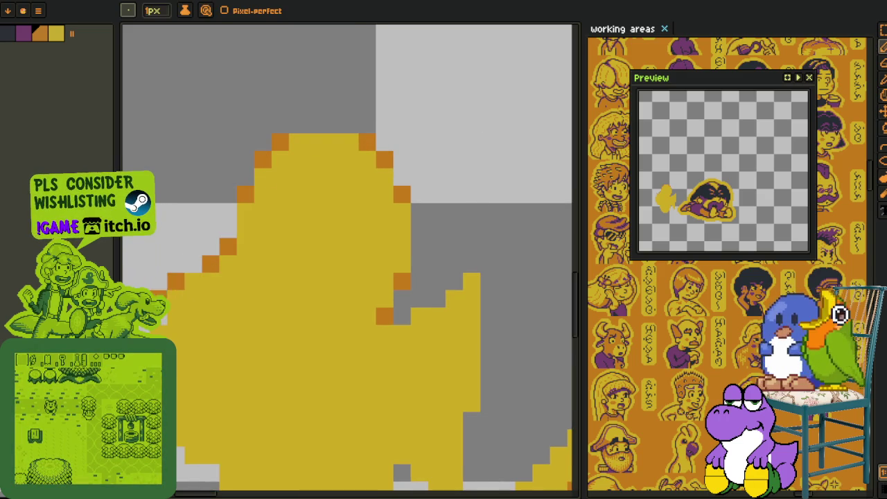
- Continue orange edge pixels around the blob's lower-left, bottom and right edges
{"action": "left_click_drag", "start_coordinate": [189, 385], "coordinate": [217, 211]}
{"action": "left_click", "coordinate": [204, 283]}
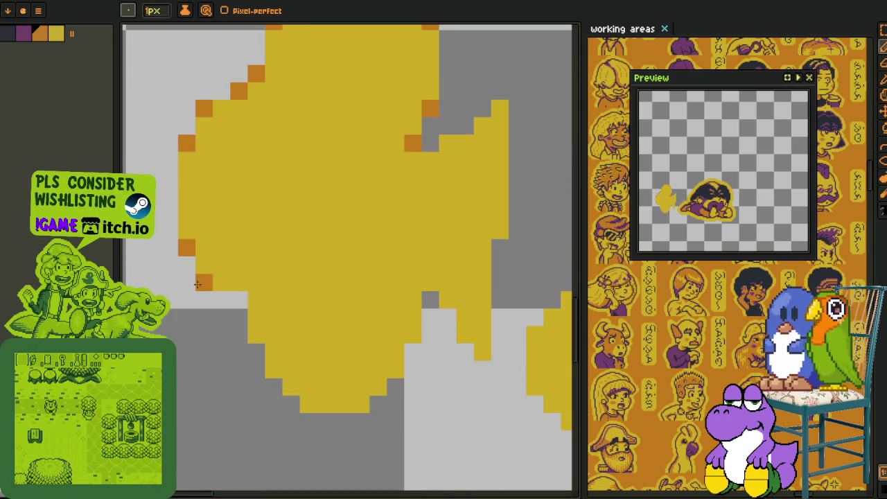
{"action": "left_click", "coordinate": [239, 300]}
{"action": "left_click", "coordinate": [256, 352]}
{"action": "left_click", "coordinate": [277, 387]}
{"action": "left_click", "coordinate": [290, 404]}
{"action": "left_click", "coordinate": [377, 404]}
{"action": "left_click", "coordinate": [395, 387]}
{"action": "left_click", "coordinate": [412, 352]}
{"action": "left_click", "coordinate": [430, 317]}
{"action": "left_click", "coordinate": [430, 300]}
{"action": "left_click", "coordinate": [447, 318]}
{"action": "left_click", "coordinate": [465, 352]}
{"action": "left_click", "coordinate": [482, 370]}
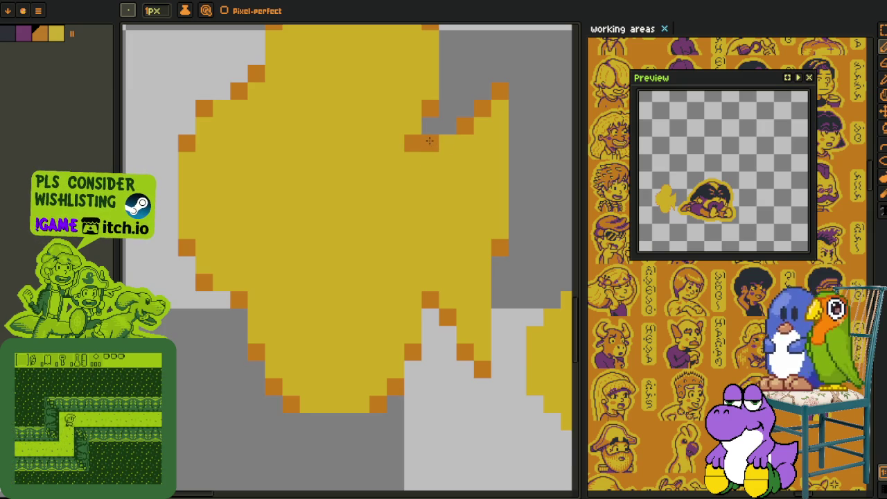
{"action": "scroll", "coordinate": [427, 138], "scroll_direction": "down", "scroll_amount": 2}
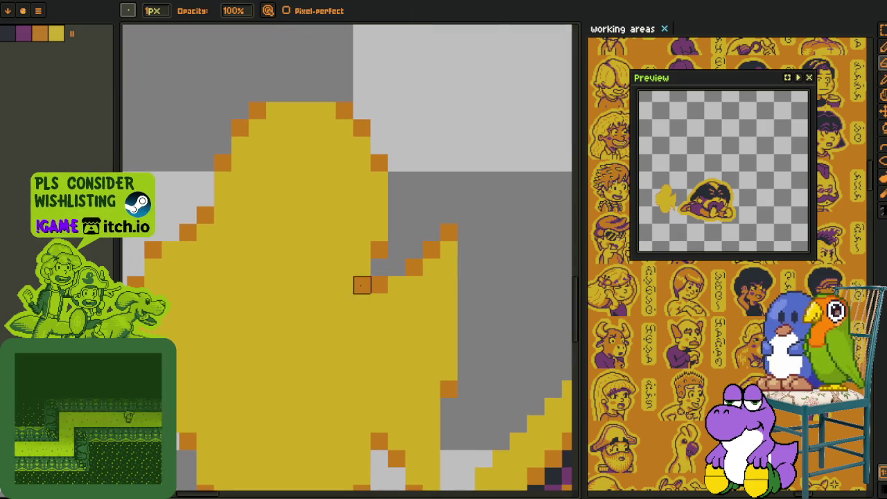
{"action": "scroll", "coordinate": [363, 283], "scroll_direction": "down", "scroll_amount": 3}
{"action": "scroll", "coordinate": [368, 285], "scroll_direction": "down", "scroll_amount": 3}
{"action": "scroll", "coordinate": [356, 294], "scroll_direction": "down", "scroll_amount": 2}
{"action": "scroll", "coordinate": [357, 305], "scroll_direction": "up", "scroll_amount": 1}
{"action": "scroll", "coordinate": [356, 305], "scroll_direction": "up", "scroll_amount": 1}
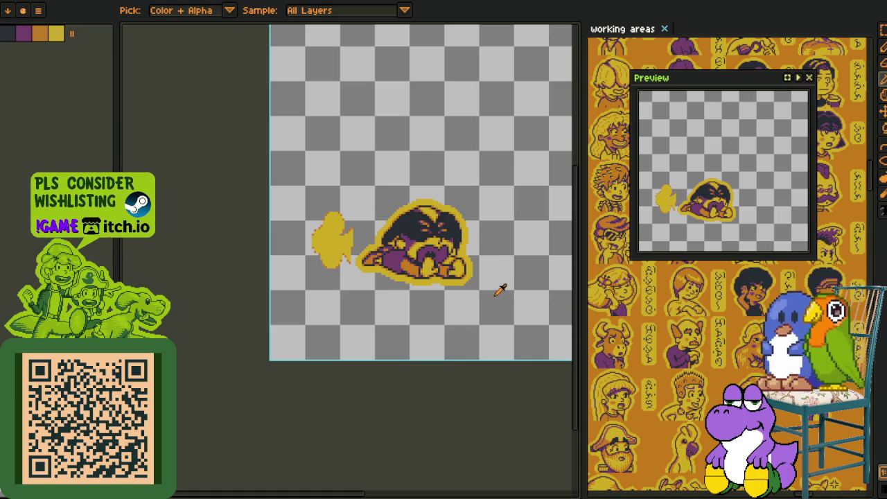
- Reshape the blob by nudging its edge notch up and its upper edge down one pixel
{"action": "scroll", "coordinate": [380, 277], "scroll_direction": "down", "scroll_amount": 1}
{"action": "scroll", "coordinate": [287, 154], "scroll_direction": "up", "scroll_amount": 2}
{"action": "scroll", "coordinate": [269, 177], "scroll_direction": "up", "scroll_amount": 1}
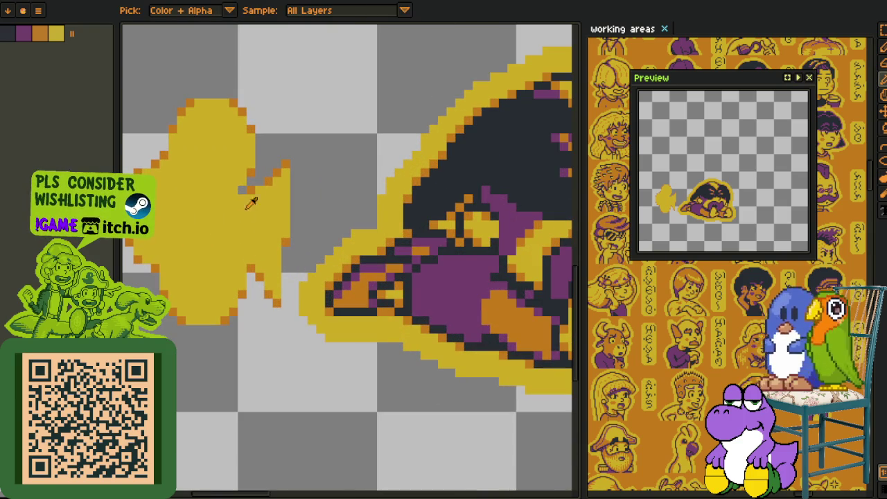
{"action": "scroll", "coordinate": [263, 229], "scroll_direction": "up", "scroll_amount": 1}
{"action": "scroll", "coordinate": [271, 259], "scroll_direction": "up", "scroll_amount": 1}
{"action": "key", "text": "r"}
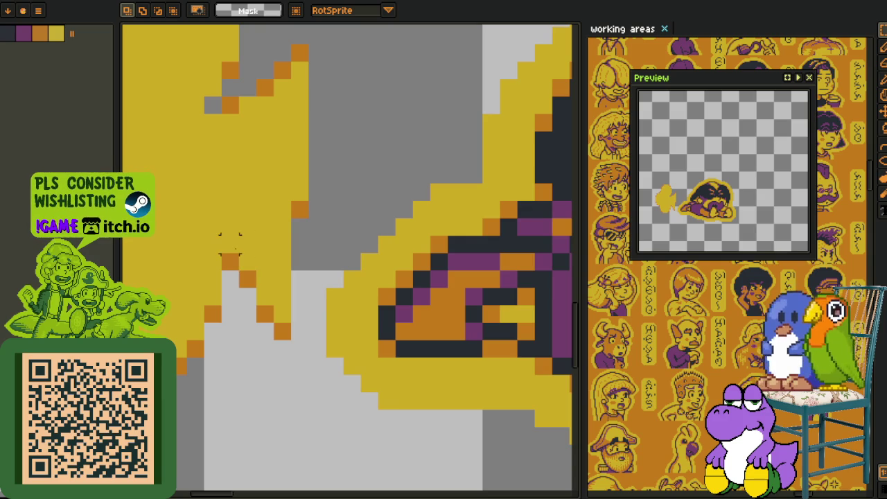
{"action": "left_click_drag", "start_coordinate": [230, 243], "coordinate": [309, 374]}
{"action": "key", "text": "Up"}
{"action": "key", "text": "Up"}
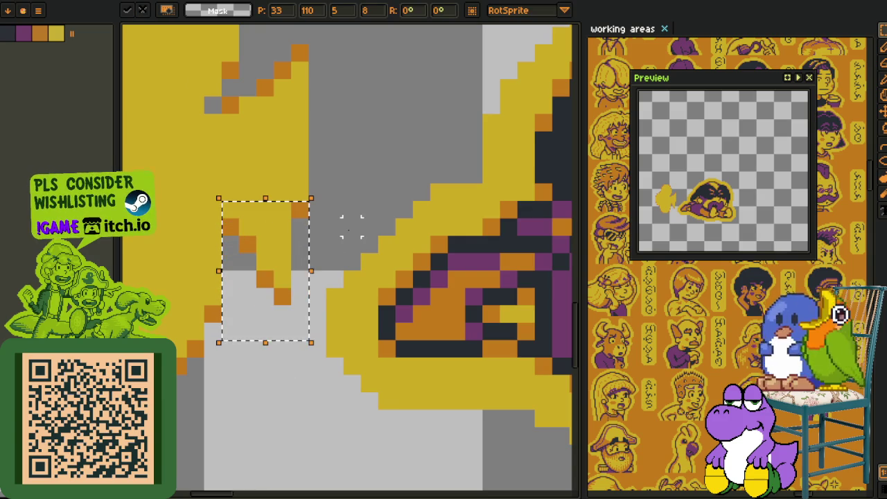
{"action": "key", "text": "ctrl+d"}
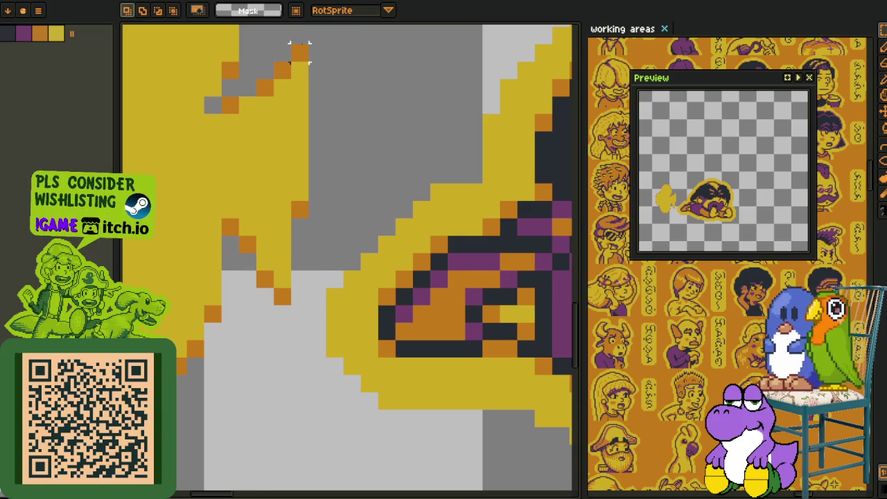
{"action": "left_click_drag", "start_coordinate": [299, 52], "coordinate": [309, 149]}
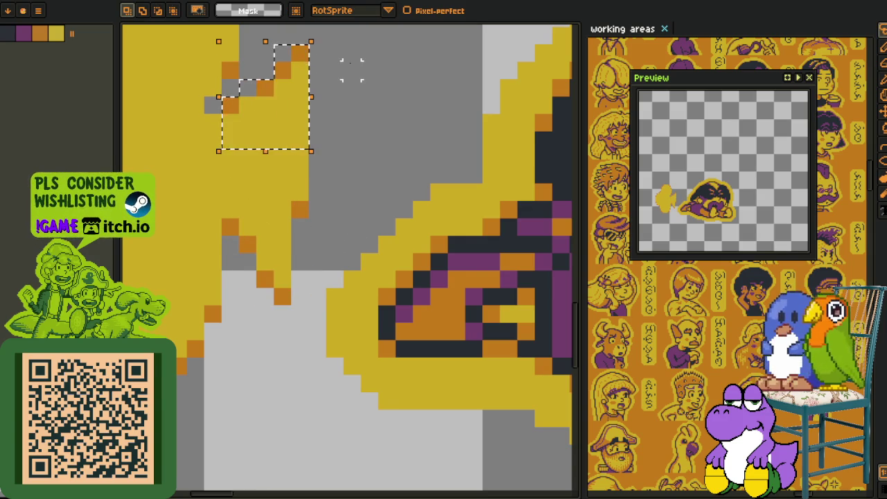
{"action": "key", "text": "Down"}
{"action": "key", "text": "Down"}
{"action": "key", "text": "ctrl+d"}
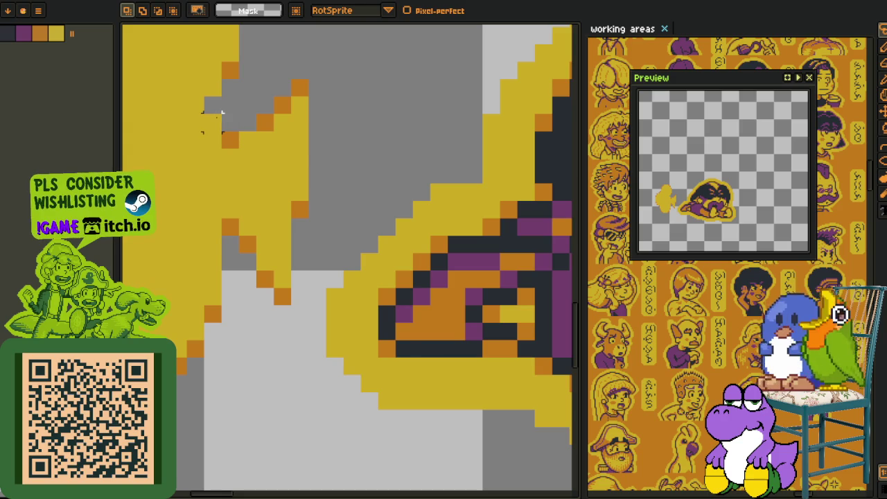
- Pencil in two grey gap pixels with orange and recolour two orange pixels yellow
{"action": "key", "text": "b"}
{"action": "left_click", "coordinate": [265, 123], "text": "alt"}
{"action": "left_click", "coordinate": [253, 128]}
{"action": "left_click", "coordinate": [273, 139], "text": "alt"}
{"action": "left_click", "coordinate": [263, 128]}
{"action": "scroll", "coordinate": [316, 139], "scroll_direction": "down", "scroll_amount": 5}
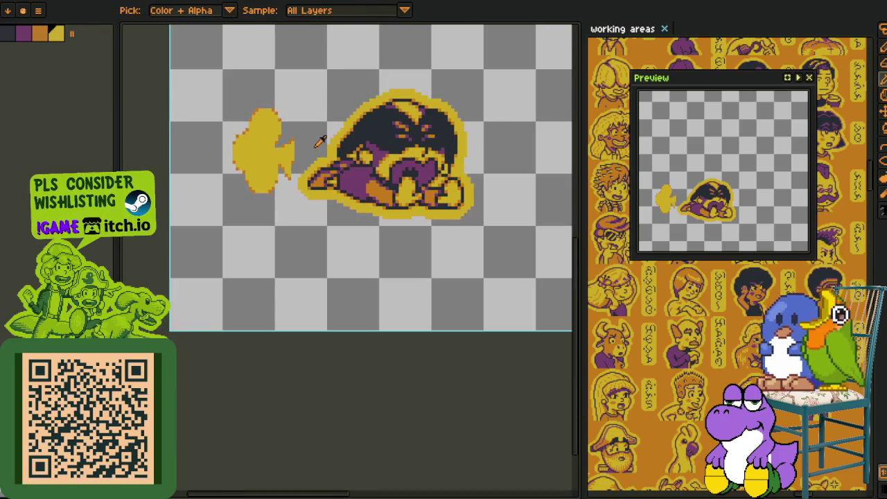
{"action": "scroll", "coordinate": [277, 149], "scroll_direction": "down", "scroll_amount": 3}
{"action": "scroll", "coordinate": [267, 144], "scroll_direction": "up", "scroll_amount": 1}
- Rectangle-select the yellow cloud and shift it slightly closer to the character
{"action": "key", "text": "m"}
{"action": "scroll", "coordinate": [267, 144], "scroll_direction": "up", "scroll_amount": 1}
{"action": "left_click_drag", "start_coordinate": [231, 82], "coordinate": [377, 231]}
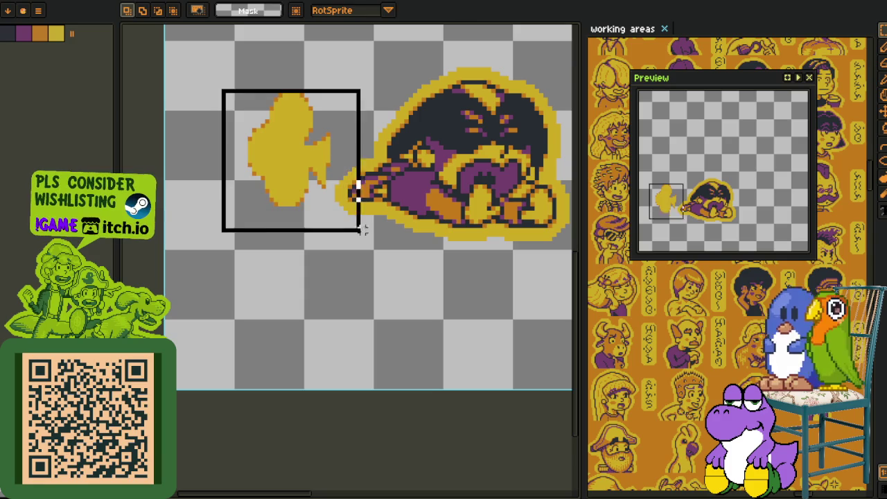
{"action": "mouse_move", "coordinate": [287, 163]}
{"action": "left_mouse_down"}
{"action": "mouse_move", "coordinate": [289, 172]}
{"action": "mouse_move", "coordinate": [287, 165]}
{"action": "left_mouse_up"}
{"action": "scroll", "coordinate": [287, 167], "scroll_direction": "down", "scroll_amount": 3}
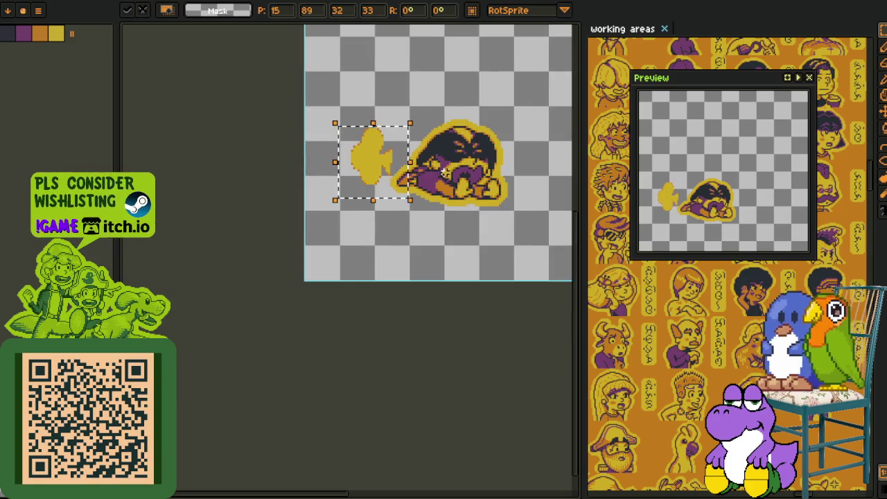
{"action": "scroll", "coordinate": [269, 193], "scroll_direction": "up", "scroll_amount": 1}
{"action": "key", "text": "ctrl+d"}
- Apply Replace Color to swap out the cloud's orange edge pixels
{"action": "key", "text": "i"}
{"action": "scroll", "coordinate": [269, 194], "scroll_direction": "up", "scroll_amount": 2}
{"action": "scroll", "coordinate": [277, 184], "scroll_direction": "up", "scroll_amount": 2}
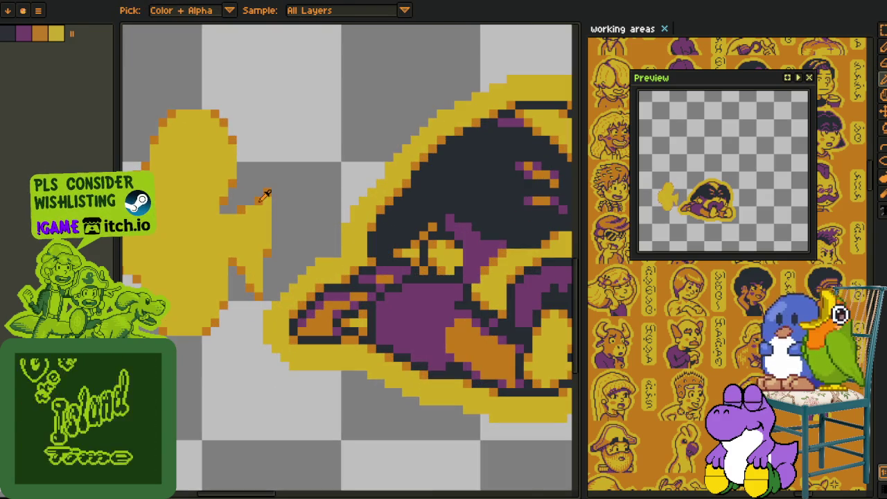
{"action": "key", "text": "shift+r"}
{"action": "left_click", "coordinate": [350, 389]}
{"action": "scroll", "coordinate": [282, 192], "scroll_direction": "down", "scroll_amount": 2}
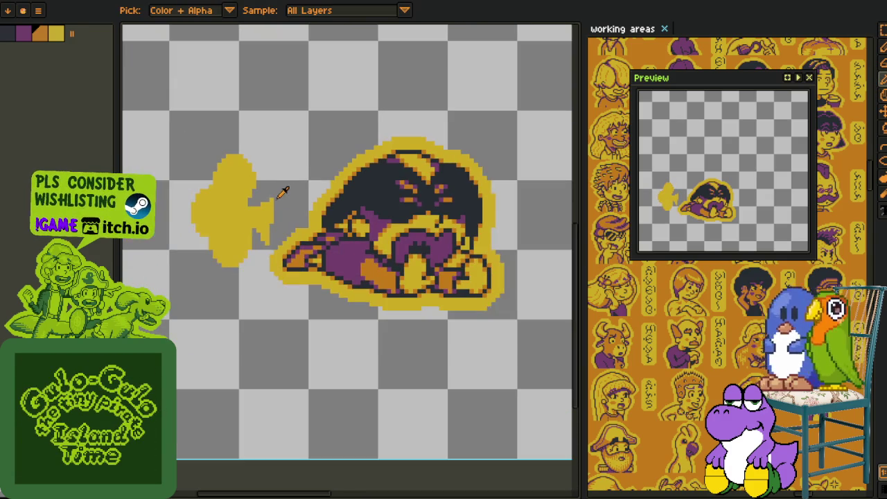
{"action": "scroll", "coordinate": [295, 186], "scroll_direction": "down", "scroll_amount": 1}
{"action": "scroll", "coordinate": [294, 184], "scroll_direction": "down", "scroll_amount": 1}
{"action": "scroll", "coordinate": [294, 185], "scroll_direction": "down", "scroll_amount": 1}
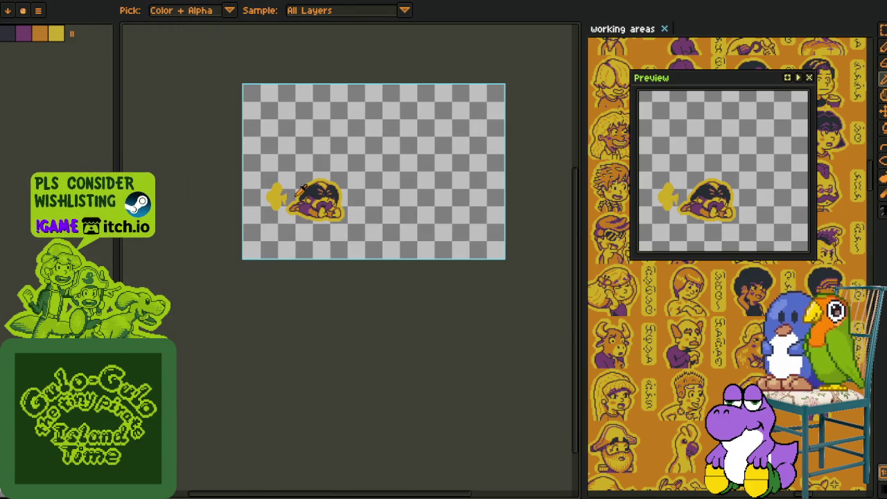
{"action": "scroll", "coordinate": [305, 194], "scroll_direction": "up", "scroll_amount": 1}
- Rename Layer 1 to 'cloud' and save the file
{"action": "key", "text": "v"}
{"action": "key", "text": "i"}
{"action": "left_click_drag", "start_coordinate": [295, 300], "coordinate": [196, 338]}
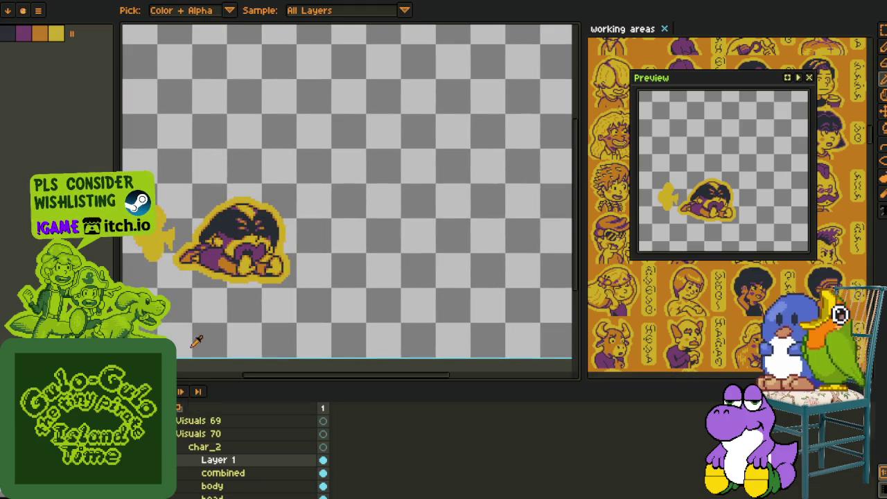
{"action": "double_click", "coordinate": [219, 461]}
{"action": "type", "text": "cloud"}
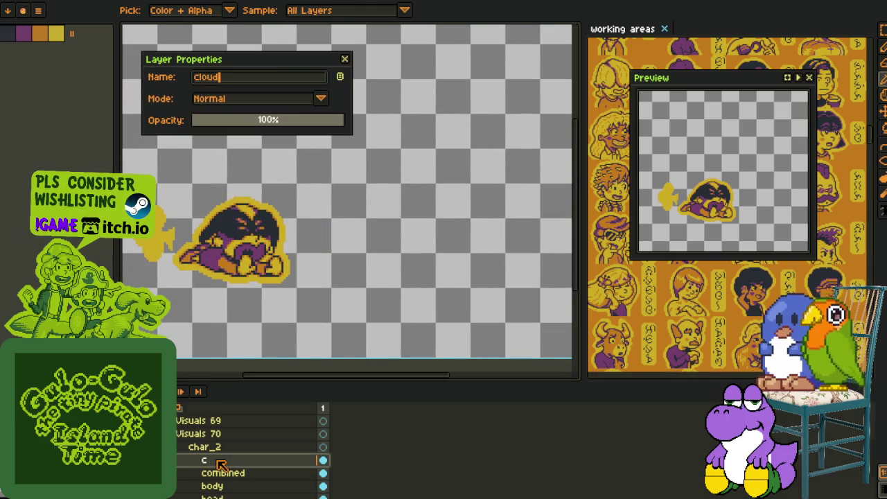
{"action": "key", "text": "Return"}
{"action": "key", "text": "ctrl+s"}
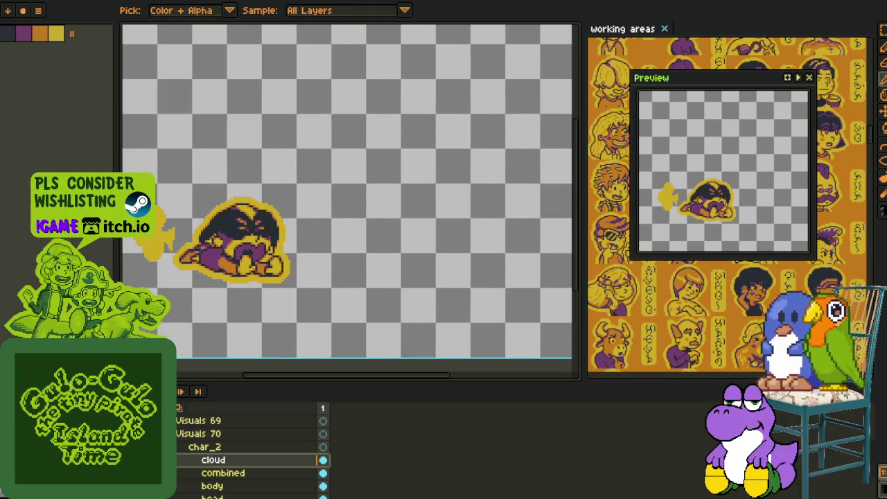
- Collapse char_2 and add a new empty layer named 'rough' above it
{"action": "left_click", "coordinate": [180, 448]}
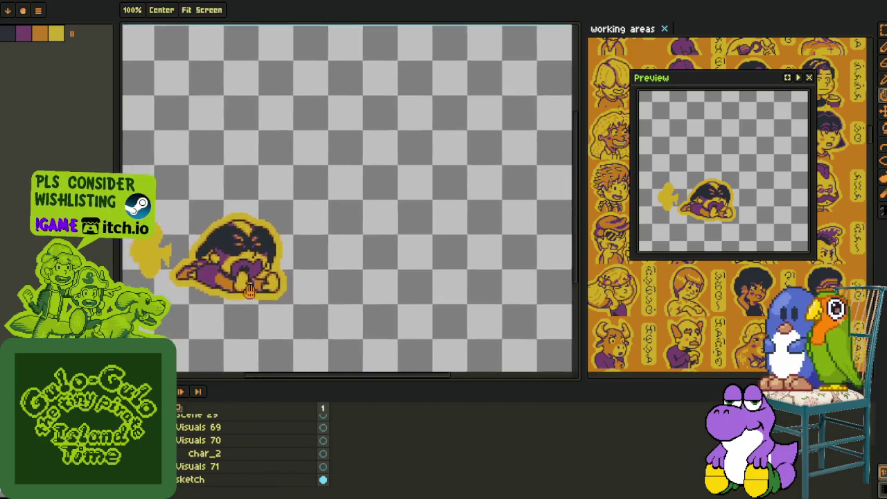
{"action": "scroll", "coordinate": [278, 277], "scroll_direction": "down", "scroll_amount": 2}
{"action": "scroll", "coordinate": [276, 290], "scroll_direction": "up", "scroll_amount": 2}
{"action": "left_click_drag", "start_coordinate": [276, 290], "coordinate": [307, 293]}
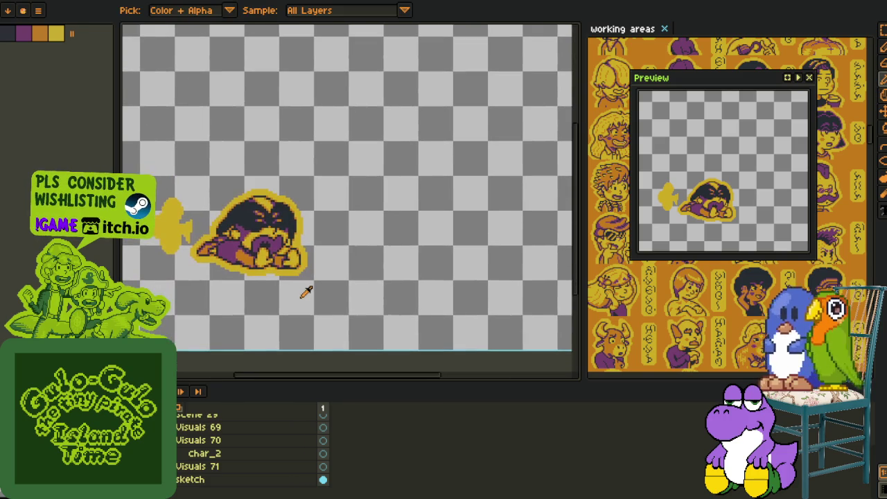
{"action": "right_click", "coordinate": [189, 463]}
{"action": "mouse_move", "coordinate": [207, 430]}
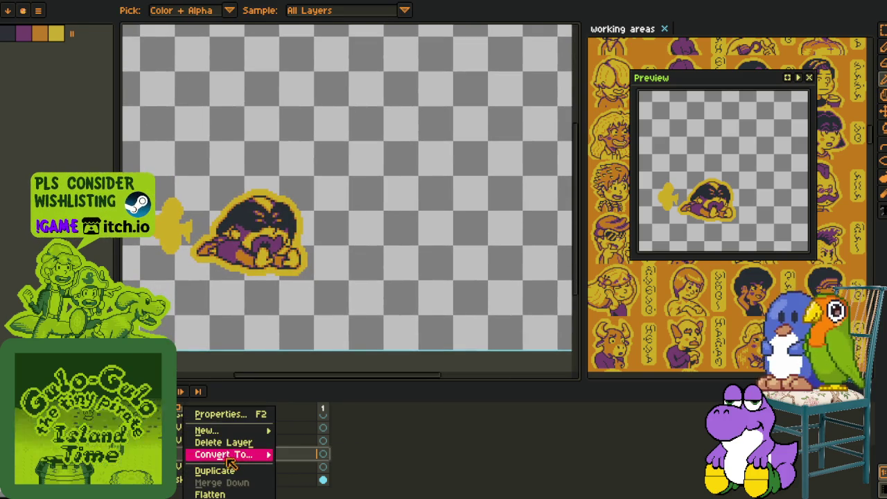
{"action": "left_click", "coordinate": [298, 428]}
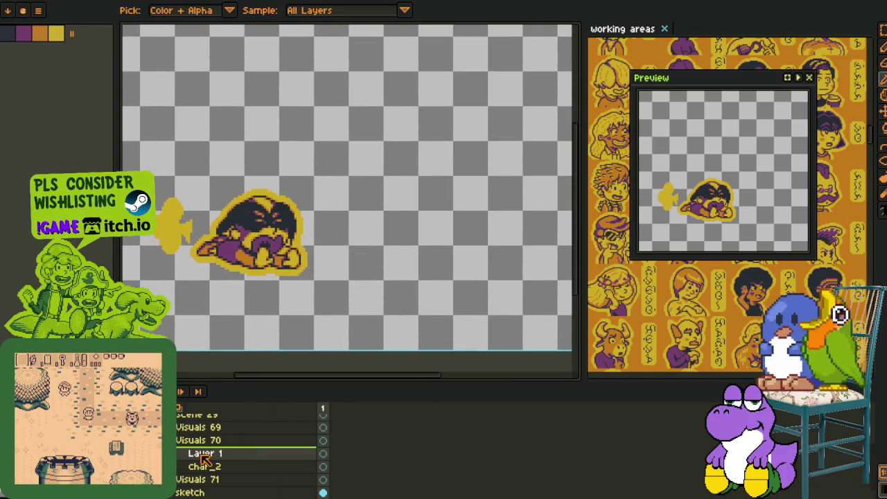
{"action": "double_click", "coordinate": [206, 454]}
{"action": "type", "text": "rough"}
{"action": "key", "text": "Return"}
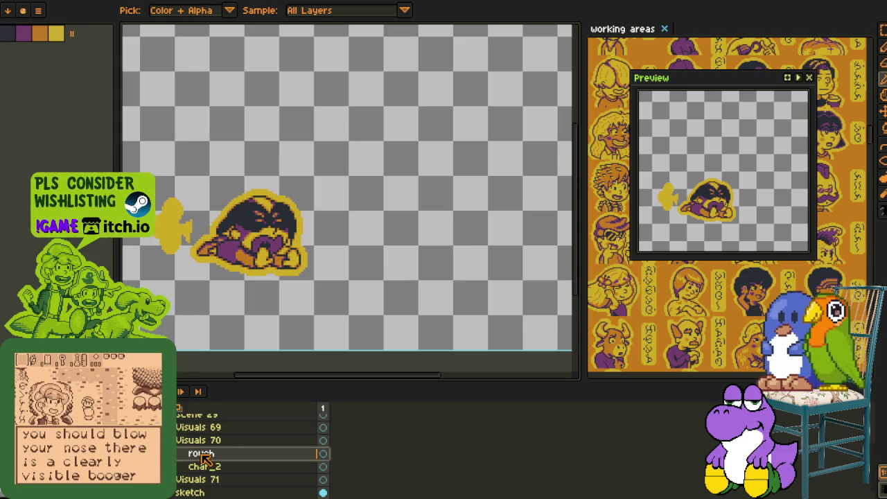
- Create a new layer group named 'char_1' holding the rough layer, with rough selected
{"action": "right_click", "coordinate": [203, 459]}
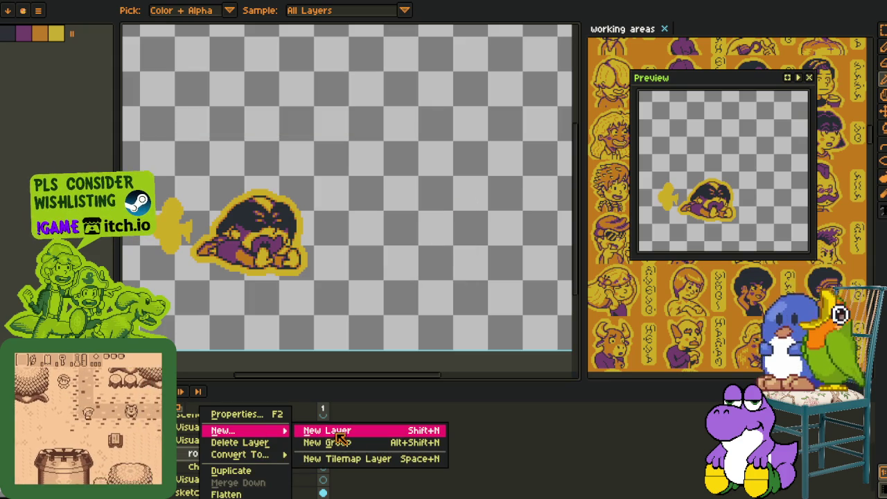
{"action": "left_click", "coordinate": [338, 442]}
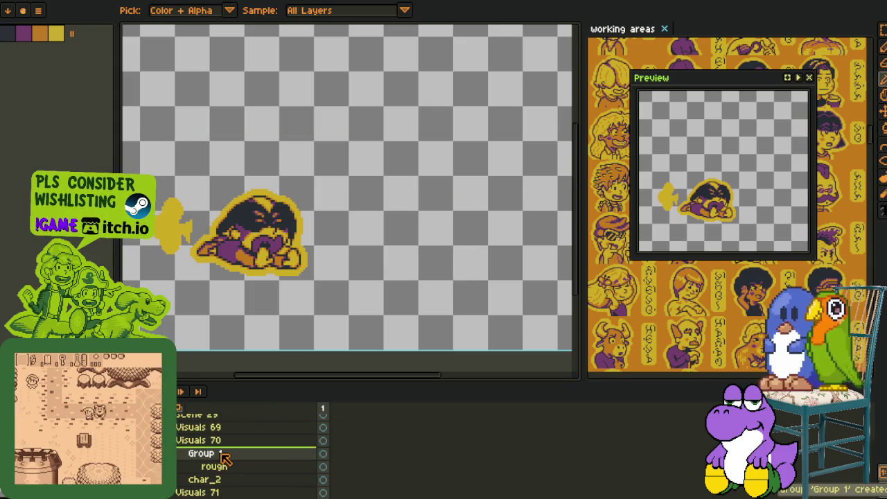
{"action": "double_click", "coordinate": [222, 453]}
{"action": "type", "text": "char_"}
{"action": "key", "text": "Return"}
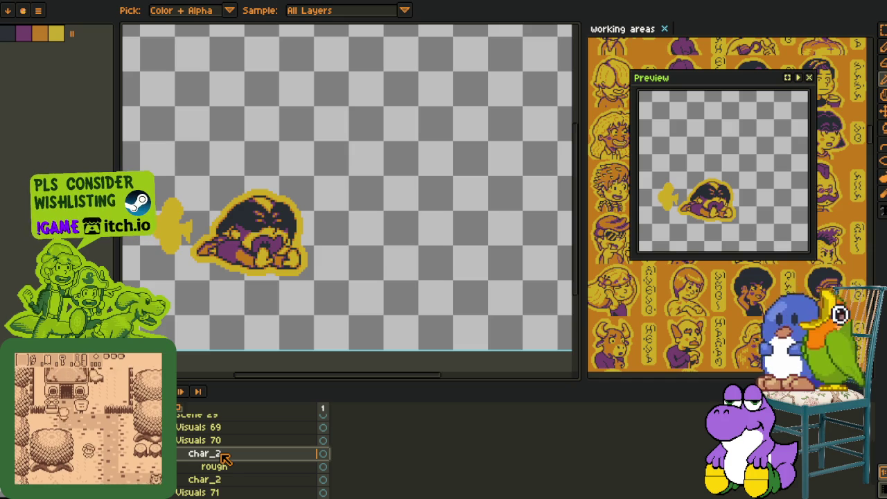
{"action": "double_click", "coordinate": [218, 457]}
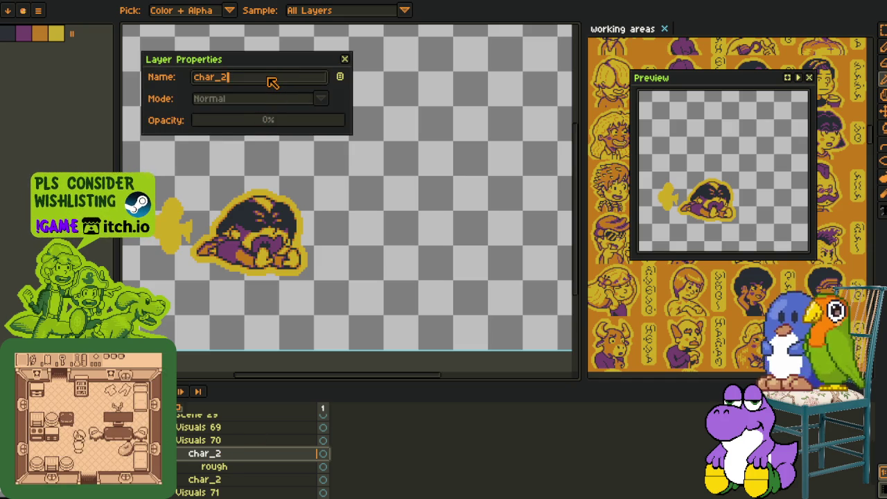
{"action": "key", "text": "BackSpace"}
{"action": "type", "text": "1"}
{"action": "key", "text": "Return"}
{"action": "key", "text": "v"}
{"action": "left_click", "coordinate": [208, 467]}
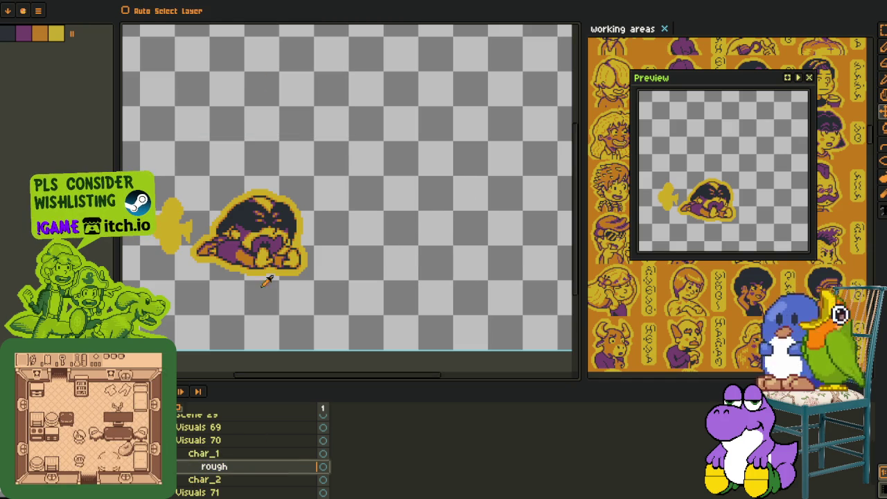
- Pan the canvas and hide the timeline to enlarge the drawing area
{"action": "scroll", "coordinate": [277, 243], "scroll_direction": "down", "scroll_amount": 3}
{"action": "scroll", "coordinate": [312, 239], "scroll_direction": "up", "scroll_amount": 3}
{"action": "left_click_drag", "start_coordinate": [312, 281], "coordinate": [325, 276]}
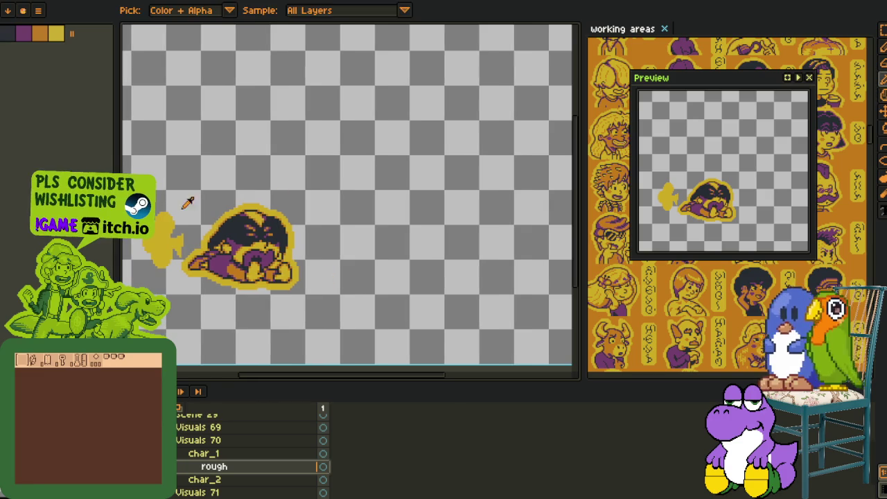
{"action": "mouse_move", "coordinate": [333, 242]}
{"action": "left_mouse_down"}
{"action": "mouse_move", "coordinate": [372, 260]}
{"action": "mouse_move", "coordinate": [362, 202]}
{"action": "left_mouse_up"}
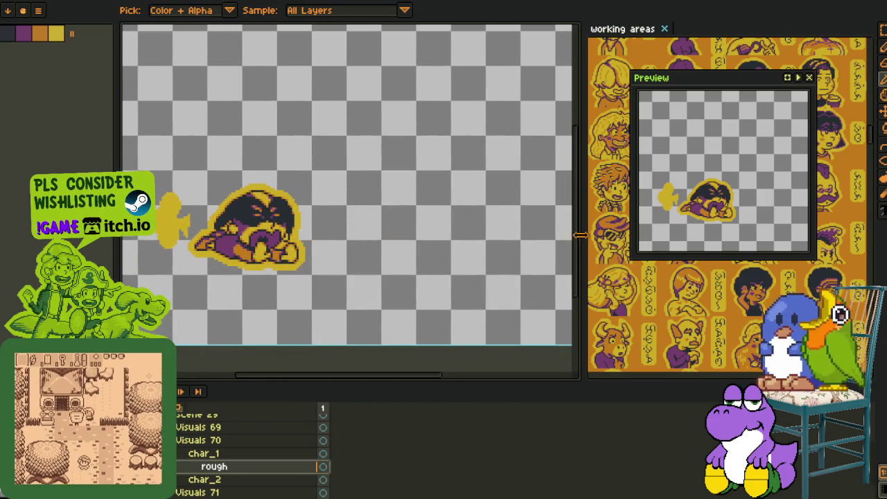
{"action": "key", "text": "Tab"}
- Close the Preview window and zoom out the working areas reference to a sprite-sheet overview
{"action": "left_click", "coordinate": [809, 77]}
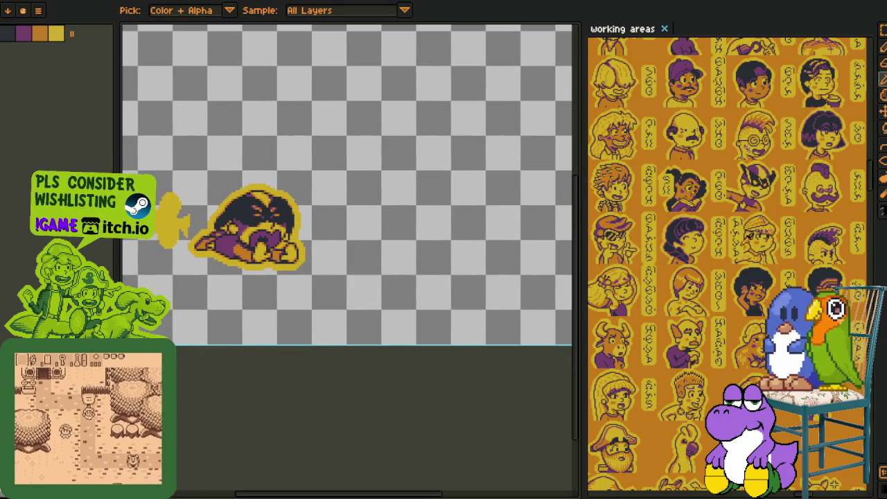
{"action": "scroll", "coordinate": [745, 329], "scroll_direction": "down", "scroll_amount": 2}
{"action": "scroll", "coordinate": [744, 329], "scroll_direction": "down", "scroll_amount": 3}
{"action": "scroll", "coordinate": [745, 328], "scroll_direction": "down", "scroll_amount": 3}
{"action": "scroll", "coordinate": [745, 328], "scroll_direction": "down", "scroll_amount": 2}
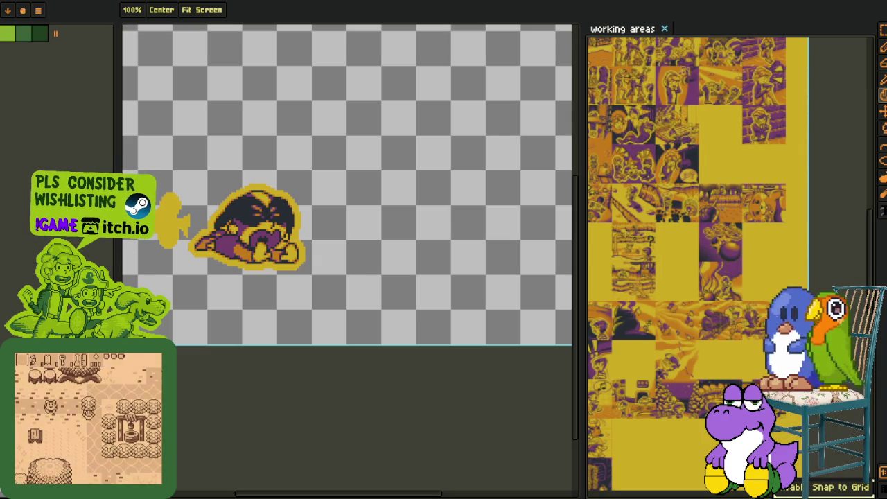
- Pan and zoom through the working-areas reference sheets to close in on the striped-shirt character
{"action": "key", "text": "i"}
{"action": "left_click_drag", "start_coordinate": [644, 361], "coordinate": [732, 311]}
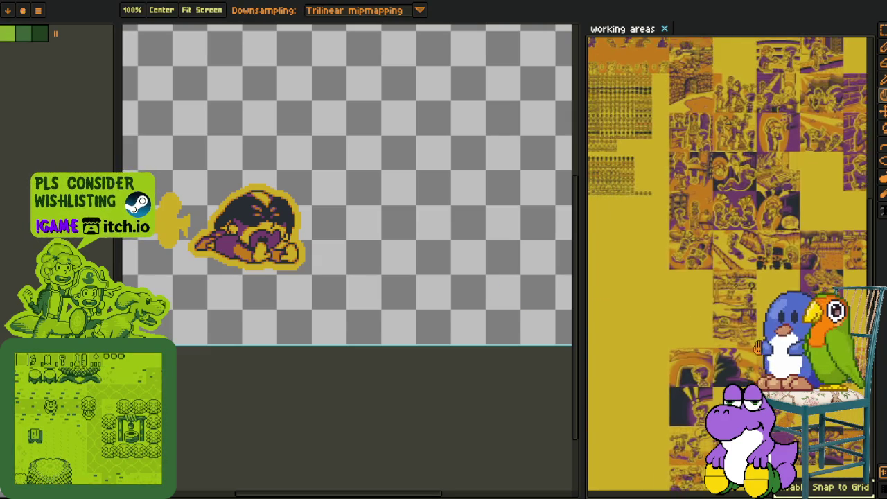
{"action": "scroll", "coordinate": [732, 311], "scroll_direction": "up", "scroll_amount": 5}
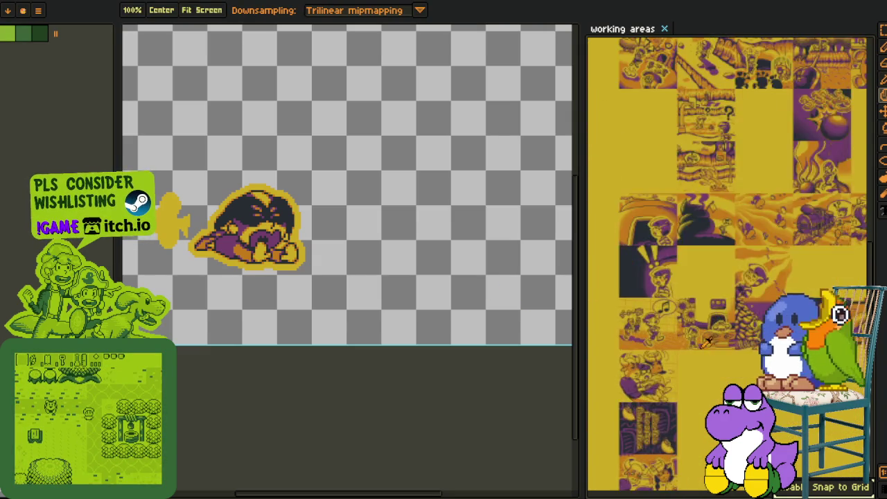
{"action": "scroll", "coordinate": [816, 132], "scroll_direction": "down", "scroll_amount": 2}
{"action": "scroll", "coordinate": [805, 139], "scroll_direction": "down", "scroll_amount": 2}
{"action": "scroll", "coordinate": [790, 146], "scroll_direction": "down", "scroll_amount": 2}
{"action": "scroll", "coordinate": [770, 158], "scroll_direction": "down", "scroll_amount": 2}
{"action": "scroll", "coordinate": [770, 158], "scroll_direction": "up", "scroll_amount": 3}
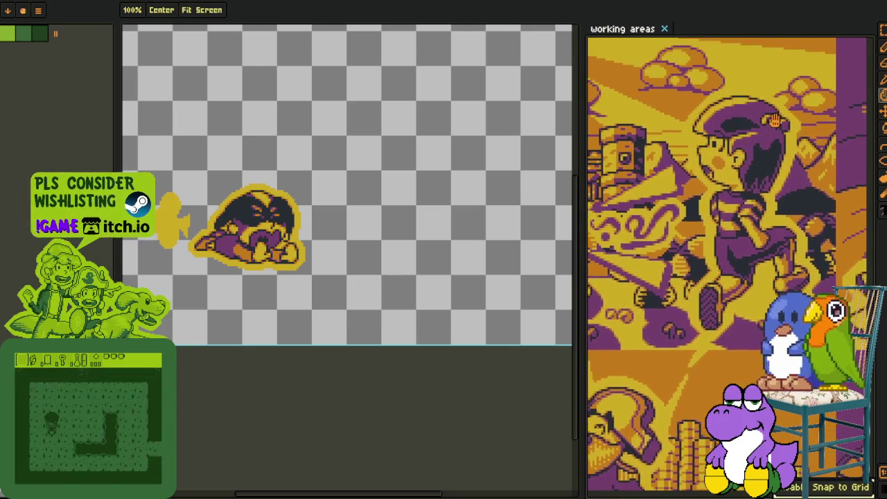
{"action": "scroll", "coordinate": [756, 163], "scroll_direction": "up", "scroll_amount": 2}
{"action": "key", "text": "i"}
{"action": "scroll", "coordinate": [761, 248], "scroll_direction": "down", "scroll_amount": 2}
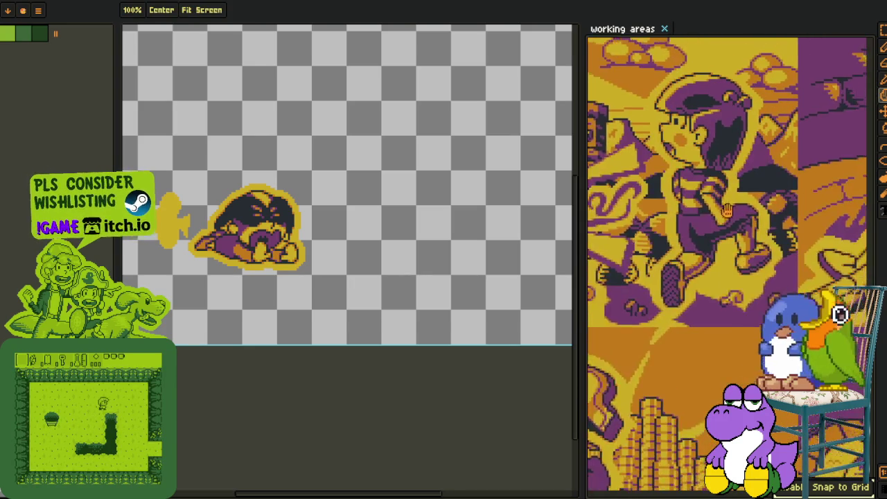
{"action": "scroll", "coordinate": [700, 203], "scroll_direction": "down", "scroll_amount": 2}
{"action": "scroll", "coordinate": [681, 275], "scroll_direction": "down", "scroll_amount": 2}
{"action": "scroll", "coordinate": [680, 275], "scroll_direction": "down", "scroll_amount": 2}
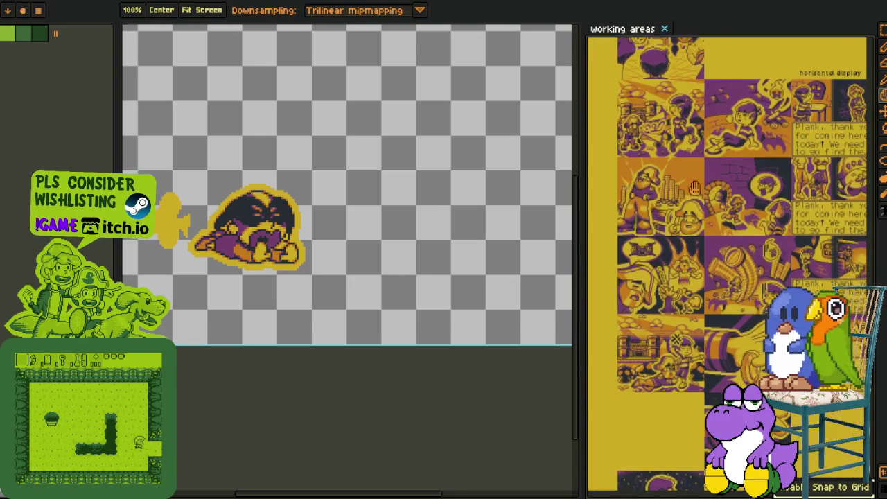
{"action": "scroll", "coordinate": [686, 222], "scroll_direction": "up", "scroll_amount": 2}
{"action": "scroll", "coordinate": [686, 194], "scroll_direction": "up", "scroll_amount": 2}
{"action": "scroll", "coordinate": [690, 165], "scroll_direction": "up", "scroll_amount": 2}
{"action": "key", "text": "i"}
{"action": "scroll", "coordinate": [689, 165], "scroll_direction": "up", "scroll_amount": 2}
{"action": "scroll", "coordinate": [688, 165], "scroll_direction": "up", "scroll_amount": 2}
{"action": "key", "text": "i"}
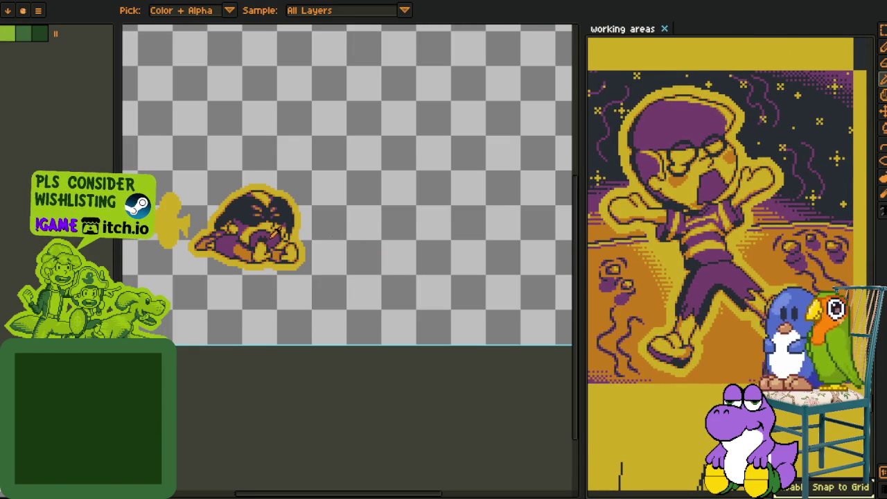
{"action": "scroll", "coordinate": [336, 207], "scroll_direction": "down", "scroll_amount": 2}
{"action": "scroll", "coordinate": [336, 207], "scroll_direction": "up", "scroll_amount": 2}
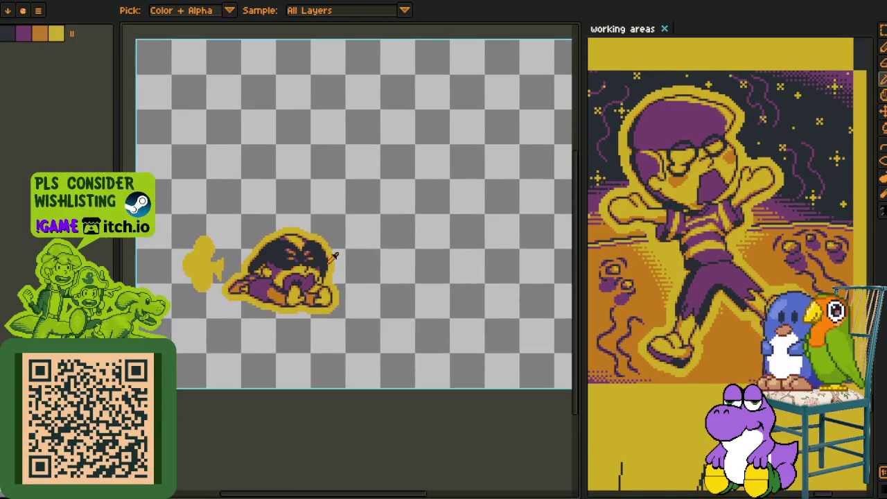
{"action": "key", "text": "Tab"}
{"action": "key", "text": "h"}
{"action": "left_click_drag", "start_coordinate": [214, 399], "coordinate": [203, 354]}
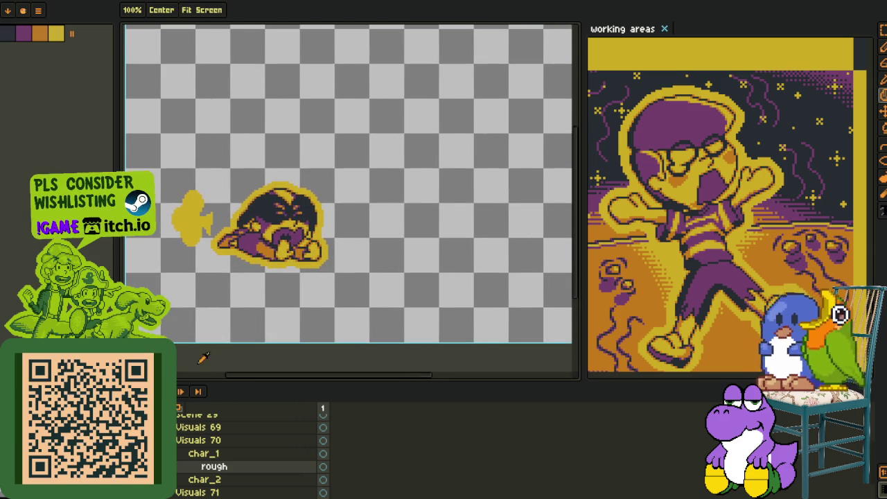
{"action": "key", "text": "i"}
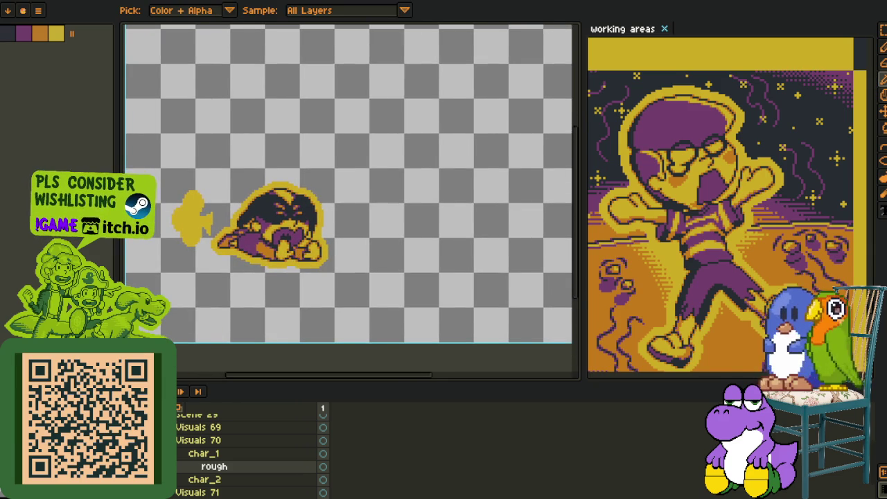
{"action": "left_click_drag", "start_coordinate": [373, 226], "coordinate": [317, 217]}
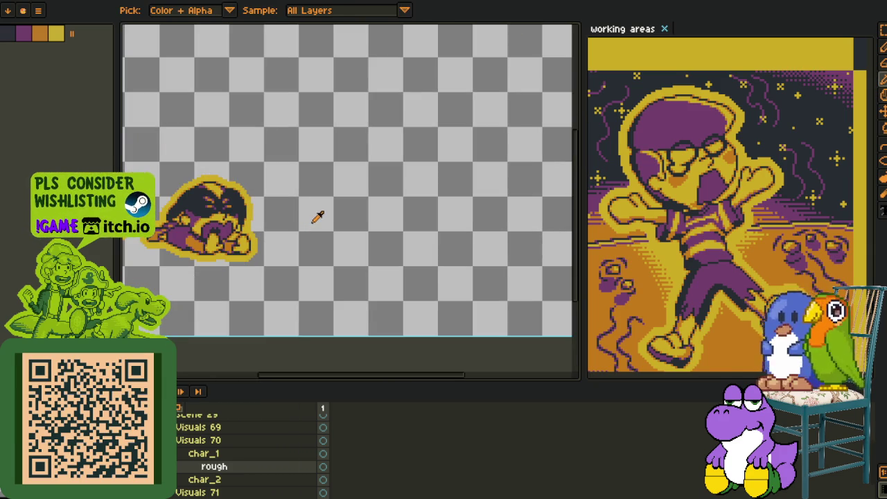
{"action": "key", "text": "b"}
{"action": "scroll", "coordinate": [312, 217], "scroll_direction": "up", "scroll_amount": 2}
{"action": "left_click_drag", "start_coordinate": [305, 179], "coordinate": [360, 182]}
{"action": "key", "text": "ctrl+z"}
{"action": "key", "text": "Tab"}
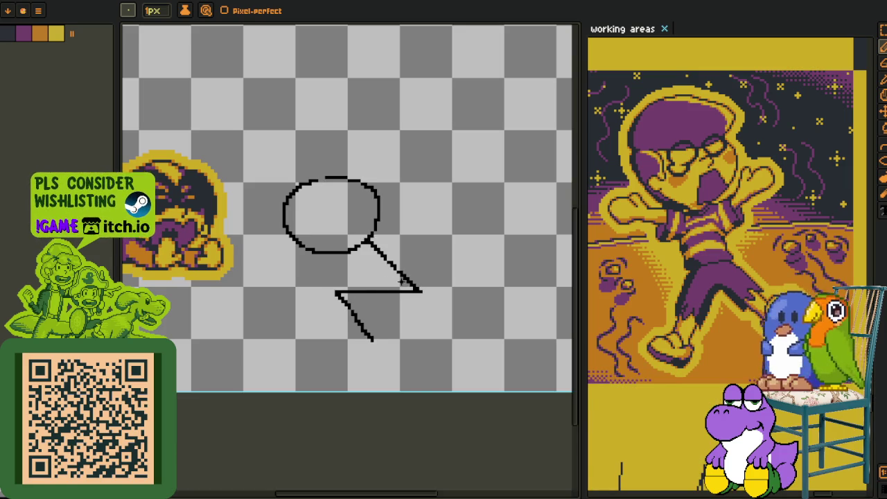
{"action": "scroll", "coordinate": [368, 276], "scroll_direction": "up", "scroll_amount": 1}
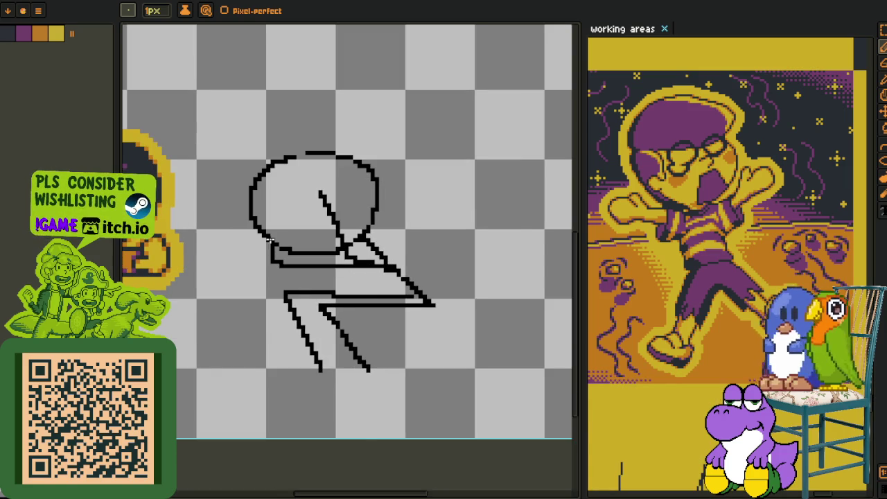
{"action": "scroll", "coordinate": [272, 240], "scroll_direction": "down", "scroll_amount": 1}
{"action": "scroll", "coordinate": [285, 240], "scroll_direction": "down", "scroll_amount": 1}
{"action": "key", "text": "m"}
{"action": "left_click_drag", "start_coordinate": [245, 167], "coordinate": [424, 331]}
{"action": "left_click_drag", "start_coordinate": [331, 284], "coordinate": [319, 277]}
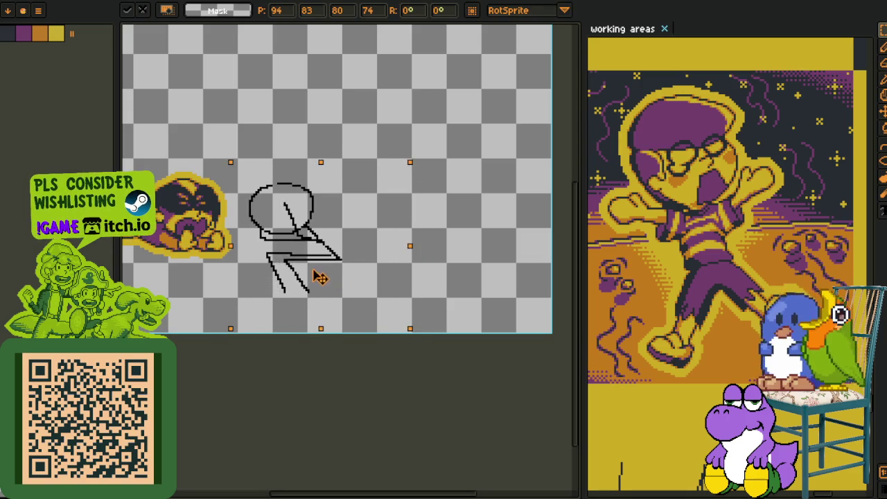
{"action": "key", "text": "Return"}
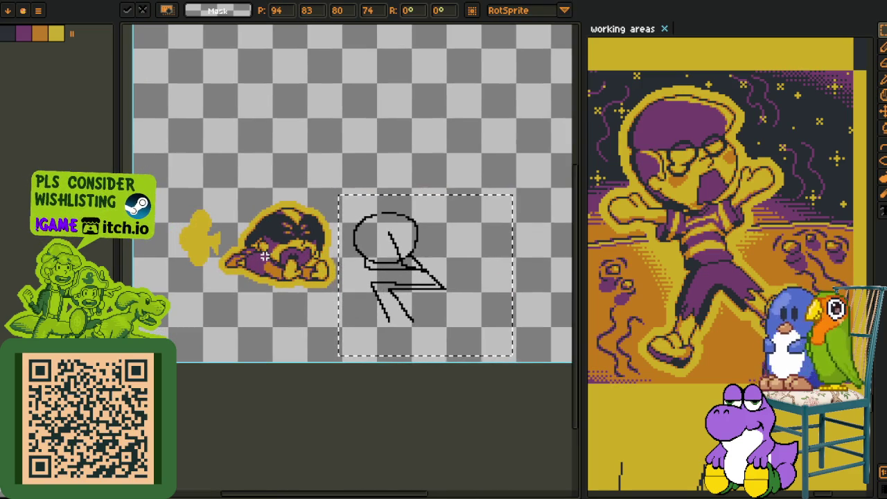
{"action": "scroll", "coordinate": [271, 240], "scroll_direction": "down", "scroll_amount": 4}
{"action": "scroll", "coordinate": [285, 237], "scroll_direction": "up", "scroll_amount": 2}
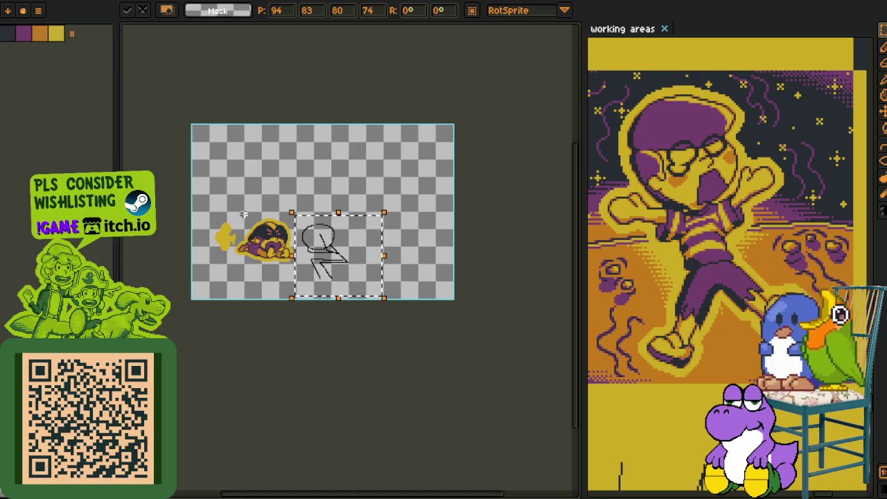
{"action": "key", "text": "Delete"}
{"action": "key", "text": "Tab"}
{"action": "scroll", "coordinate": [242, 450], "scroll_direction": "up", "scroll_amount": 3}
{"action": "mouse_move", "coordinate": [296, 240]}
{"action": "left_mouse_down"}
{"action": "mouse_move", "coordinate": [330, 251]}
{"action": "mouse_move", "coordinate": [356, 246]}
{"action": "left_mouse_up"}
{"action": "scroll", "coordinate": [208, 450], "scroll_direction": "down", "scroll_amount": 5}
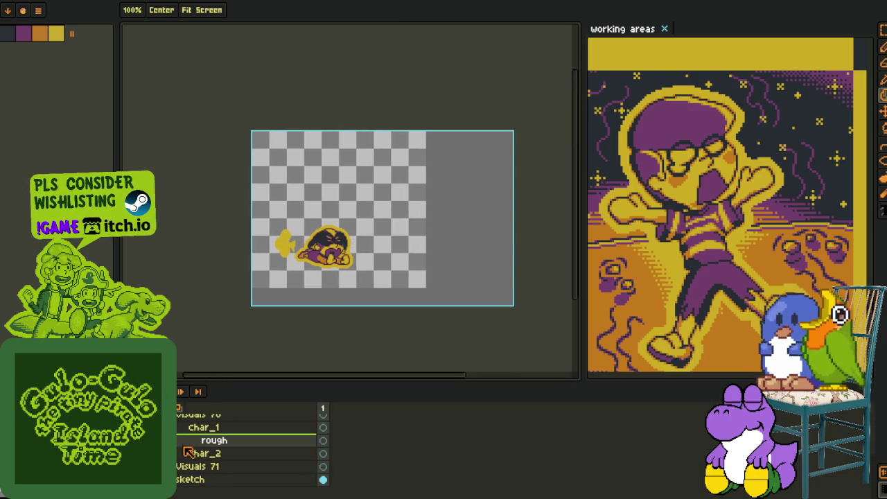
- Draw a black circle outline in the empty space right of the crouching character
{"action": "scroll", "coordinate": [333, 256], "scroll_direction": "up", "scroll_amount": 2}
{"action": "scroll", "coordinate": [333, 257], "scroll_direction": "up", "scroll_amount": 1}
{"action": "left_click_drag", "start_coordinate": [347, 270], "coordinate": [313, 252]}
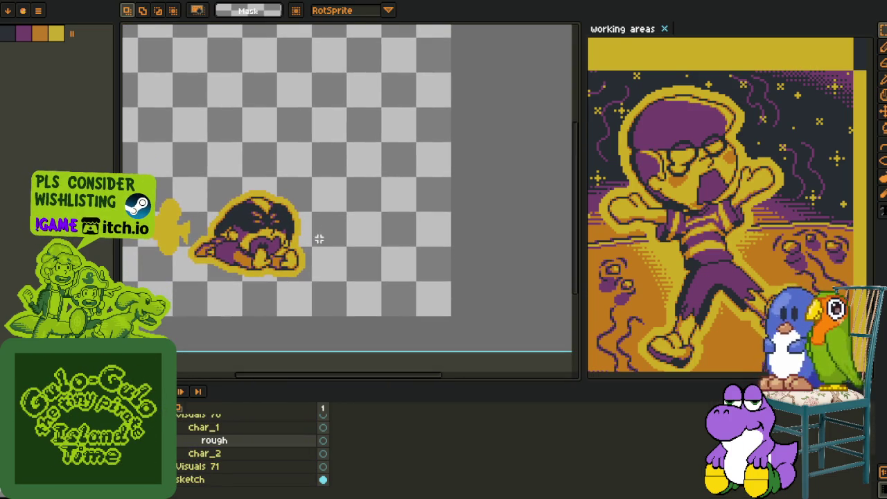
{"action": "key", "text": "b"}
{"action": "key", "text": "Tab"}
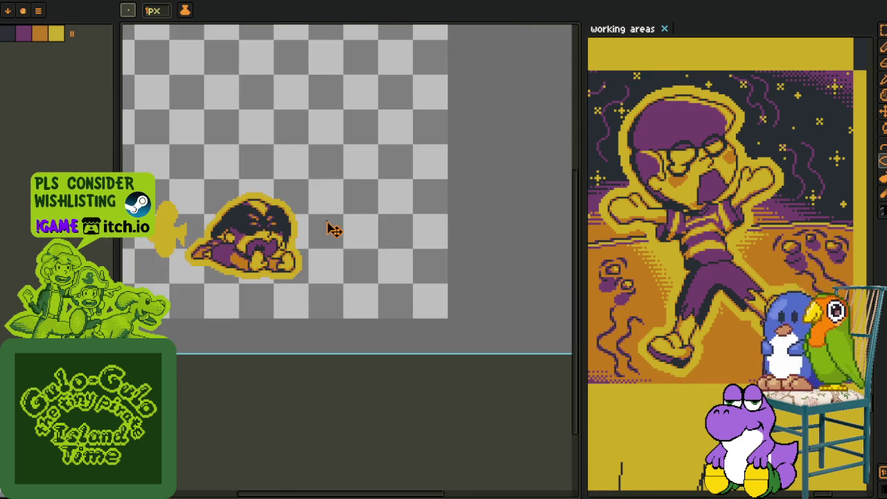
{"action": "scroll", "coordinate": [331, 222], "scroll_direction": "up", "scroll_amount": 1}
{"action": "scroll", "coordinate": [344, 232], "scroll_direction": "up", "scroll_amount": 1}
{"action": "left_click_drag", "start_coordinate": [346, 186], "coordinate": [473, 311]}
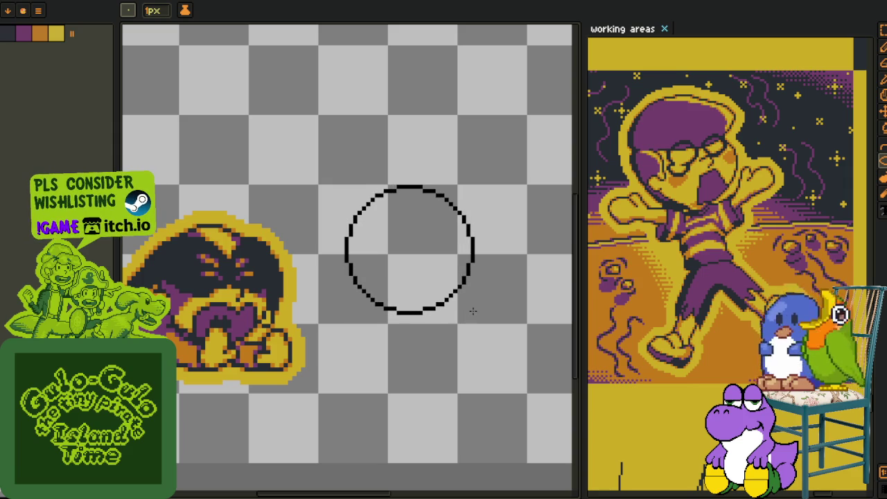
- Reframe the view on the circle and open the F7 Preview of the whole canvas
{"action": "scroll", "coordinate": [464, 311], "scroll_direction": "down", "scroll_amount": 1}
{"action": "mouse_move", "coordinate": [437, 323]}
{"action": "left_mouse_down"}
{"action": "mouse_move", "coordinate": [382, 287]}
{"action": "mouse_move", "coordinate": [326, 267]}
{"action": "left_mouse_up"}
{"action": "scroll", "coordinate": [301, 220], "scroll_direction": "up", "scroll_amount": 1}
{"action": "scroll", "coordinate": [301, 220], "scroll_direction": "up", "scroll_amount": 1}
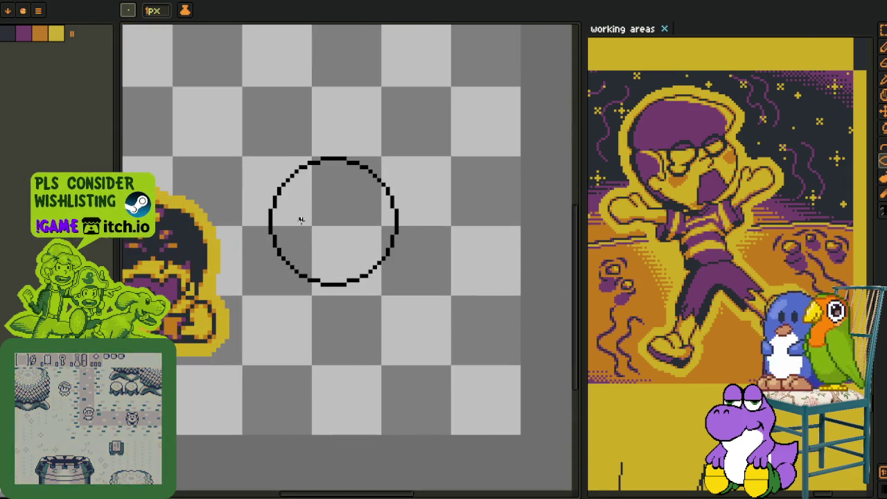
{"action": "scroll", "coordinate": [299, 219], "scroll_direction": "up", "scroll_amount": 1}
{"action": "scroll", "coordinate": [294, 218], "scroll_direction": "down", "scroll_amount": 1}
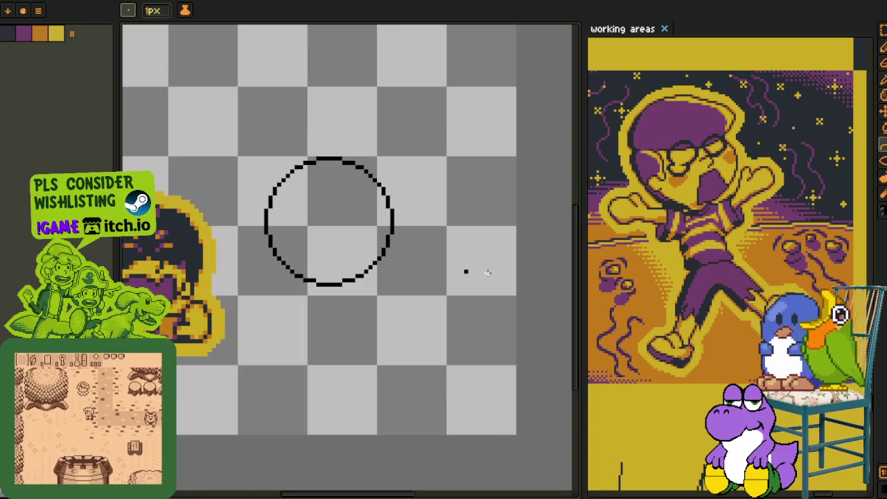
{"action": "key", "text": "F7"}
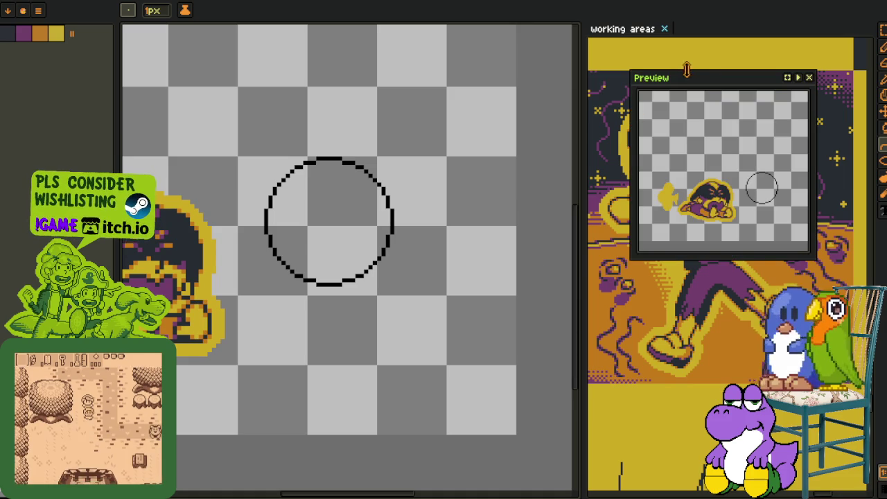
- Move the preview aside and draw a curve along the circle's lower-left side
{"action": "left_click_drag", "start_coordinate": [707, 82], "coordinate": [74, 39]}
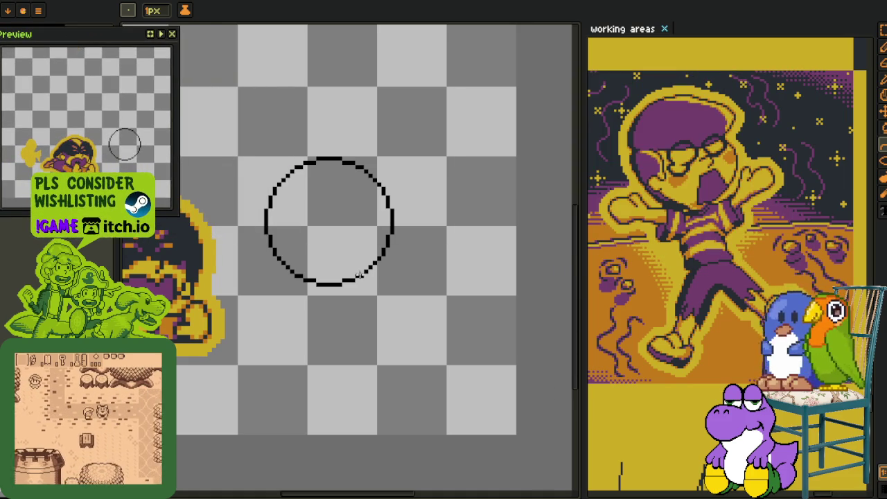
{"action": "left_click_drag", "start_coordinate": [321, 261], "coordinate": [378, 228]}
{"action": "scroll", "coordinate": [343, 173], "scroll_direction": "up", "scroll_amount": 1}
{"action": "mouse_move", "coordinate": [361, 183]}
{"action": "left_mouse_down"}
{"action": "mouse_move", "coordinate": [312, 189]}
{"action": "mouse_move", "coordinate": [437, 291]}
{"action": "left_mouse_up"}
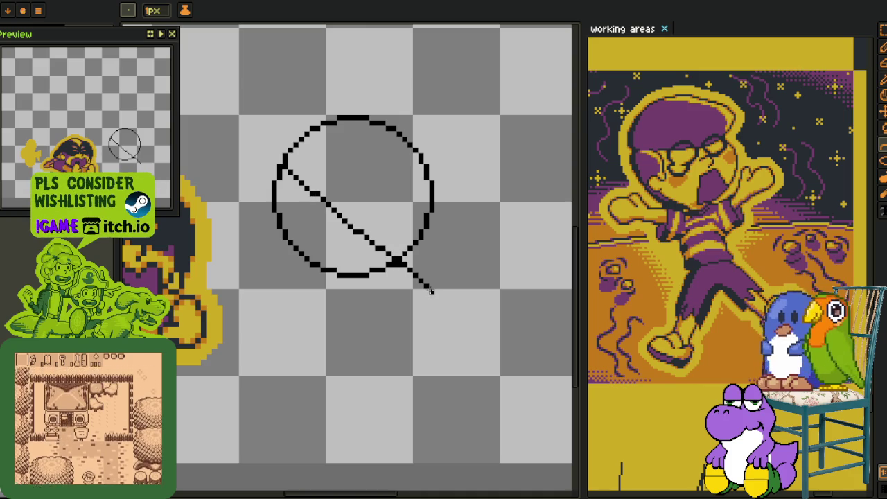
{"action": "mouse_move", "coordinate": [350, 222]}
{"action": "left_mouse_down"}
{"action": "mouse_move", "coordinate": [296, 251]}
{"action": "mouse_move", "coordinate": [323, 270]}
{"action": "left_mouse_up"}
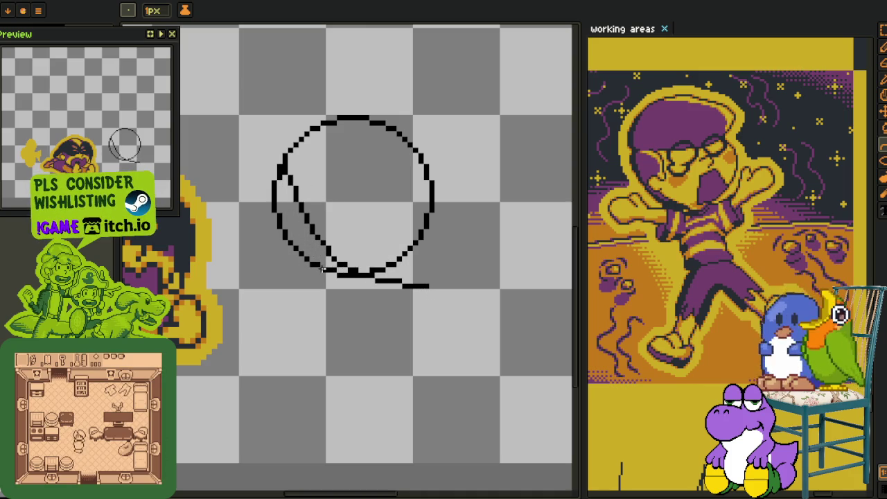
{"action": "scroll", "coordinate": [302, 267], "scroll_direction": "up", "scroll_amount": 1}
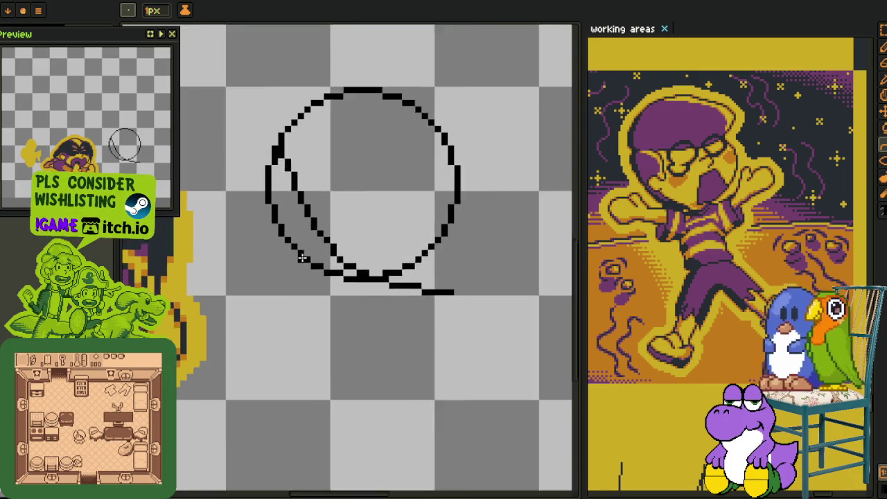
{"action": "scroll", "coordinate": [300, 254], "scroll_direction": "up", "scroll_amount": 1}
{"action": "scroll", "coordinate": [273, 255], "scroll_direction": "up", "scroll_amount": 1}
{"action": "scroll", "coordinate": [248, 253], "scroll_direction": "up", "scroll_amount": 2}
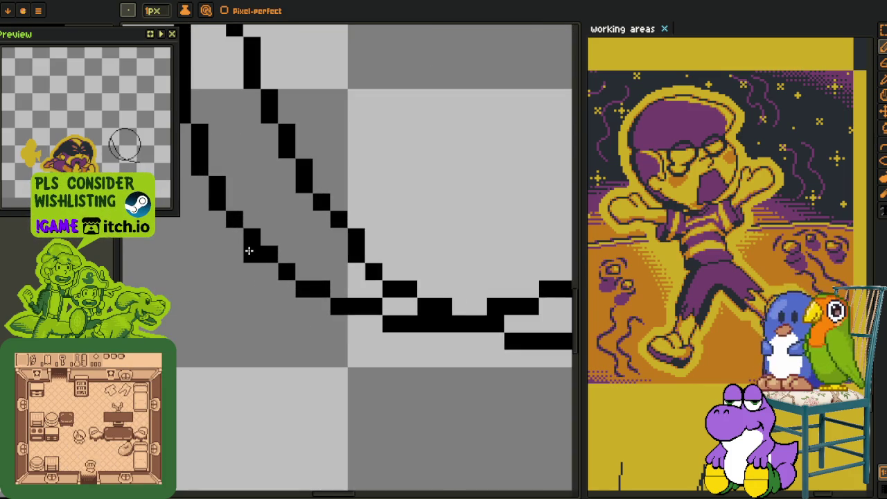
{"action": "mouse_move", "coordinate": [257, 259]}
{"action": "left_mouse_down"}
{"action": "mouse_move", "coordinate": [236, 258]}
{"action": "mouse_move", "coordinate": [236, 315]}
{"action": "mouse_move", "coordinate": [250, 312]}
{"action": "mouse_move", "coordinate": [248, 326]}
{"action": "mouse_move", "coordinate": [332, 381]}
{"action": "mouse_move", "coordinate": [250, 329]}
{"action": "left_mouse_up"}
- Add a line beneath the circle and thicken its lower-right edge, fixing stray pixels
{"action": "scroll", "coordinate": [355, 378], "scroll_direction": "down", "scroll_amount": 1}
{"action": "scroll", "coordinate": [353, 376], "scroll_direction": "up", "scroll_amount": 2}
{"action": "scroll", "coordinate": [250, 330], "scroll_direction": "down", "scroll_amount": 1}
{"action": "scroll", "coordinate": [375, 325], "scroll_direction": "down", "scroll_amount": 1}
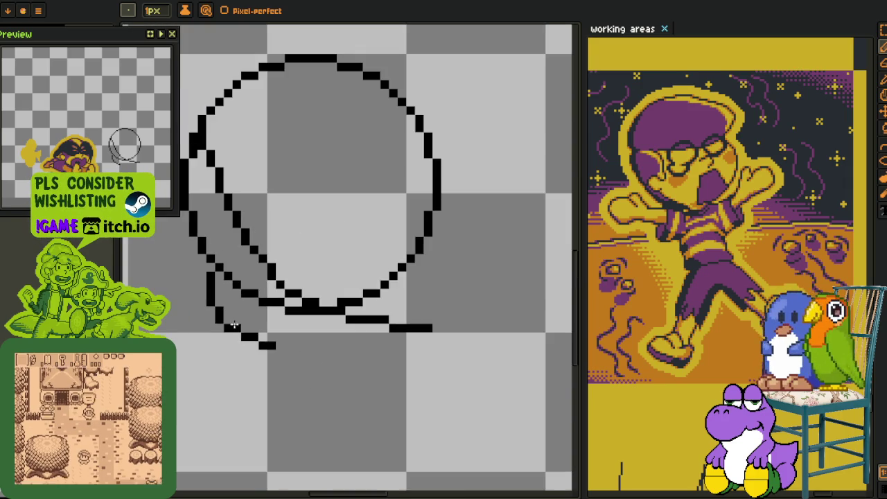
{"action": "left_click_drag", "start_coordinate": [406, 300], "coordinate": [306, 329]}
{"action": "scroll", "coordinate": [306, 328], "scroll_direction": "up", "scroll_amount": 1}
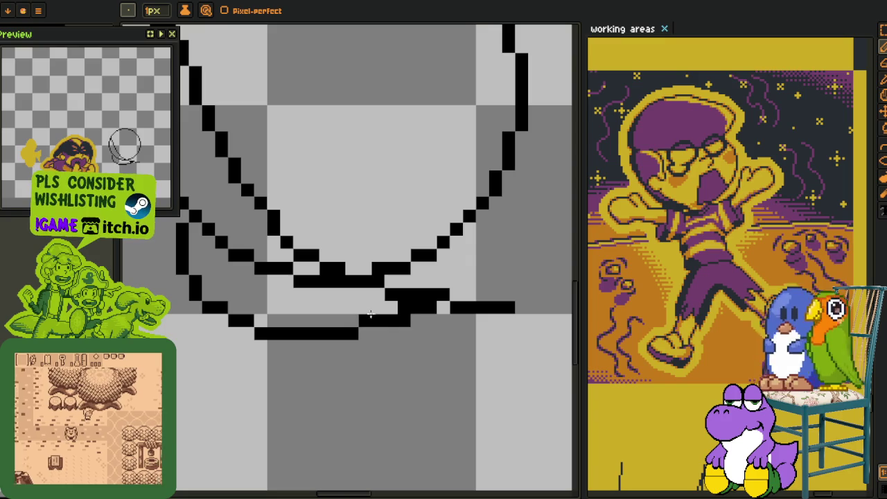
{"action": "scroll", "coordinate": [406, 303], "scroll_direction": "down", "scroll_amount": 1}
{"action": "scroll", "coordinate": [493, 247], "scroll_direction": "up", "scroll_amount": 1}
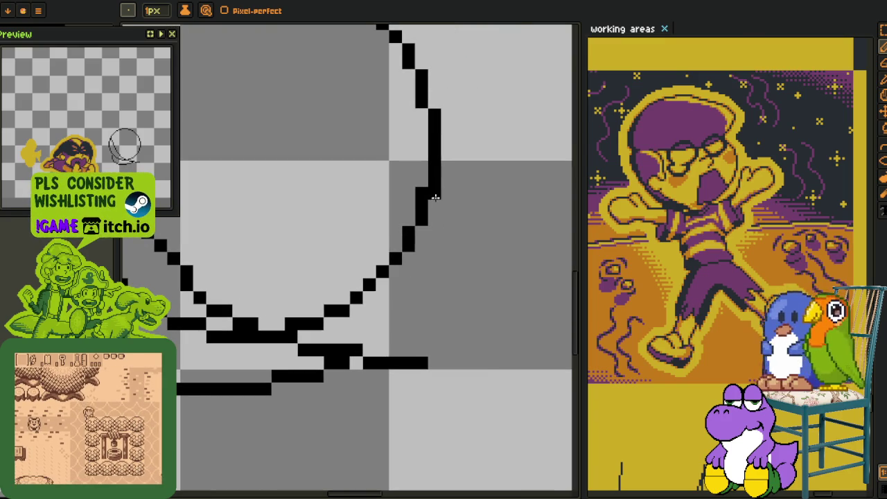
{"action": "left_click_drag", "start_coordinate": [435, 199], "coordinate": [340, 361]}
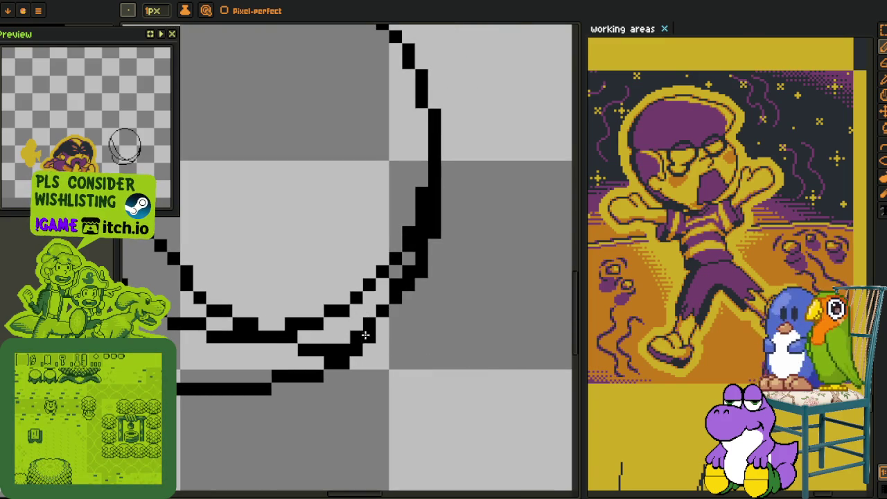
{"action": "left_click", "coordinate": [406, 281]}
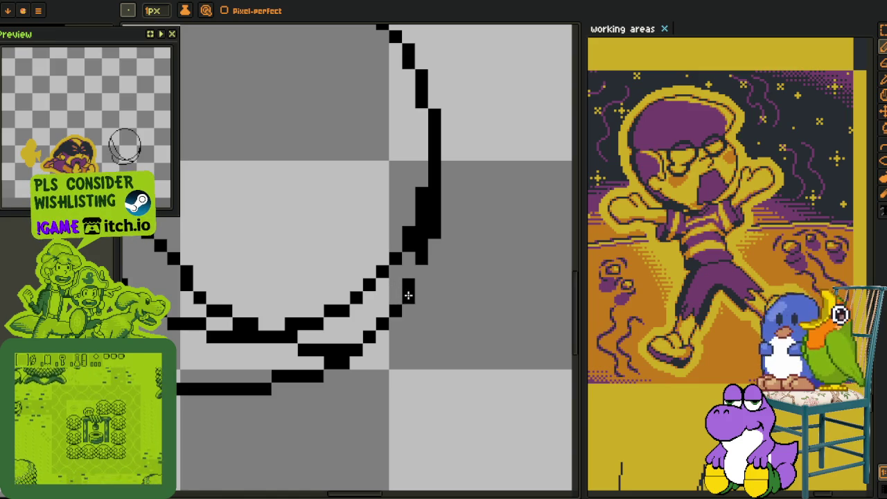
{"action": "left_click", "coordinate": [412, 203]}
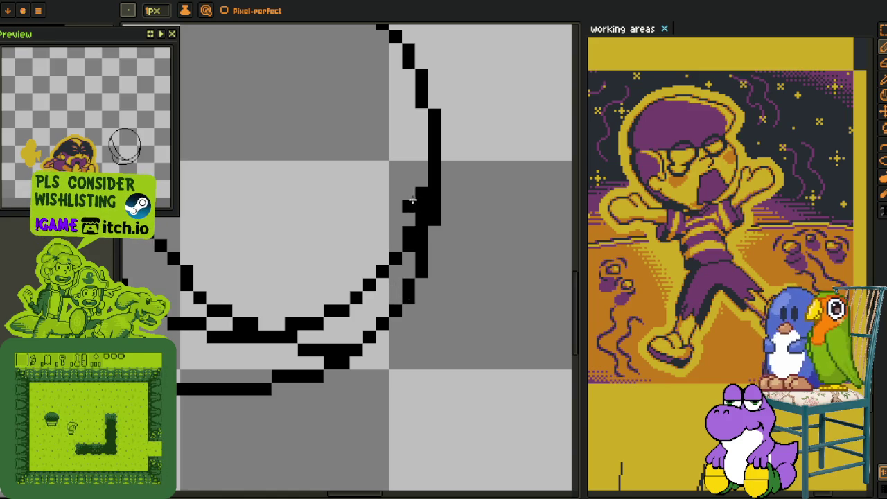
- Erase the inner diagonal stroke and clean up pixels along the lower curve
{"action": "left_click_drag", "start_coordinate": [420, 215], "coordinate": [340, 316]}
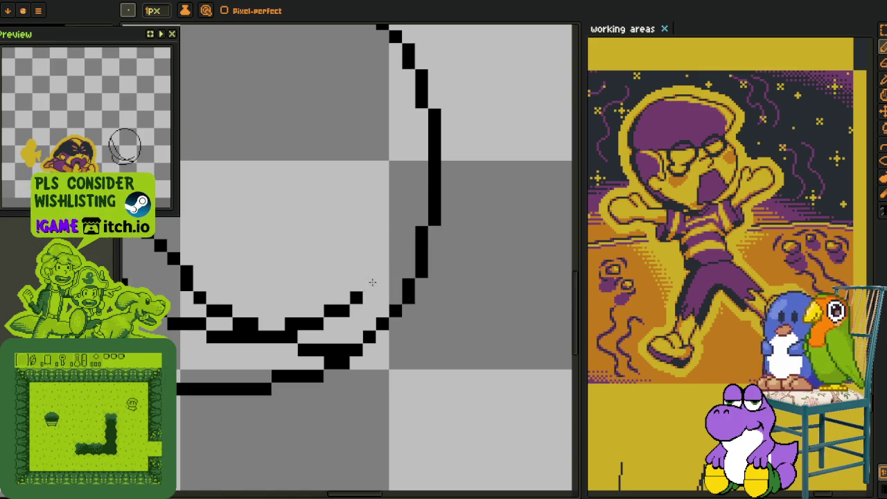
{"action": "mouse_move", "coordinate": [343, 352]}
{"action": "left_mouse_down"}
{"action": "mouse_move", "coordinate": [304, 351]}
{"action": "mouse_move", "coordinate": [346, 358]}
{"action": "left_mouse_up"}
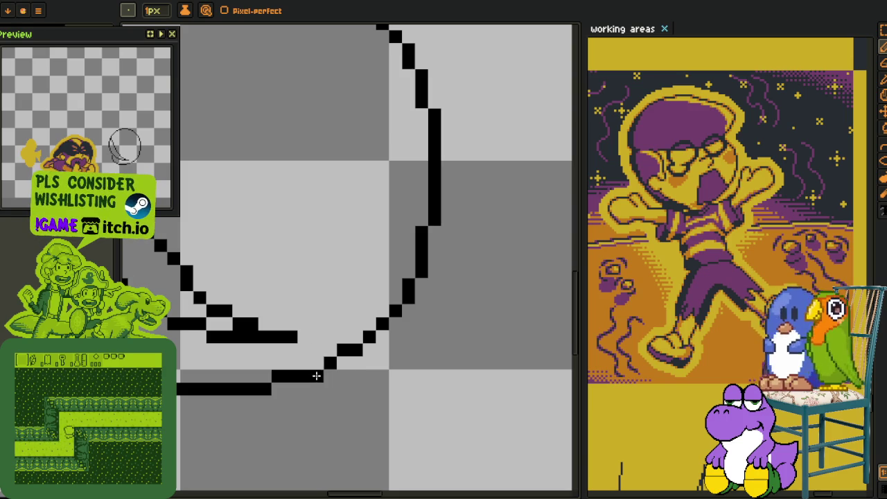
{"action": "mouse_move", "coordinate": [306, 378]}
{"action": "left_mouse_down"}
{"action": "mouse_move", "coordinate": [307, 364]}
{"action": "mouse_move", "coordinate": [264, 391]}
{"action": "mouse_move", "coordinate": [408, 412]}
{"action": "left_mouse_up"}
{"action": "mouse_move", "coordinate": [253, 308]}
{"action": "left_mouse_down"}
{"action": "mouse_move", "coordinate": [281, 334]}
{"action": "mouse_move", "coordinate": [349, 364]}
{"action": "left_mouse_up"}
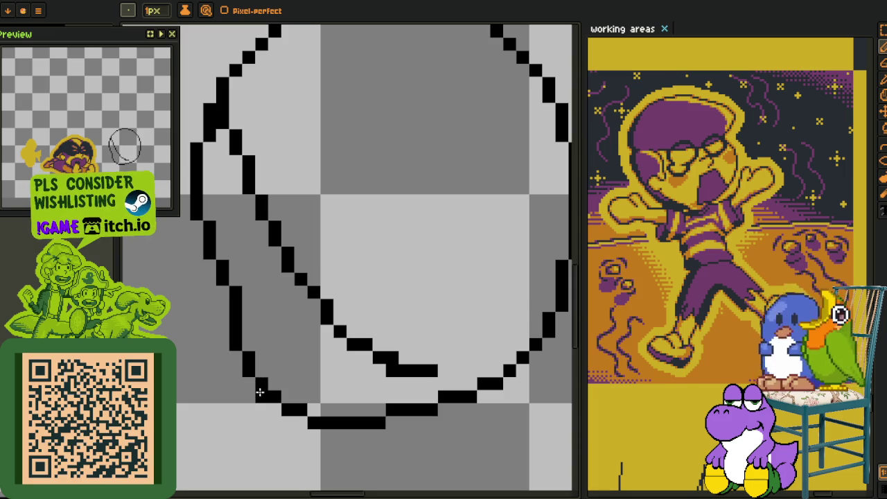
{"action": "scroll", "coordinate": [260, 388], "scroll_direction": "down", "scroll_amount": 1}
{"action": "scroll", "coordinate": [333, 360], "scroll_direction": "down", "scroll_amount": 1}
{"action": "mouse_move", "coordinate": [268, 323]}
{"action": "left_mouse_down"}
{"action": "mouse_move", "coordinate": [314, 340]}
{"action": "mouse_move", "coordinate": [336, 328]}
{"action": "left_mouse_up"}
{"action": "scroll", "coordinate": [361, 277], "scroll_direction": "up", "scroll_amount": 1}
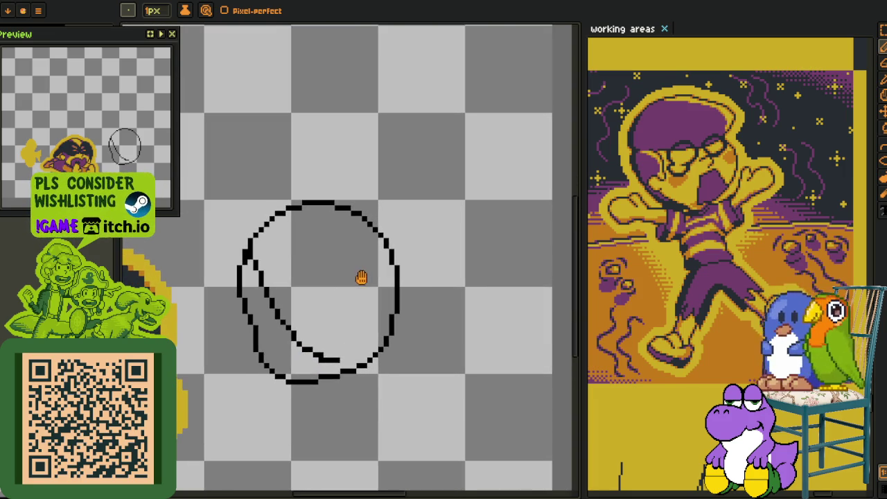
{"action": "left_click_drag", "start_coordinate": [342, 273], "coordinate": [326, 256]}
{"action": "scroll", "coordinate": [326, 256], "scroll_direction": "up", "scroll_amount": 2}
{"action": "scroll", "coordinate": [277, 281], "scroll_direction": "up", "scroll_amount": 2}
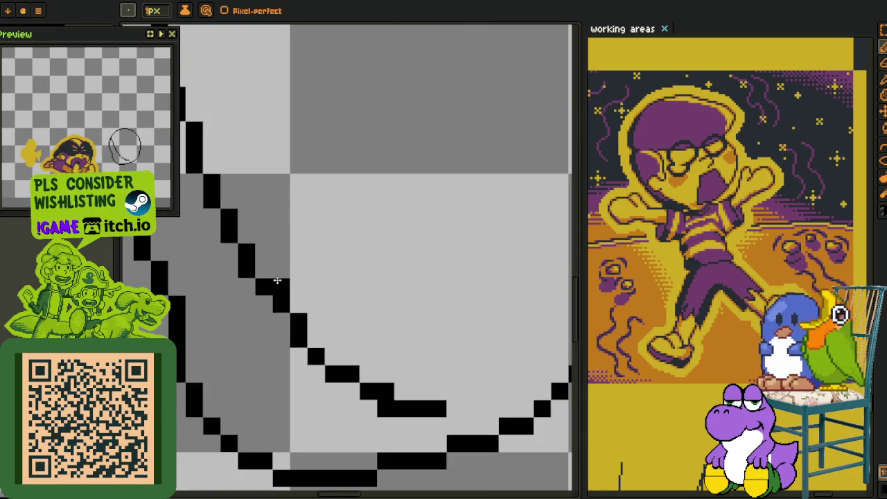
{"action": "left_click_drag", "start_coordinate": [251, 263], "coordinate": [261, 289]}
- Rework the inner line into a short vertical stroke and draw a jagged mouth stroke
{"action": "left_click_drag", "start_coordinate": [233, 227], "coordinate": [316, 269]}
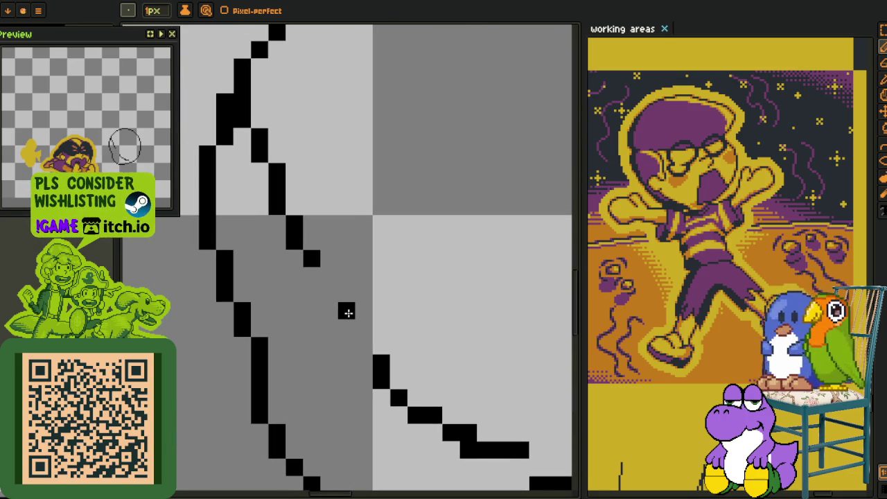
{"action": "left_click_drag", "start_coordinate": [350, 317], "coordinate": [311, 349]}
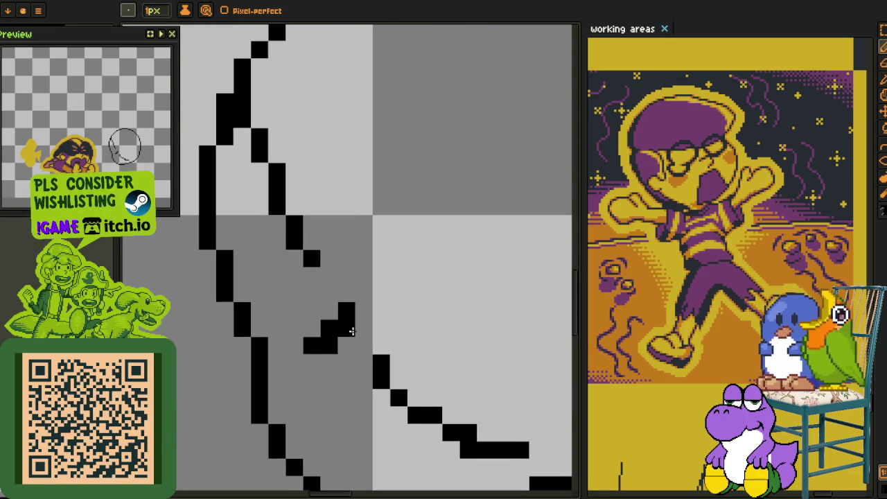
{"action": "mouse_move", "coordinate": [379, 363]}
{"action": "left_mouse_down"}
{"action": "mouse_move", "coordinate": [400, 398]}
{"action": "mouse_move", "coordinate": [434, 416]}
{"action": "left_mouse_up"}
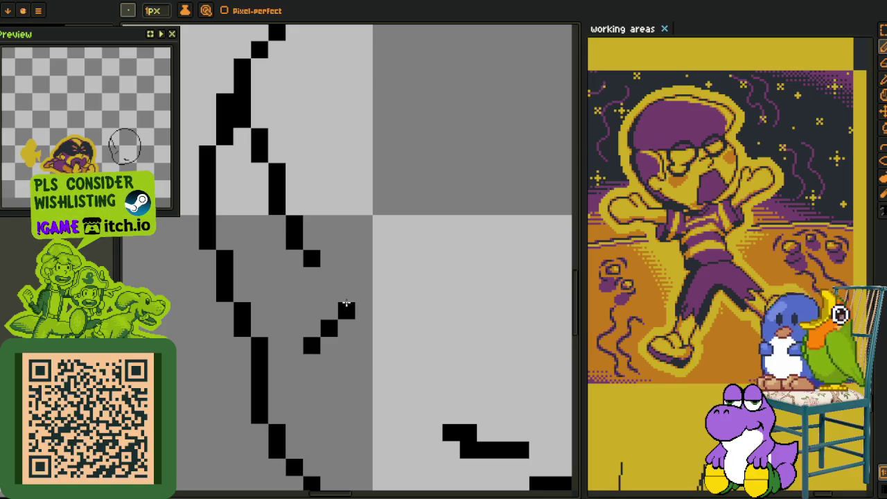
{"action": "mouse_move", "coordinate": [330, 331]}
{"action": "left_mouse_down"}
{"action": "mouse_move", "coordinate": [325, 359]}
{"action": "mouse_move", "coordinate": [347, 379]}
{"action": "mouse_move", "coordinate": [380, 367]}
{"action": "left_mouse_up"}
{"action": "scroll", "coordinate": [386, 353], "scroll_direction": "down", "scroll_amount": 3}
{"action": "scroll", "coordinate": [376, 311], "scroll_direction": "up", "scroll_amount": 3}
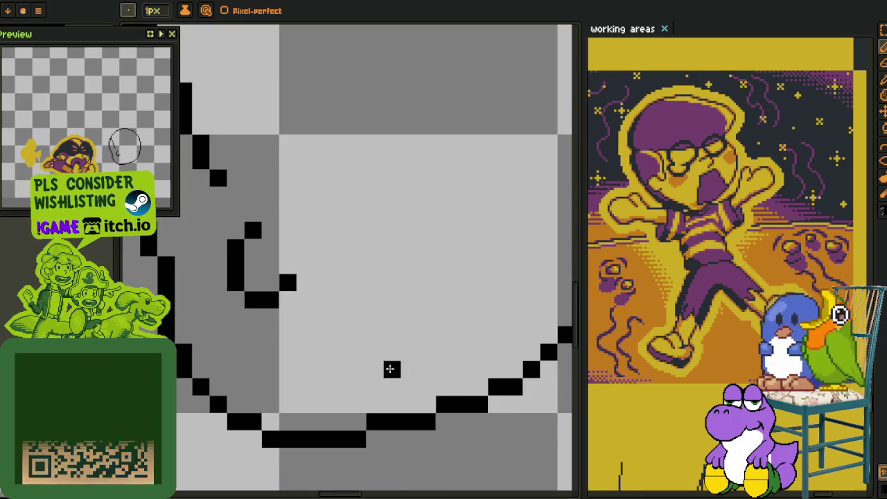
{"action": "mouse_move", "coordinate": [322, 352]}
{"action": "left_mouse_down"}
{"action": "mouse_move", "coordinate": [391, 333]}
{"action": "mouse_move", "coordinate": [375, 319]}
{"action": "mouse_move", "coordinate": [398, 326]}
{"action": "left_mouse_up"}
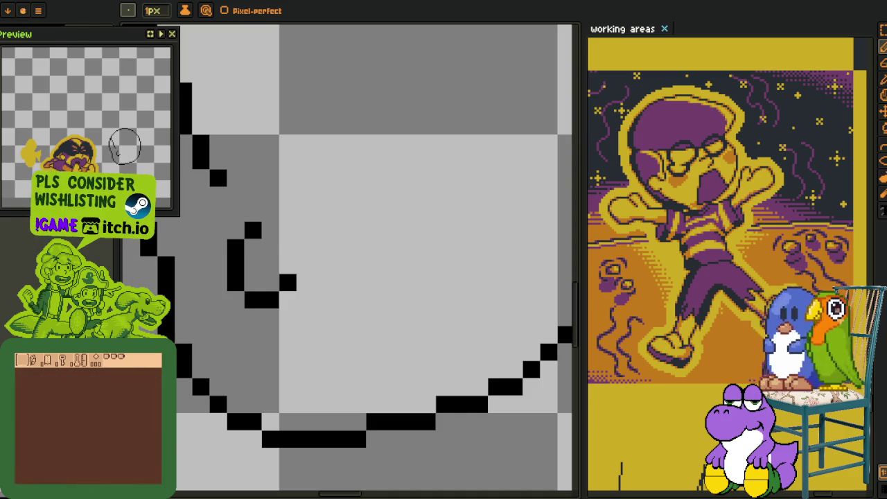
- Start a new sprite to hold the pencil reference sketch
{"action": "key", "text": "ctrl+n"}
- Paste the crying-face pencil sketch into the new sprite and dock it beside the main canvas
{"action": "left_click", "coordinate": [400, 339]}
{"action": "key", "text": "ctrl+v"}
{"action": "left_click", "coordinate": [376, 70]}
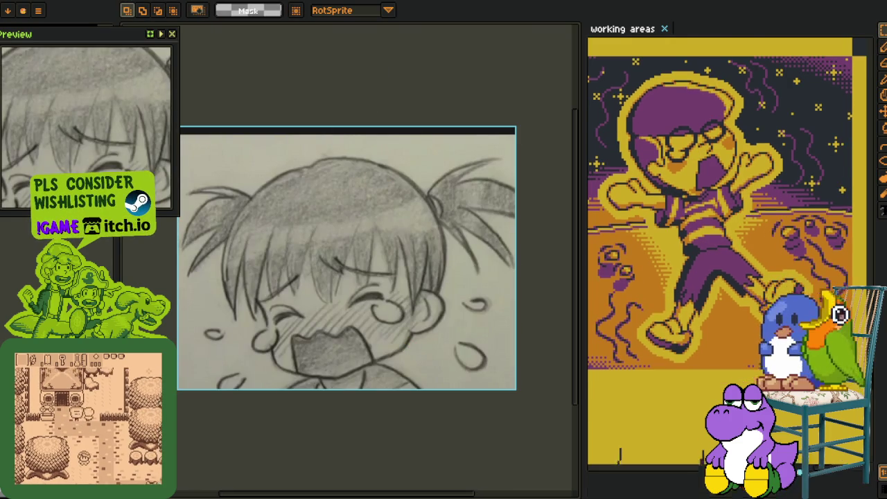
{"action": "left_click_drag", "start_coordinate": [347, 131], "coordinate": [694, 312]}
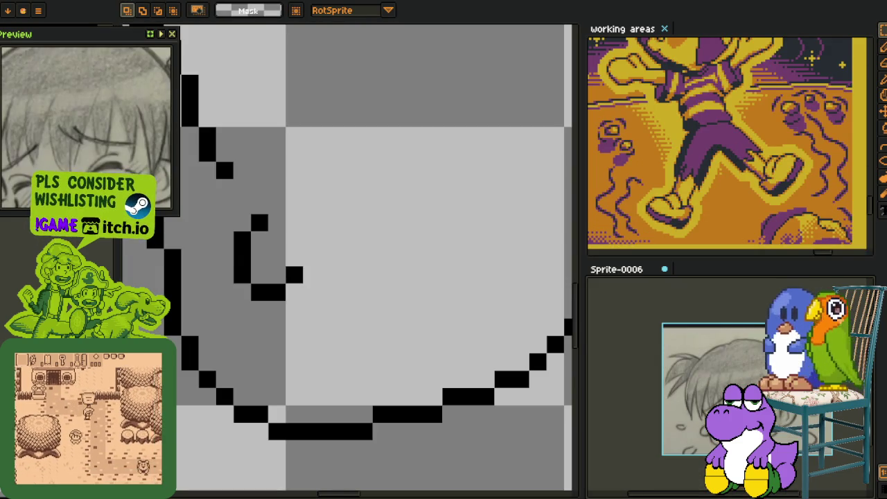
- Draw three small ellipses inside the head to block in the mouth shape
{"action": "key", "text": "h"}
{"action": "scroll", "coordinate": [207, 254], "scroll_direction": "down", "scroll_amount": 3}
{"action": "scroll", "coordinate": [232, 303], "scroll_direction": "down", "scroll_amount": 2}
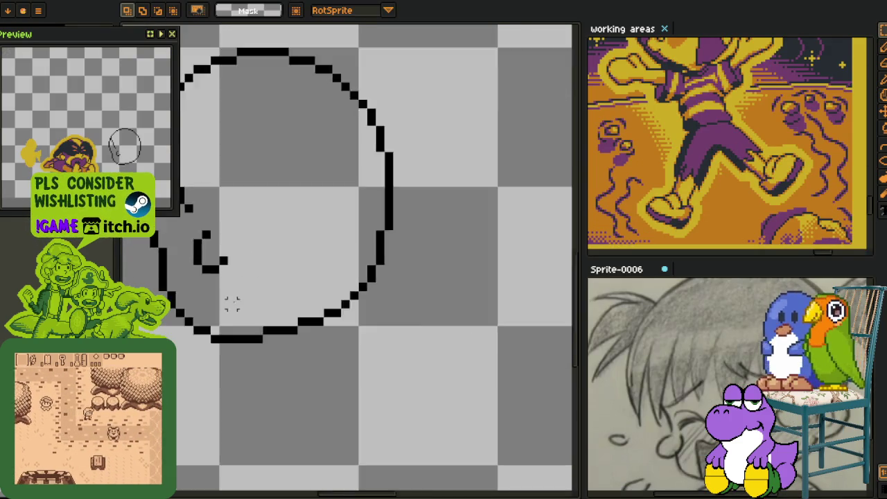
{"action": "scroll", "coordinate": [240, 307], "scroll_direction": "down", "scroll_amount": 1}
{"action": "scroll", "coordinate": [285, 315], "scroll_direction": "up", "scroll_amount": 2}
{"action": "key", "text": "b"}
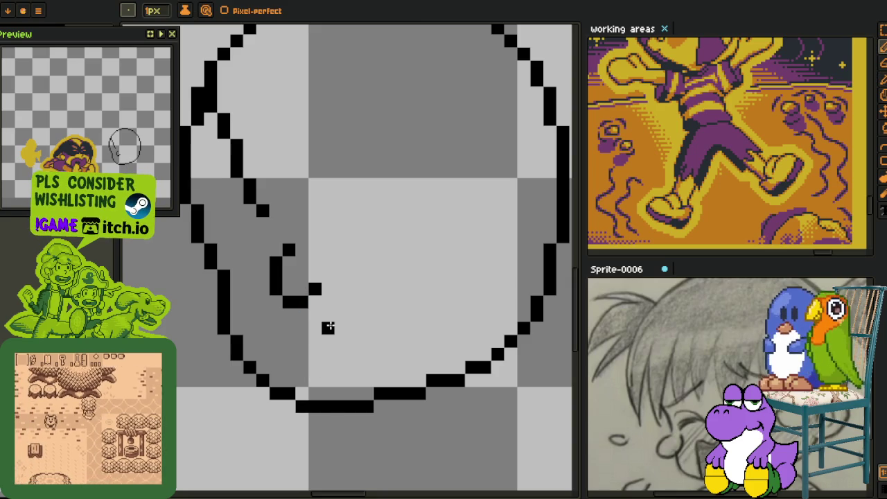
{"action": "key", "text": "l"}
{"action": "left_click_drag", "start_coordinate": [318, 318], "coordinate": [353, 342]}
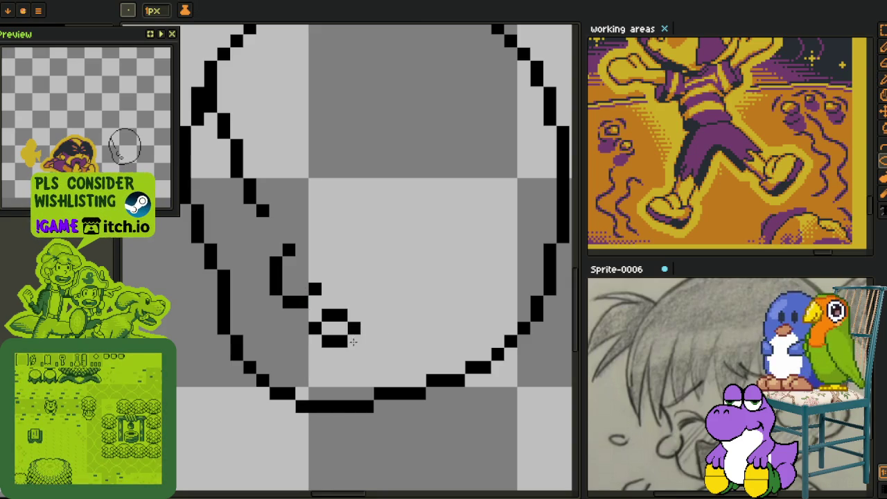
{"action": "left_click_drag", "start_coordinate": [367, 300], "coordinate": [398, 312]}
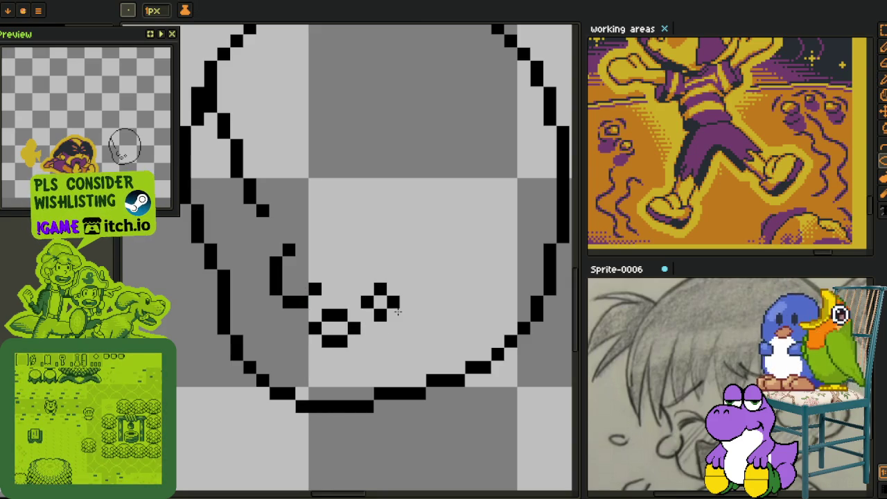
{"action": "left_click_drag", "start_coordinate": [275, 339], "coordinate": [292, 351]}
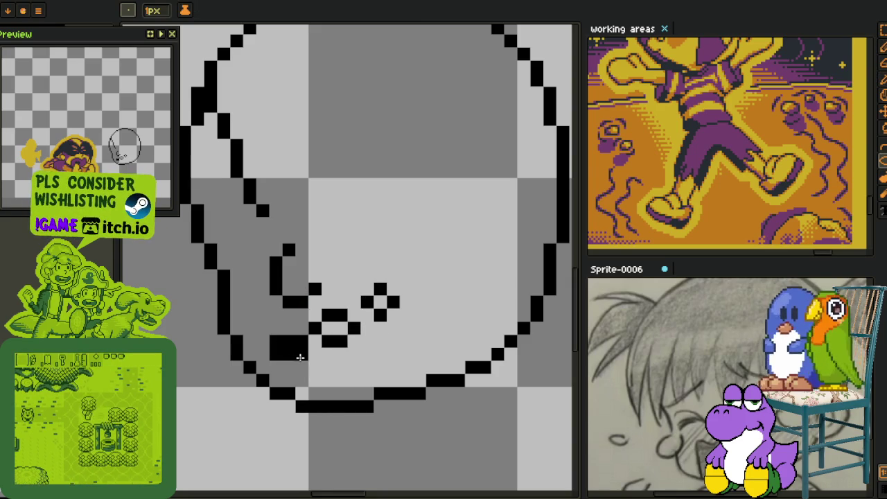
- Reshape the mouth's left side into a vertical run and tidy its pixels into a peaked outline
{"action": "key", "text": "b"}
{"action": "scroll", "coordinate": [293, 347], "scroll_direction": "up", "scroll_amount": 2}
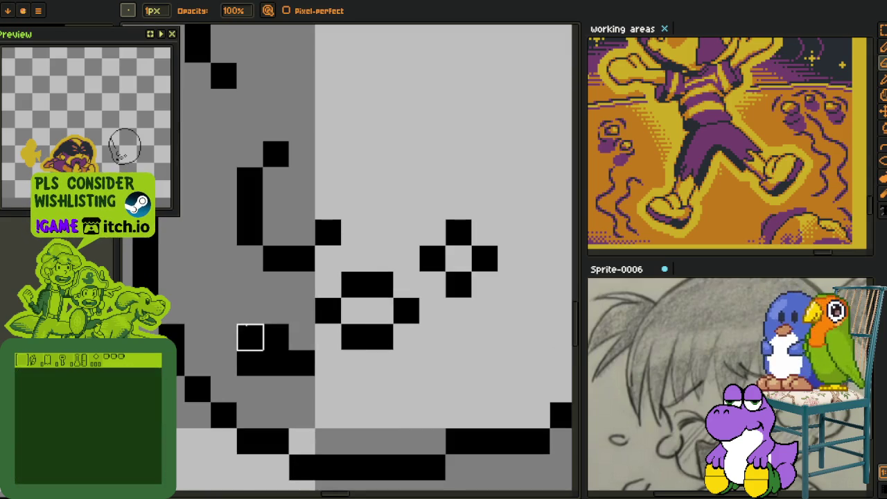
{"action": "left_click_drag", "start_coordinate": [250, 337], "coordinate": [250, 416]}
{"action": "left_click_drag", "start_coordinate": [302, 362], "coordinate": [276, 363]}
{"action": "left_click", "coordinate": [294, 373]}
{"action": "left_click", "coordinate": [319, 344]}
{"action": "mouse_move", "coordinate": [351, 345]}
{"action": "left_mouse_down"}
{"action": "mouse_move", "coordinate": [370, 323]}
{"action": "mouse_move", "coordinate": [426, 301]}
{"action": "mouse_move", "coordinate": [429, 287]}
{"action": "mouse_move", "coordinate": [453, 367]}
{"action": "mouse_move", "coordinate": [500, 403]}
{"action": "mouse_move", "coordinate": [368, 311]}
{"action": "mouse_move", "coordinate": [356, 321]}
{"action": "left_mouse_up"}
{"action": "left_click", "coordinate": [431, 311]}
{"action": "scroll", "coordinate": [436, 301], "scroll_direction": "right", "scroll_amount": 3}
{"action": "scroll", "coordinate": [367, 337], "scroll_direction": "down", "scroll_amount": 5}
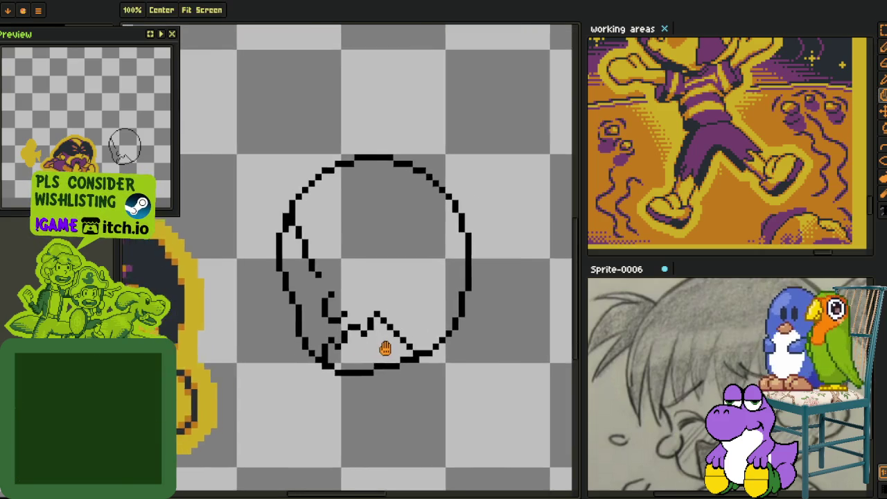
- Extend the mouth line diagonally down-right to close the triangular mouth shape
{"action": "scroll", "coordinate": [378, 348], "scroll_direction": "up", "scroll_amount": 3}
{"action": "scroll", "coordinate": [420, 345], "scroll_direction": "down", "scroll_amount": 5}
{"action": "scroll", "coordinate": [416, 347], "scroll_direction": "down", "scroll_amount": 2}
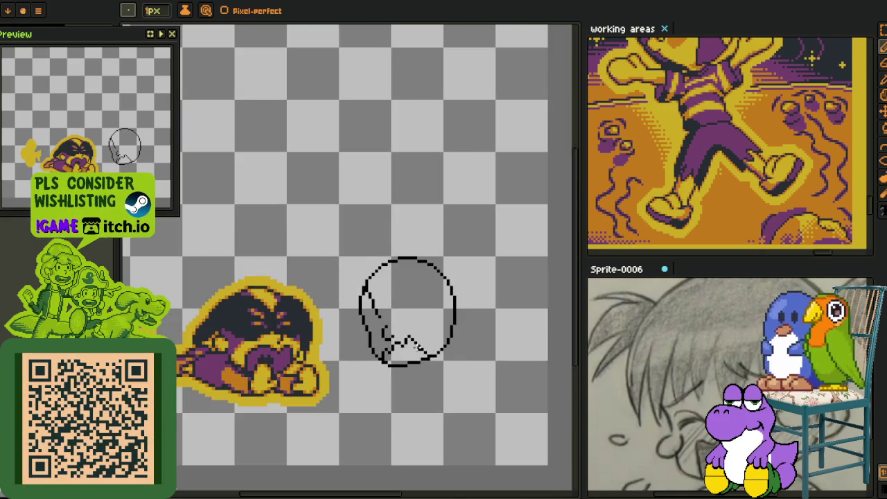
{"action": "scroll", "coordinate": [372, 343], "scroll_direction": "down", "scroll_amount": 2}
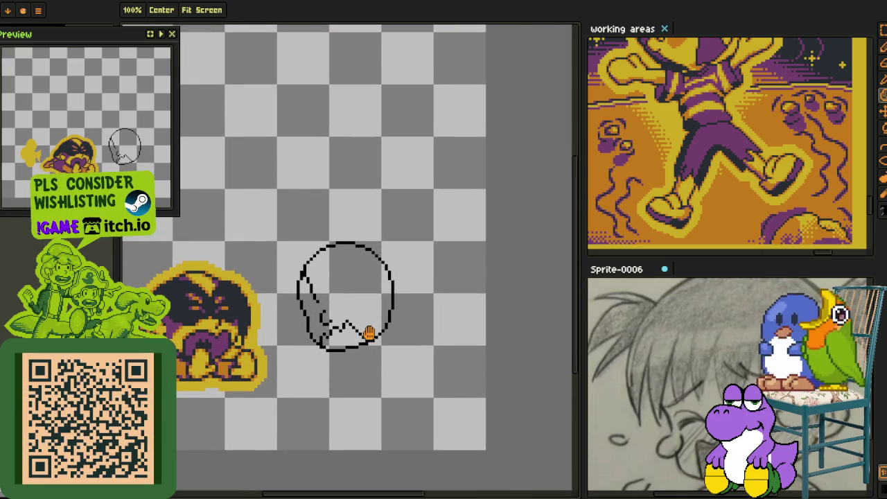
{"action": "scroll", "coordinate": [364, 331], "scroll_direction": "up", "scroll_amount": 2}
{"action": "scroll", "coordinate": [353, 322], "scroll_direction": "up", "scroll_amount": 2}
{"action": "scroll", "coordinate": [343, 308], "scroll_direction": "up", "scroll_amount": 2}
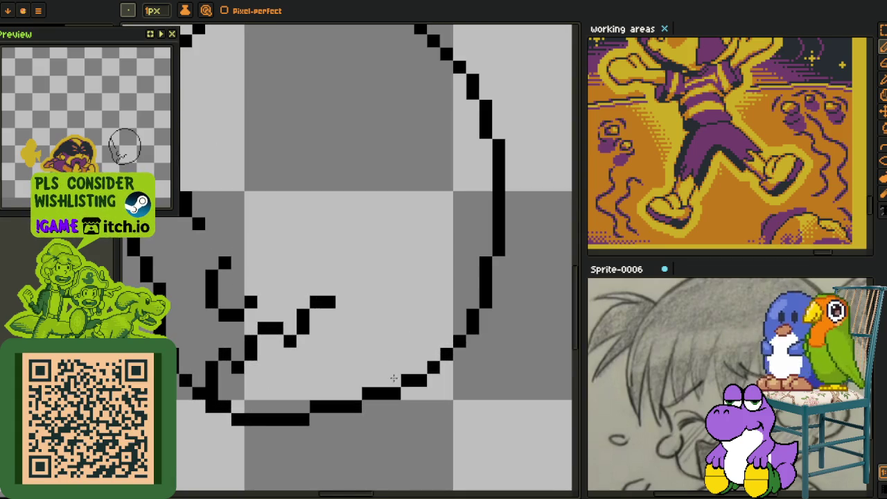
{"action": "left_click_drag", "start_coordinate": [345, 311], "coordinate": [367, 353]}
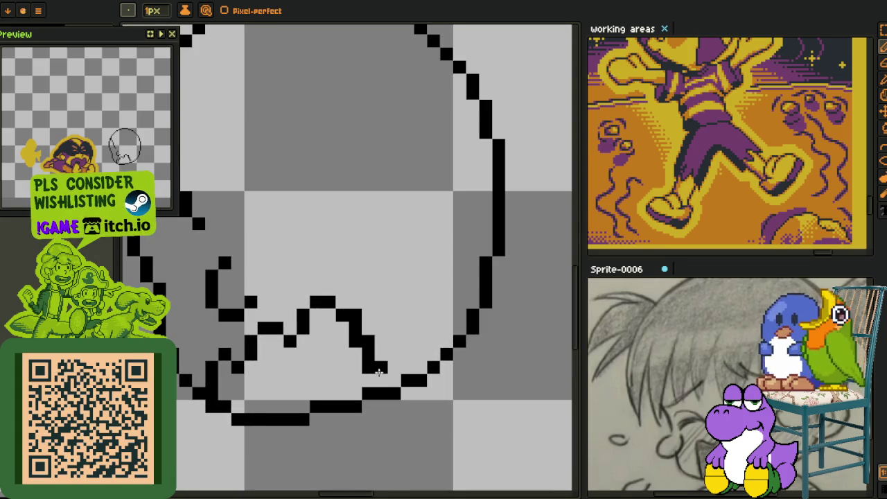
{"action": "scroll", "coordinate": [351, 339], "scroll_direction": "down", "scroll_amount": 3}
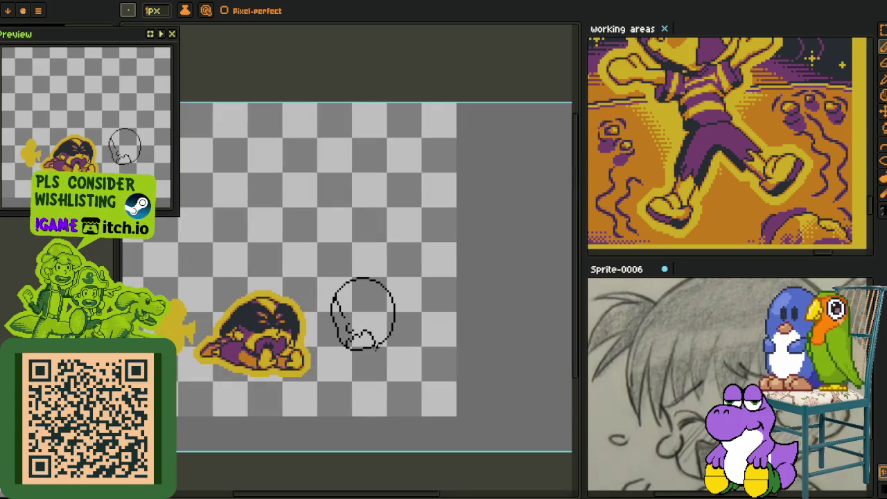
{"action": "mouse_move", "coordinate": [361, 337]}
{"action": "left_mouse_down"}
{"action": "mouse_move", "coordinate": [306, 320]}
{"action": "mouse_move", "coordinate": [277, 291]}
{"action": "left_mouse_up"}
{"action": "scroll", "coordinate": [277, 294], "scroll_direction": "up", "scroll_amount": 1}
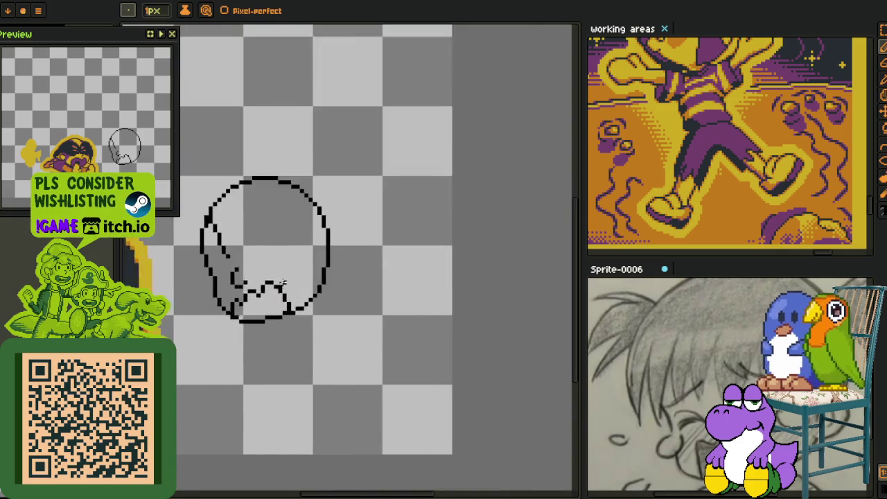
{"action": "scroll", "coordinate": [284, 300], "scroll_direction": "up", "scroll_amount": 1}
{"action": "scroll", "coordinate": [216, 316], "scroll_direction": "up", "scroll_amount": 1}
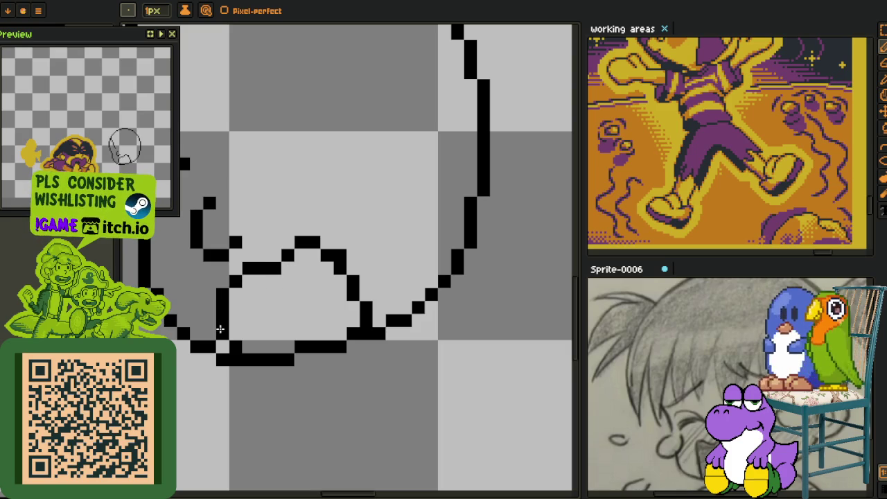
- Smooth the mouth's upper-left edge by moving a stray pixel one step lower
{"action": "scroll", "coordinate": [222, 335], "scroll_direction": "down", "scroll_amount": 3}
{"action": "scroll", "coordinate": [305, 305], "scroll_direction": "down", "scroll_amount": 1}
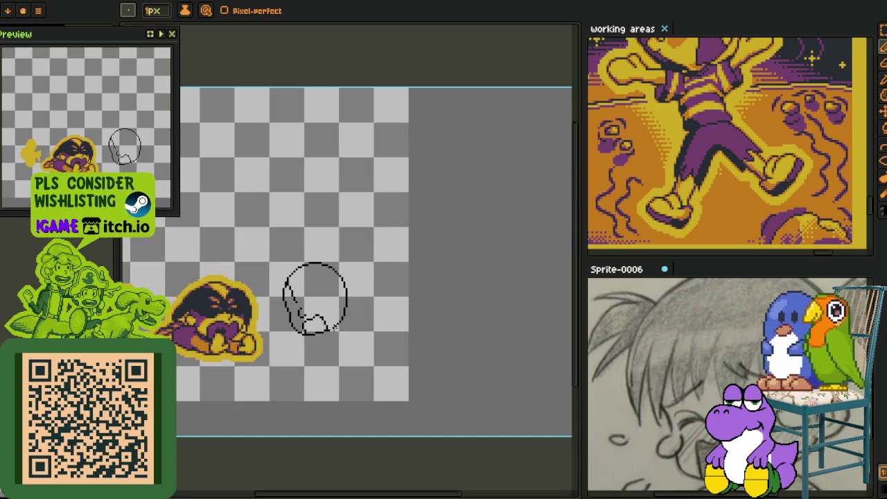
{"action": "scroll", "coordinate": [296, 321], "scroll_direction": "up", "scroll_amount": 1}
{"action": "scroll", "coordinate": [295, 320], "scroll_direction": "up", "scroll_amount": 1}
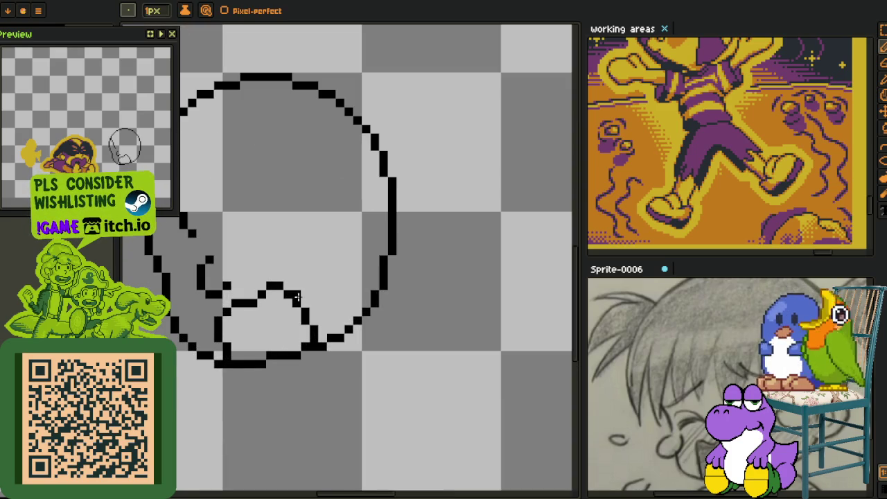
{"action": "scroll", "coordinate": [295, 296], "scroll_direction": "down", "scroll_amount": 1}
{"action": "scroll", "coordinate": [298, 305], "scroll_direction": "down", "scroll_amount": 1}
{"action": "scroll", "coordinate": [278, 312], "scroll_direction": "up", "scroll_amount": 2}
{"action": "scroll", "coordinate": [282, 274], "scroll_direction": "up", "scroll_amount": 2}
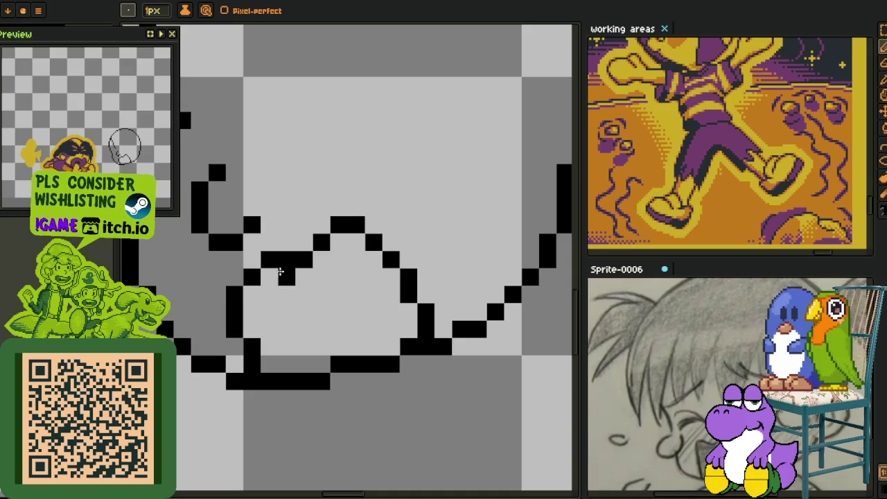
{"action": "right_click", "coordinate": [270, 261]}
{"action": "left_click", "coordinate": [269, 276]}
{"action": "scroll", "coordinate": [267, 275], "scroll_direction": "down", "scroll_amount": 3}
{"action": "scroll", "coordinate": [303, 287], "scroll_direction": "down", "scroll_amount": 1}
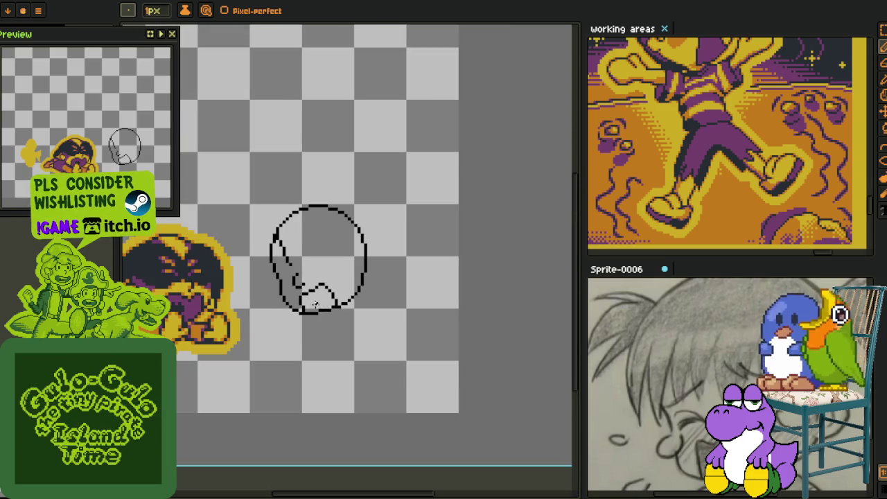
{"action": "scroll", "coordinate": [312, 307], "scroll_direction": "up", "scroll_amount": 1}
{"action": "scroll", "coordinate": [290, 310], "scroll_direction": "up", "scroll_amount": 2}
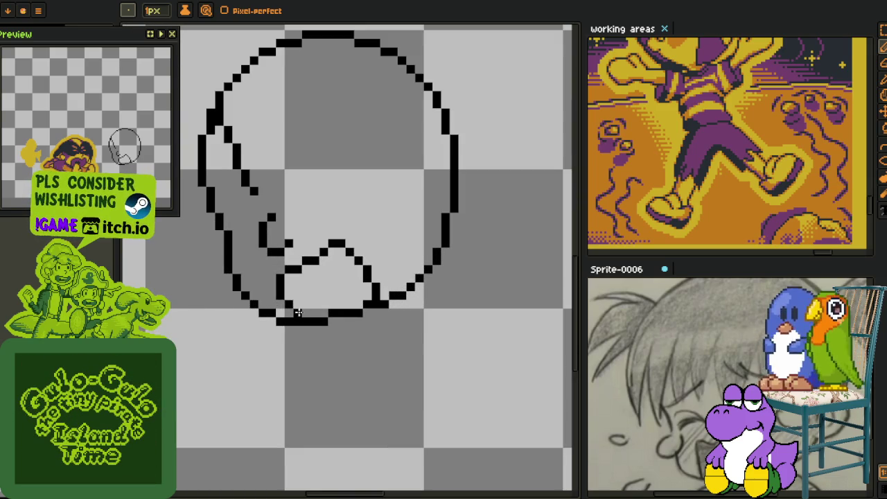
- Zoom in on the head sketch and try several thicker eye strokes, undoing each
{"action": "key", "text": "z"}
{"action": "mouse_move", "coordinate": [311, 284]}
{"action": "left_mouse_down"}
{"action": "mouse_move", "coordinate": [307, 231]}
{"action": "mouse_move", "coordinate": [324, 233]}
{"action": "left_mouse_up"}
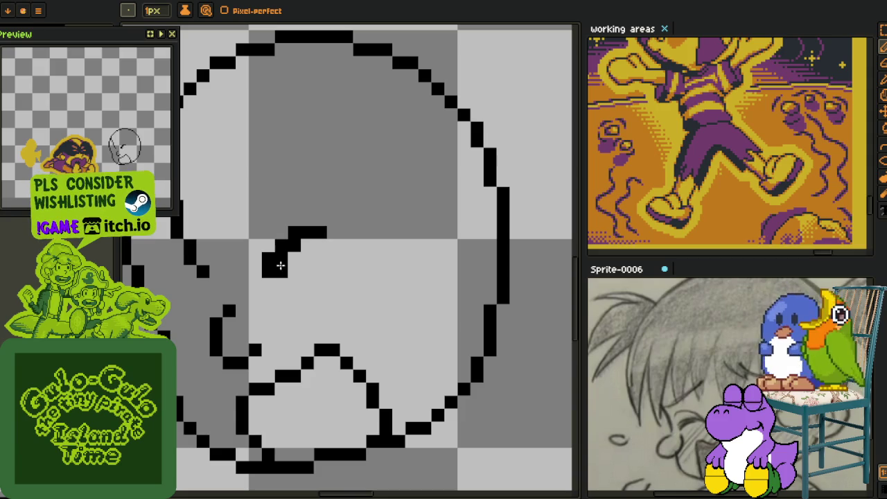
{"action": "left_click_drag", "start_coordinate": [275, 271], "coordinate": [290, 251]}
{"action": "key", "text": "ctrl+z"}
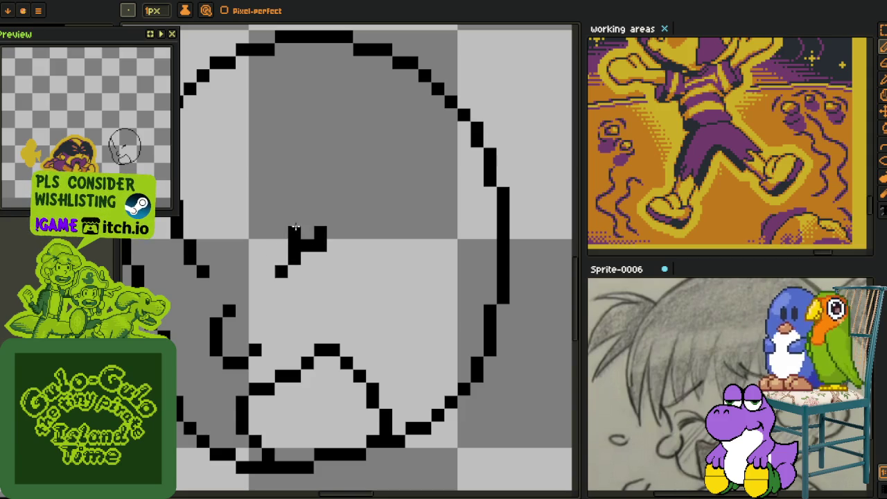
{"action": "left_click_drag", "start_coordinate": [264, 258], "coordinate": [300, 241]}
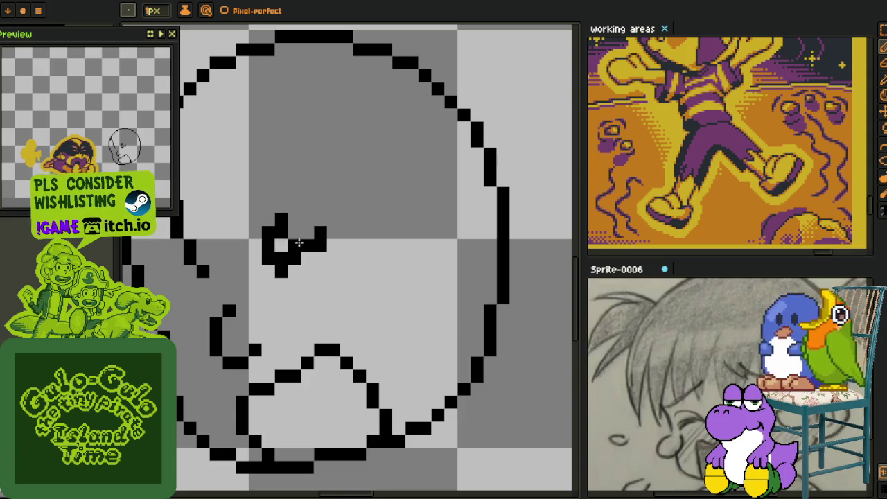
{"action": "key", "text": "ctrl+z"}
{"action": "left_click_drag", "start_coordinate": [271, 247], "coordinate": [295, 217]}
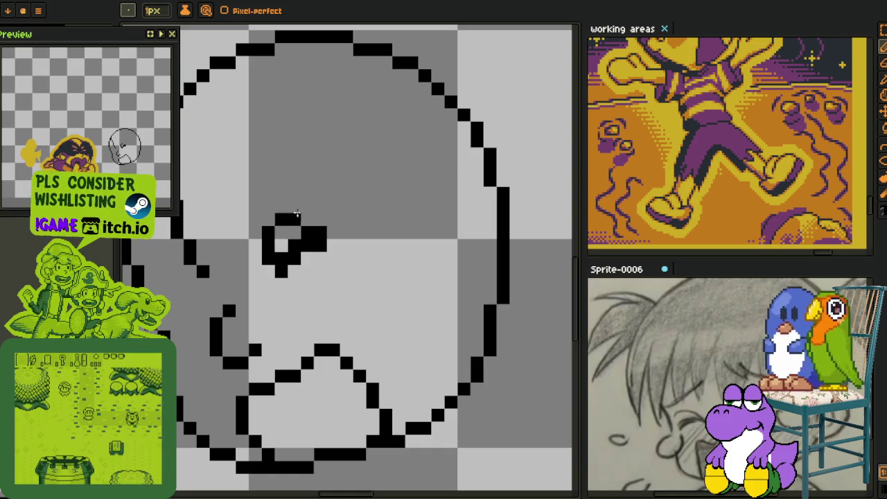
{"action": "key", "text": "ctrl+z"}
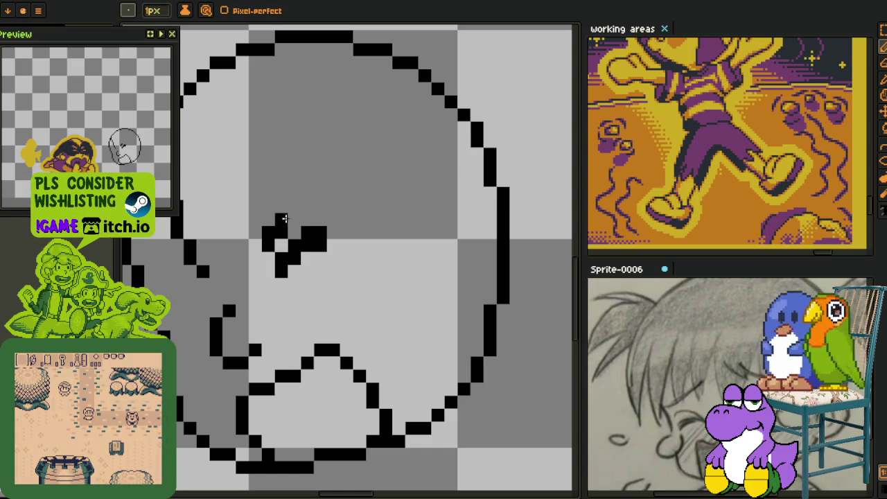
{"action": "scroll", "coordinate": [359, 245], "scroll_direction": "down", "scroll_amount": 2}
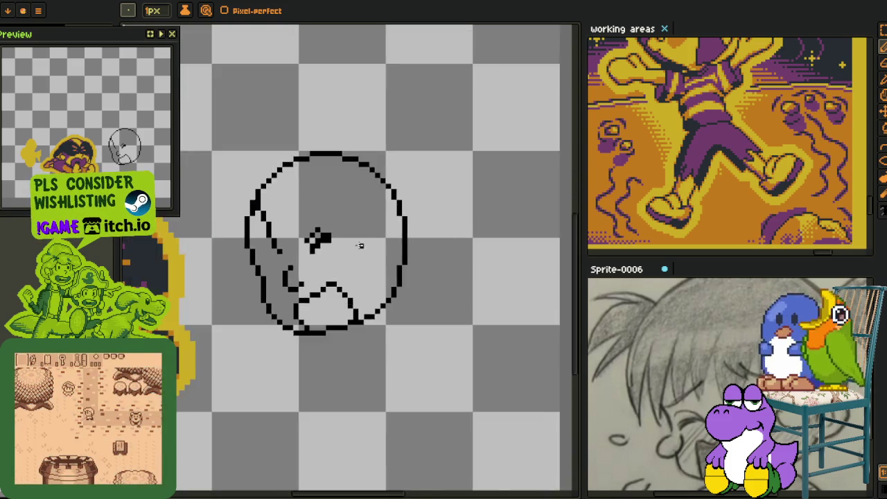
{"action": "scroll", "coordinate": [346, 247], "scroll_direction": "up", "scroll_amount": 1}
{"action": "scroll", "coordinate": [322, 236], "scroll_direction": "up", "scroll_amount": 1}
{"action": "scroll", "coordinate": [312, 253], "scroll_direction": "up", "scroll_amount": 2}
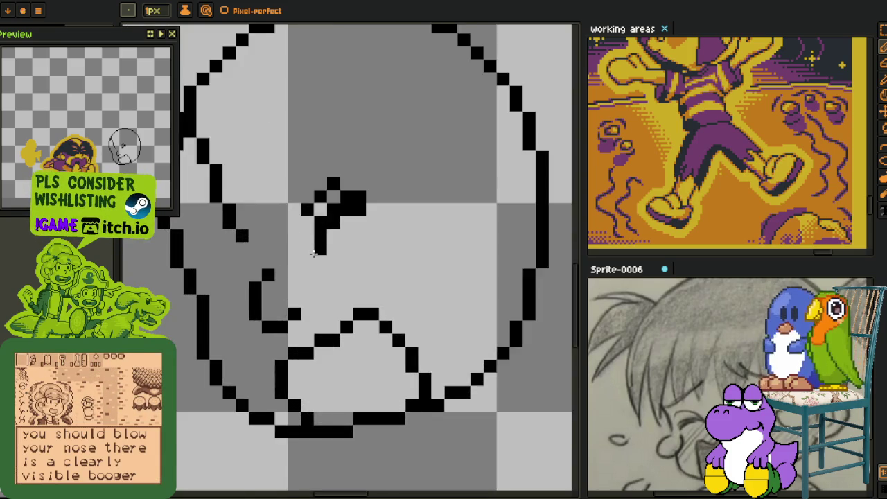
{"action": "scroll", "coordinate": [326, 236], "scroll_direction": "up", "scroll_amount": 3}
- Thicken the eye with black pixels, erase a stray pixel, and add one above
{"action": "left_click", "coordinate": [416, 174]}
{"action": "left_click", "coordinate": [407, 128]}
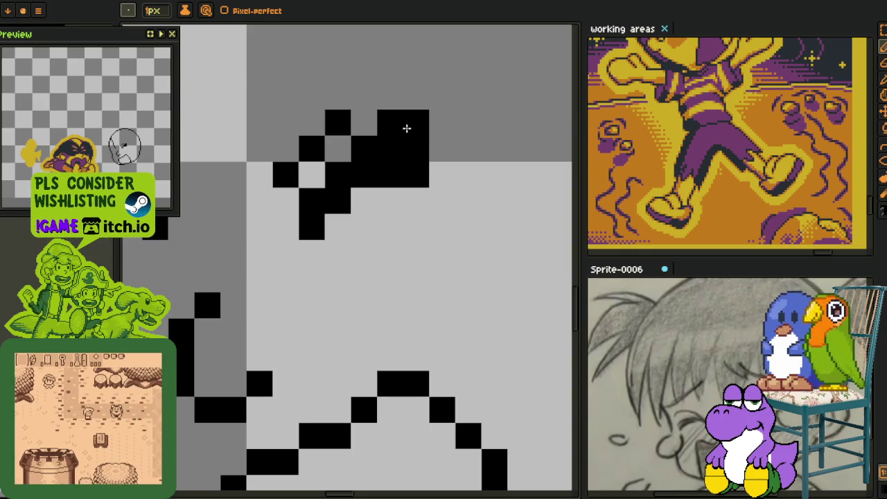
{"action": "right_click", "coordinate": [416, 175]}
{"action": "left_click", "coordinate": [364, 97]}
{"action": "scroll", "coordinate": [340, 139], "scroll_direction": "down", "scroll_amount": 3}
{"action": "left_click_drag", "start_coordinate": [333, 132], "coordinate": [331, 211]}
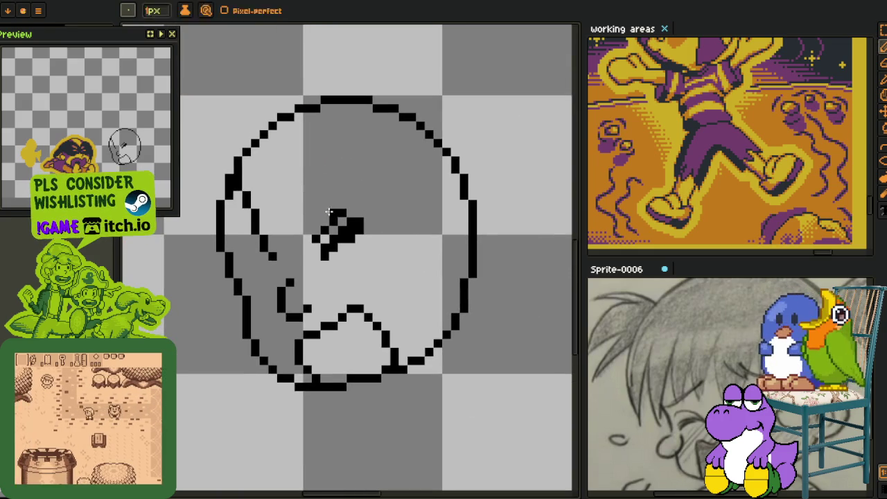
- Select the eye with the rectangular marquee and move it down-left, then redraw a pixel lower
{"action": "key", "text": "m"}
{"action": "left_click_drag", "start_coordinate": [293, 174], "coordinate": [396, 281]}
{"action": "mouse_move", "coordinate": [350, 237]}
{"action": "left_mouse_down"}
{"action": "mouse_move", "coordinate": [339, 248]}
{"action": "mouse_move", "coordinate": [333, 242]}
{"action": "left_mouse_up"}
{"action": "key", "text": "b"}
{"action": "scroll", "coordinate": [380, 242], "scroll_direction": "down", "scroll_amount": 2}
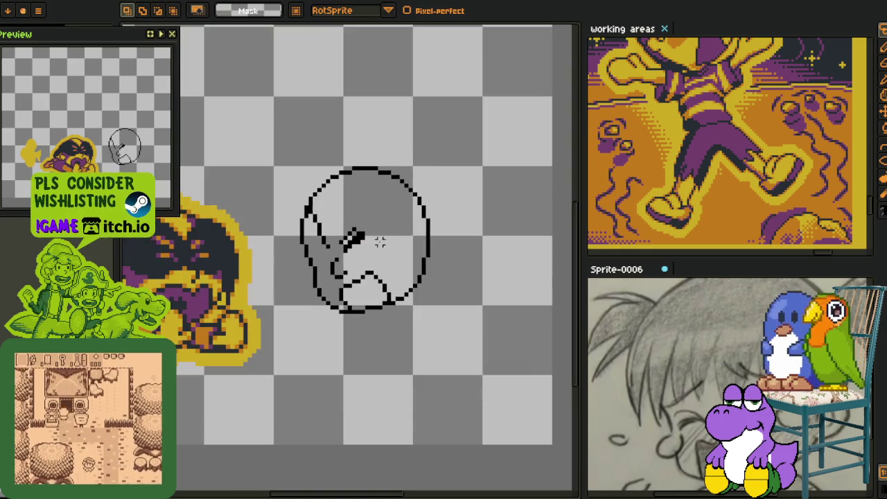
{"action": "scroll", "coordinate": [380, 242], "scroll_direction": "up", "scroll_amount": 3}
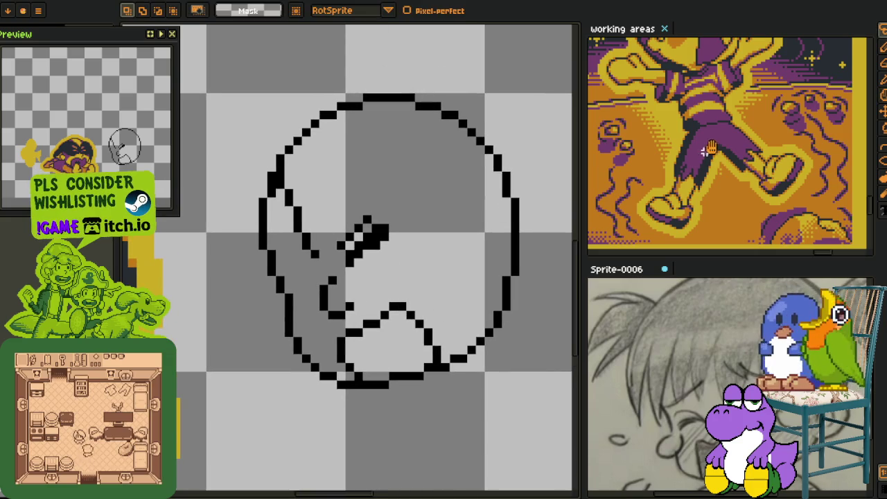
{"action": "scroll", "coordinate": [354, 257], "scroll_direction": "up", "scroll_amount": 3}
{"action": "key", "text": "i"}
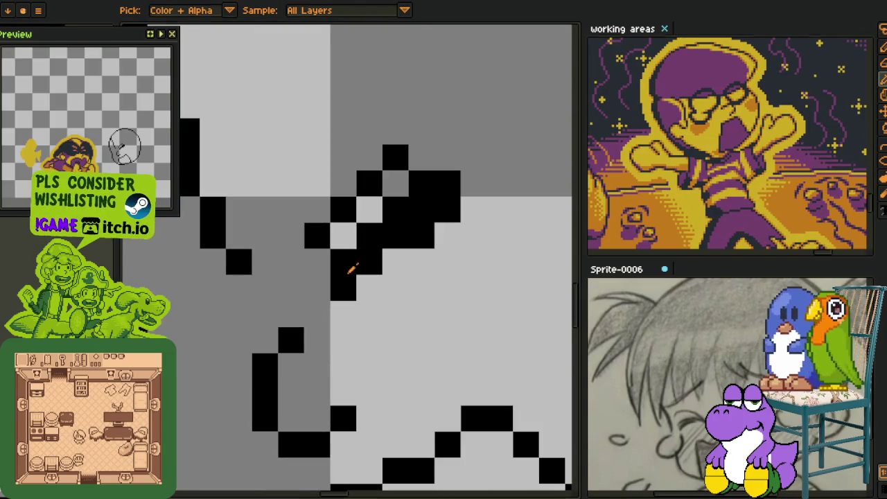
{"action": "key", "text": "b"}
{"action": "left_click_drag", "start_coordinate": [340, 264], "coordinate": [346, 307]}
- Draw a second curled eye outline beside the first, closing its lower edge
{"action": "scroll", "coordinate": [347, 307], "scroll_direction": "down", "scroll_amount": 3}
{"action": "key", "text": "b"}
{"action": "left_click", "coordinate": [387, 277]}
{"action": "scroll", "coordinate": [387, 277], "scroll_direction": "up", "scroll_amount": 3}
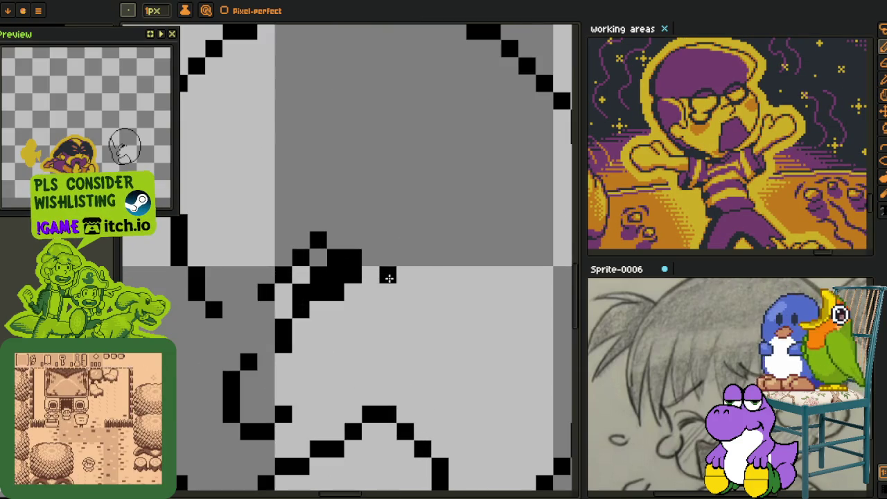
{"action": "left_click_drag", "start_coordinate": [389, 278], "coordinate": [424, 328]}
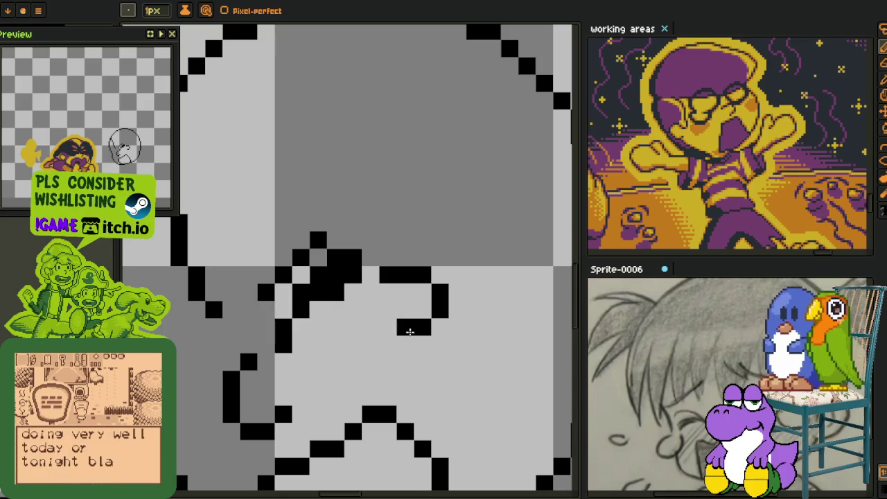
{"action": "left_click_drag", "start_coordinate": [421, 341], "coordinate": [385, 341]}
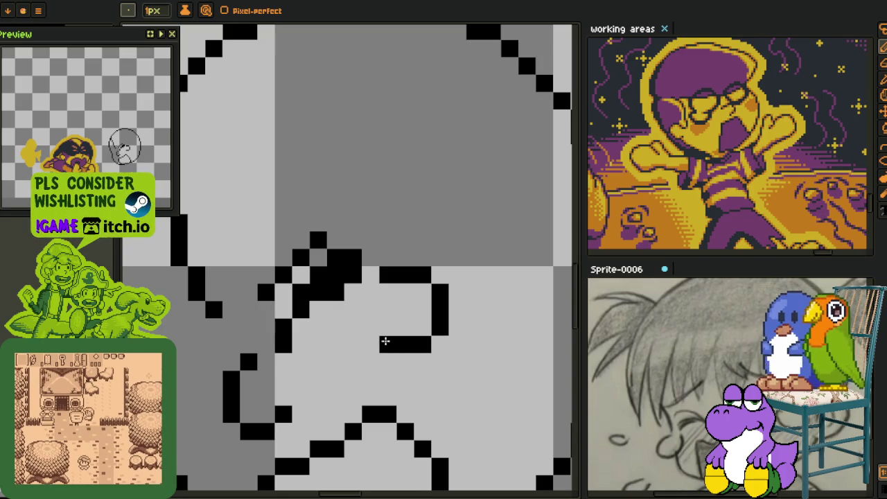
{"action": "scroll", "coordinate": [386, 340], "scroll_direction": "down", "scroll_amount": 3}
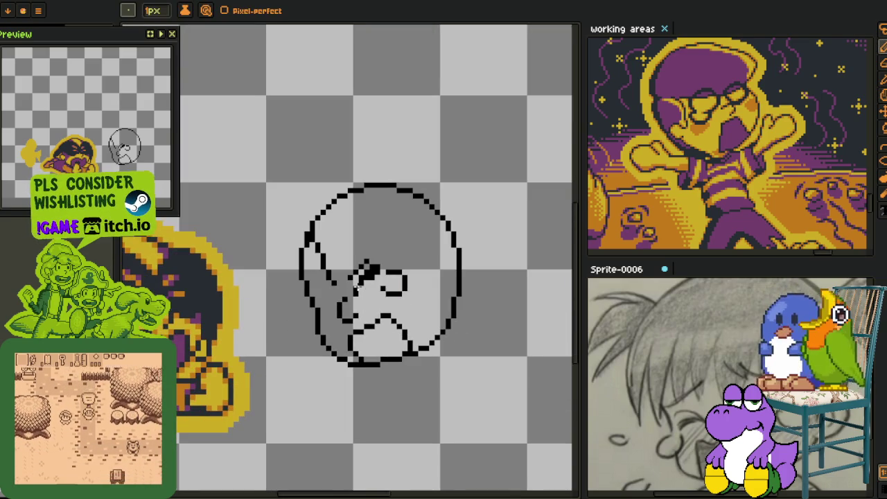
{"action": "scroll", "coordinate": [325, 302], "scroll_direction": "up", "scroll_amount": 2}
{"action": "scroll", "coordinate": [336, 271], "scroll_direction": "up", "scroll_amount": 2}
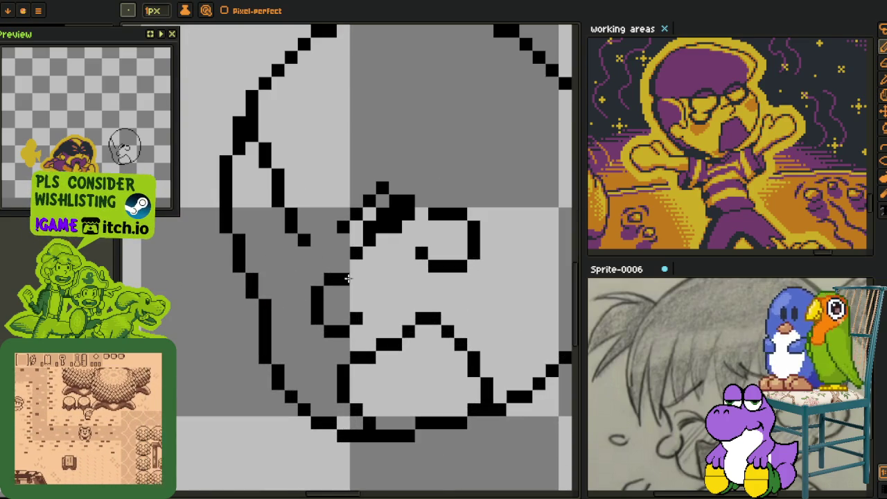
{"action": "scroll", "coordinate": [299, 275], "scroll_direction": "up", "scroll_amount": 1}
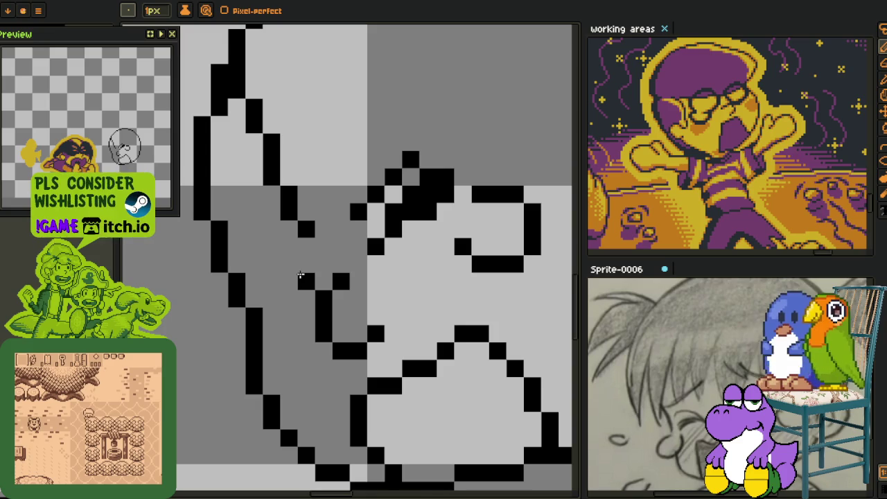
{"action": "scroll", "coordinate": [291, 278], "scroll_direction": "up", "scroll_amount": 1}
- Redraw the cheek line on the head's left side with extra pixels around it
{"action": "left_click", "coordinate": [267, 285]}
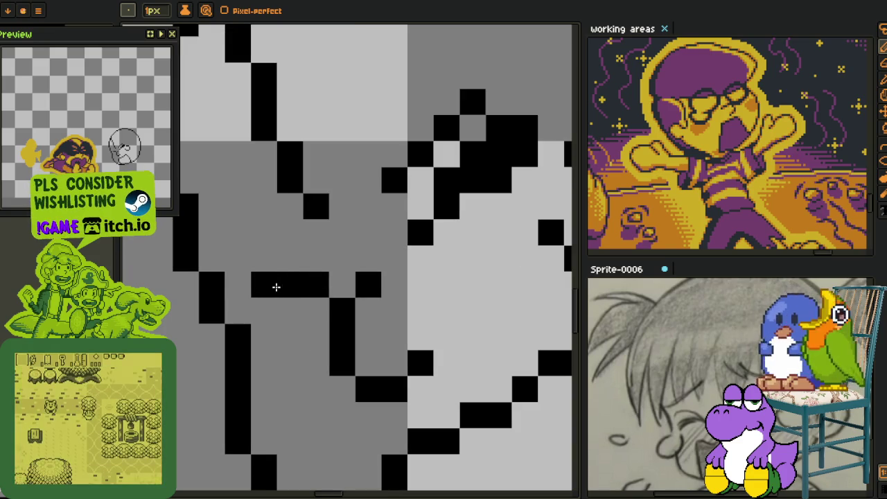
{"action": "left_click", "coordinate": [268, 303]}
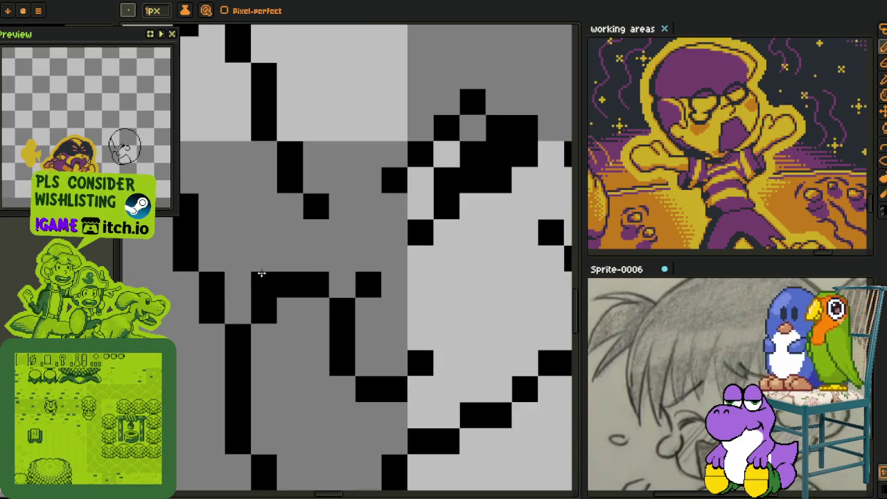
{"action": "left_click_drag", "start_coordinate": [317, 247], "coordinate": [252, 123]}
{"action": "left_click", "coordinate": [313, 238]}
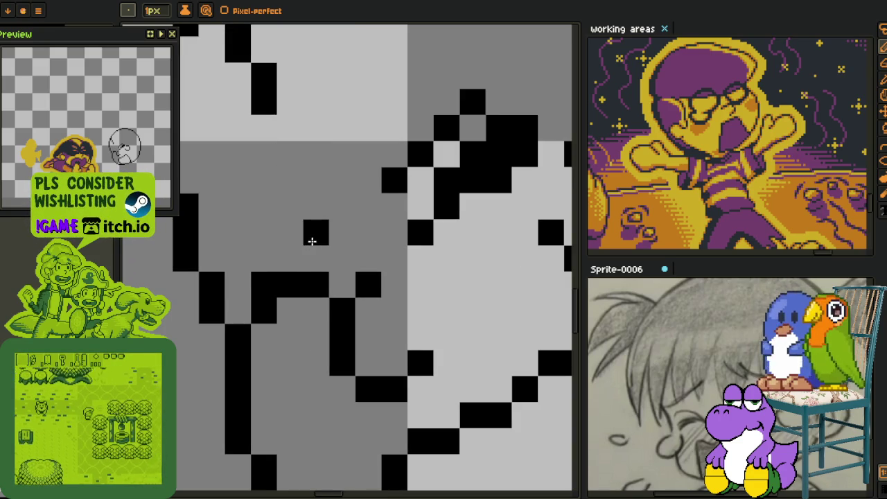
{"action": "left_click", "coordinate": [264, 234]}
{"action": "left_click", "coordinate": [238, 259]}
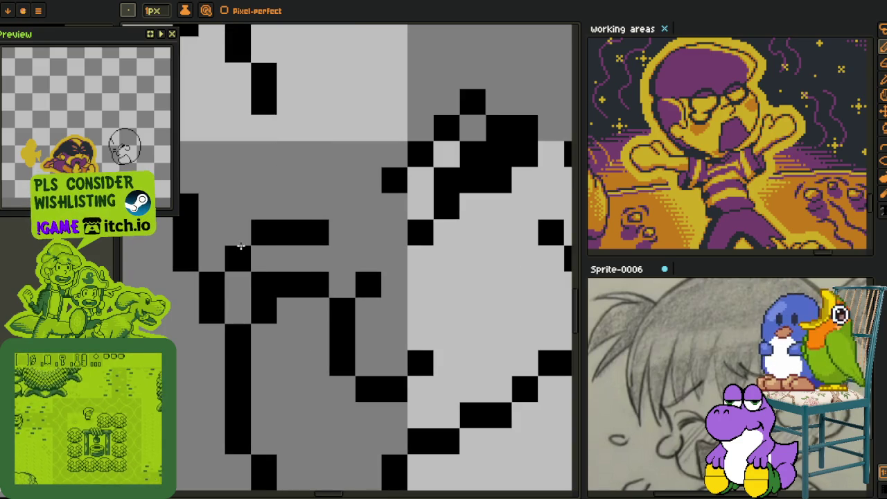
{"action": "scroll", "coordinate": [260, 306], "scroll_direction": "down", "scroll_amount": 2}
{"action": "scroll", "coordinate": [313, 275], "scroll_direction": "up", "scroll_amount": 3}
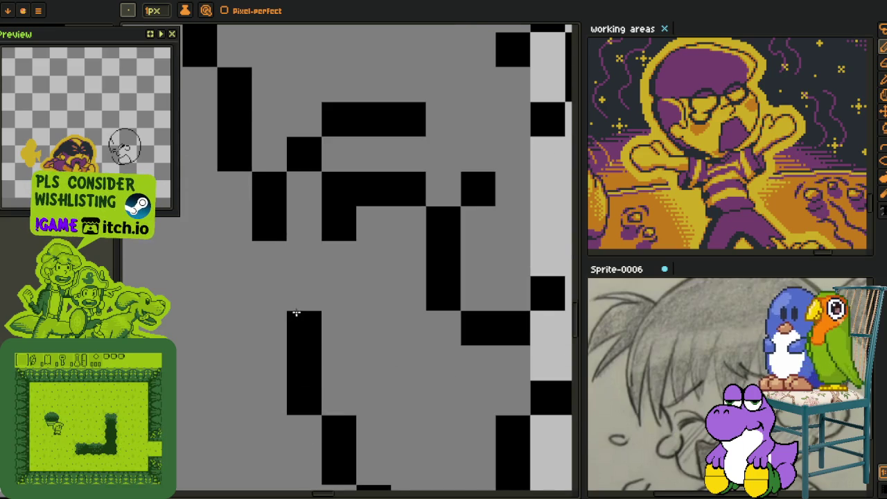
{"action": "scroll", "coordinate": [299, 305], "scroll_direction": "down", "scroll_amount": 4}
{"action": "scroll", "coordinate": [298, 306], "scroll_direction": "up", "scroll_amount": 1}
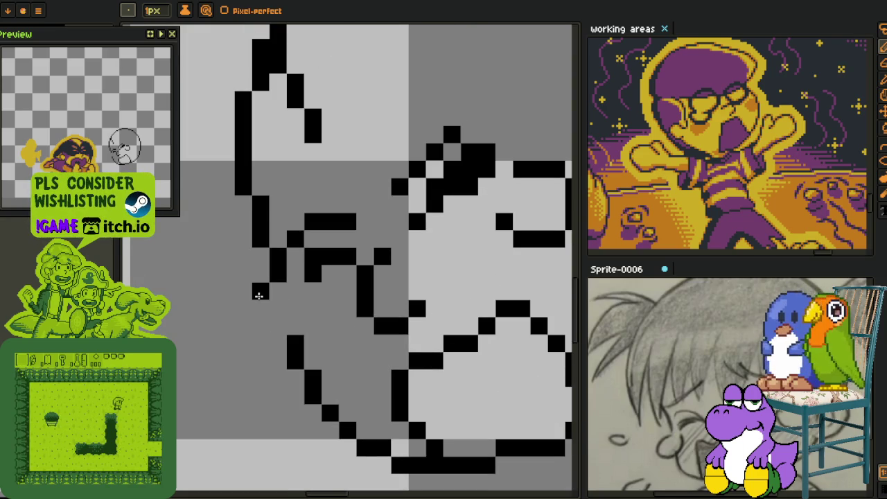
- Extend a line down-left along the head's edge and clean up stray pixels
{"action": "left_click_drag", "start_coordinate": [276, 294], "coordinate": [247, 339]}
{"action": "right_click", "coordinate": [255, 314]}
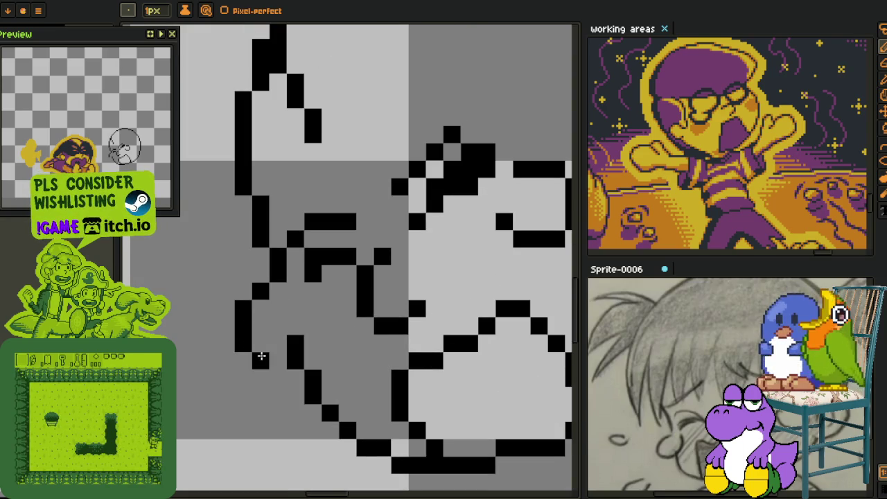
{"action": "scroll", "coordinate": [326, 334], "scroll_direction": "down", "scroll_amount": 2}
{"action": "scroll", "coordinate": [348, 324], "scroll_direction": "down", "scroll_amount": 1}
{"action": "scroll", "coordinate": [326, 315], "scroll_direction": "up", "scroll_amount": 1}
{"action": "scroll", "coordinate": [307, 303], "scroll_direction": "up", "scroll_amount": 2}
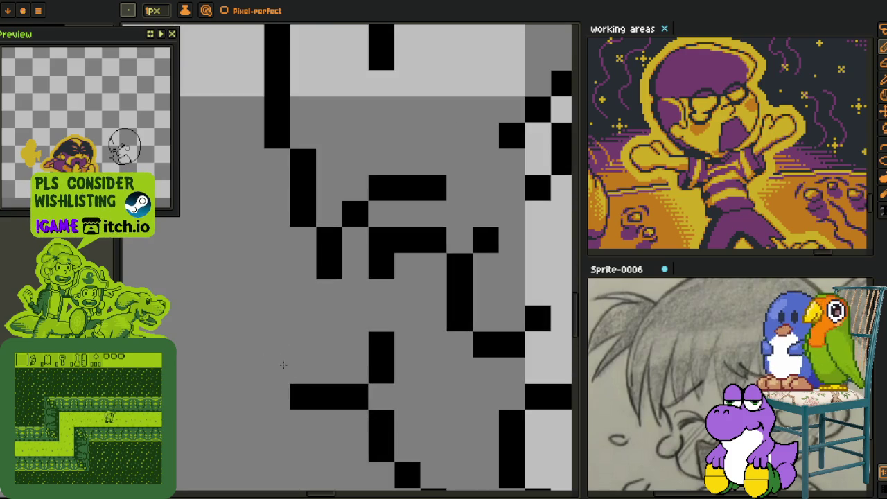
{"action": "left_click_drag", "start_coordinate": [299, 397], "coordinate": [357, 397]}
{"action": "scroll", "coordinate": [437, 368], "scroll_direction": "down", "scroll_amount": 3}
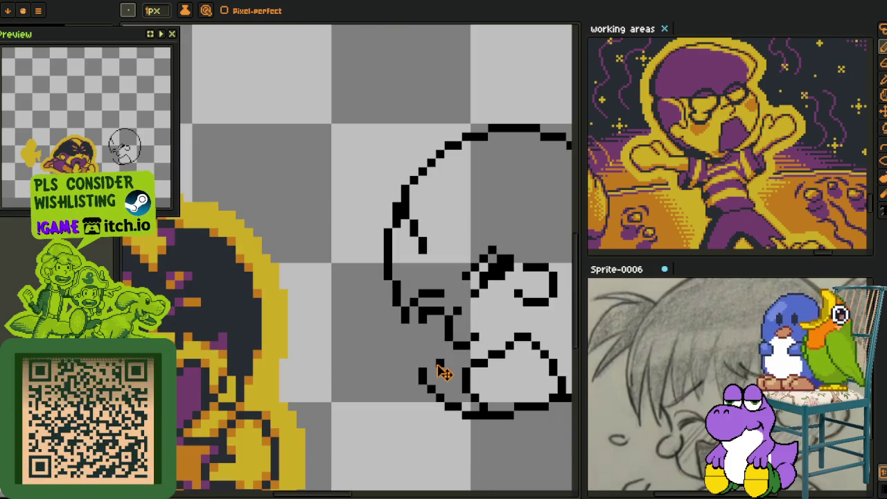
{"action": "key", "text": "ctrl+z"}
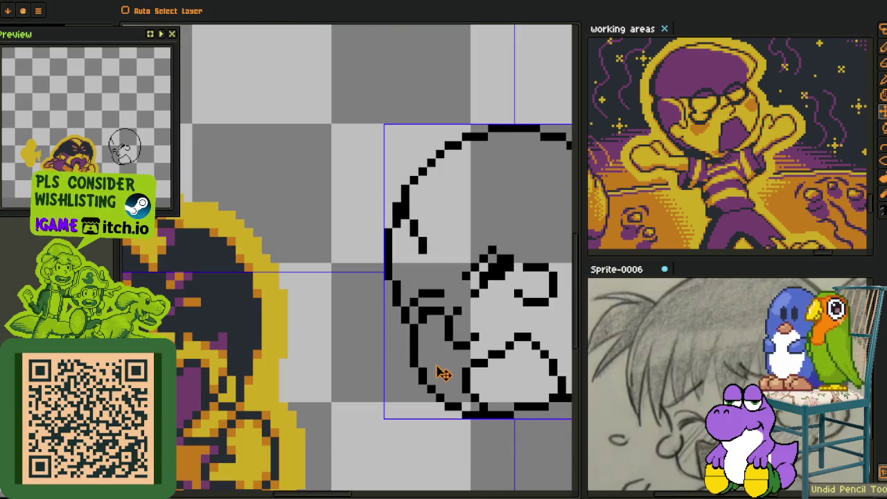
{"action": "scroll", "coordinate": [437, 365], "scroll_direction": "up", "scroll_amount": 2}
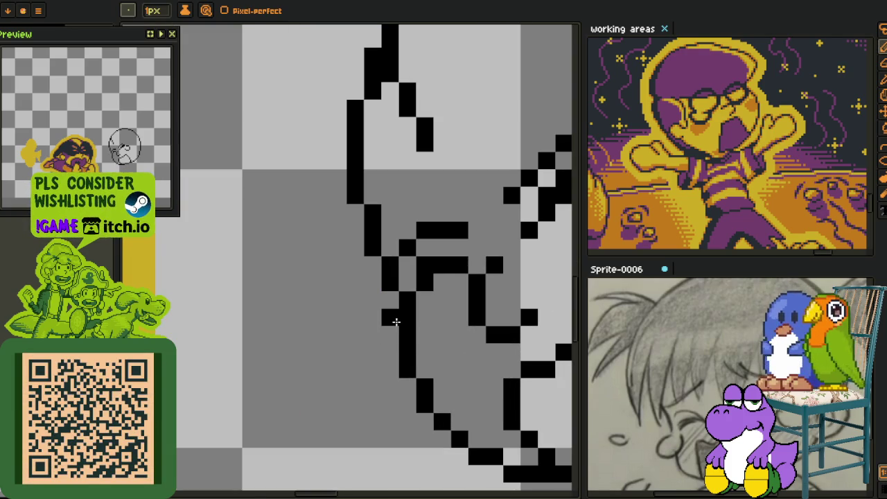
- Draw a diagonal line down the head's left side, partly erasing it and the adjacent column
{"action": "left_click_drag", "start_coordinate": [393, 321], "coordinate": [377, 376]}
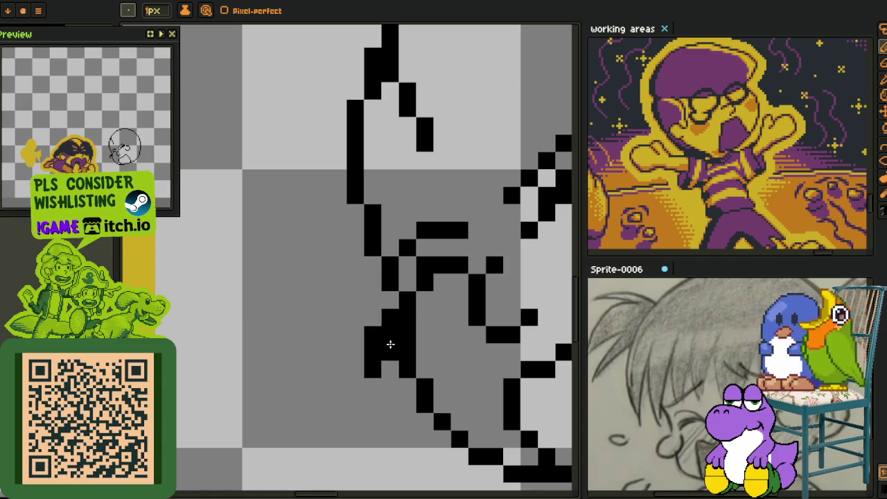
{"action": "left_click_drag", "start_coordinate": [390, 344], "coordinate": [389, 394]}
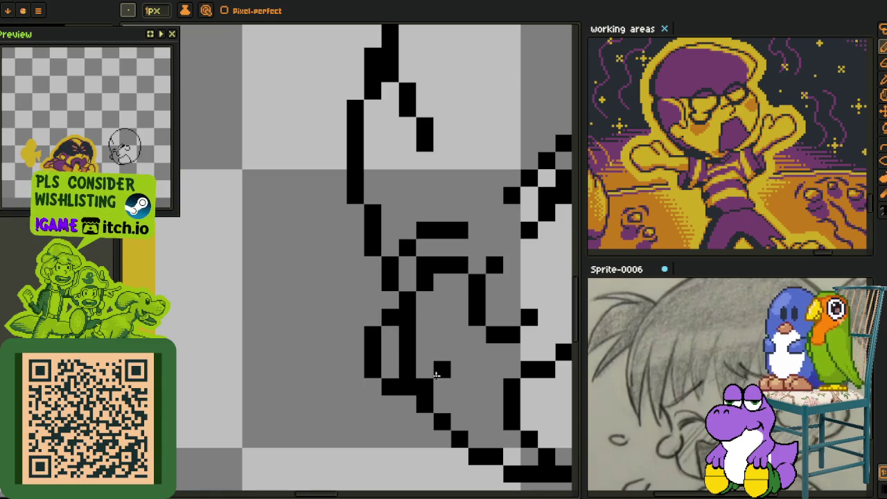
{"action": "left_click_drag", "start_coordinate": [412, 328], "coordinate": [410, 362]}
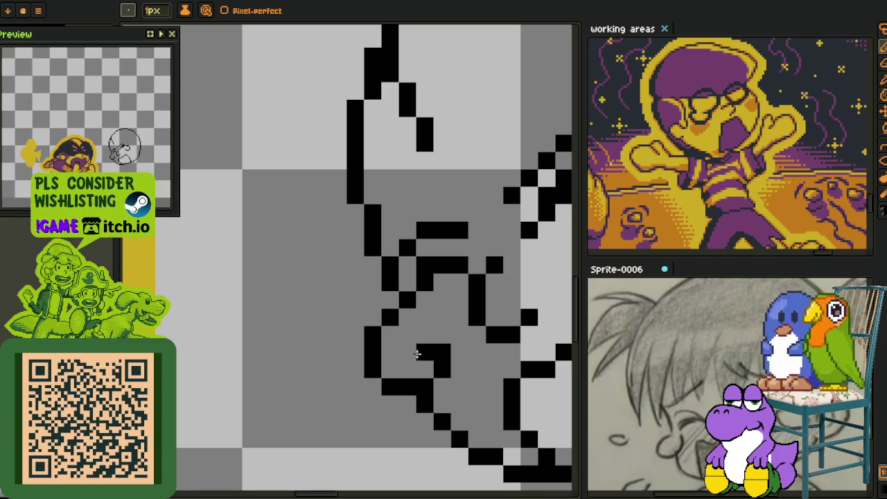
{"action": "scroll", "coordinate": [410, 363], "scroll_direction": "down", "scroll_amount": 5}
{"action": "scroll", "coordinate": [443, 347], "scroll_direction": "down", "scroll_amount": 1}
{"action": "scroll", "coordinate": [454, 335], "scroll_direction": "up", "scroll_amount": 2}
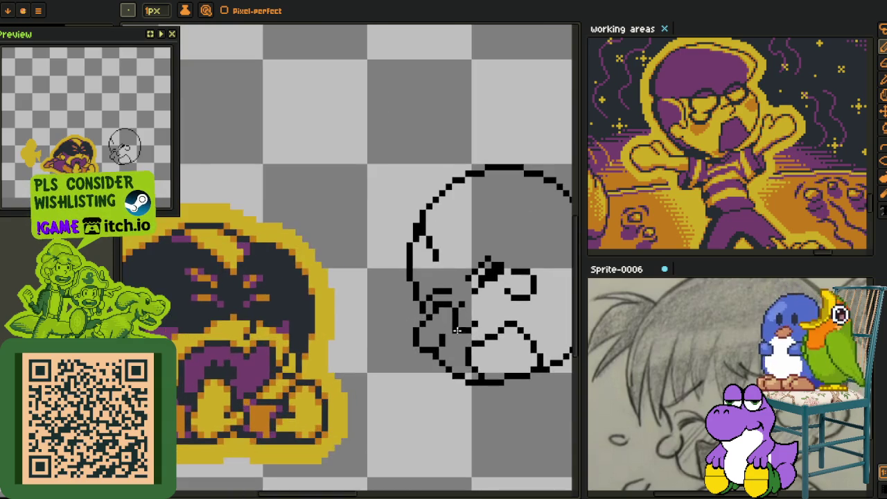
{"action": "left_click_drag", "start_coordinate": [452, 342], "coordinate": [367, 312]}
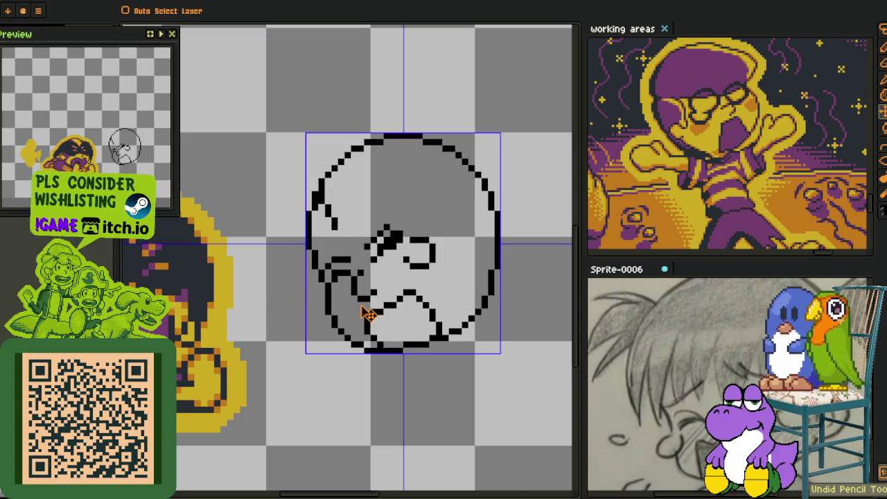
- Show the layers list and bring up the layer options menu
{"action": "key", "text": "b"}
{"action": "key", "text": "Tab"}
{"action": "right_click", "coordinate": [194, 420]}
{"action": "left_click", "coordinate": [319, 428]}
{"action": "key", "text": "Tab"}
{"action": "scroll", "coordinate": [341, 299], "scroll_direction": "up", "scroll_amount": 3}
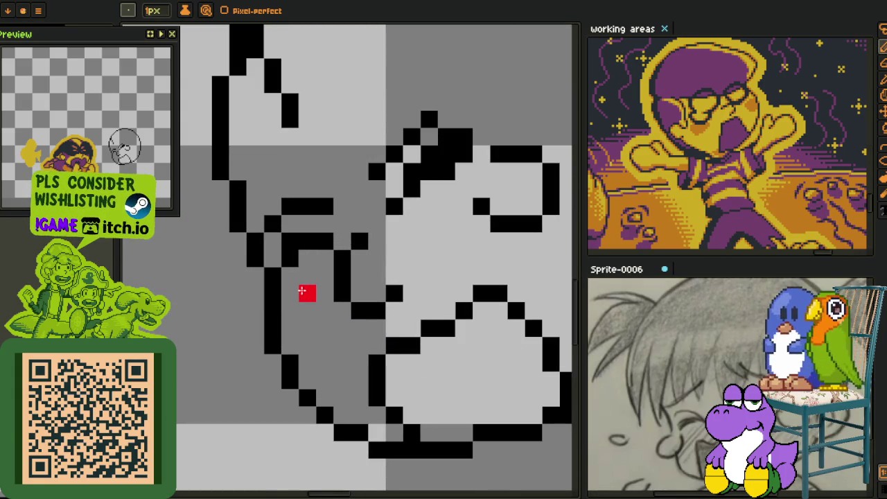
{"action": "scroll", "coordinate": [303, 280], "scroll_direction": "up", "scroll_amount": 1}
{"action": "left_click", "coordinate": [309, 298]}
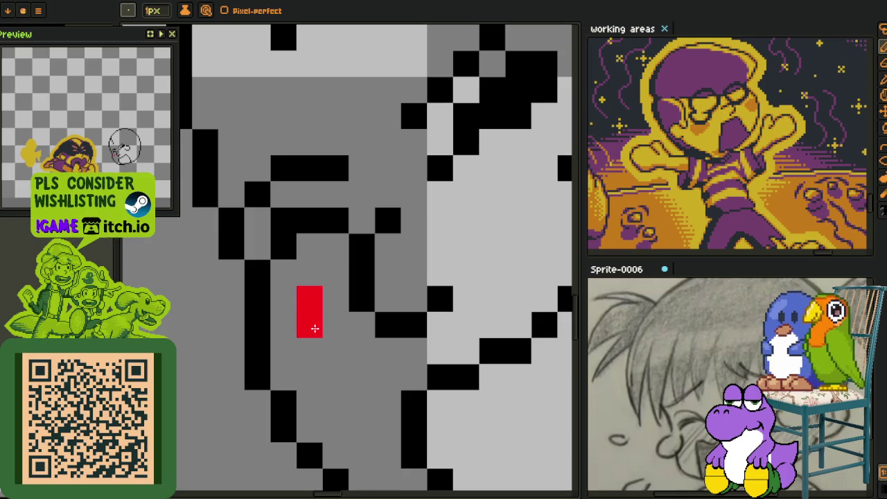
{"action": "left_click_drag", "start_coordinate": [315, 335], "coordinate": [312, 354]}
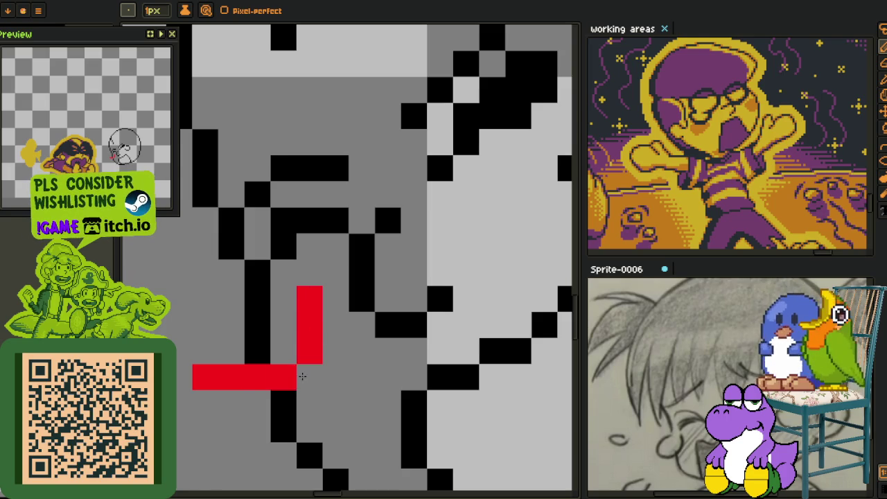
{"action": "left_click_drag", "start_coordinate": [246, 374], "coordinate": [203, 314]}
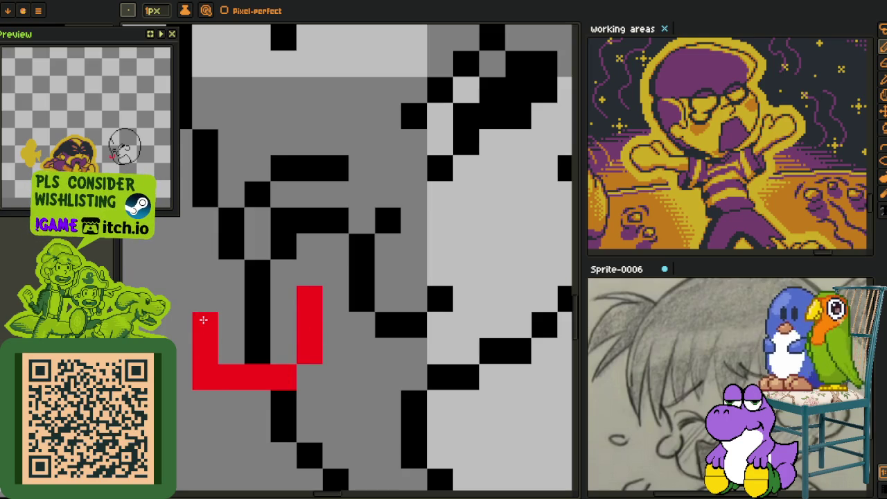
{"action": "left_click_drag", "start_coordinate": [199, 368], "coordinate": [225, 299]}
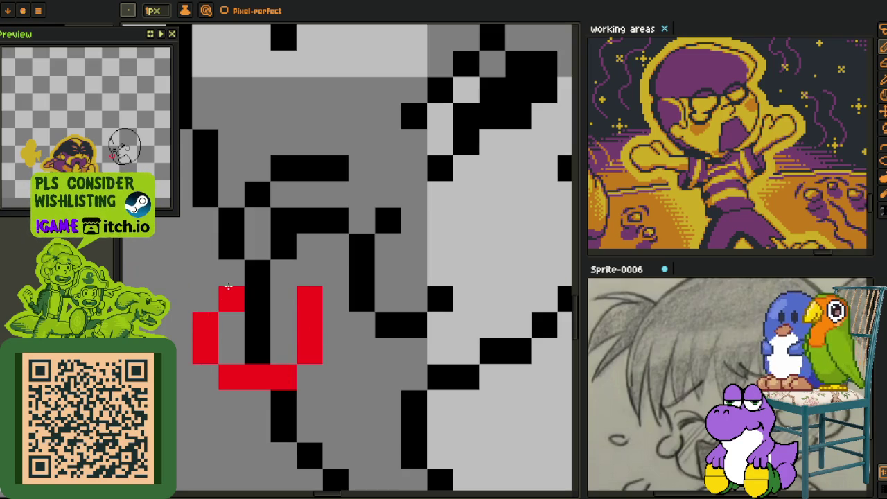
{"action": "scroll", "coordinate": [228, 288], "scroll_direction": "down", "scroll_amount": 4}
{"action": "scroll", "coordinate": [249, 288], "scroll_direction": "up", "scroll_amount": 1}
{"action": "scroll", "coordinate": [285, 294], "scroll_direction": "up", "scroll_amount": 2}
{"action": "scroll", "coordinate": [286, 294], "scroll_direction": "up", "scroll_amount": 1}
{"action": "scroll", "coordinate": [285, 295], "scroll_direction": "down", "scroll_amount": 4}
{"action": "scroll", "coordinate": [286, 294], "scroll_direction": "down", "scroll_amount": 1}
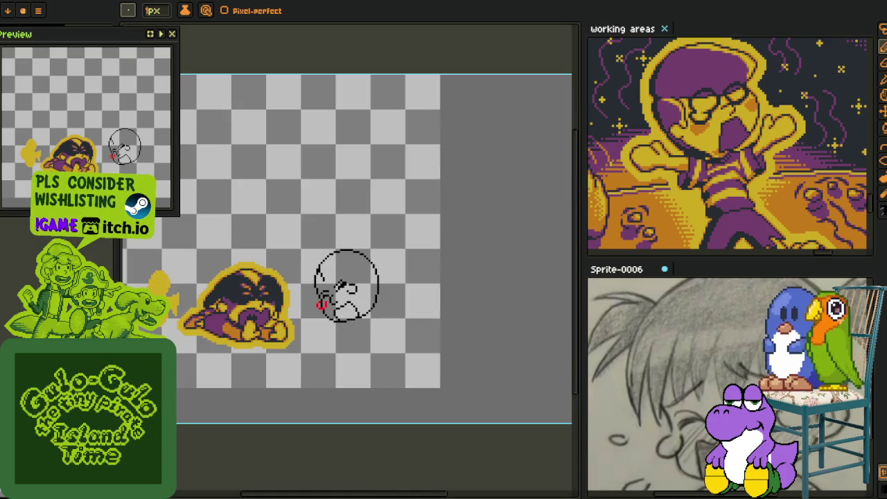
{"action": "left_click", "coordinate": [77, 5]}
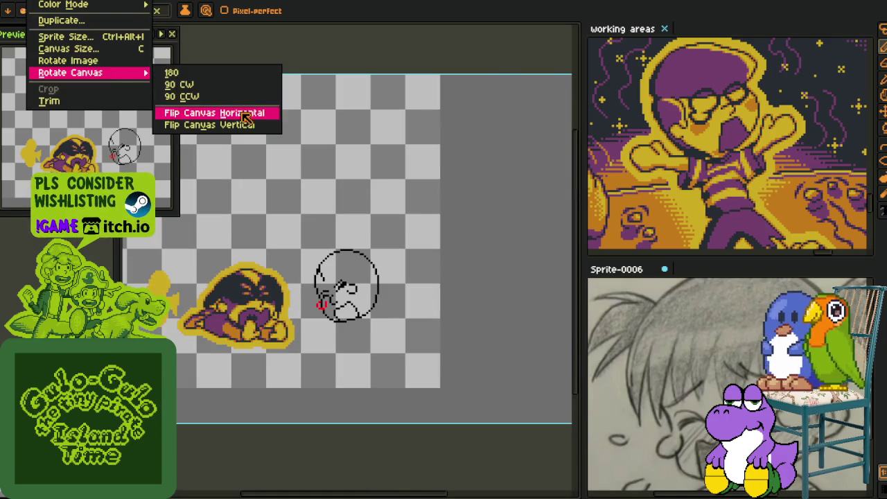
- Flip the canvas horizontally with Flip Canvas Horizontal and pan back to the head sketch
{"action": "left_click", "coordinate": [222, 114]}
{"action": "scroll", "coordinate": [385, 303], "scroll_direction": "up", "scroll_amount": 1}
{"action": "scroll", "coordinate": [384, 304], "scroll_direction": "up", "scroll_amount": 1}
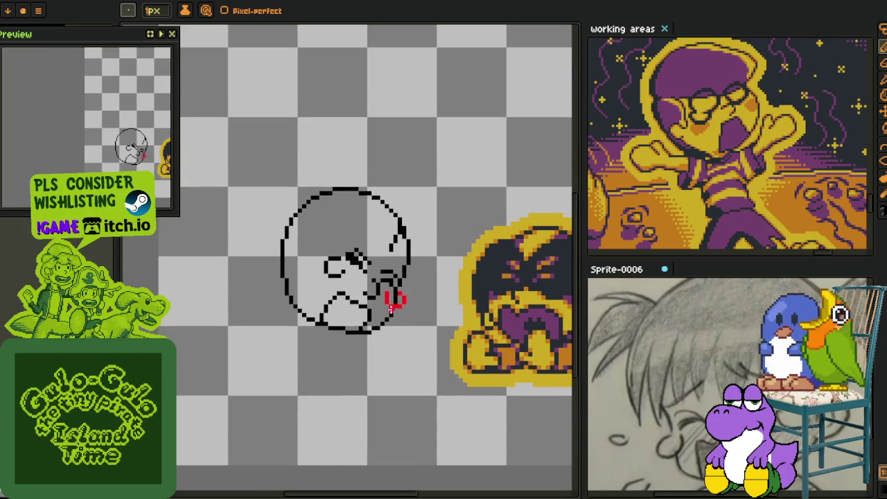
{"action": "left_click_drag", "start_coordinate": [386, 303], "coordinate": [387, 271]}
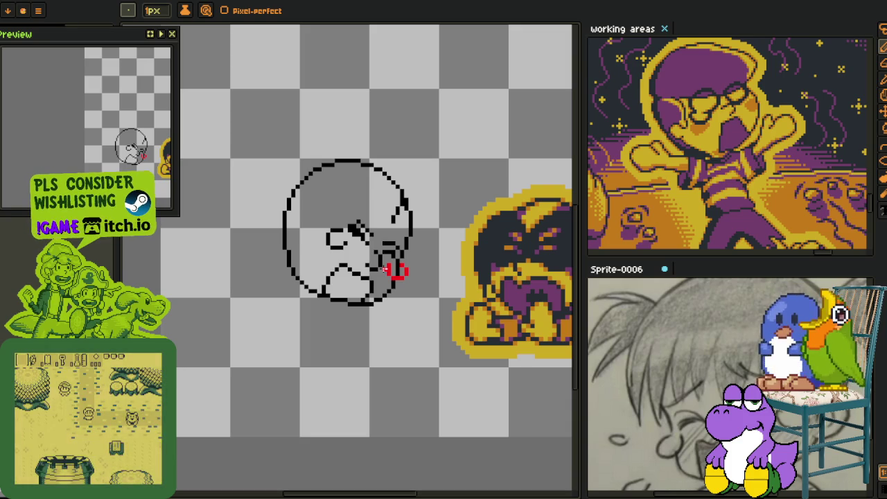
{"action": "scroll", "coordinate": [385, 269], "scroll_direction": "up", "scroll_amount": 2}
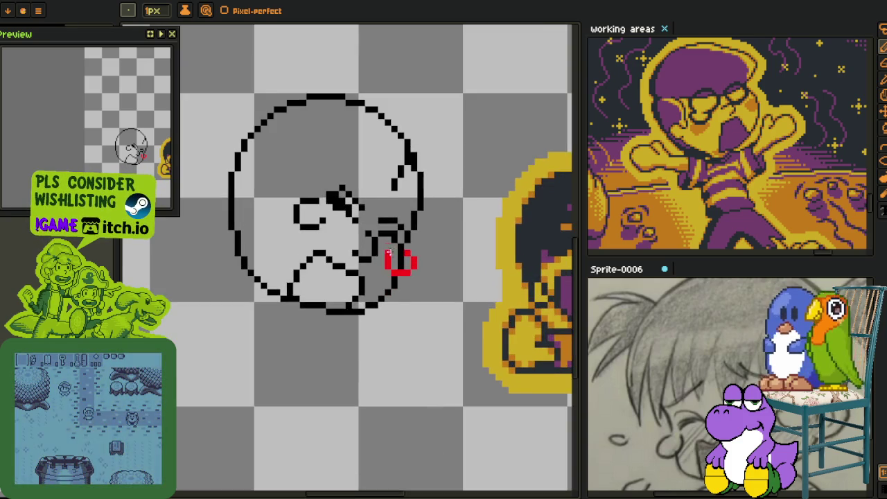
{"action": "left_click_drag", "start_coordinate": [396, 228], "coordinate": [359, 262]}
{"action": "scroll", "coordinate": [358, 262], "scroll_direction": "down", "scroll_amount": 1}
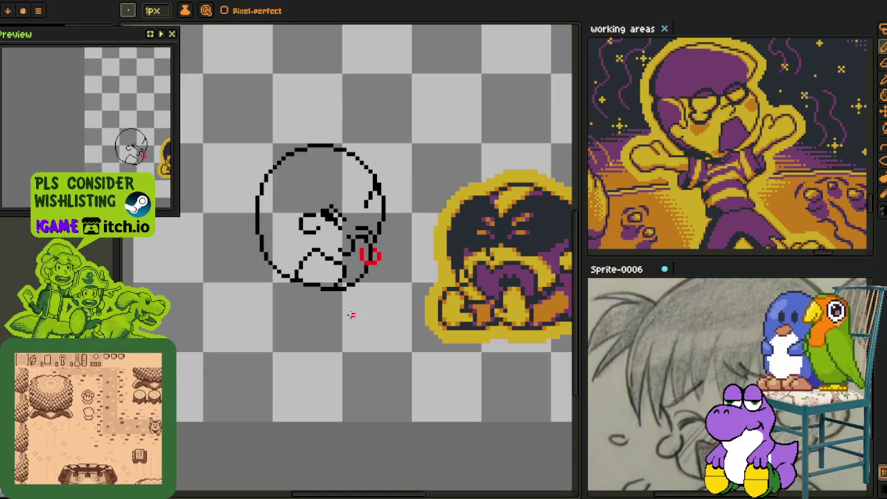
{"action": "scroll", "coordinate": [359, 299], "scroll_direction": "down", "scroll_amount": 2}
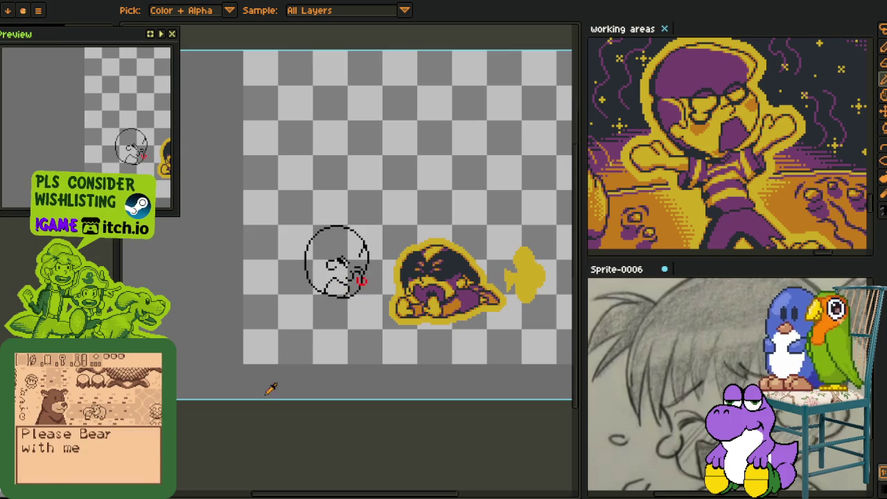
- Merge the upper sketch layer down into rough and hide the rough layer
{"action": "key", "text": "Tab"}
{"action": "right_click", "coordinate": [216, 411]}
{"action": "left_click", "coordinate": [244, 483]}
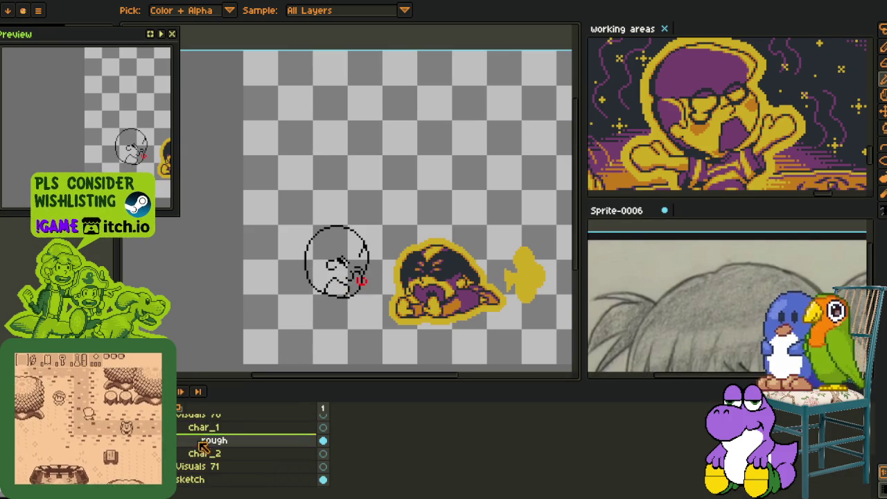
{"action": "left_click", "coordinate": [323, 441]}
{"action": "key", "text": "Tab"}
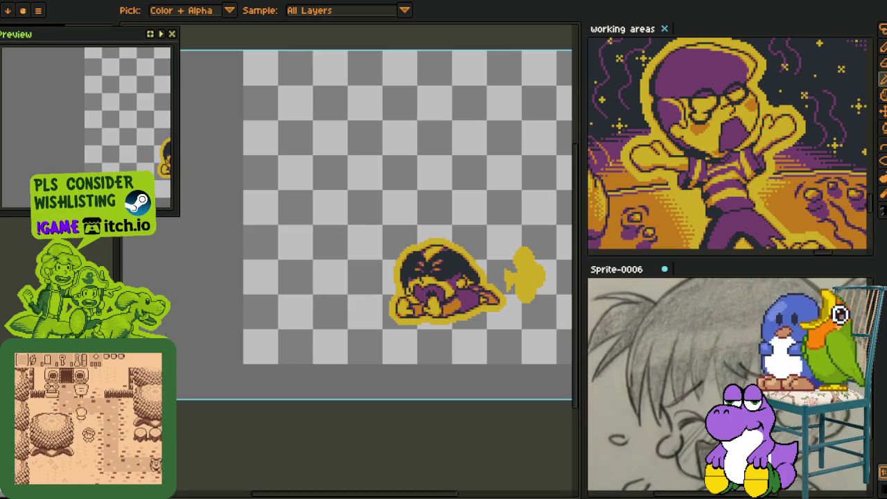
{"action": "left_click_drag", "start_coordinate": [234, 254], "coordinate": [277, 246]}
{"action": "scroll", "coordinate": [335, 228], "scroll_direction": "up", "scroll_amount": 2}
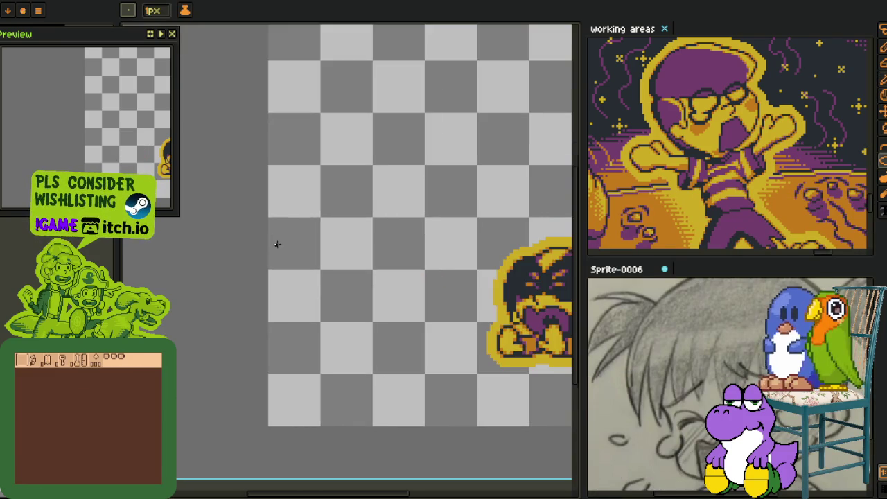
- Draw a new circle outline for the head left of the character
{"action": "mouse_move", "coordinate": [336, 228]}
{"action": "left_mouse_down"}
{"action": "mouse_move", "coordinate": [254, 257]}
{"action": "mouse_move", "coordinate": [353, 337]}
{"action": "left_mouse_up"}
{"action": "scroll", "coordinate": [251, 248], "scroll_direction": "up", "scroll_amount": 1}
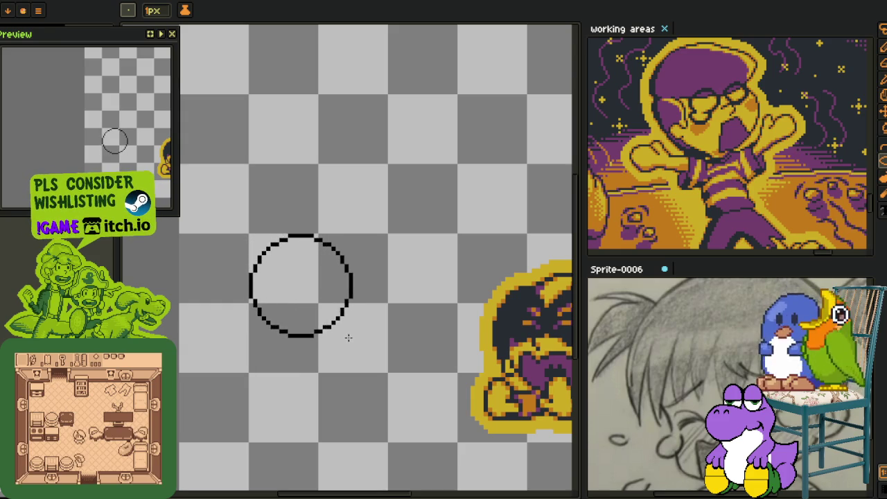
{"action": "scroll", "coordinate": [353, 336], "scroll_direction": "down", "scroll_amount": 2}
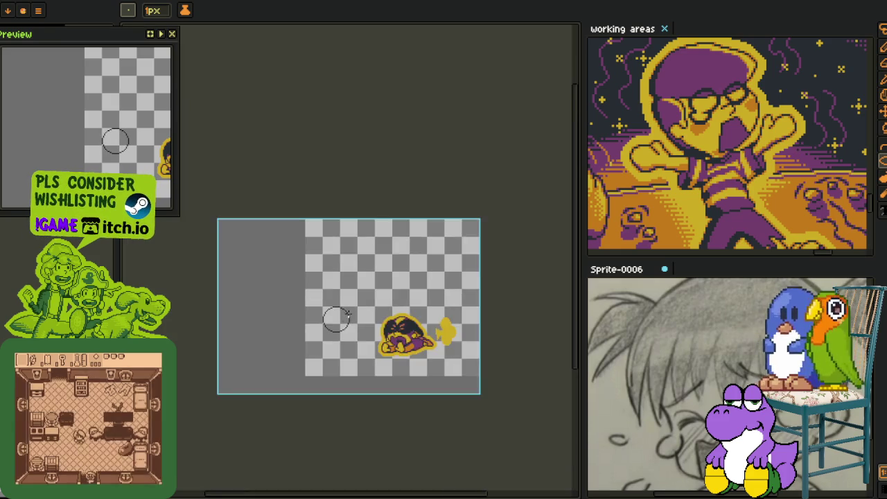
{"action": "scroll", "coordinate": [293, 248], "scroll_direction": "up", "scroll_amount": 1}
{"action": "scroll", "coordinate": [288, 251], "scroll_direction": "up", "scroll_amount": 1}
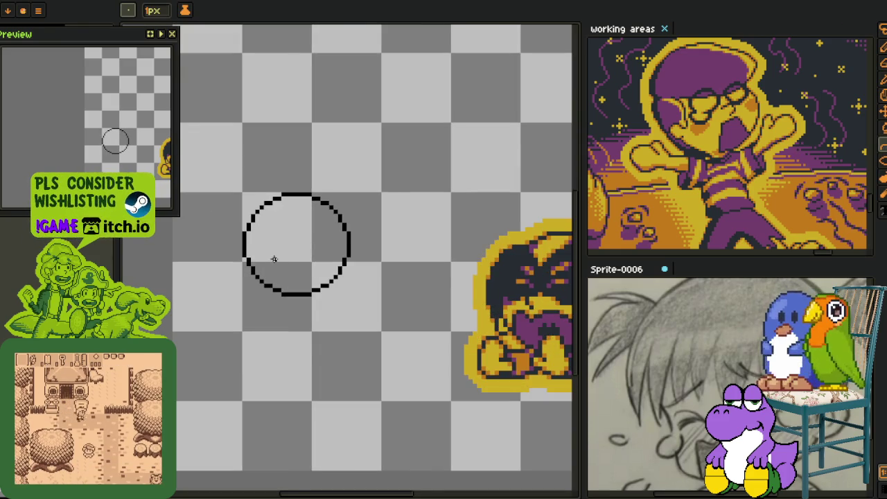
{"action": "scroll", "coordinate": [301, 229], "scroll_direction": "up", "scroll_amount": 1}
{"action": "scroll", "coordinate": [277, 224], "scroll_direction": "up", "scroll_amount": 1}
- Draw the inner curve of the crescent cheek and extend it one pixel down
{"action": "mouse_move", "coordinate": [286, 161]}
{"action": "left_mouse_down"}
{"action": "mouse_move", "coordinate": [288, 378]}
{"action": "mouse_move", "coordinate": [317, 257]}
{"action": "mouse_move", "coordinate": [324, 275]}
{"action": "left_mouse_up"}
{"action": "key", "text": "b"}
{"action": "mouse_move", "coordinate": [374, 287]}
{"action": "left_mouse_down"}
{"action": "mouse_move", "coordinate": [386, 307]}
{"action": "mouse_move", "coordinate": [388, 350]}
{"action": "left_mouse_up"}
{"action": "scroll", "coordinate": [386, 299], "scroll_direction": "up", "scroll_amount": 1}
{"action": "key", "text": "ctrl+z"}
{"action": "left_click_drag", "start_coordinate": [384, 309], "coordinate": [384, 322]}
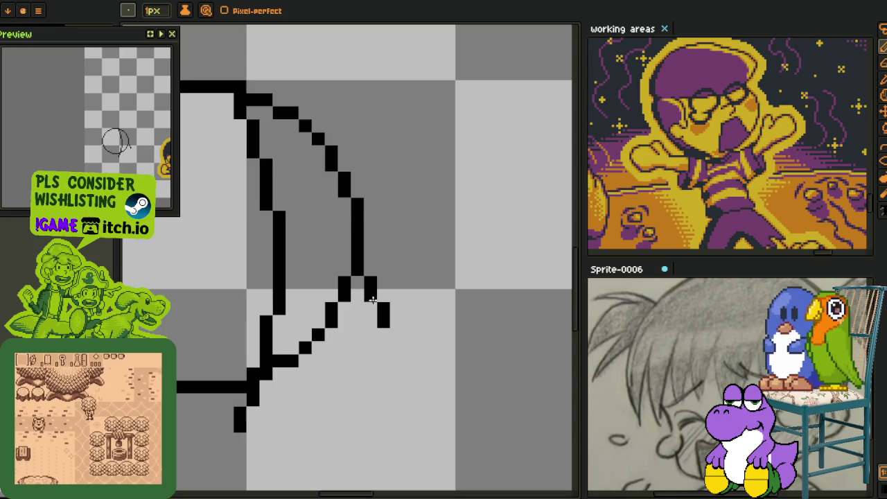
{"action": "scroll", "coordinate": [368, 296], "scroll_direction": "down", "scroll_amount": 2}
{"action": "scroll", "coordinate": [356, 357], "scroll_direction": "up", "scroll_amount": 2}
- Add the crescent's lower stroke, fill the circle's left gap, and redraw the lower-left arc
{"action": "mouse_move", "coordinate": [301, 398]}
{"action": "left_mouse_down"}
{"action": "mouse_move", "coordinate": [429, 321]}
{"action": "mouse_move", "coordinate": [431, 303]}
{"action": "left_mouse_up"}
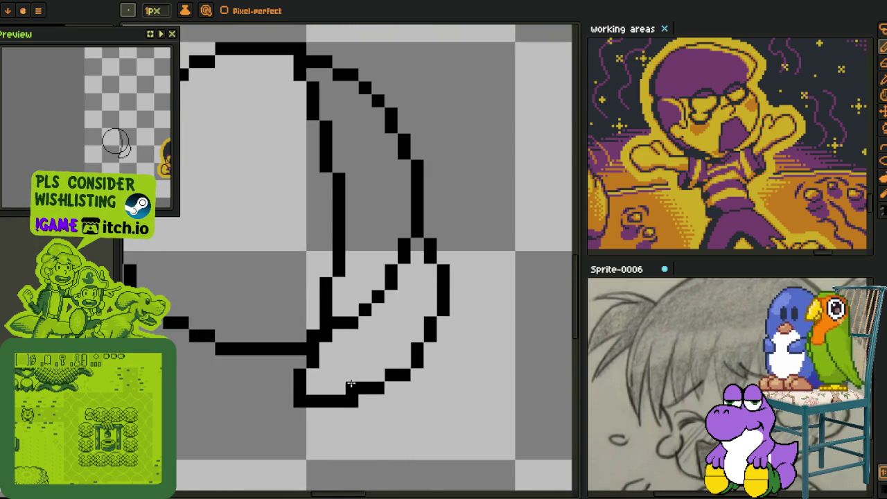
{"action": "scroll", "coordinate": [349, 381], "scroll_direction": "down", "scroll_amount": 2}
{"action": "scroll", "coordinate": [204, 316], "scroll_direction": "up", "scroll_amount": 1}
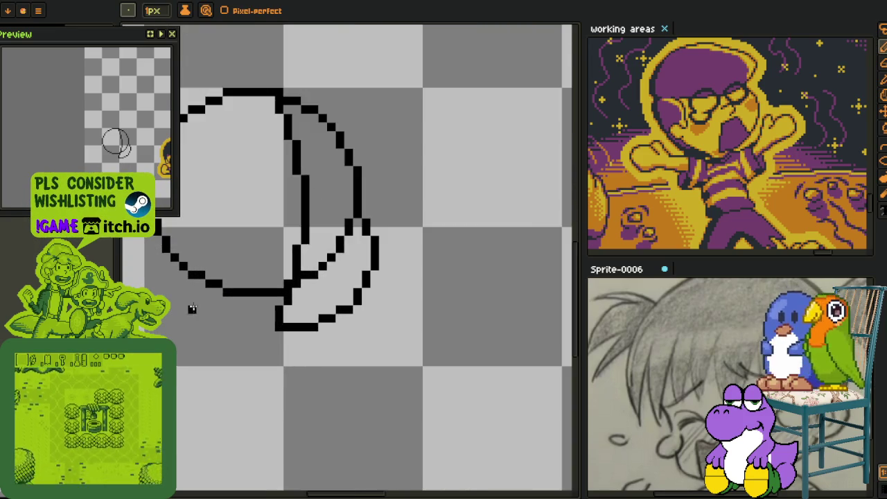
{"action": "scroll", "coordinate": [190, 309], "scroll_direction": "up", "scroll_amount": 1}
{"action": "left_click", "coordinate": [161, 250]}
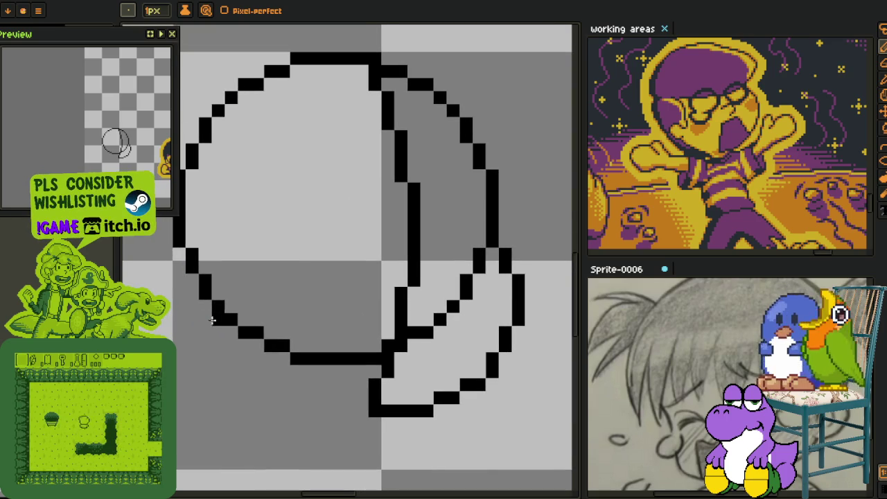
{"action": "mouse_move", "coordinate": [206, 310]}
{"action": "left_mouse_down"}
{"action": "mouse_move", "coordinate": [360, 415]}
{"action": "mouse_move", "coordinate": [423, 399]}
{"action": "left_mouse_up"}
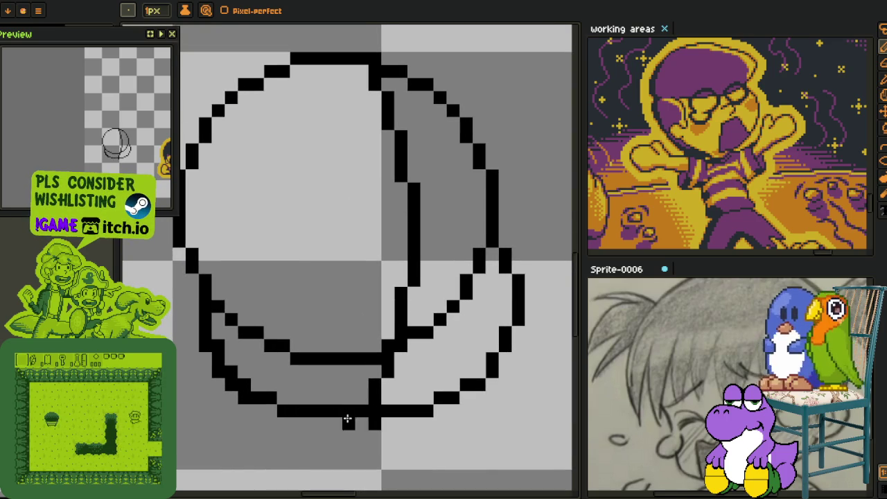
{"action": "left_click_drag", "start_coordinate": [285, 409], "coordinate": [283, 398]}
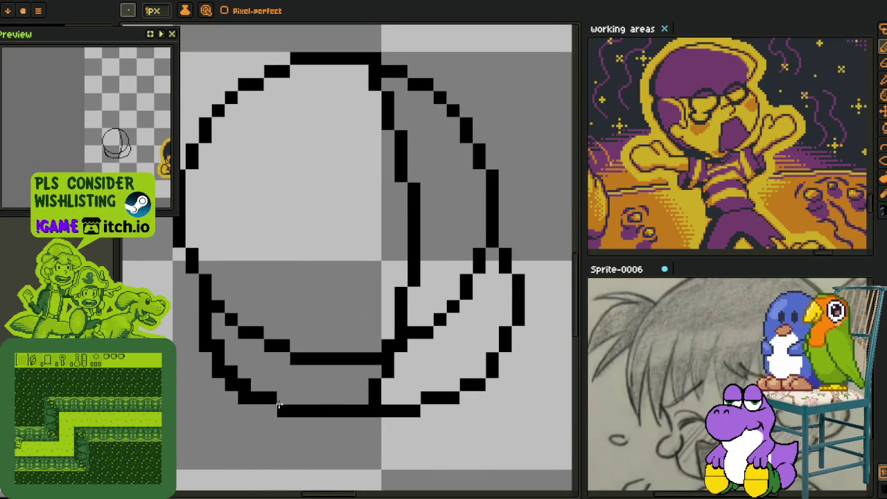
{"action": "mouse_move", "coordinate": [228, 383]}
{"action": "left_mouse_down"}
{"action": "mouse_move", "coordinate": [206, 357]}
{"action": "mouse_move", "coordinate": [232, 306]}
{"action": "mouse_move", "coordinate": [337, 364]}
{"action": "mouse_move", "coordinate": [373, 357]}
{"action": "mouse_move", "coordinate": [466, 285]}
{"action": "mouse_move", "coordinate": [382, 278]}
{"action": "left_mouse_up"}
- Erase the lower inner arc and add a short diagonal rising from the bottom arc
{"action": "scroll", "coordinate": [483, 257], "scroll_direction": "down", "scroll_amount": 2}
{"action": "mouse_move", "coordinate": [317, 333]}
{"action": "left_mouse_down"}
{"action": "mouse_move", "coordinate": [281, 310]}
{"action": "mouse_move", "coordinate": [313, 331]}
{"action": "left_mouse_up"}
{"action": "scroll", "coordinate": [313, 331], "scroll_direction": "up", "scroll_amount": 2}
{"action": "scroll", "coordinate": [355, 305], "scroll_direction": "up", "scroll_amount": 2}
{"action": "left_click_drag", "start_coordinate": [354, 297], "coordinate": [336, 346]}
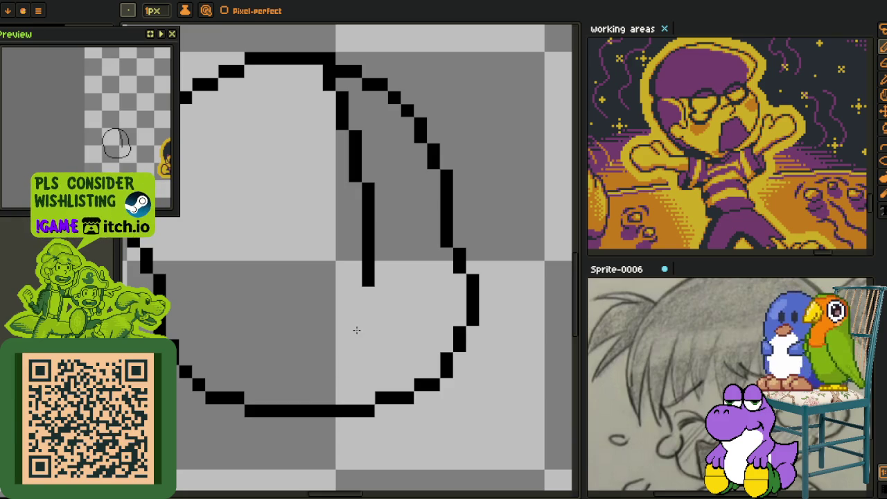
{"action": "left_click_drag", "start_coordinate": [281, 375], "coordinate": [310, 330]}
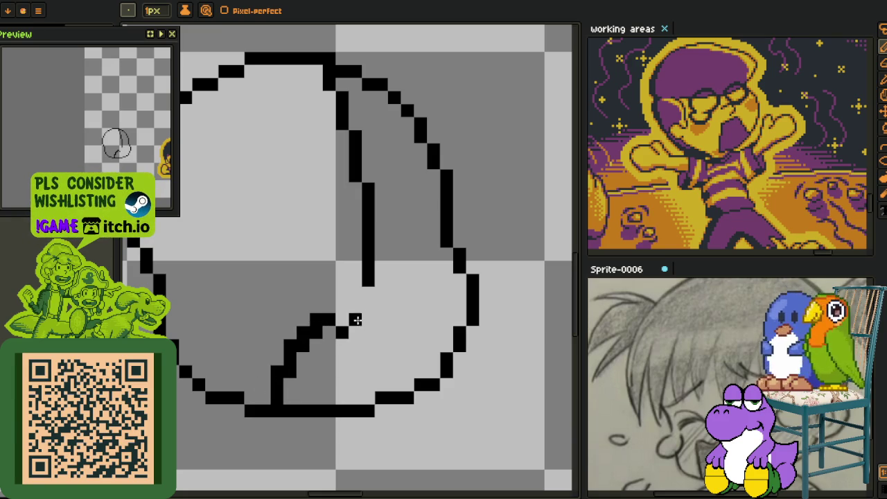
{"action": "left_click_drag", "start_coordinate": [375, 320], "coordinate": [352, 332]}
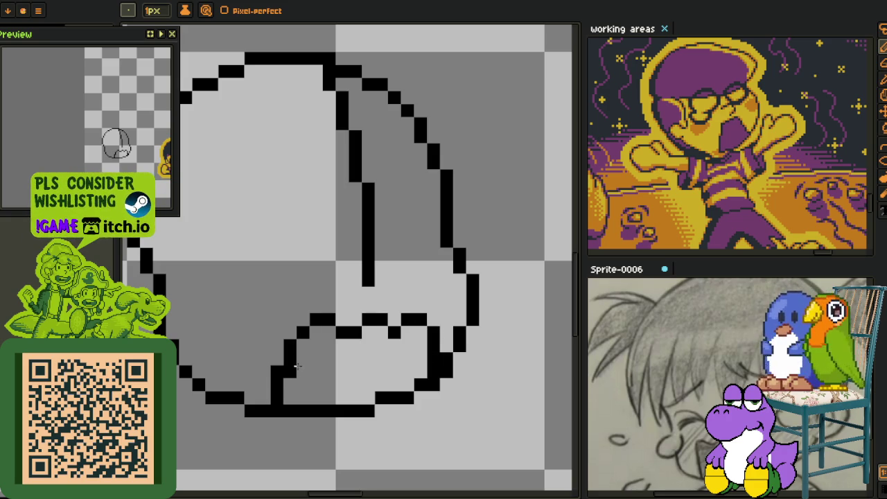
- Trim the inner vertical line and give it a small foot at the bottom
{"action": "scroll", "coordinate": [325, 359], "scroll_direction": "down", "scroll_amount": 3}
{"action": "scroll", "coordinate": [327, 311], "scroll_direction": "up", "scroll_amount": 1}
{"action": "scroll", "coordinate": [331, 298], "scroll_direction": "up", "scroll_amount": 2}
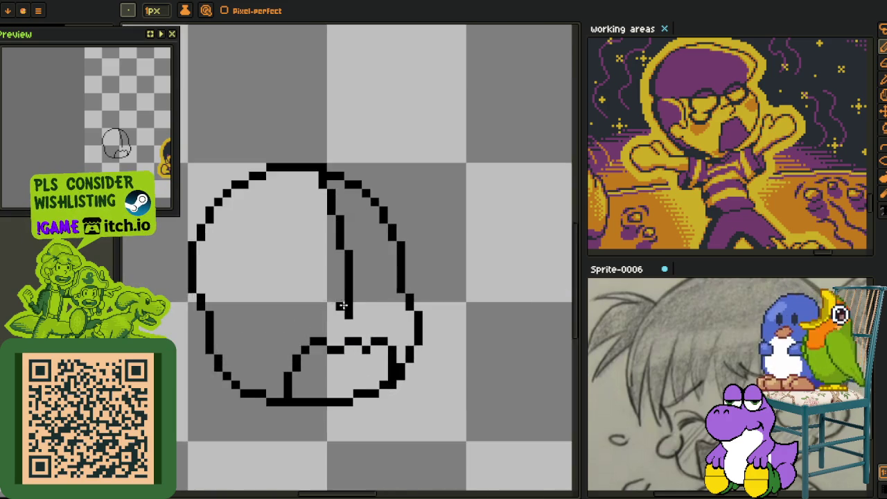
{"action": "scroll", "coordinate": [336, 283], "scroll_direction": "up", "scroll_amount": 2}
{"action": "mouse_move", "coordinate": [336, 283]}
{"action": "left_mouse_down"}
{"action": "mouse_move", "coordinate": [332, 323]}
{"action": "mouse_move", "coordinate": [316, 268]}
{"action": "mouse_move", "coordinate": [337, 268]}
{"action": "mouse_move", "coordinate": [367, 287]}
{"action": "mouse_move", "coordinate": [351, 323]}
{"action": "left_mouse_up"}
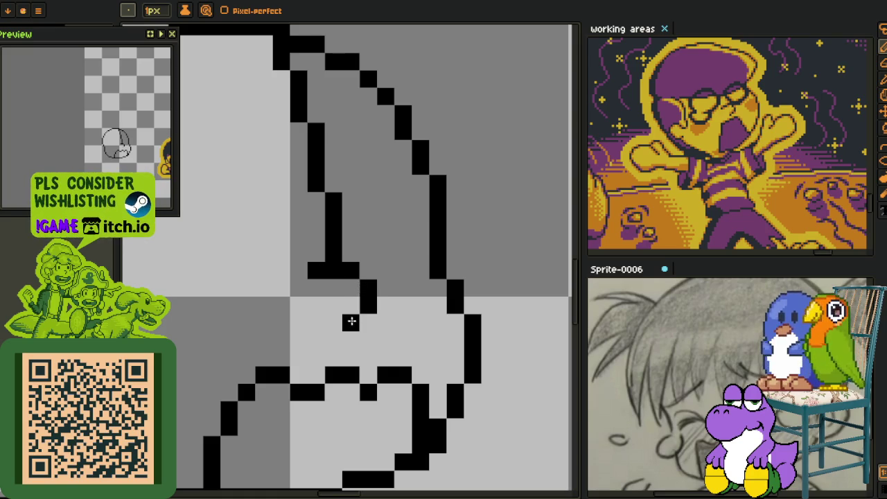
{"action": "scroll", "coordinate": [333, 268], "scroll_direction": "down", "scroll_amount": 3}
{"action": "scroll", "coordinate": [323, 277], "scroll_direction": "up", "scroll_amount": 1}
{"action": "scroll", "coordinate": [310, 275], "scroll_direction": "up", "scroll_amount": 2}
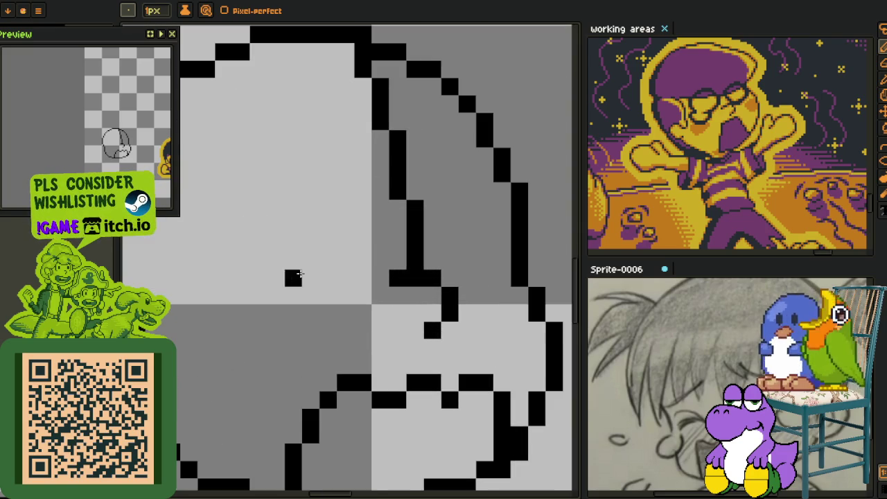
- Draw the first squinting eye stroke and touch up its end pixels
{"action": "left_click_drag", "start_coordinate": [293, 242], "coordinate": [335, 258]}
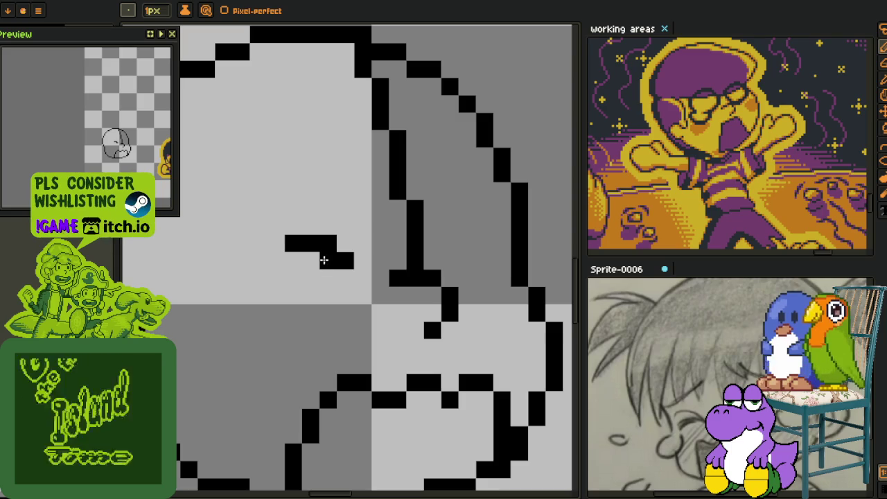
{"action": "right_click", "coordinate": [326, 244]}
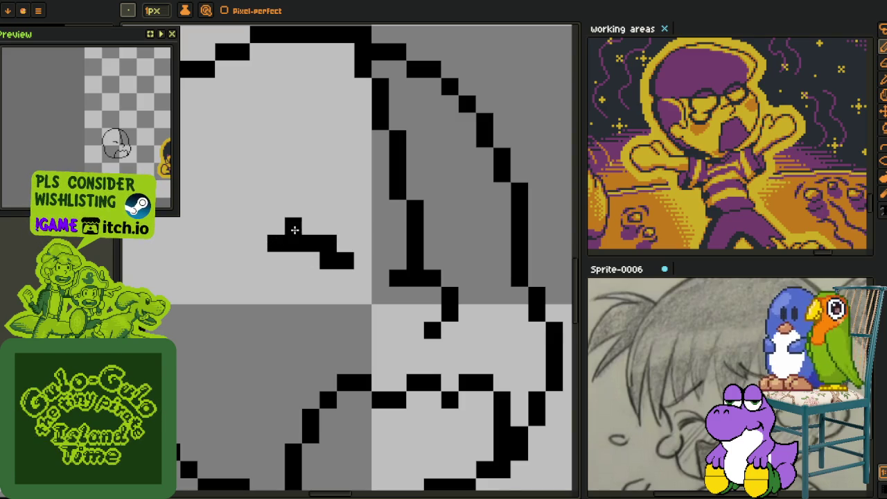
{"action": "left_click", "coordinate": [310, 227]}
{"action": "left_click", "coordinate": [293, 227]}
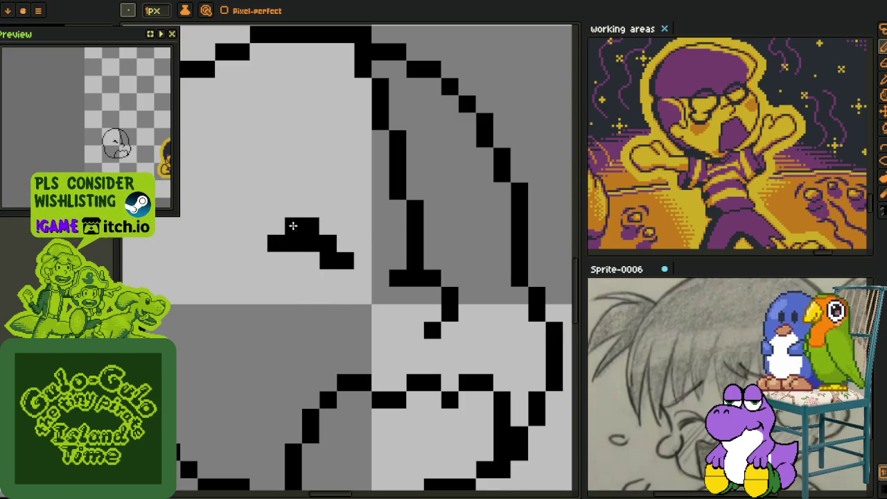
{"action": "left_click", "coordinate": [346, 223]}
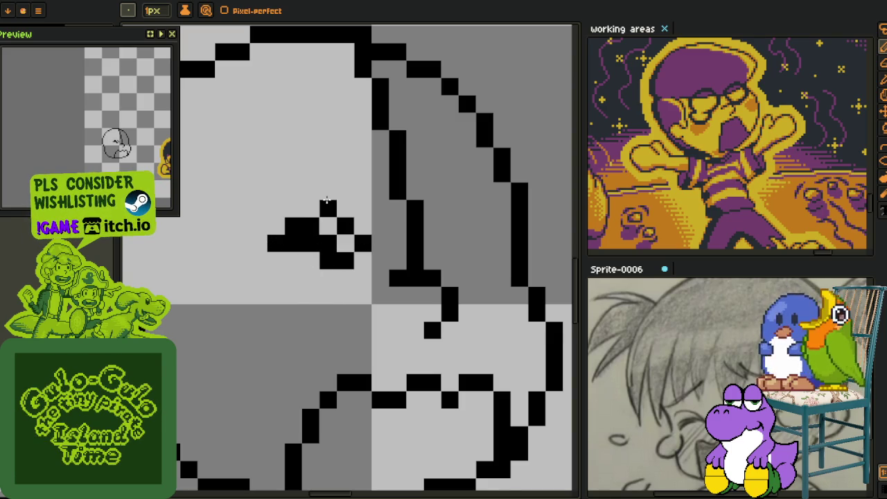
{"action": "scroll", "coordinate": [327, 201], "scroll_direction": "down", "scroll_amount": 2}
{"action": "scroll", "coordinate": [326, 215], "scroll_direction": "up", "scroll_amount": 2}
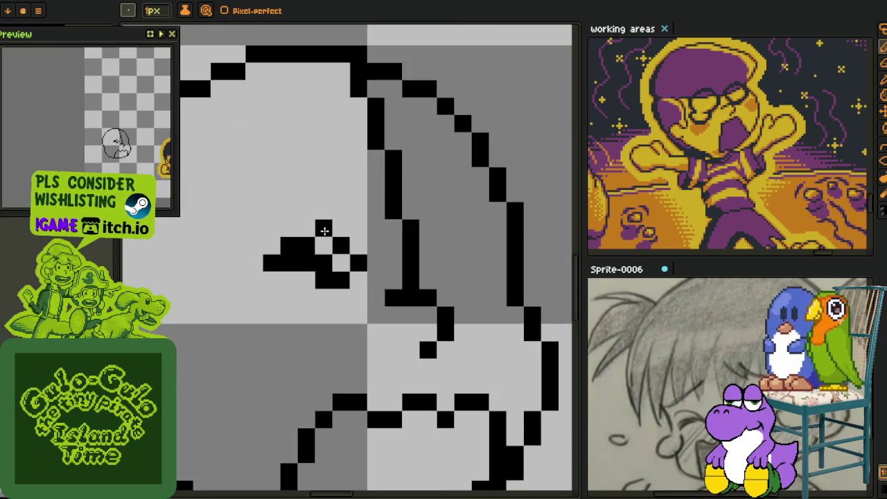
{"action": "right_click", "coordinate": [341, 246]}
{"action": "left_click", "coordinate": [353, 245]}
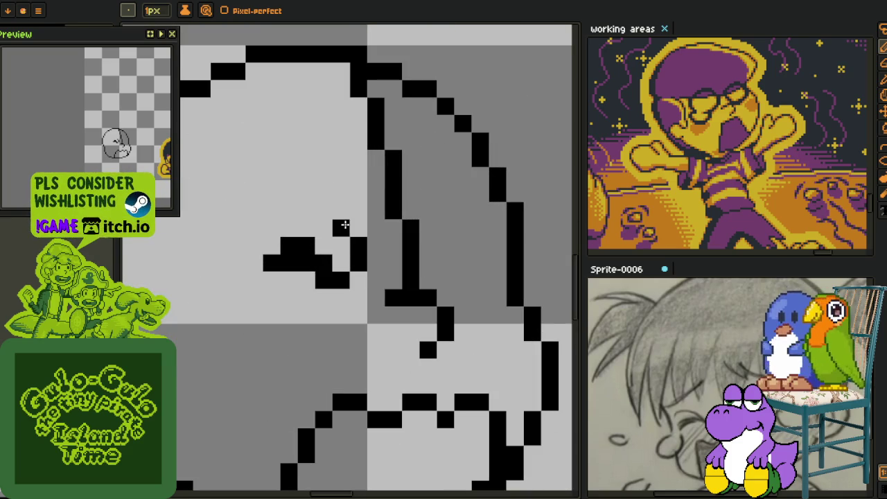
- Try a short eyebrow line above the eye, then erase it and the stray marks
{"action": "left_click_drag", "start_coordinate": [325, 209], "coordinate": [288, 209]}
{"action": "scroll", "coordinate": [376, 224], "scroll_direction": "down", "scroll_amount": 1}
{"action": "scroll", "coordinate": [416, 242], "scroll_direction": "down", "scroll_amount": 1}
{"action": "scroll", "coordinate": [360, 244], "scroll_direction": "up", "scroll_amount": 2}
{"action": "right_click", "coordinate": [366, 232]}
{"action": "right_click", "coordinate": [315, 188]}
{"action": "right_click", "coordinate": [349, 206]}
{"action": "right_click", "coordinate": [297, 188]}
{"action": "right_click", "coordinate": [332, 189]}
- Adjust the squinting eye's pixels and extend its line to the right
{"action": "left_click_drag", "start_coordinate": [402, 229], "coordinate": [347, 226]}
{"action": "left_click", "coordinate": [270, 256]}
{"action": "left_click", "coordinate": [304, 240]}
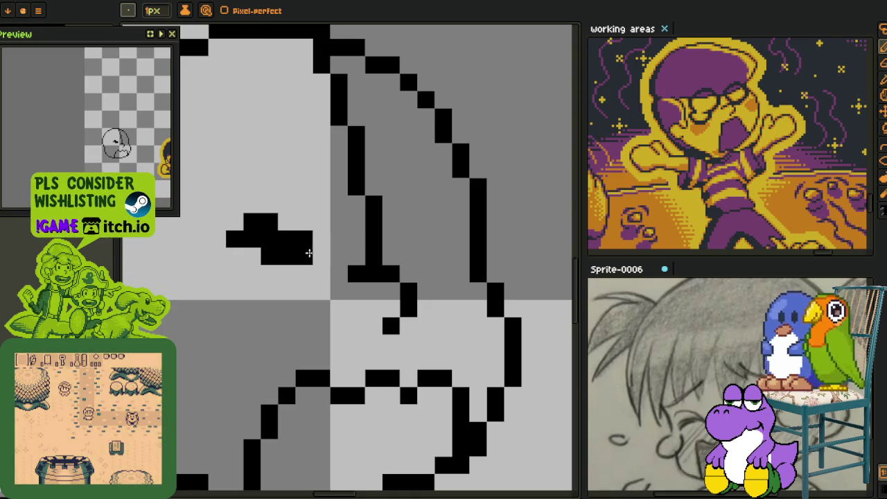
{"action": "left_click", "coordinate": [321, 257]}
{"action": "right_click", "coordinate": [269, 256]}
{"action": "left_click", "coordinate": [286, 222]}
{"action": "left_click_drag", "start_coordinate": [429, 249], "coordinate": [434, 264]}
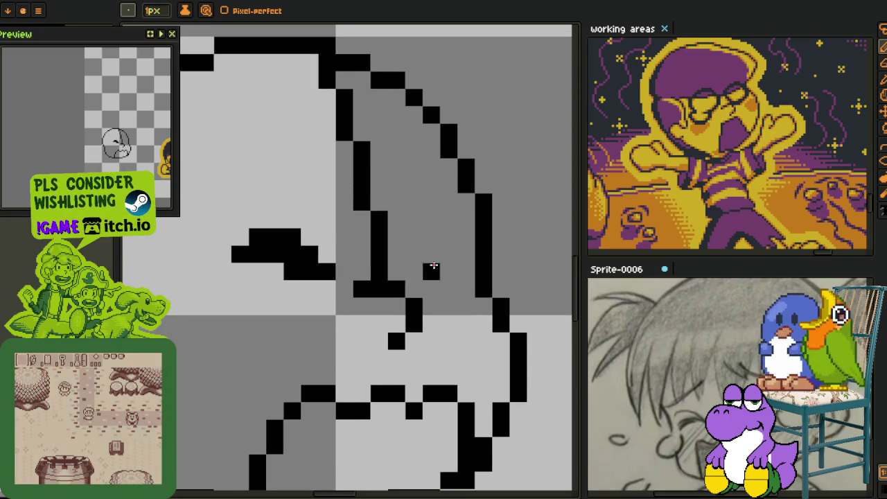
- Erase the inner diagonal face line and draw a short up-right eye crease
{"action": "mouse_move", "coordinate": [372, 264]}
{"action": "left_mouse_down"}
{"action": "mouse_move", "coordinate": [376, 204]}
{"action": "mouse_move", "coordinate": [327, 66]}
{"action": "left_mouse_up"}
{"action": "left_click", "coordinate": [414, 270]}
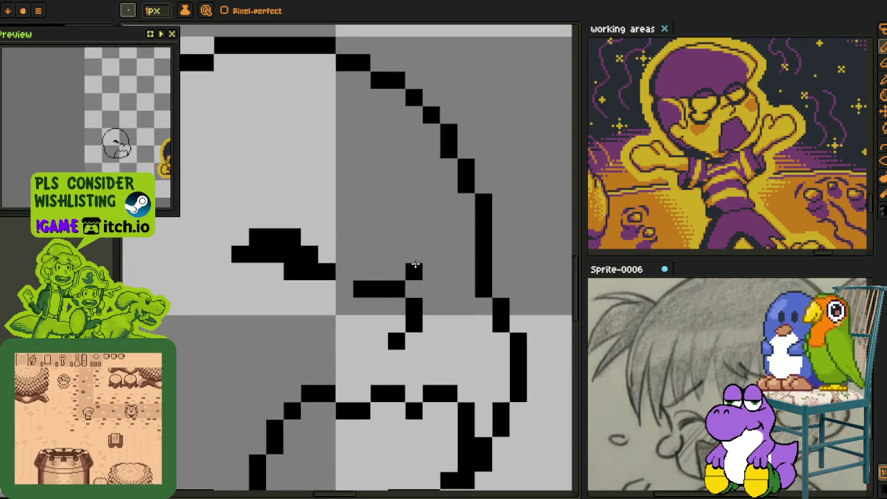
{"action": "mouse_move", "coordinate": [414, 265]}
{"action": "left_mouse_down"}
{"action": "mouse_move", "coordinate": [425, 250]}
{"action": "mouse_move", "coordinate": [443, 247]}
{"action": "left_mouse_up"}
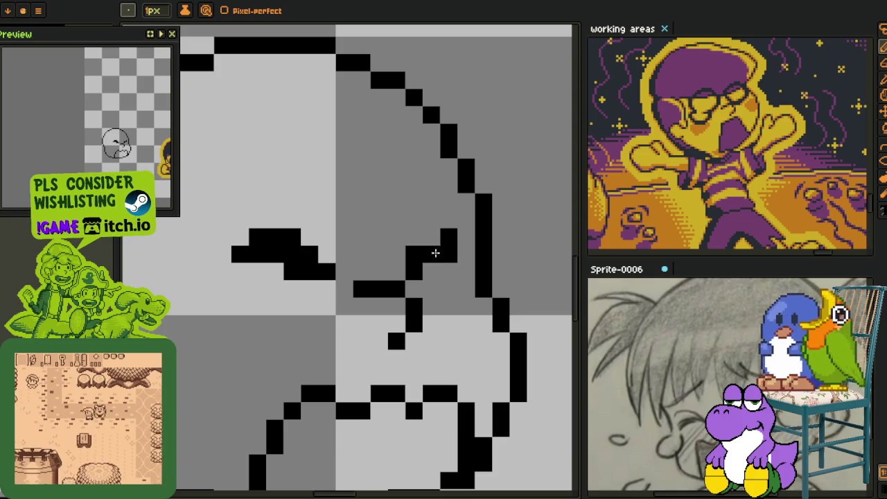
{"action": "left_click", "coordinate": [449, 238]}
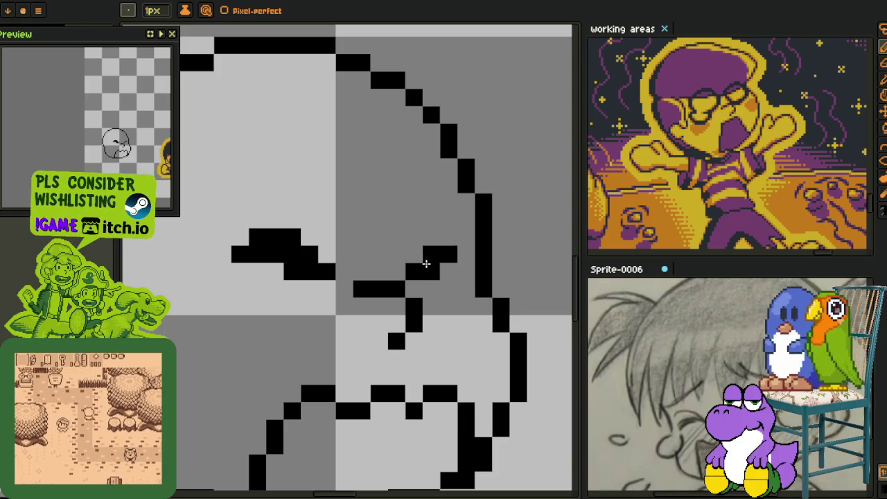
- Draw new eye crease lines by the right eye, undoing the last attempt
{"action": "scroll", "coordinate": [448, 250], "scroll_direction": "down", "scroll_amount": 3}
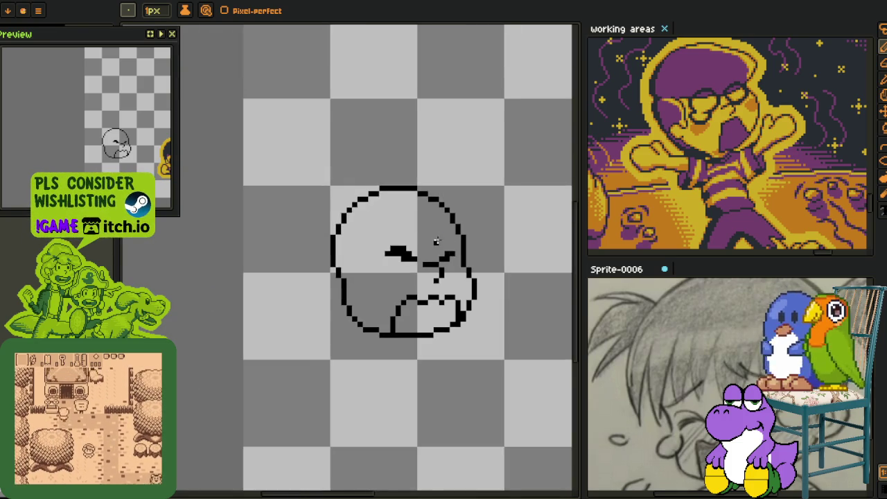
{"action": "scroll", "coordinate": [380, 250], "scroll_direction": "up", "scroll_amount": 2}
{"action": "scroll", "coordinate": [406, 239], "scroll_direction": "up", "scroll_amount": 1}
{"action": "left_click_drag", "start_coordinate": [422, 205], "coordinate": [305, 239]}
{"action": "scroll", "coordinate": [362, 219], "scroll_direction": "down", "scroll_amount": 1}
{"action": "mouse_move", "coordinate": [360, 196]}
{"action": "left_mouse_down"}
{"action": "mouse_move", "coordinate": [408, 236]}
{"action": "mouse_move", "coordinate": [423, 235]}
{"action": "left_mouse_up"}
{"action": "scroll", "coordinate": [404, 233], "scroll_direction": "up", "scroll_amount": 1}
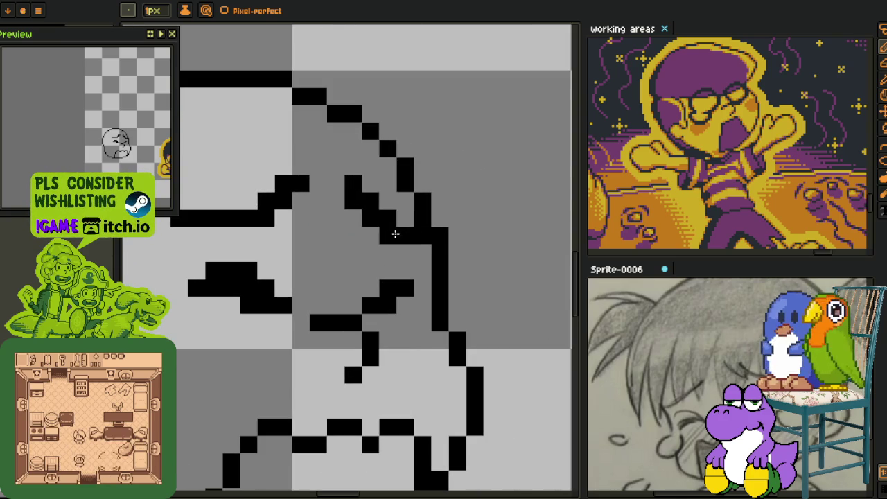
{"action": "mouse_move", "coordinate": [367, 205]}
{"action": "left_mouse_down"}
{"action": "mouse_move", "coordinate": [375, 226]}
{"action": "mouse_move", "coordinate": [387, 222]}
{"action": "left_mouse_up"}
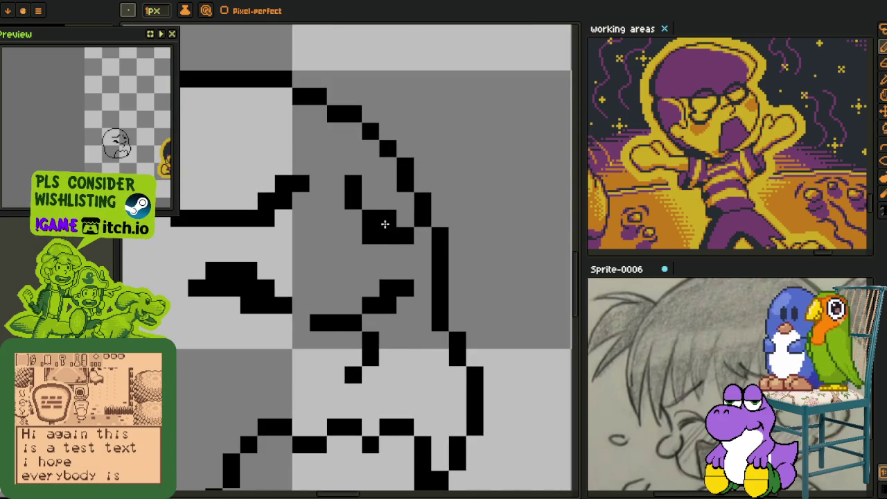
{"action": "key", "text": "ctrl+z"}
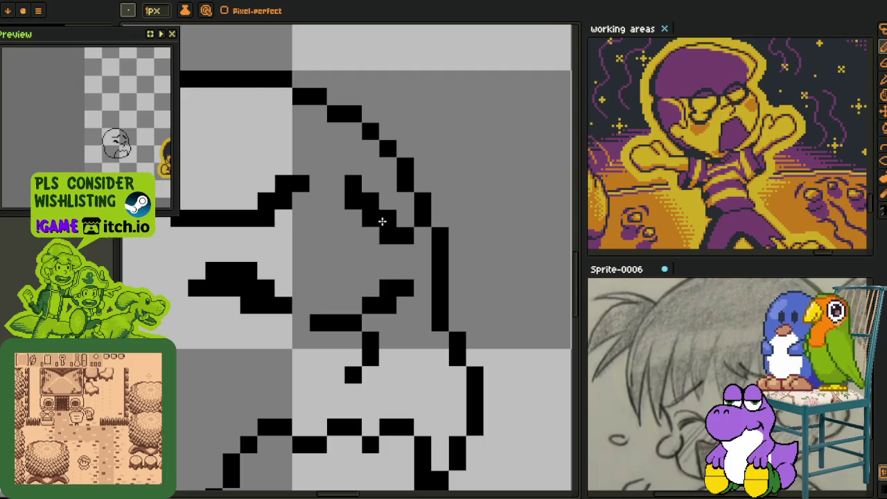
- Erase the top of the left cheek and redraw the cheek outline down toward the jaw
{"action": "scroll", "coordinate": [396, 208], "scroll_direction": "down", "scroll_amount": 1}
{"action": "scroll", "coordinate": [393, 240], "scroll_direction": "down", "scroll_amount": 2}
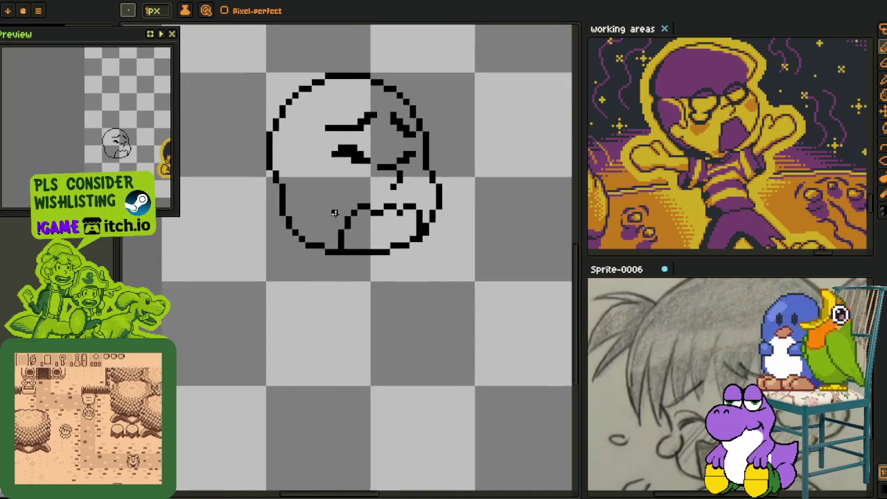
{"action": "scroll", "coordinate": [321, 214], "scroll_direction": "up", "scroll_amount": 1}
{"action": "scroll", "coordinate": [312, 231], "scroll_direction": "up", "scroll_amount": 1}
{"action": "scroll", "coordinate": [312, 230], "scroll_direction": "up", "scroll_amount": 1}
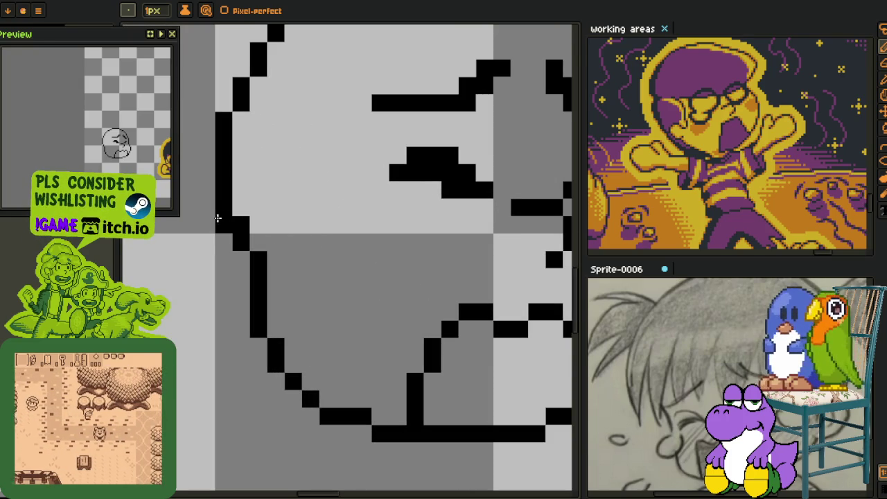
{"action": "left_click_drag", "start_coordinate": [258, 256], "coordinate": [258, 298]}
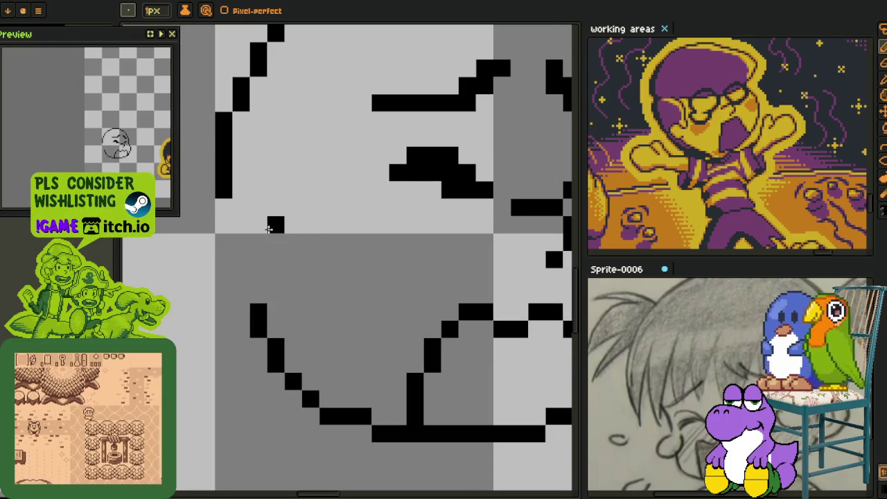
{"action": "mouse_move", "coordinate": [258, 224]}
{"action": "left_mouse_down"}
{"action": "mouse_move", "coordinate": [204, 206]}
{"action": "mouse_move", "coordinate": [189, 225]}
{"action": "mouse_move", "coordinate": [188, 253]}
{"action": "mouse_move", "coordinate": [202, 275]}
{"action": "left_mouse_up"}
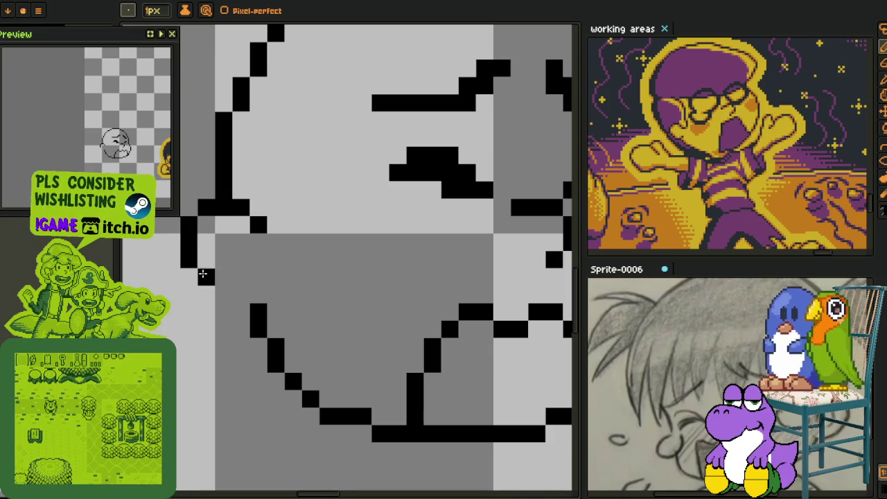
{"action": "left_click_drag", "start_coordinate": [231, 306], "coordinate": [269, 299]}
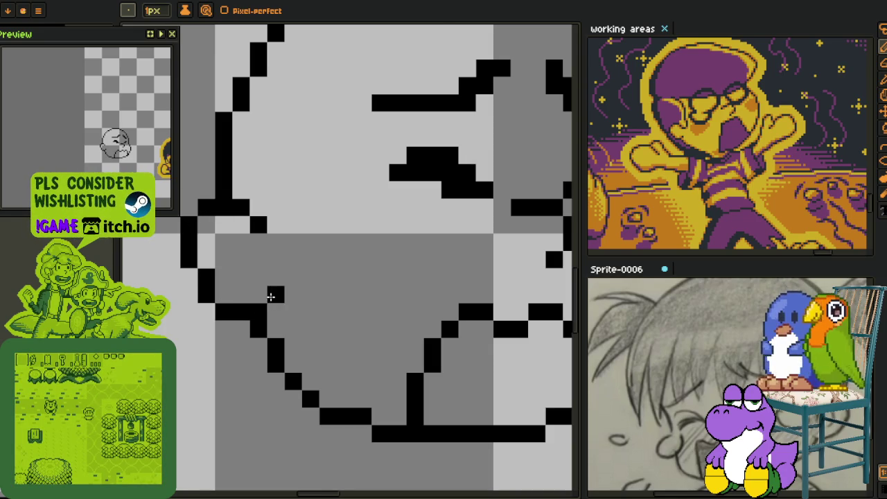
{"action": "scroll", "coordinate": [271, 297], "scroll_direction": "down", "scroll_amount": 3}
{"action": "scroll", "coordinate": [298, 291], "scroll_direction": "up", "scroll_amount": 3}
{"action": "scroll", "coordinate": [326, 287], "scroll_direction": "down", "scroll_amount": 3}
{"action": "scroll", "coordinate": [289, 245], "scroll_direction": "up", "scroll_amount": 1}
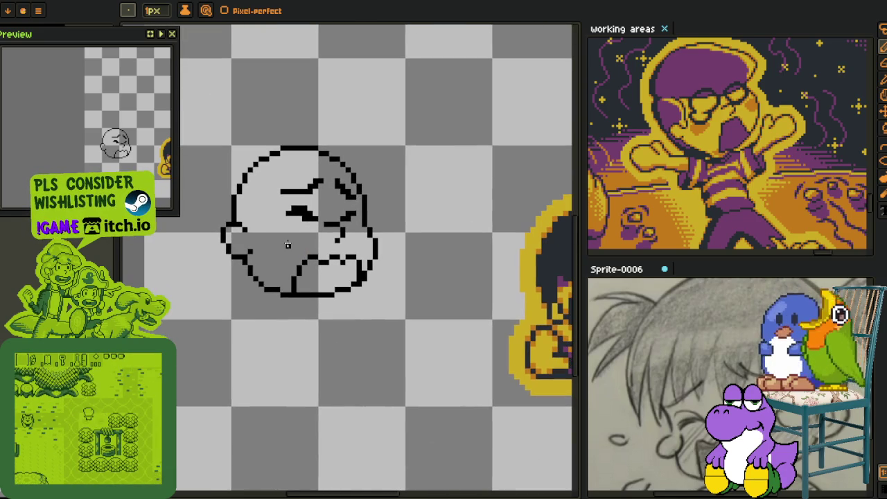
{"action": "left_click_drag", "start_coordinate": [308, 253], "coordinate": [339, 310]}
- Fill the inside of the round face yellow with the Paint Bucket
{"action": "key", "text": "i"}
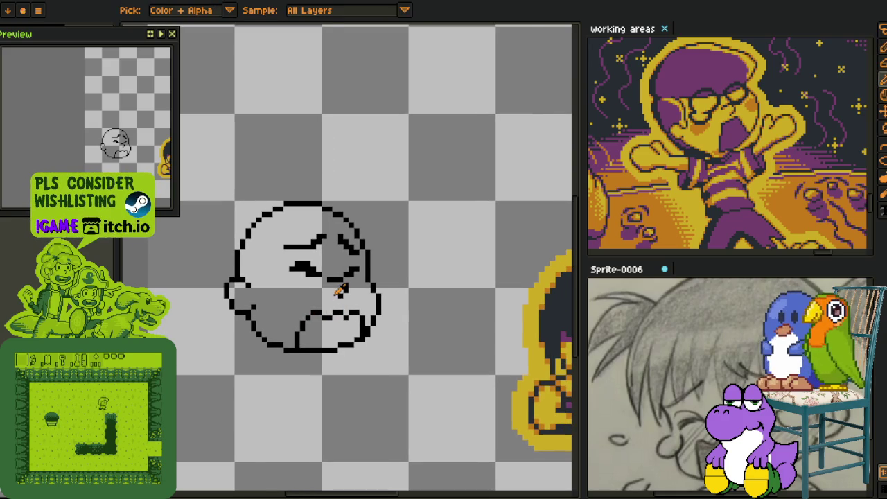
{"action": "scroll", "coordinate": [340, 291], "scroll_direction": "down", "scroll_amount": 1}
{"action": "scroll", "coordinate": [334, 274], "scroll_direction": "up", "scroll_amount": 1}
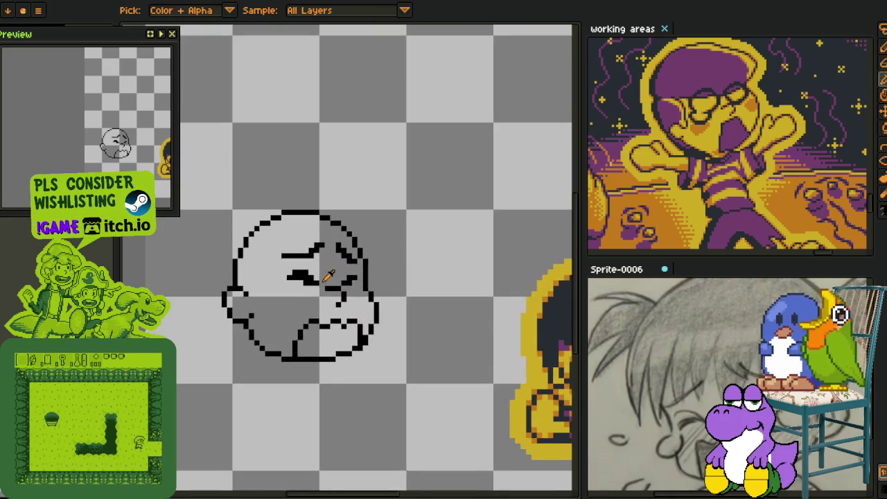
{"action": "left_click_drag", "start_coordinate": [309, 276], "coordinate": [311, 254]}
{"action": "mouse_move", "coordinate": [297, 286]}
{"action": "left_mouse_down"}
{"action": "mouse_move", "coordinate": [303, 265]}
{"action": "mouse_move", "coordinate": [306, 277]}
{"action": "left_mouse_up"}
{"action": "key", "text": "o"}
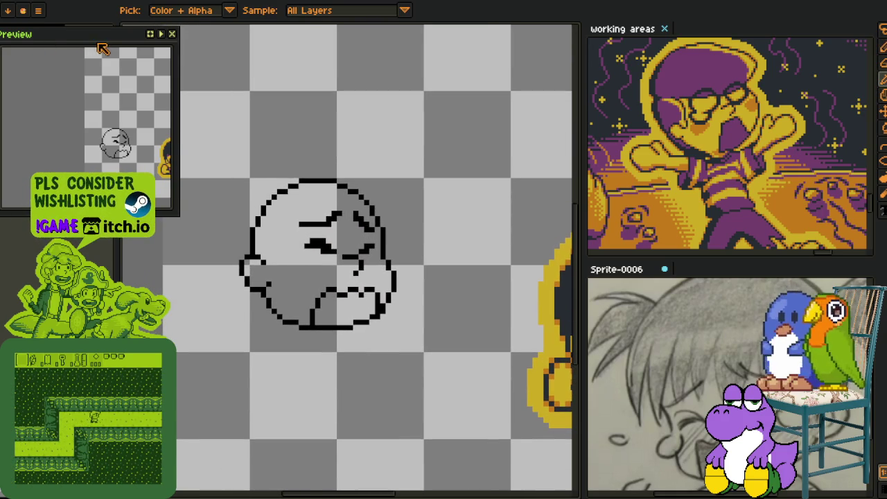
{"action": "scroll", "coordinate": [127, 111], "scroll_direction": "down", "scroll_amount": 2}
{"action": "left_click_drag", "start_coordinate": [97, 33], "coordinate": [49, 47]}
{"action": "key", "text": "g"}
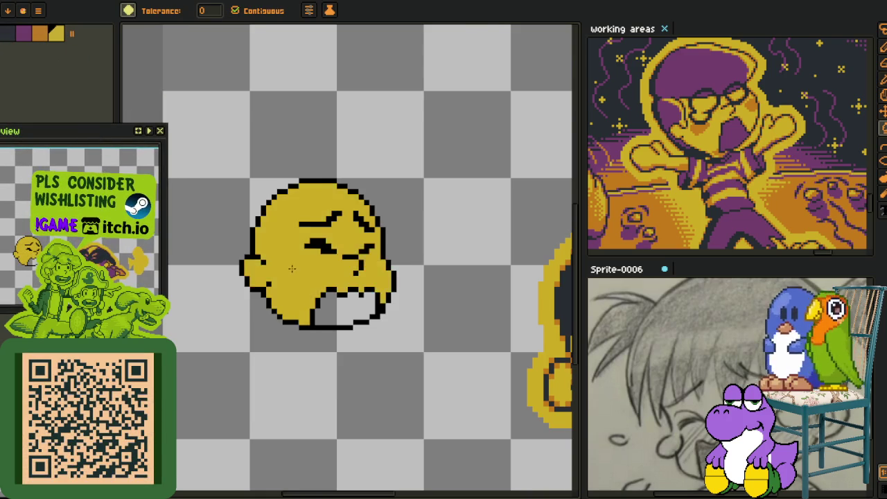
{"action": "left_click", "coordinate": [291, 269]}
- Select the eyes and brows with a rectangular marquee and nudge them into place
{"action": "scroll", "coordinate": [293, 269], "scroll_direction": "down", "scroll_amount": 1}
{"action": "key", "text": "i"}
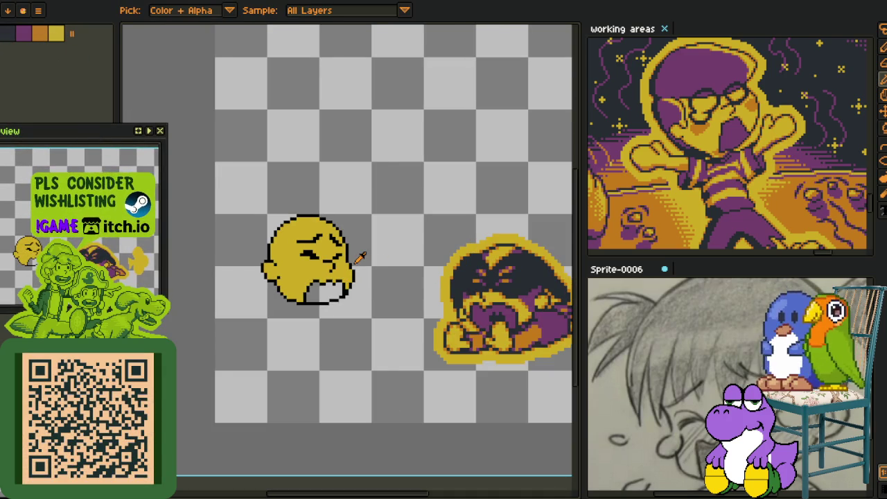
{"action": "scroll", "coordinate": [358, 258], "scroll_direction": "up", "scroll_amount": 2}
{"action": "scroll", "coordinate": [356, 257], "scroll_direction": "up", "scroll_amount": 1}
{"action": "scroll", "coordinate": [346, 270], "scroll_direction": "up", "scroll_amount": 1}
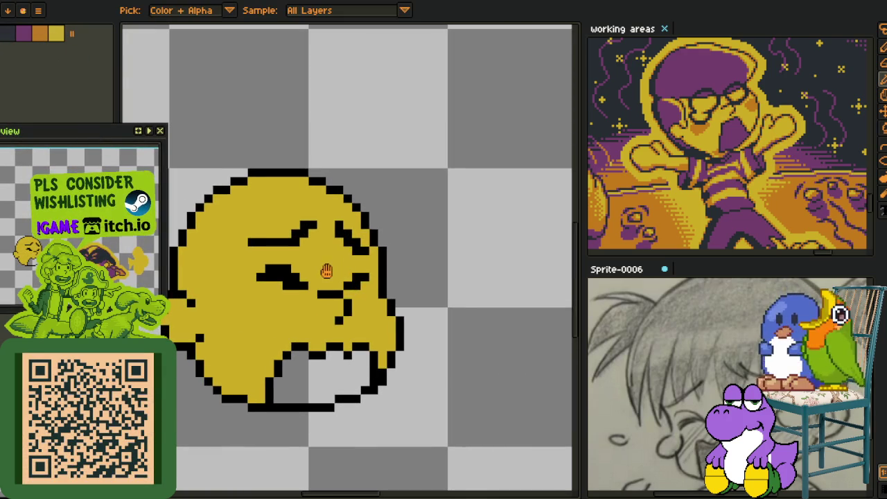
{"action": "key", "text": "m"}
{"action": "scroll", "coordinate": [339, 243], "scroll_direction": "up", "scroll_amount": 2}
{"action": "mouse_move", "coordinate": [373, 208]}
{"action": "left_mouse_down"}
{"action": "mouse_move", "coordinate": [277, 208]}
{"action": "mouse_move", "coordinate": [243, 375]}
{"action": "mouse_move", "coordinate": [402, 398]}
{"action": "mouse_move", "coordinate": [425, 294]}
{"action": "mouse_move", "coordinate": [396, 228]}
{"action": "mouse_move", "coordinate": [380, 263]}
{"action": "left_mouse_up"}
{"action": "key", "text": "Up"}
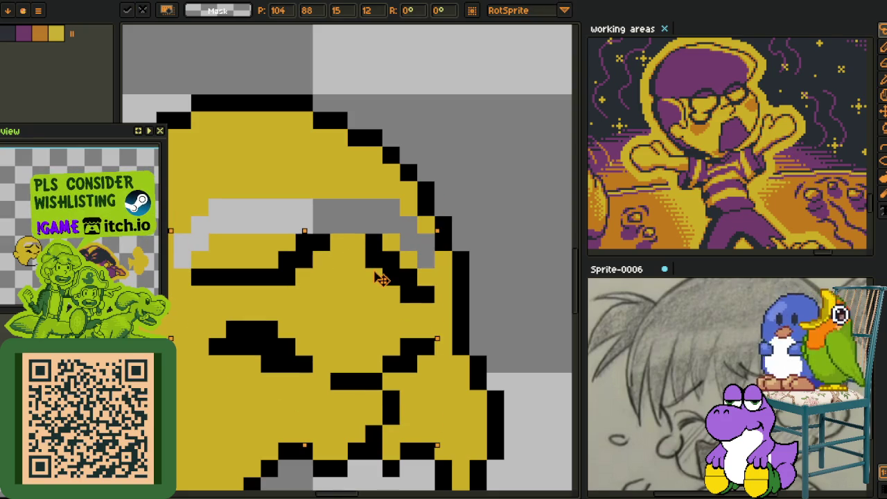
{"action": "key", "text": "Down"}
{"action": "key", "text": "Return"}
- Fill the grey gap row left by the moved eyes with yellow
{"action": "key", "text": "i"}
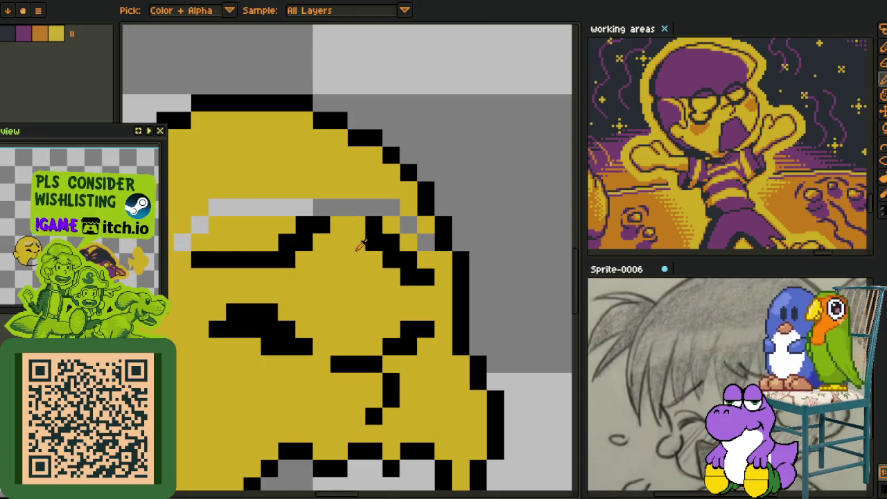
{"action": "key", "text": "g"}
{"action": "left_click", "coordinate": [400, 214]}
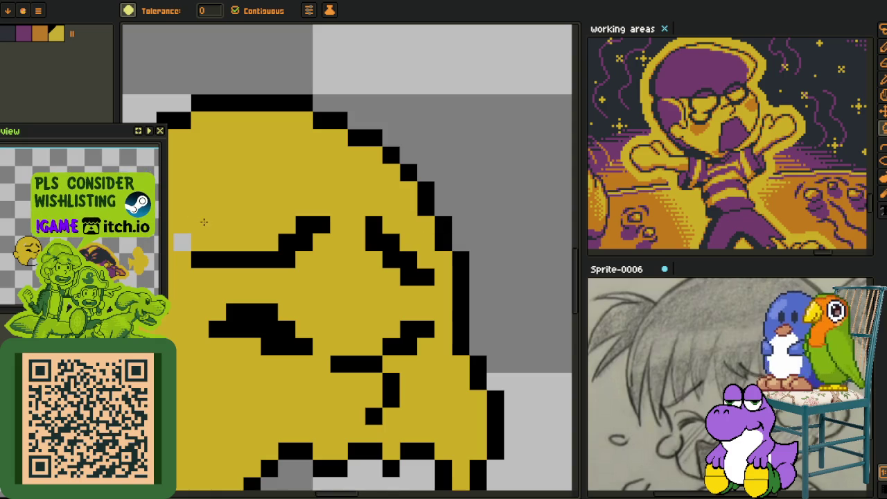
{"action": "scroll", "coordinate": [312, 229], "scroll_direction": "down", "scroll_amount": 3}
{"action": "key", "text": "i"}
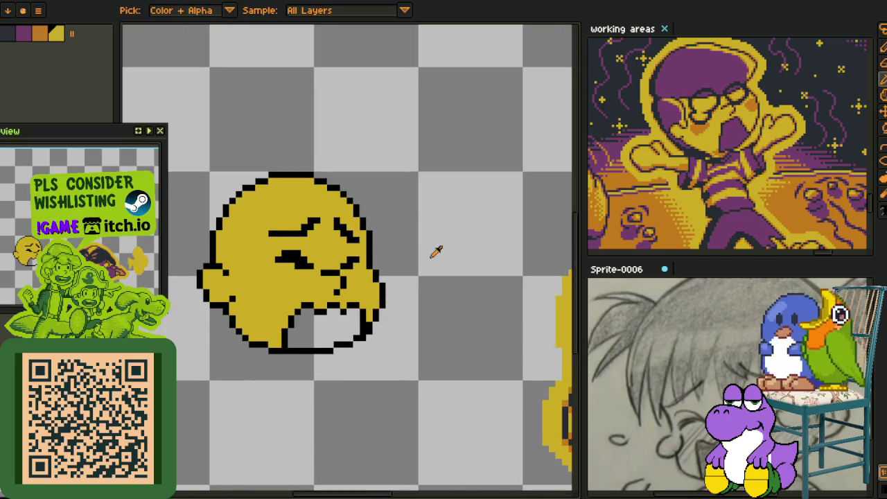
- Fill the open mouth of the round face purple
{"action": "left_click_drag", "start_coordinate": [465, 374], "coordinate": [472, 329]}
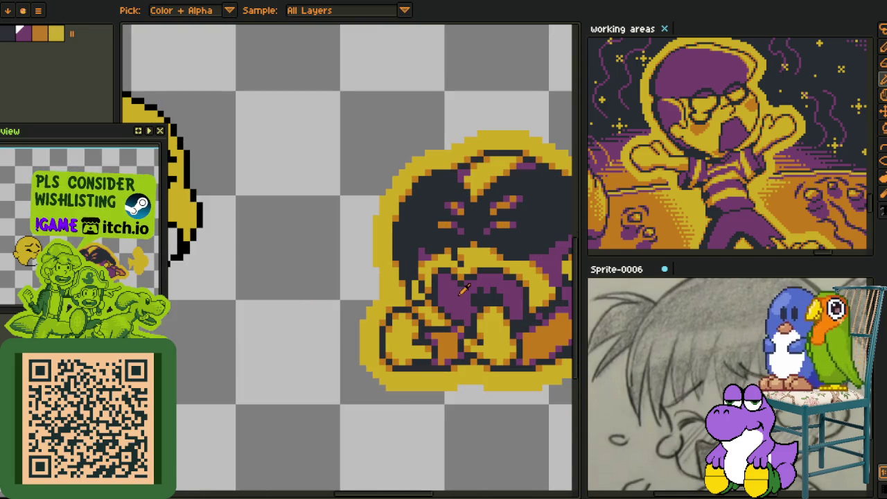
{"action": "left_click_drag", "start_coordinate": [246, 274], "coordinate": [418, 340]}
{"action": "key", "text": "g"}
{"action": "left_click", "coordinate": [292, 303]}
{"action": "scroll", "coordinate": [357, 301], "scroll_direction": "down", "scroll_amount": 1}
{"action": "key", "text": "i"}
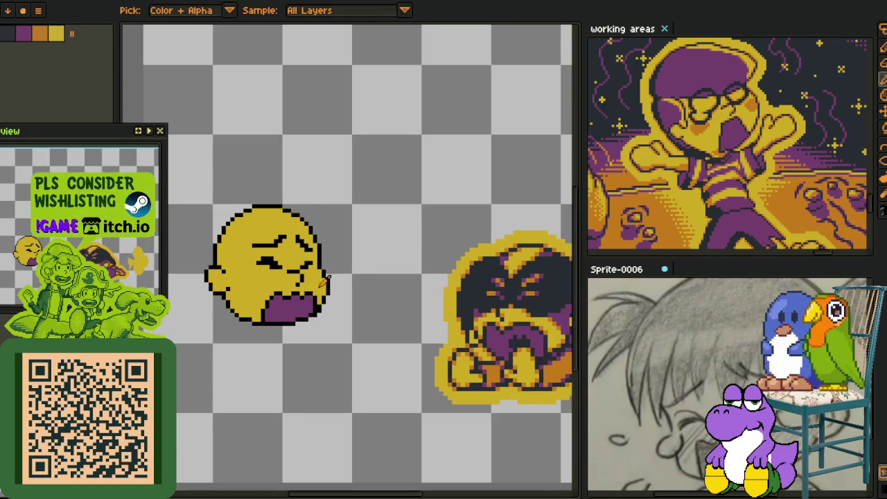
{"action": "left_click_drag", "start_coordinate": [324, 285], "coordinate": [379, 314]}
{"action": "key", "text": "b"}
{"action": "scroll", "coordinate": [324, 305], "scroll_direction": "up", "scroll_amount": 3}
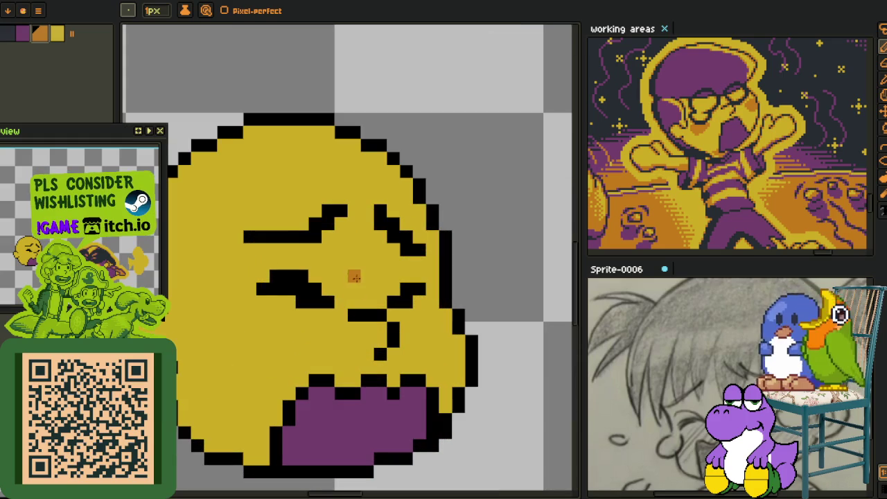
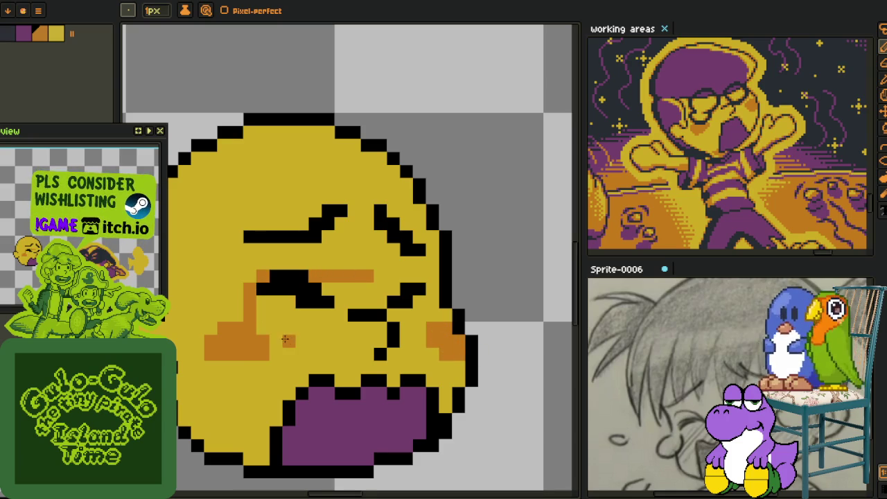
- Paint an orange diagonal stroke across the cheek and fill the gap pixels yellow
{"action": "left_click_drag", "start_coordinate": [276, 339], "coordinate": [327, 321]}
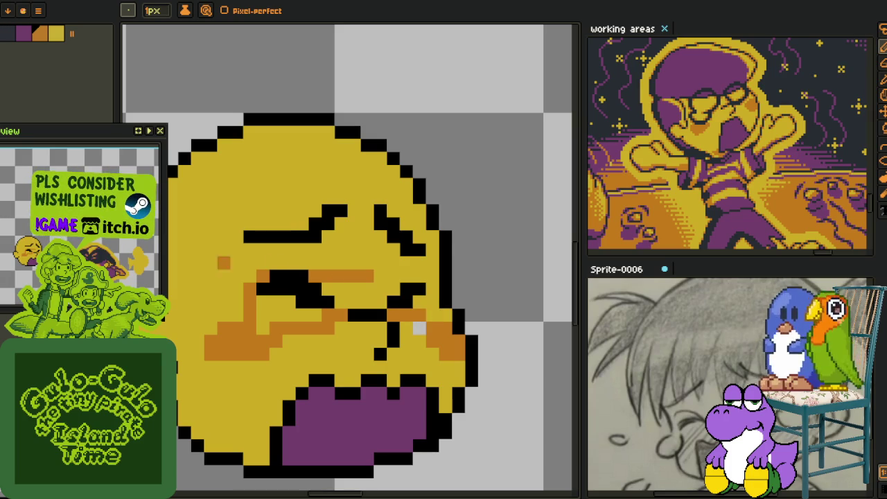
{"action": "left_click", "coordinate": [419, 326], "text": "alt"}
{"action": "left_click", "coordinate": [419, 329]}
{"action": "left_click", "coordinate": [423, 313], "text": "alt"}
{"action": "left_click", "coordinate": [433, 315]}
- Outline the cheek band in orange pixels and bucket-fill its interior orange
{"action": "left_click", "coordinate": [433, 302]}
{"action": "left_click", "coordinate": [419, 302]}
{"action": "left_click", "coordinate": [394, 276]}
{"action": "left_click", "coordinate": [380, 276]}
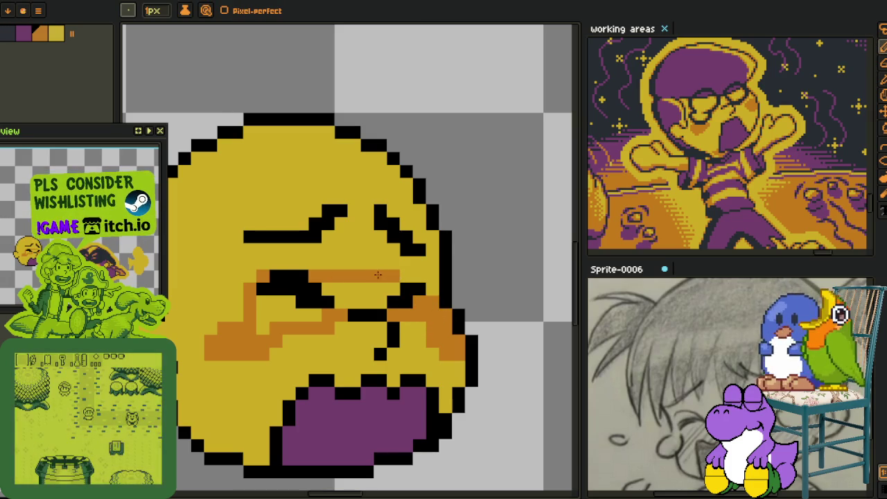
{"action": "key", "text": "g"}
{"action": "left_click", "coordinate": [337, 299]}
{"action": "left_click", "coordinate": [288, 314]}
- Touch up the band edge, adding orange pixels and reverting stray ones to yellow
{"action": "key", "text": "b"}
{"action": "left_click", "coordinate": [433, 289]}
{"action": "left_click", "coordinate": [277, 254], "text": "alt"}
{"action": "left_click", "coordinate": [262, 276]}
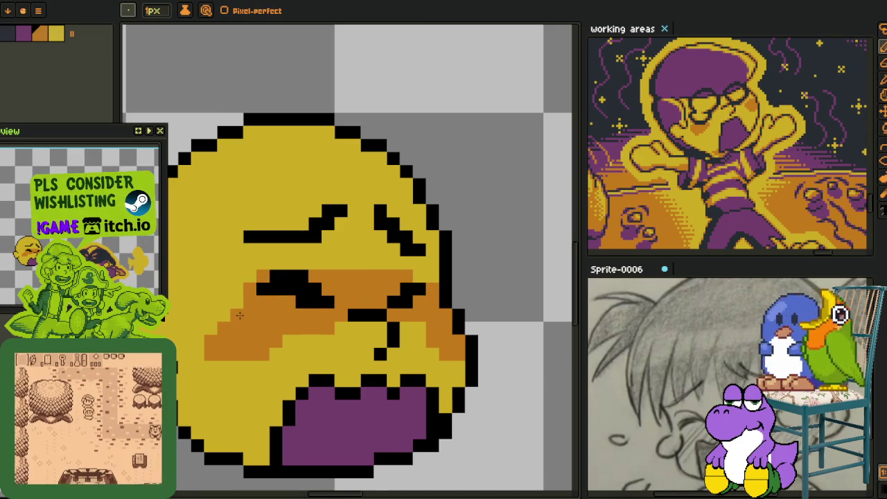
{"action": "scroll", "coordinate": [265, 306], "scroll_direction": "down", "scroll_amount": 3}
{"action": "scroll", "coordinate": [304, 311], "scroll_direction": "down", "scroll_amount": 3}
{"action": "scroll", "coordinate": [325, 299], "scroll_direction": "up", "scroll_amount": 2}
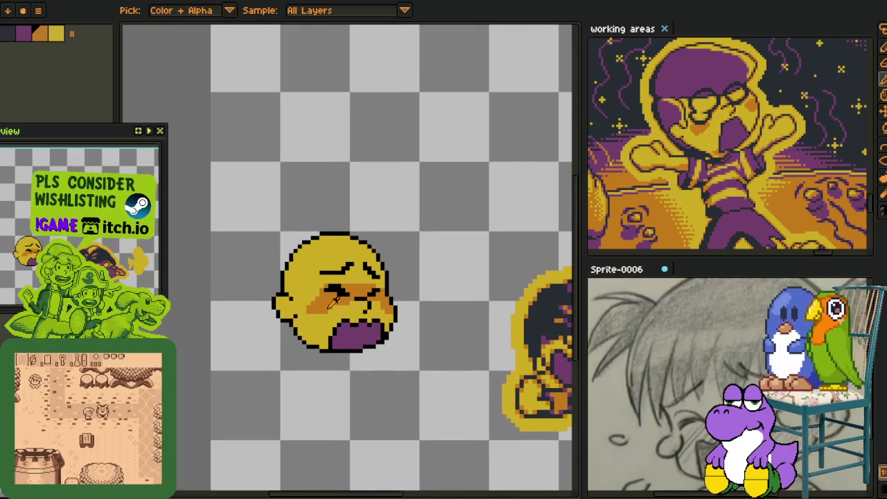
{"action": "scroll", "coordinate": [323, 299], "scroll_direction": "up", "scroll_amount": 2}
{"action": "scroll", "coordinate": [333, 296], "scroll_direction": "up", "scroll_amount": 1}
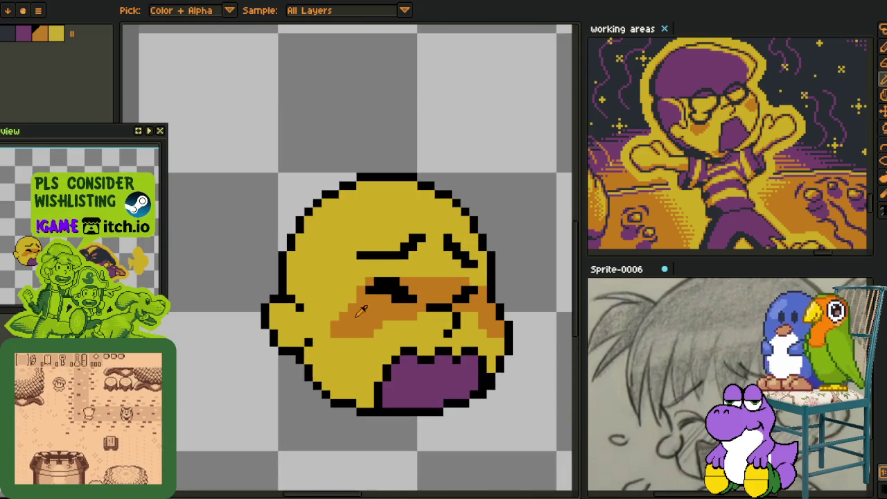
{"action": "scroll", "coordinate": [361, 292], "scroll_direction": "up", "scroll_amount": 2}
- Refine the band's edge pixels and add orange shading on the chin
{"action": "key", "text": "b"}
{"action": "left_click", "coordinate": [383, 284]}
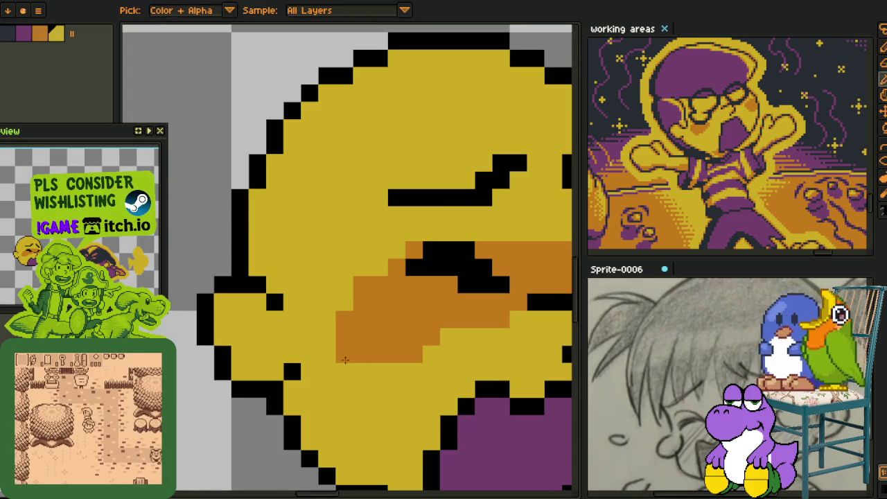
{"action": "left_click", "coordinate": [345, 353]}
{"action": "left_click", "coordinate": [379, 284]}
{"action": "left_click", "coordinate": [379, 285]}
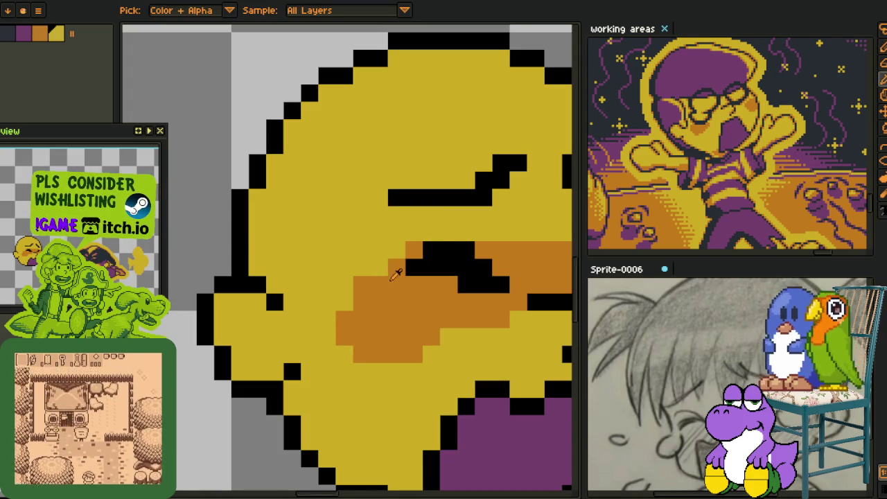
{"action": "left_click", "coordinate": [381, 268]}
{"action": "scroll", "coordinate": [400, 255], "scroll_direction": "down", "scroll_amount": 3}
{"action": "scroll", "coordinate": [486, 312], "scroll_direction": "up", "scroll_amount": 1}
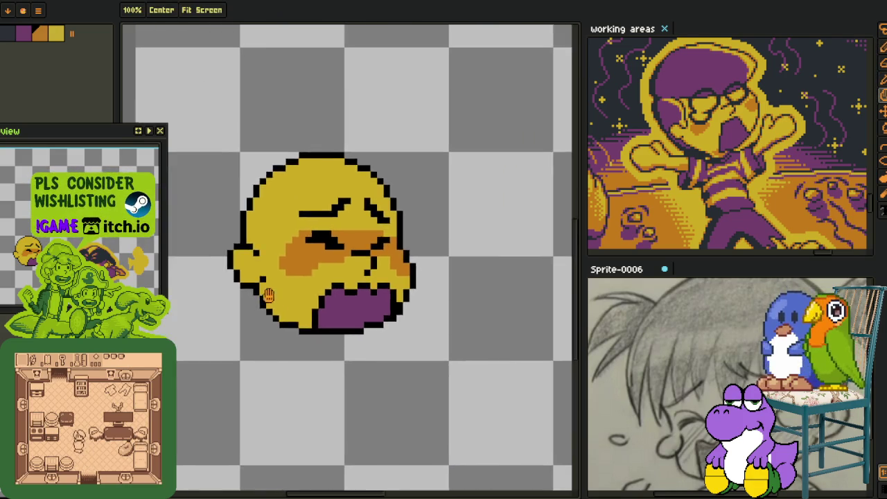
{"action": "scroll", "coordinate": [263, 305], "scroll_direction": "up", "scroll_amount": 3}
{"action": "left_click", "coordinate": [252, 305]}
- Add orange rim pixels along the chin and beside the lip outline
{"action": "left_click", "coordinate": [226, 281]}
{"action": "left_click", "coordinate": [383, 358]}
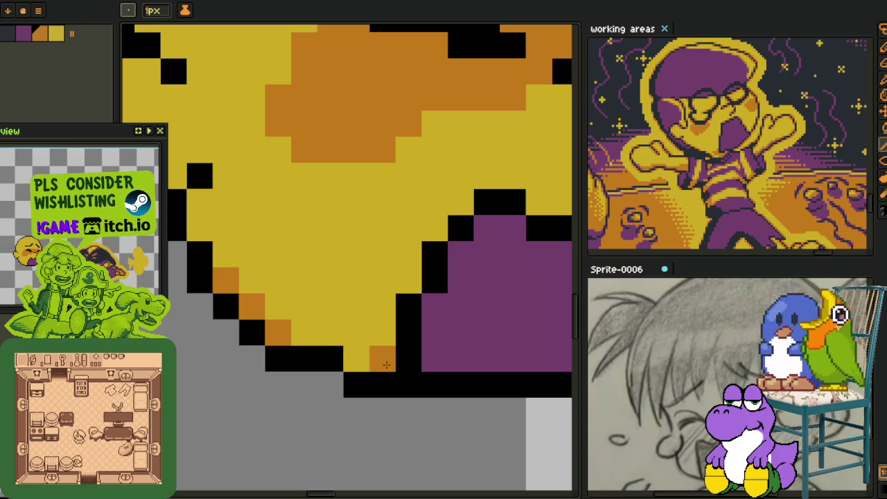
{"action": "left_click", "coordinate": [409, 281]}
{"action": "left_click", "coordinate": [460, 202]}
{"action": "scroll", "coordinate": [460, 203], "scroll_direction": "left", "scroll_amount": 4}
{"action": "scroll", "coordinate": [416, 229], "scroll_direction": "up", "scroll_amount": 2}
{"action": "left_click", "coordinate": [334, 253]}
{"action": "left_click", "coordinate": [447, 244]}
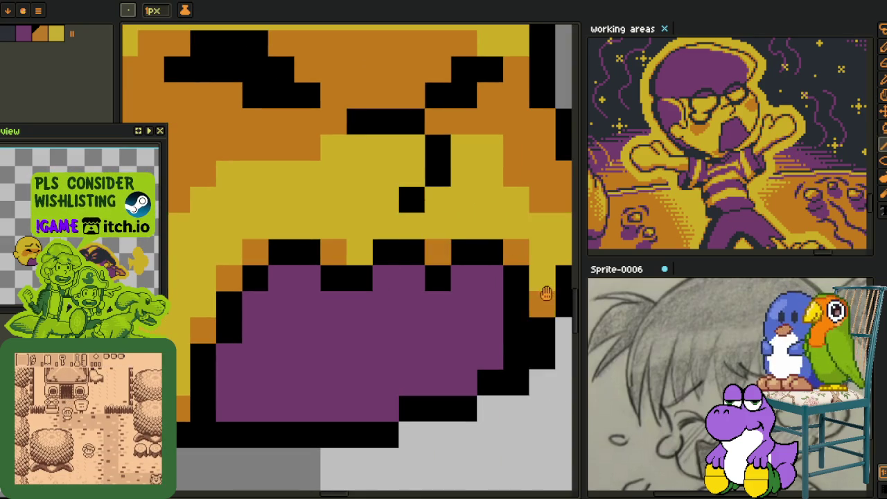
- Line the face's left edge with orange rim pixels, fixing a stray pixel
{"action": "left_click_drag", "start_coordinate": [540, 303], "coordinate": [401, 374]}
{"action": "left_click", "coordinate": [365, 294]}
{"action": "left_click_drag", "start_coordinate": [287, 269], "coordinate": [267, 248]}
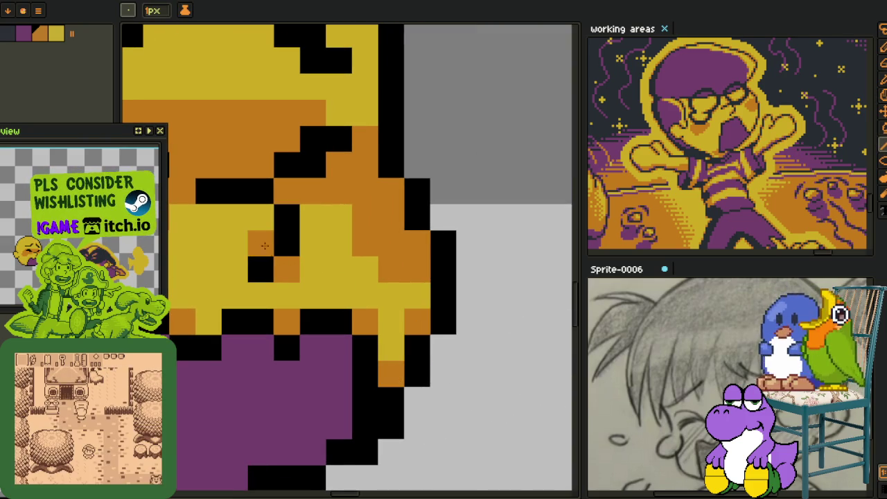
{"action": "scroll", "coordinate": [259, 241], "scroll_direction": "down", "scroll_amount": 3}
{"action": "scroll", "coordinate": [310, 305], "scroll_direction": "up", "scroll_amount": 2}
{"action": "left_click", "coordinate": [354, 326]}
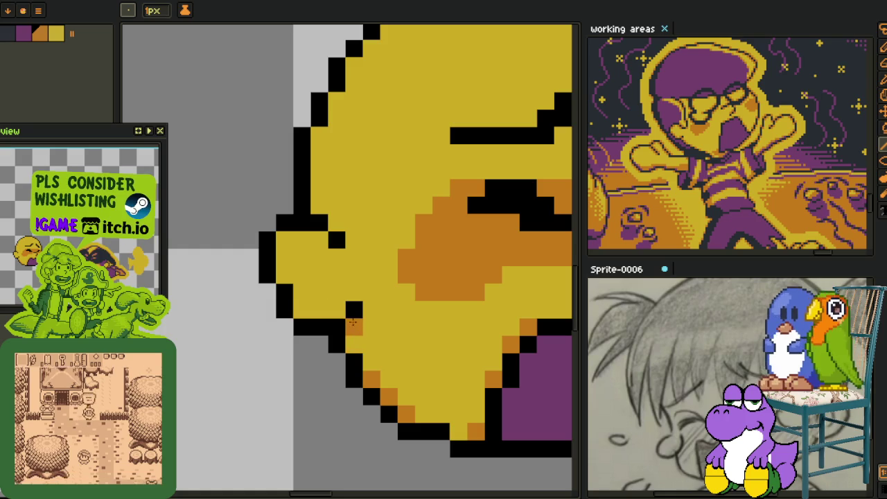
{"action": "left_click", "coordinate": [337, 310]}
{"action": "left_click", "coordinate": [301, 310]}
{"action": "left_click", "coordinate": [285, 275]}
{"action": "left_click", "coordinate": [285, 240]}
{"action": "left_click", "coordinate": [319, 240]}
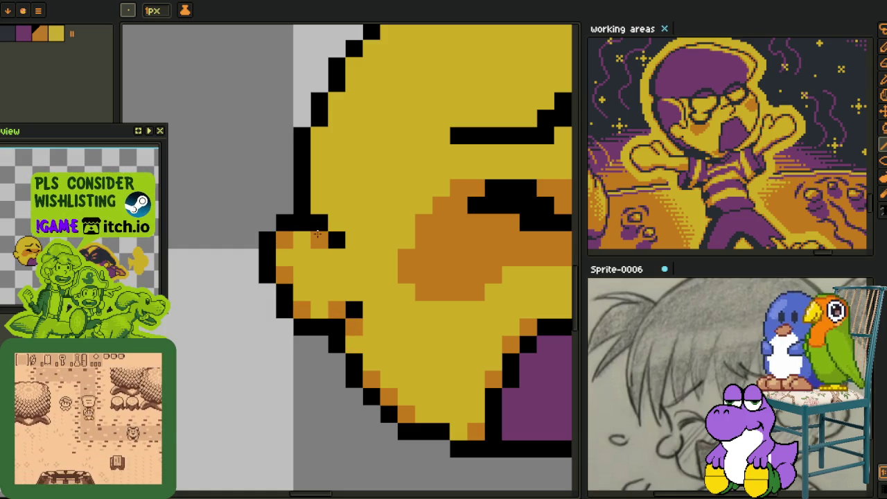
- Add orange rim pixels along the upper-left and top-left edges of the face
{"action": "left_click_drag", "start_coordinate": [349, 159], "coordinate": [299, 253]}
{"action": "left_click", "coordinate": [270, 227]}
{"action": "left_click", "coordinate": [287, 196]}
{"action": "left_click", "coordinate": [304, 159]}
{"action": "left_click", "coordinate": [339, 123]}
{"action": "left_click", "coordinate": [374, 106]}
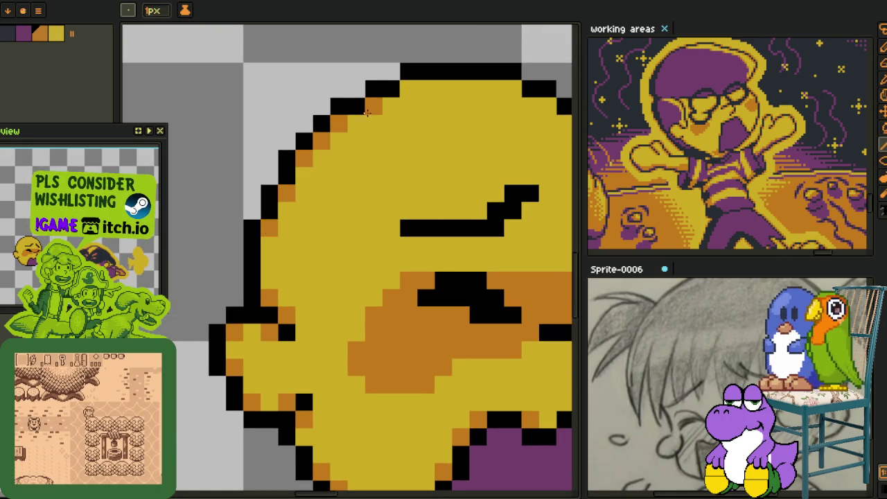
{"action": "left_click", "coordinate": [404, 102]}
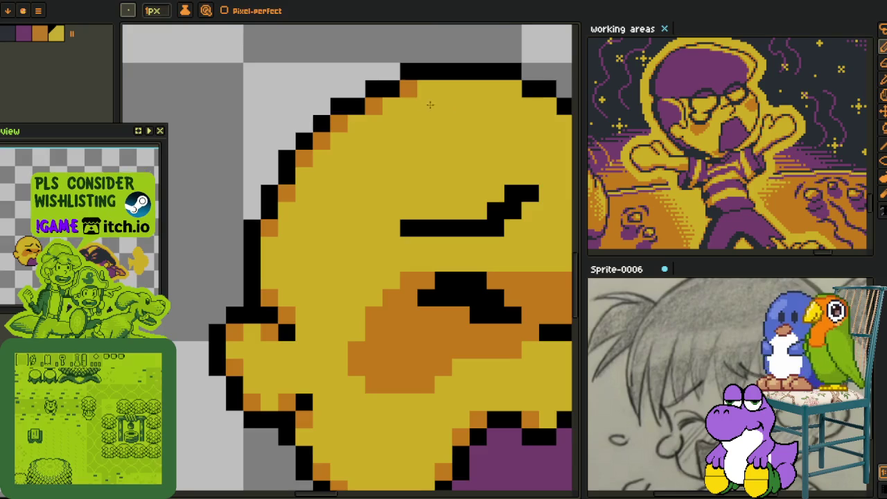
- Add orange rim pixels along the top and right edges of the face
{"action": "left_click_drag", "start_coordinate": [404, 99], "coordinate": [292, 177]}
{"action": "left_click", "coordinate": [378, 159]}
{"action": "left_click", "coordinate": [413, 177]}
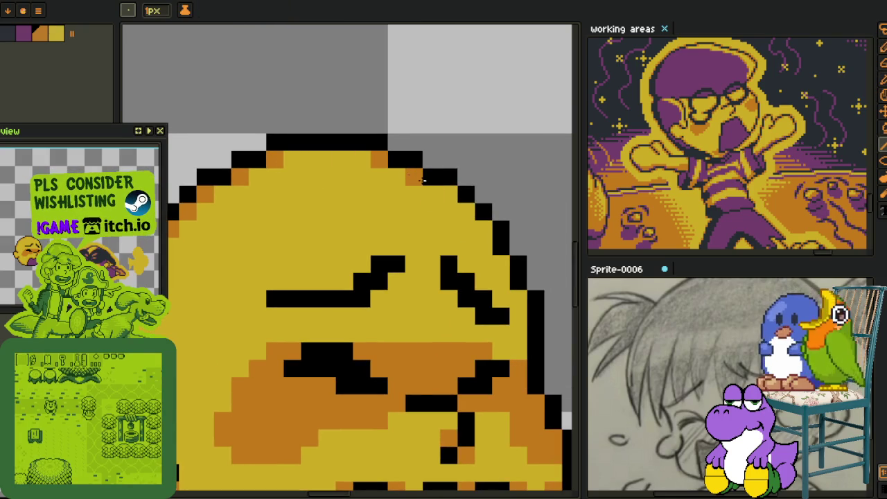
{"action": "left_click", "coordinate": [466, 211]}
{"action": "left_click", "coordinate": [484, 229]}
{"action": "left_click", "coordinate": [501, 263]}
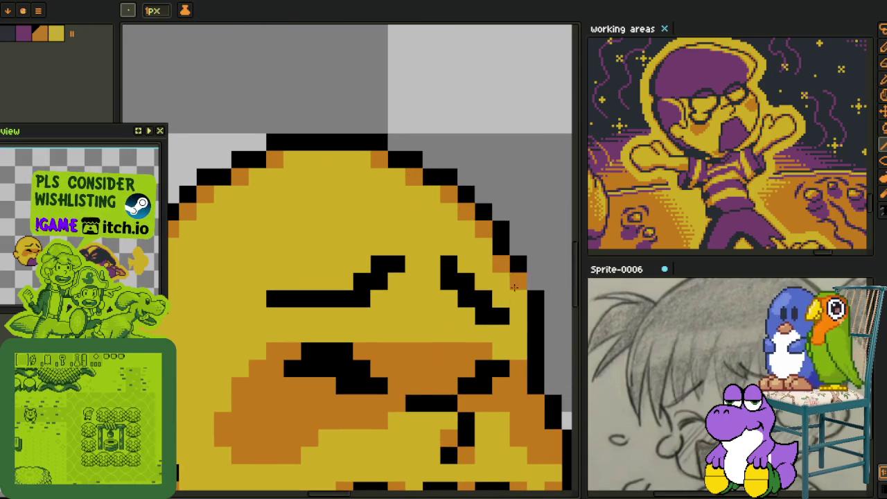
- Shade around the right and left closed eyes with orange pixels
{"action": "left_click", "coordinate": [501, 300]}
{"action": "left_click", "coordinate": [483, 282]}
{"action": "left_click", "coordinate": [465, 317]}
{"action": "left_click", "coordinate": [449, 300]}
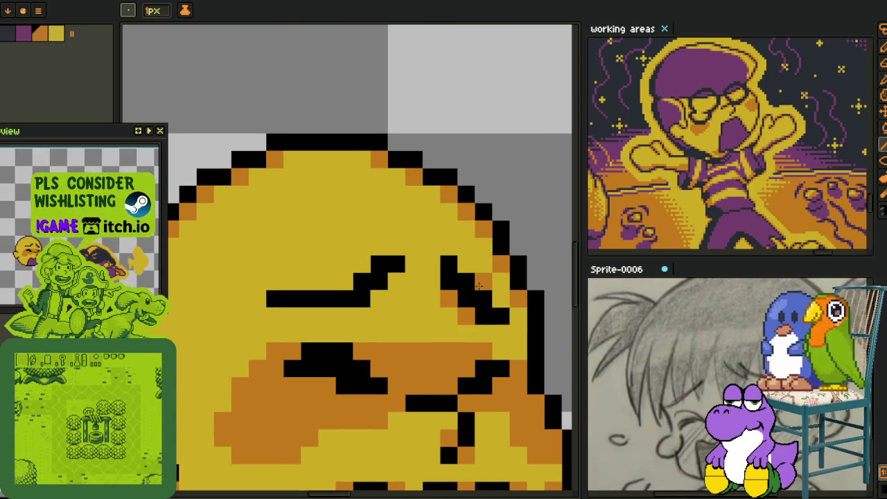
{"action": "left_click", "coordinate": [396, 281]}
{"action": "left_click", "coordinate": [397, 299]}
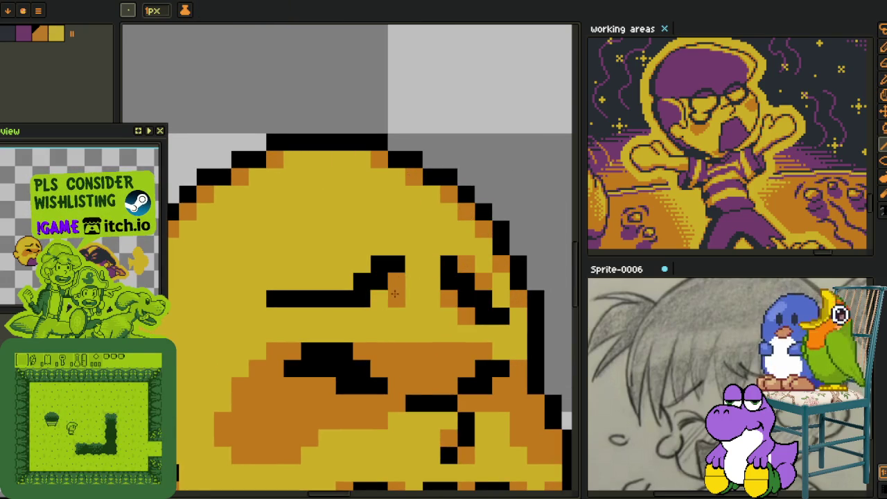
{"action": "left_click", "coordinate": [379, 299]}
{"action": "left_click", "coordinate": [362, 281]}
{"action": "left_click", "coordinate": [345, 282]}
{"action": "left_click", "coordinate": [362, 265]}
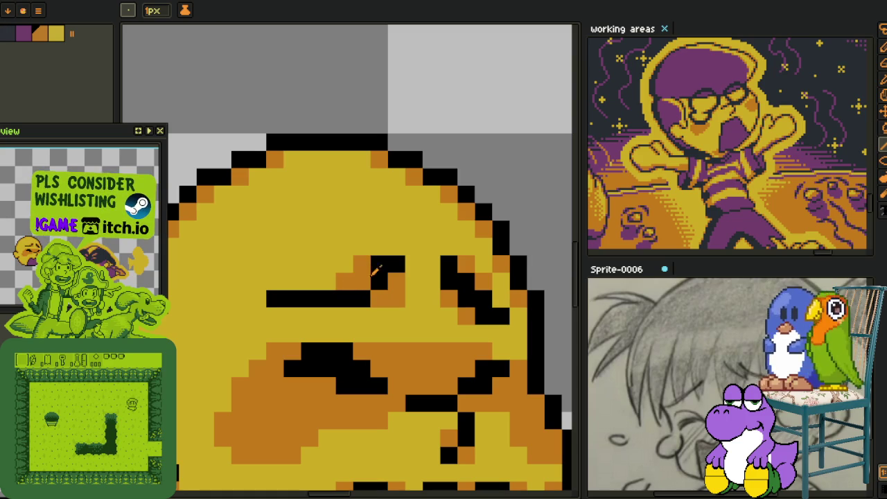
- Zoom out and recentre the face sprite to check the shading
{"action": "key", "text": "alt"}
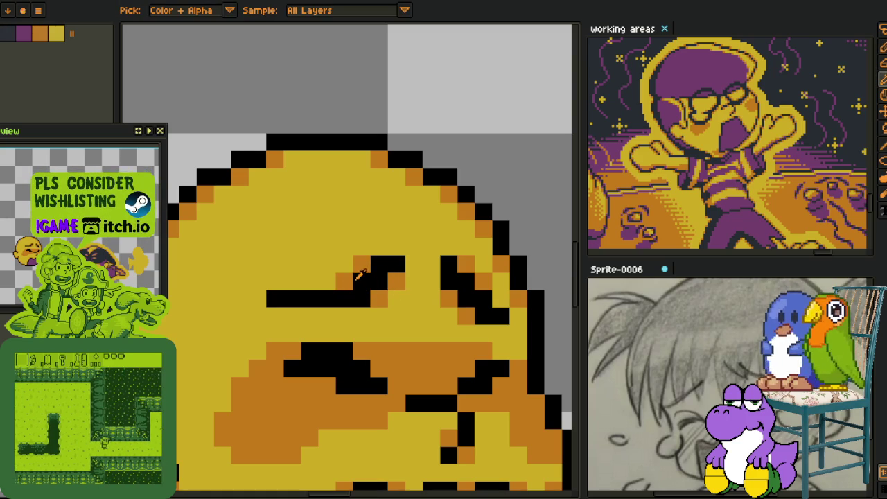
{"action": "scroll", "coordinate": [414, 334], "scroll_direction": "down", "scroll_amount": 2}
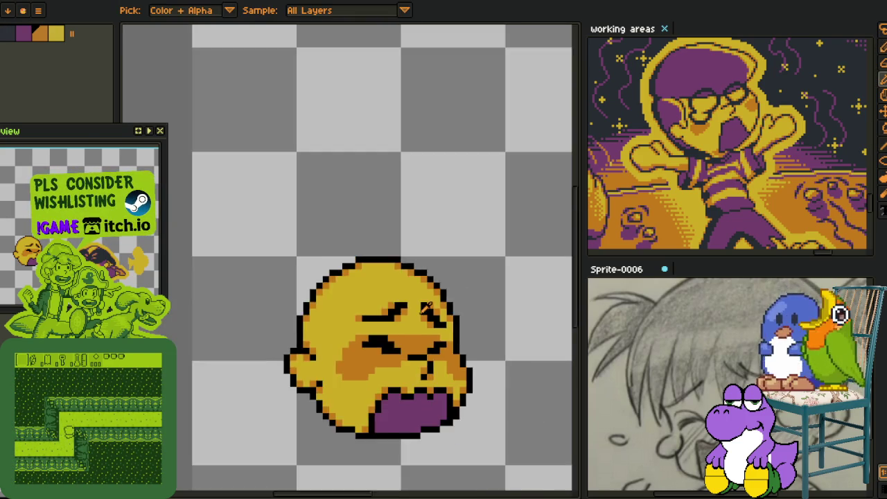
{"action": "scroll", "coordinate": [460, 296], "scroll_direction": "down", "scroll_amount": 1}
{"action": "scroll", "coordinate": [479, 297], "scroll_direction": "down", "scroll_amount": 1}
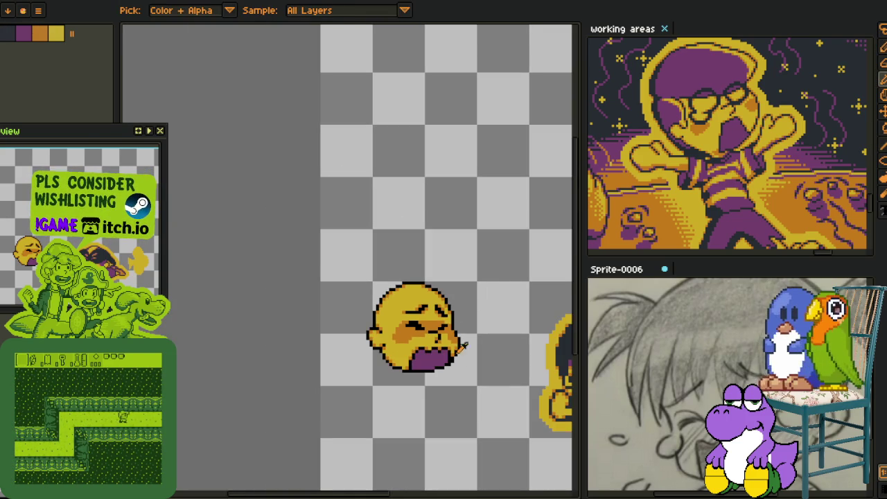
{"action": "scroll", "coordinate": [414, 331], "scroll_direction": "up", "scroll_amount": 1}
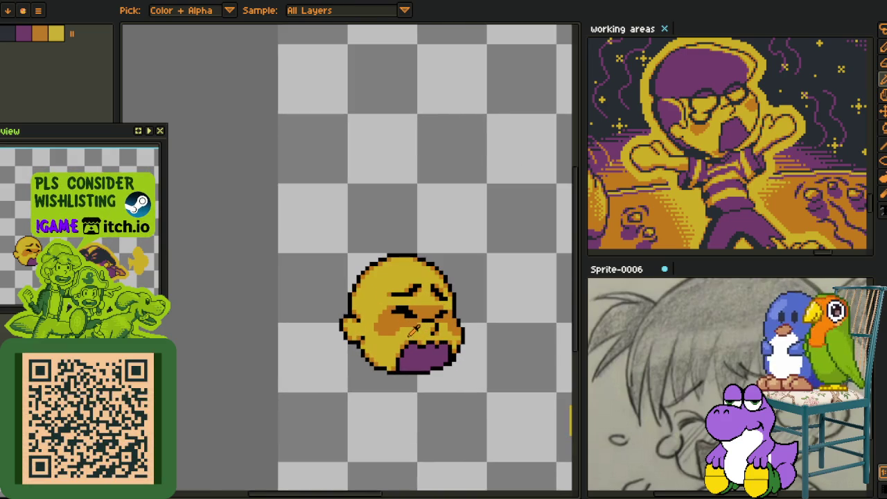
{"action": "left_click_drag", "start_coordinate": [427, 408], "coordinate": [396, 356]}
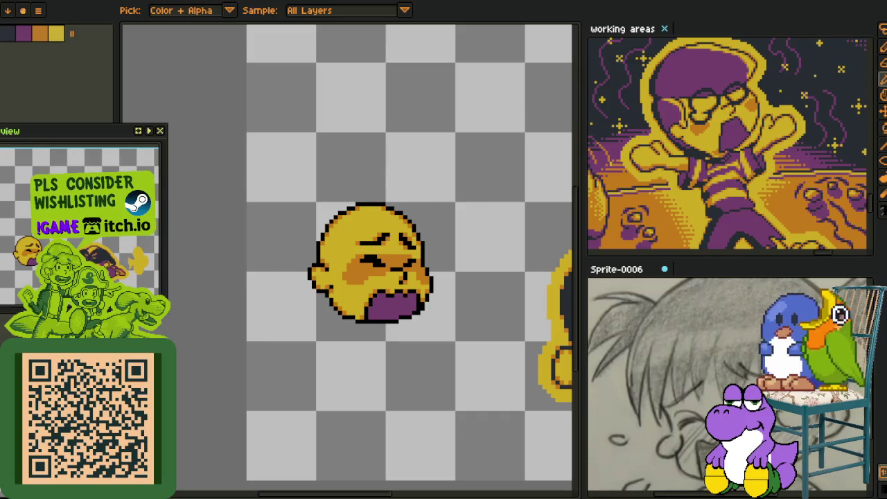
{"action": "left_click_drag", "start_coordinate": [329, 311], "coordinate": [321, 340]}
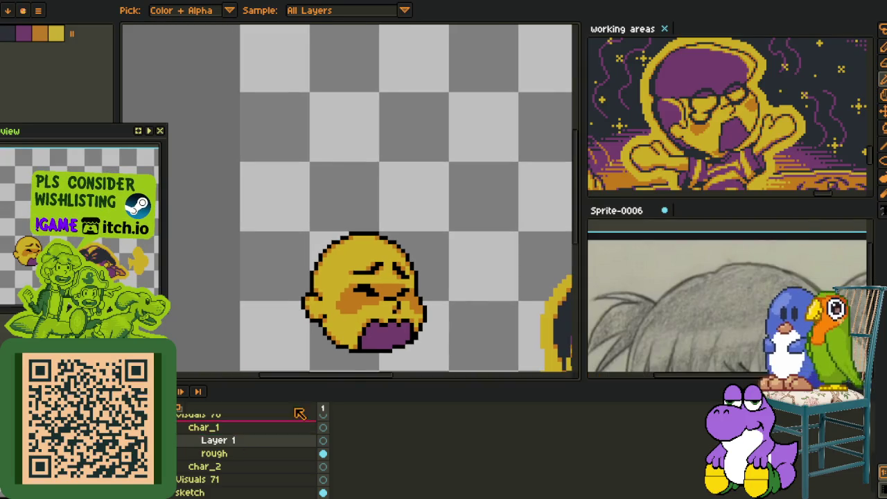
- Draw a red line across the face's left side, erase its top, and redraw it horizontally
{"action": "scroll", "coordinate": [361, 312], "scroll_direction": "up", "scroll_amount": 1}
{"action": "scroll", "coordinate": [332, 326], "scroll_direction": "up", "scroll_amount": 1}
{"action": "scroll", "coordinate": [307, 342], "scroll_direction": "up", "scroll_amount": 1}
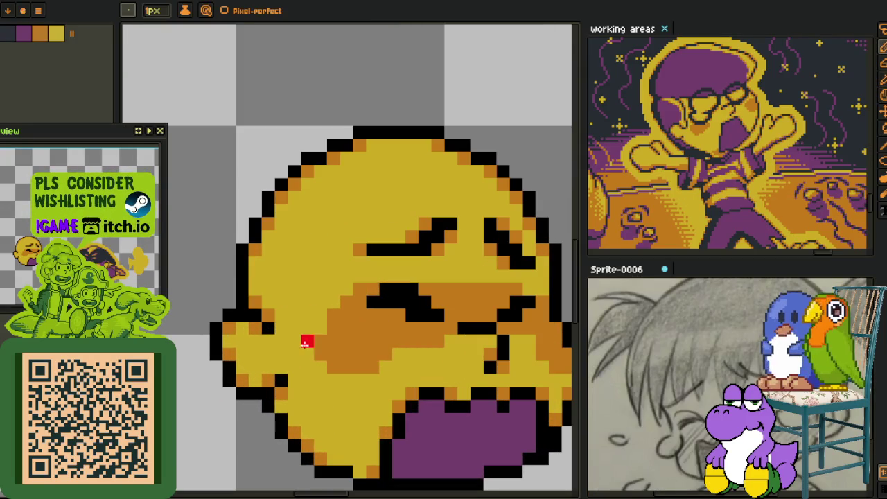
{"action": "mouse_move", "coordinate": [241, 212]}
{"action": "left_mouse_down"}
{"action": "mouse_move", "coordinate": [334, 260]}
{"action": "mouse_move", "coordinate": [335, 306]}
{"action": "left_mouse_up"}
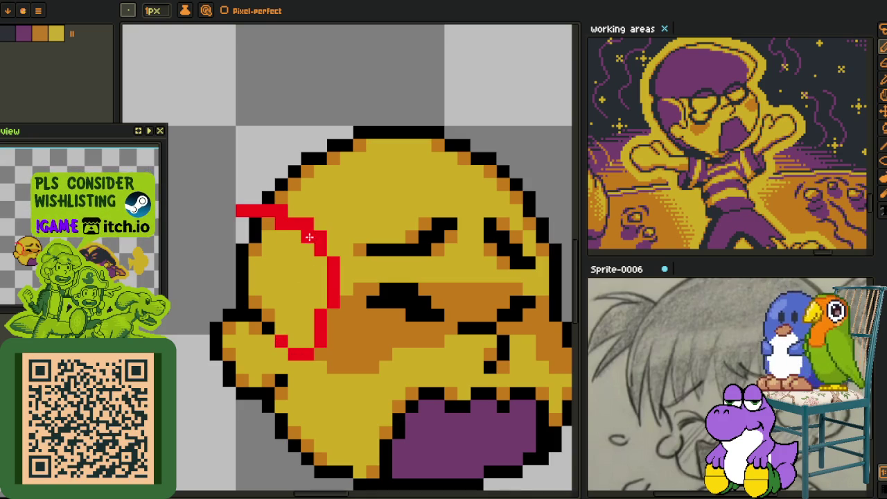
{"action": "left_click_drag", "start_coordinate": [295, 224], "coordinate": [215, 213]}
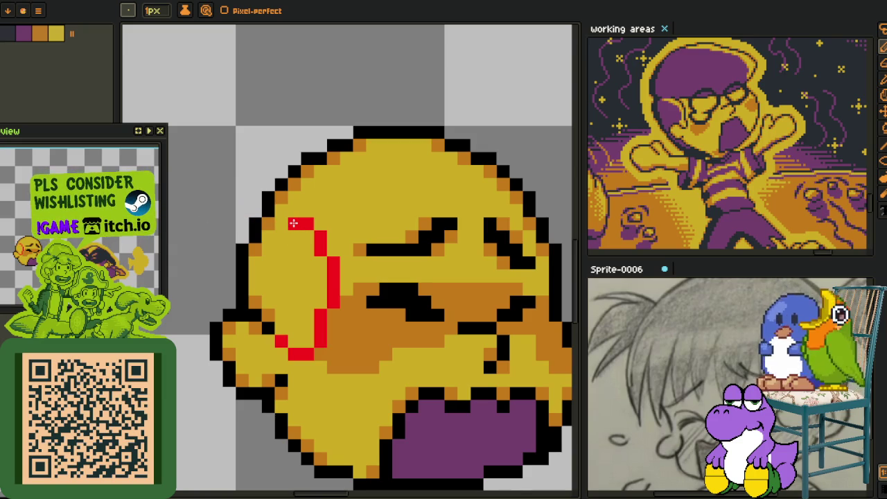
{"action": "mouse_move", "coordinate": [282, 224]}
{"action": "left_mouse_down"}
{"action": "mouse_move", "coordinate": [230, 226]}
{"action": "mouse_move", "coordinate": [189, 315]}
{"action": "mouse_move", "coordinate": [208, 276]}
{"action": "left_mouse_up"}
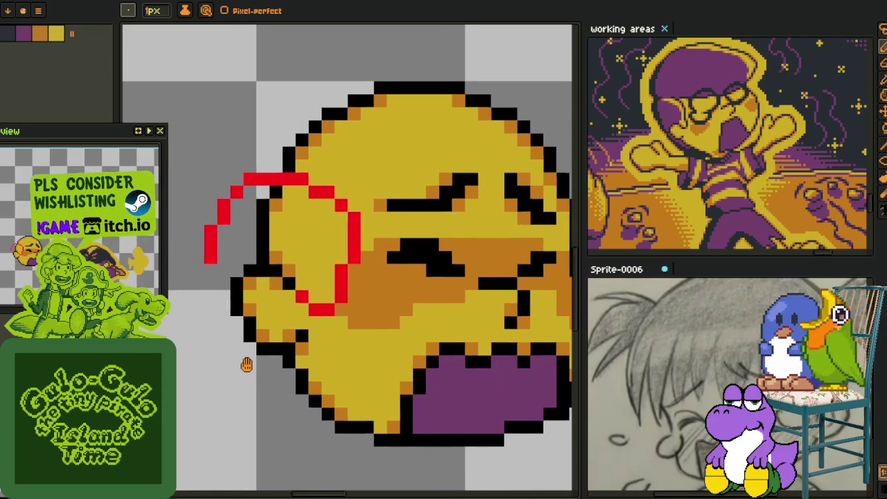
- Draw the red outline up the face's lower left side, undoing a stray stroke
{"action": "left_click_drag", "start_coordinate": [318, 425], "coordinate": [273, 414]}
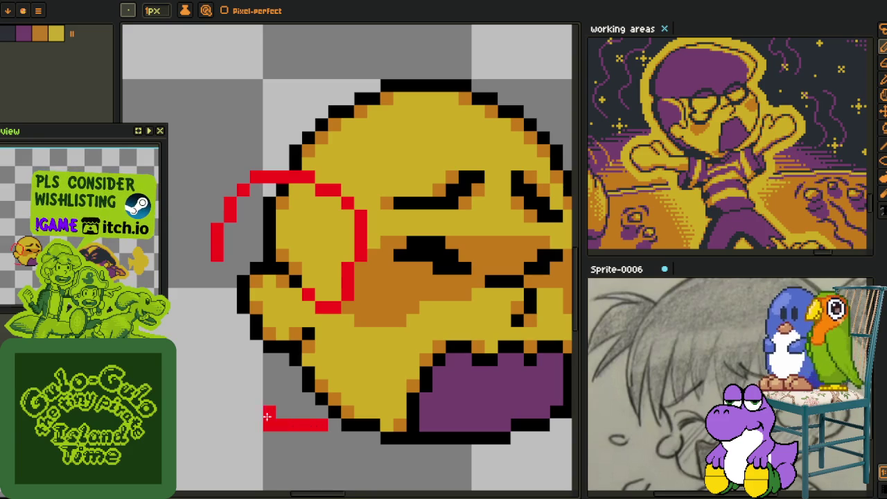
{"action": "key", "text": "ctrl+z"}
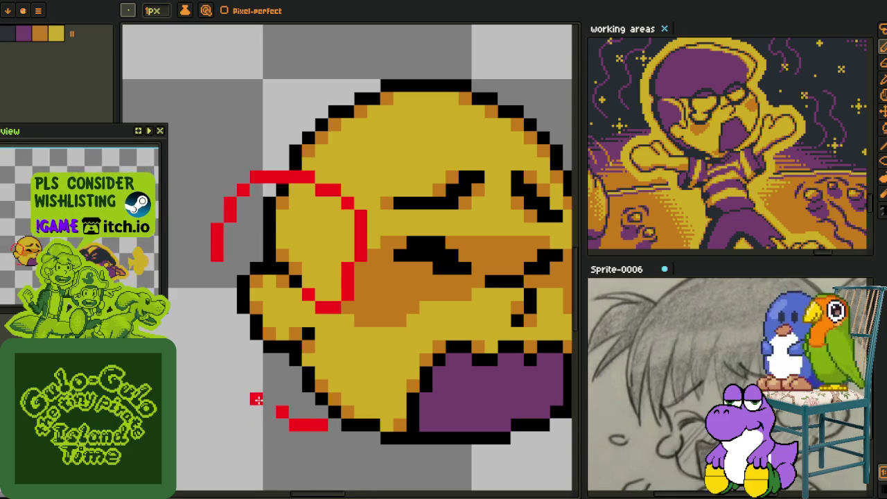
{"action": "left_click_drag", "start_coordinate": [244, 386], "coordinate": [218, 312]}
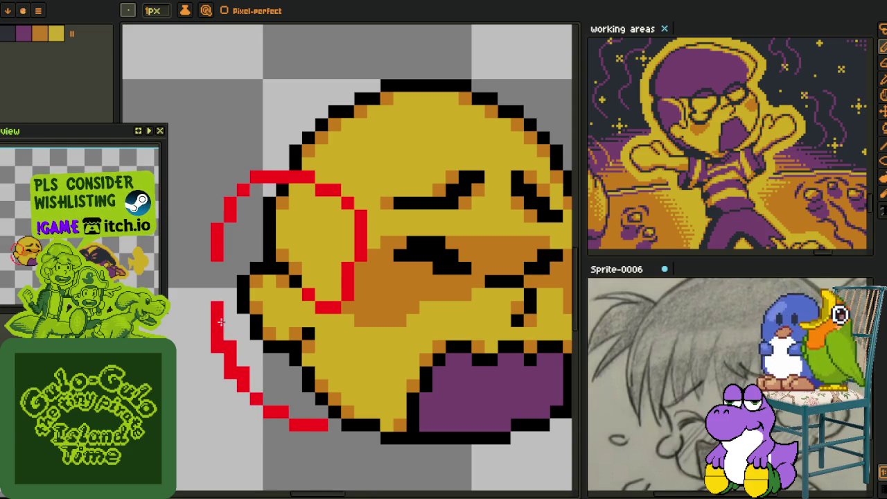
{"action": "left_click_drag", "start_coordinate": [224, 365], "coordinate": [216, 305]}
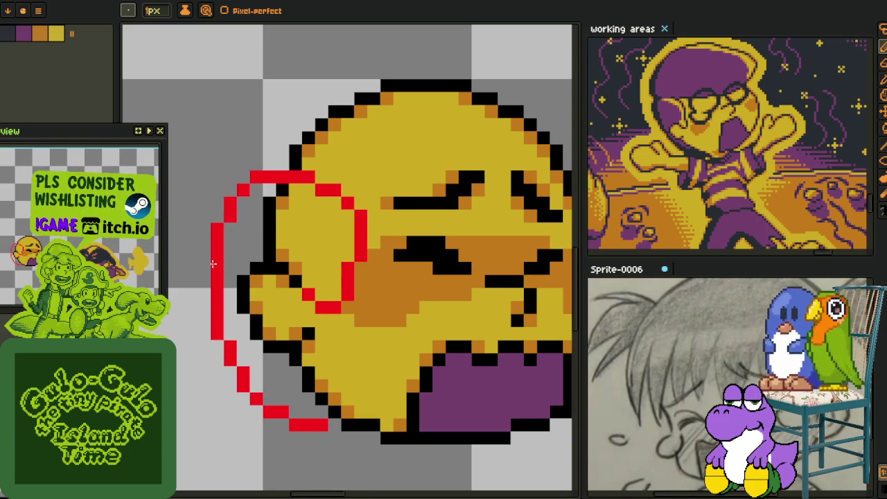
- Draw a red line across the face from its right side
{"action": "scroll", "coordinate": [257, 242], "scroll_direction": "down", "scroll_amount": 3}
{"action": "scroll", "coordinate": [287, 309], "scroll_direction": "up", "scroll_amount": 1}
{"action": "scroll", "coordinate": [344, 269], "scroll_direction": "up", "scroll_amount": 1}
{"action": "scroll", "coordinate": [378, 317], "scroll_direction": "up", "scroll_amount": 1}
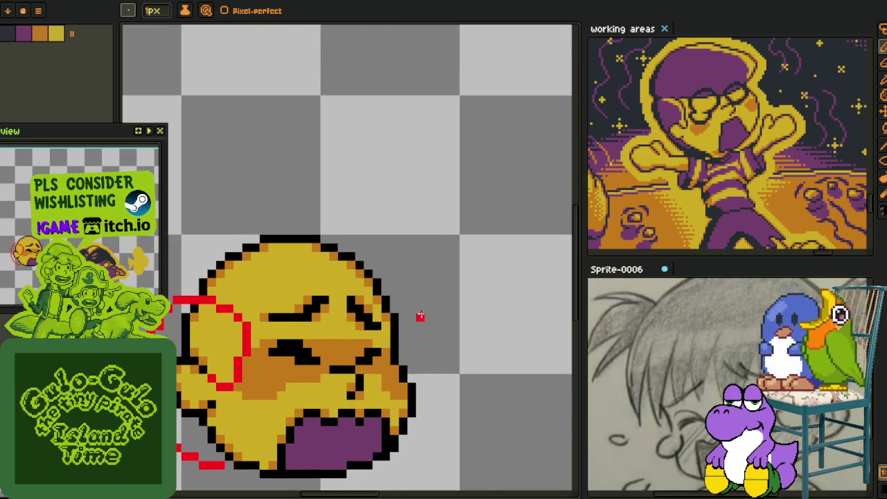
{"action": "scroll", "coordinate": [420, 317], "scroll_direction": "up", "scroll_amount": 1}
{"action": "scroll", "coordinate": [449, 312], "scroll_direction": "up", "scroll_amount": 1}
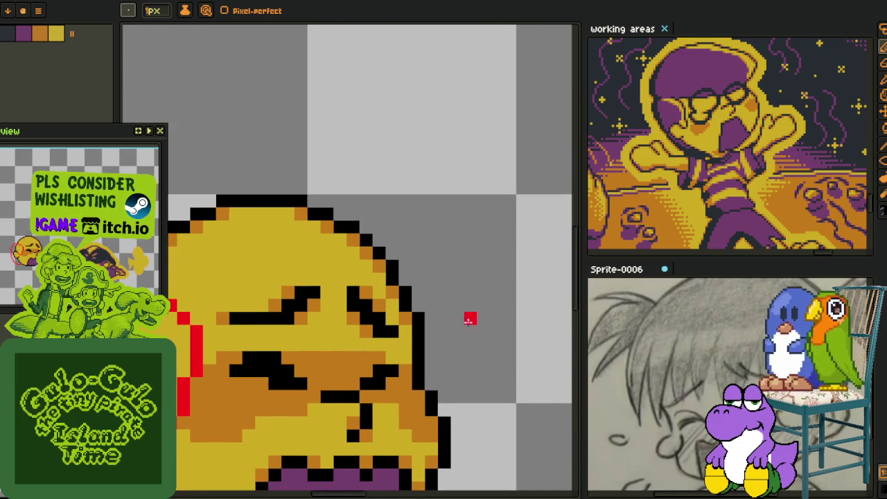
{"action": "left_click_drag", "start_coordinate": [469, 293], "coordinate": [286, 331]}
- Redraw the red band line across the face, undoing stray strokes
{"action": "key", "text": "ctrl+z"}
{"action": "key", "text": "ctrl+z"}
{"action": "key", "text": "ctrl+z"}
{"action": "left_click", "coordinate": [210, 335]}
{"action": "left_click_drag", "start_coordinate": [210, 334], "coordinate": [399, 356]}
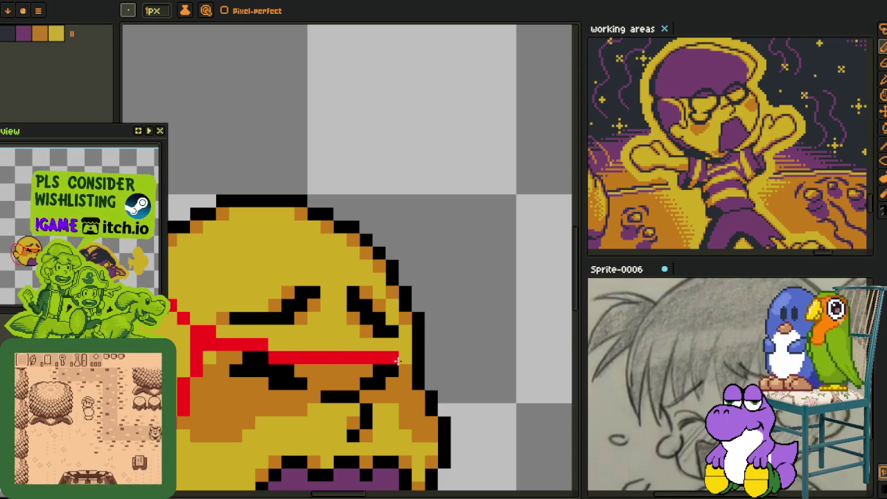
{"action": "mouse_move", "coordinate": [455, 331]}
{"action": "left_mouse_down"}
{"action": "mouse_move", "coordinate": [384, 353]}
{"action": "mouse_move", "coordinate": [445, 317]}
{"action": "left_mouse_up"}
{"action": "key", "text": "ctrl+z"}
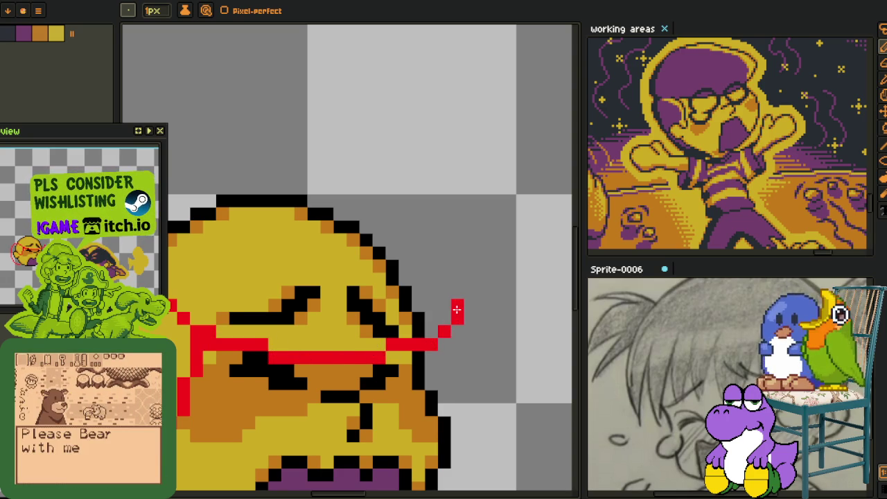
- Draw a red arc over the head and connect it to the left outline
{"action": "scroll", "coordinate": [457, 311], "scroll_direction": "down", "scroll_amount": 2}
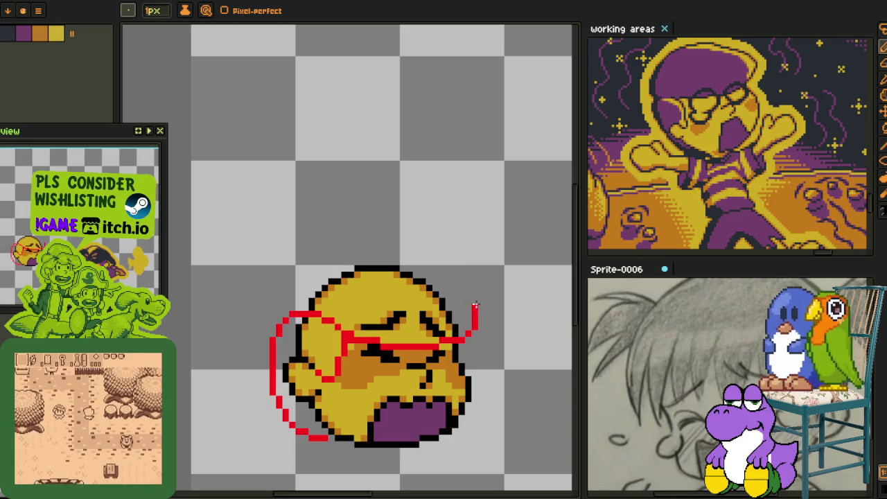
{"action": "left_click_drag", "start_coordinate": [476, 309], "coordinate": [395, 251]}
{"action": "left_click_drag", "start_coordinate": [481, 288], "coordinate": [394, 239]}
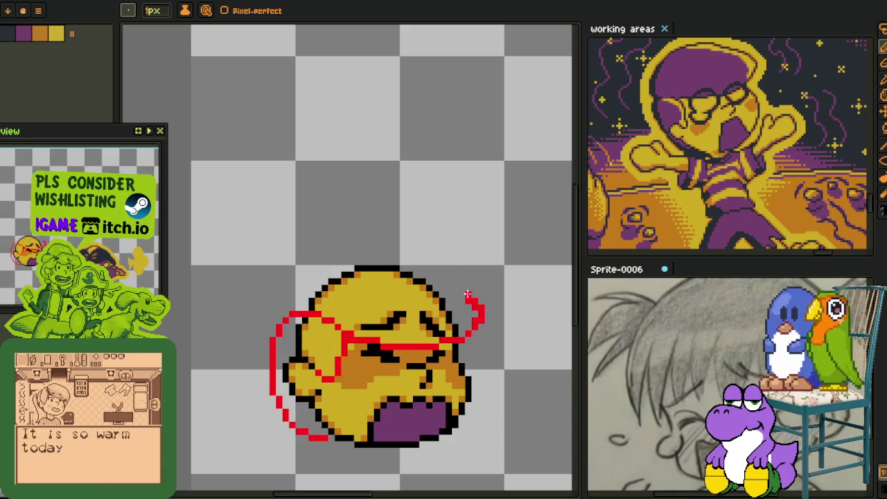
{"action": "left_click_drag", "start_coordinate": [477, 307], "coordinate": [351, 244]}
{"action": "scroll", "coordinate": [264, 294], "scroll_direction": "up", "scroll_amount": 1}
{"action": "scroll", "coordinate": [266, 312], "scroll_direction": "up", "scroll_amount": 1}
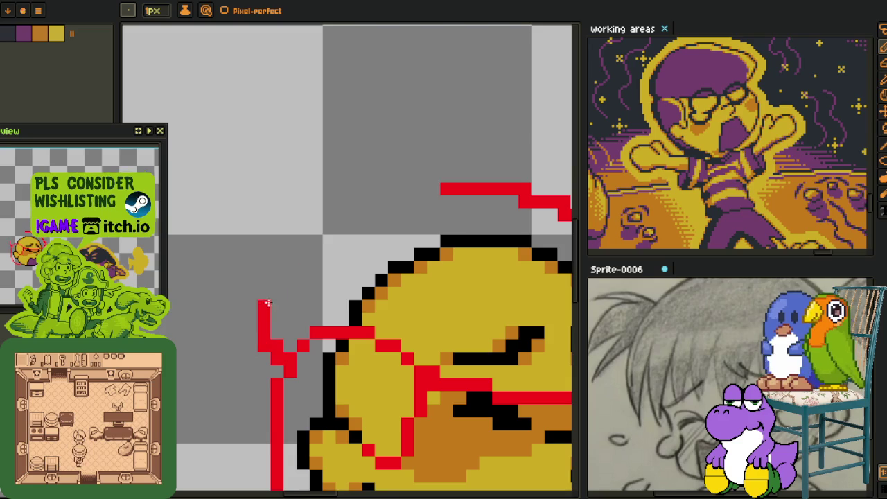
{"action": "left_click_drag", "start_coordinate": [266, 317], "coordinate": [354, 227]}
{"action": "left_click_drag", "start_coordinate": [291, 241], "coordinate": [391, 202]}
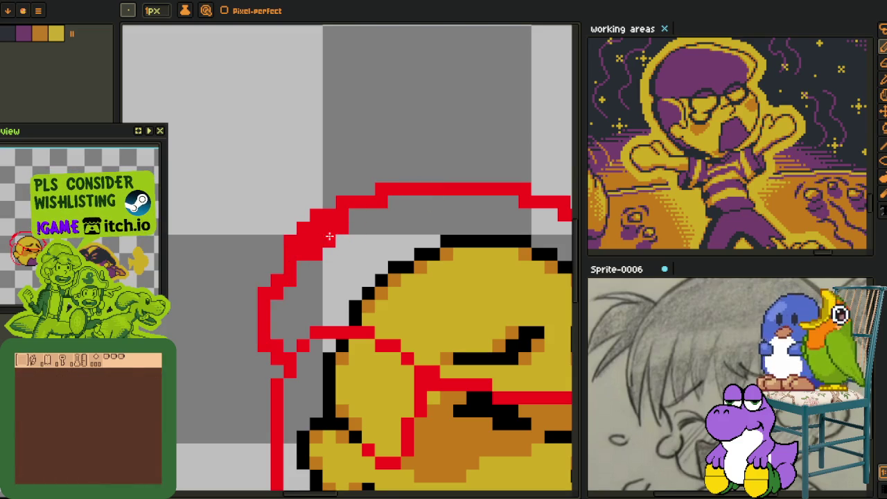
- Smooth the red arc by erasing doubled pixels and evening out the staircase steps
{"action": "left_click_drag", "start_coordinate": [321, 238], "coordinate": [291, 286]}
{"action": "mouse_move", "coordinate": [281, 340]}
{"action": "left_mouse_down"}
{"action": "mouse_move", "coordinate": [289, 243]}
{"action": "mouse_move", "coordinate": [394, 187]}
{"action": "left_mouse_up"}
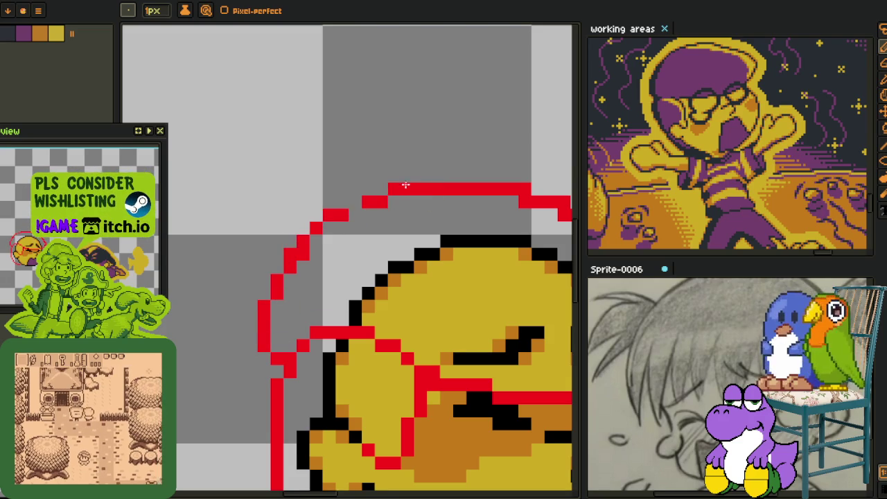
{"action": "mouse_move", "coordinate": [328, 241]}
{"action": "left_mouse_down"}
{"action": "mouse_move", "coordinate": [302, 254]}
{"action": "mouse_move", "coordinate": [333, 223]}
{"action": "mouse_move", "coordinate": [406, 188]}
{"action": "mouse_move", "coordinate": [394, 202]}
{"action": "left_mouse_up"}
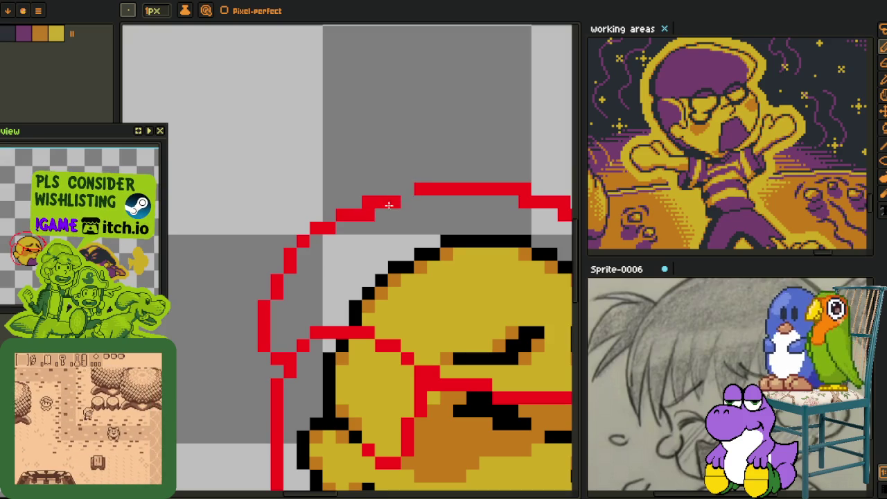
{"action": "left_click", "coordinate": [369, 214]}
{"action": "key", "text": "shift+h"}
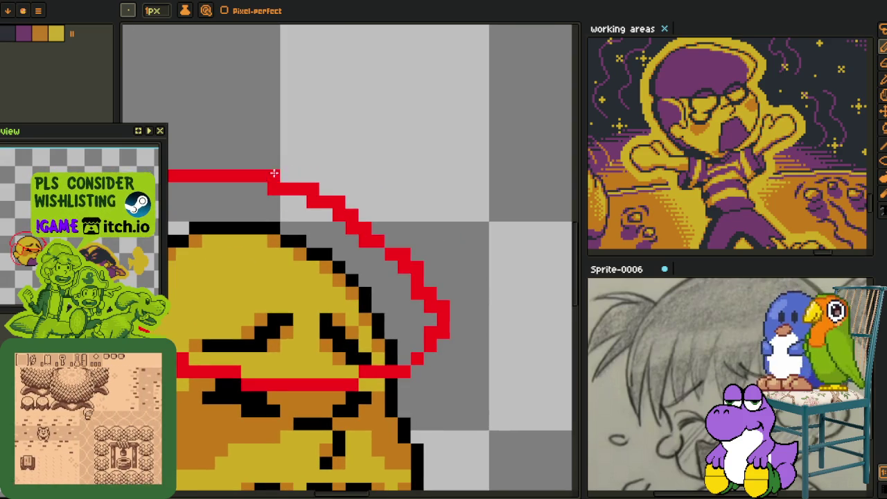
{"action": "left_click_drag", "start_coordinate": [313, 189], "coordinate": [339, 201]}
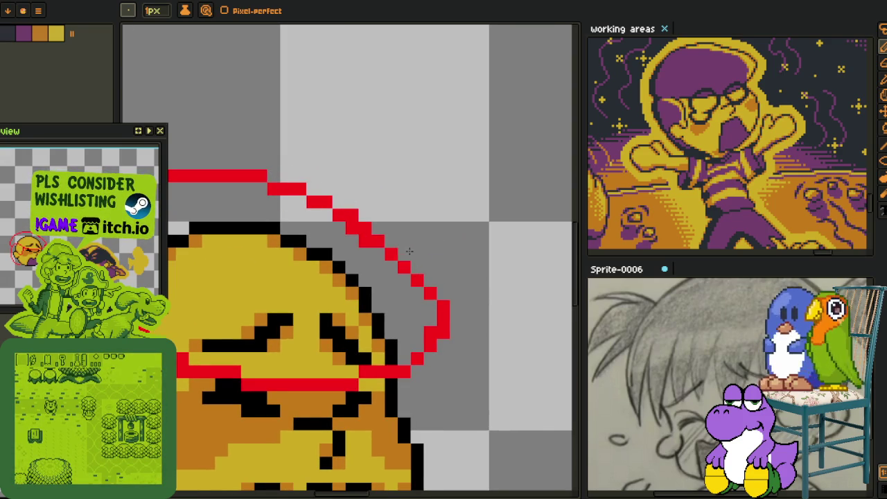
{"action": "mouse_move", "coordinate": [350, 216]}
{"action": "left_mouse_down"}
{"action": "mouse_move", "coordinate": [325, 214]}
{"action": "mouse_move", "coordinate": [290, 187]}
{"action": "mouse_move", "coordinate": [287, 202]}
{"action": "left_mouse_up"}
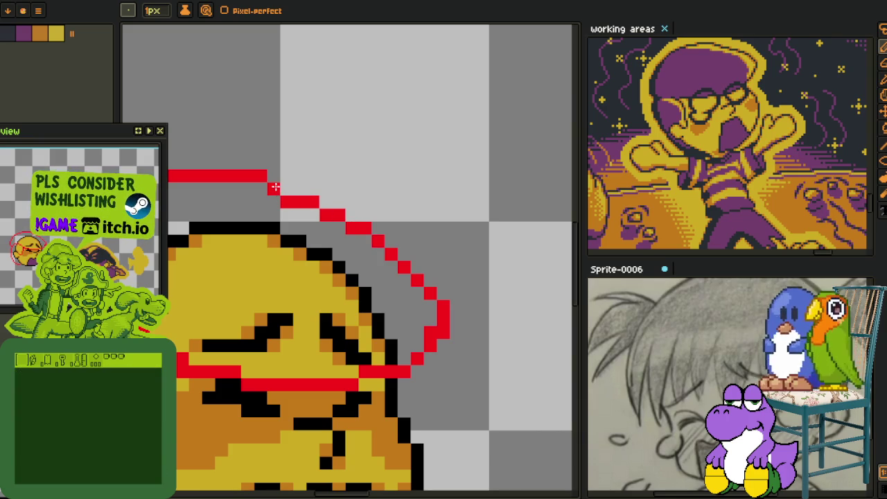
{"action": "mouse_move", "coordinate": [287, 188]}
{"action": "left_mouse_down"}
{"action": "mouse_move", "coordinate": [358, 199]}
{"action": "mouse_move", "coordinate": [284, 191]}
{"action": "left_mouse_up"}
{"action": "left_click_drag", "start_coordinate": [337, 203], "coordinate": [287, 192]}
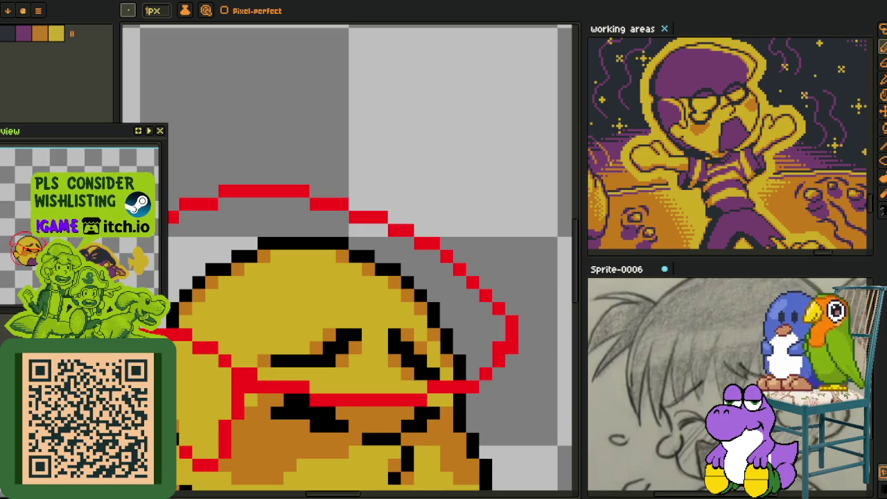
- Recentre the view on the whole red-outlined head
{"action": "scroll", "coordinate": [327, 358], "scroll_direction": "down", "scroll_amount": 5}
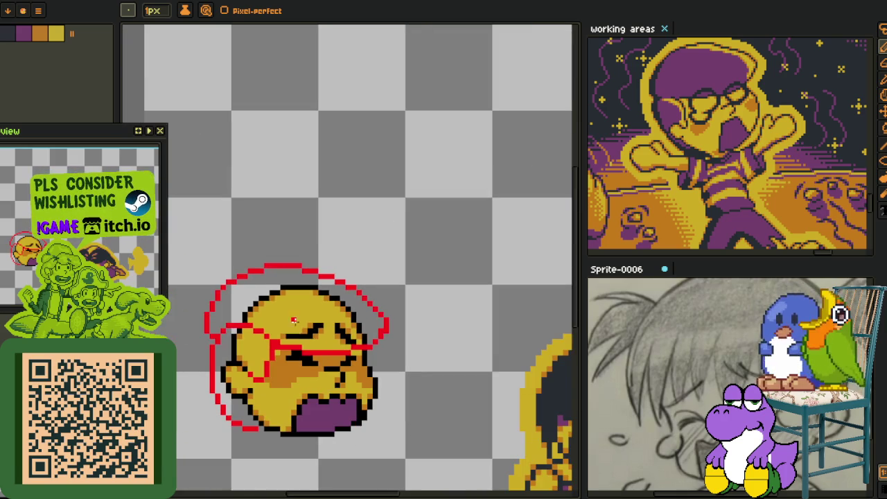
{"action": "left_click_drag", "start_coordinate": [310, 340], "coordinate": [309, 301]}
{"action": "key", "text": "alt"}
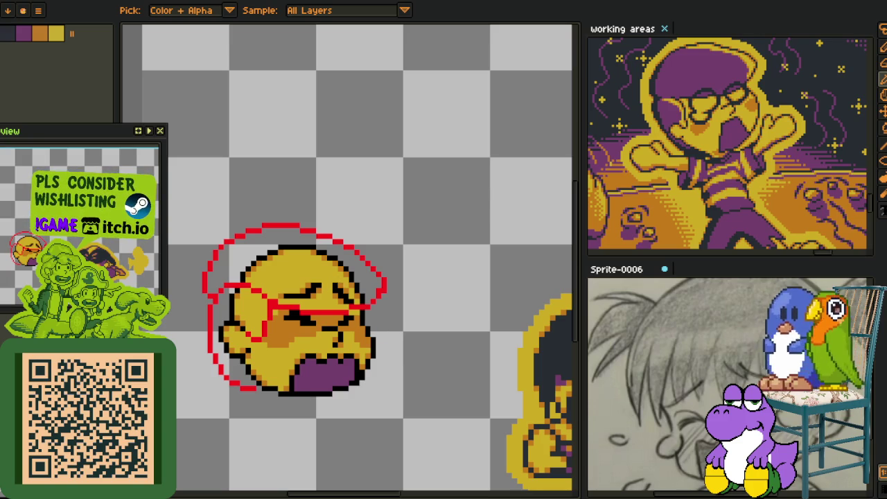
{"action": "left_click_drag", "start_coordinate": [358, 272], "coordinate": [346, 305]}
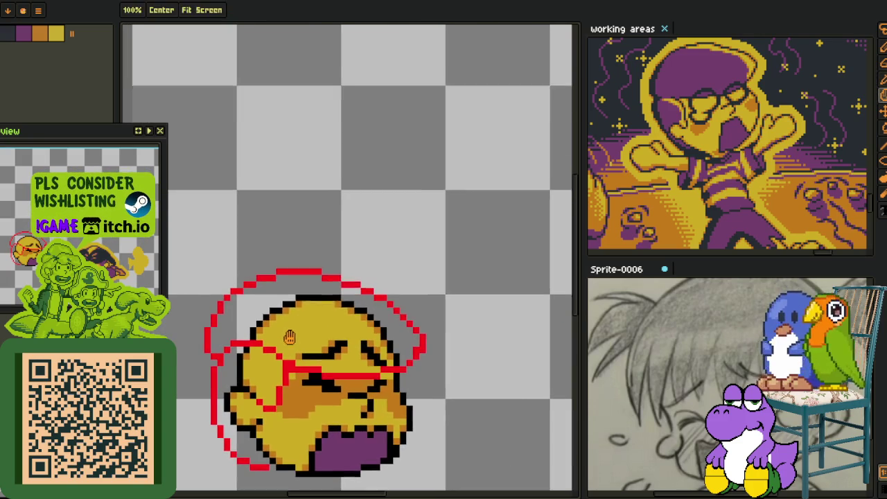
- Lasso the red hat arc, move it up and left, and repaint its right end red
{"action": "scroll", "coordinate": [221, 361], "scroll_direction": "up", "scroll_amount": 1}
{"action": "scroll", "coordinate": [222, 360], "scroll_direction": "up", "scroll_amount": 1}
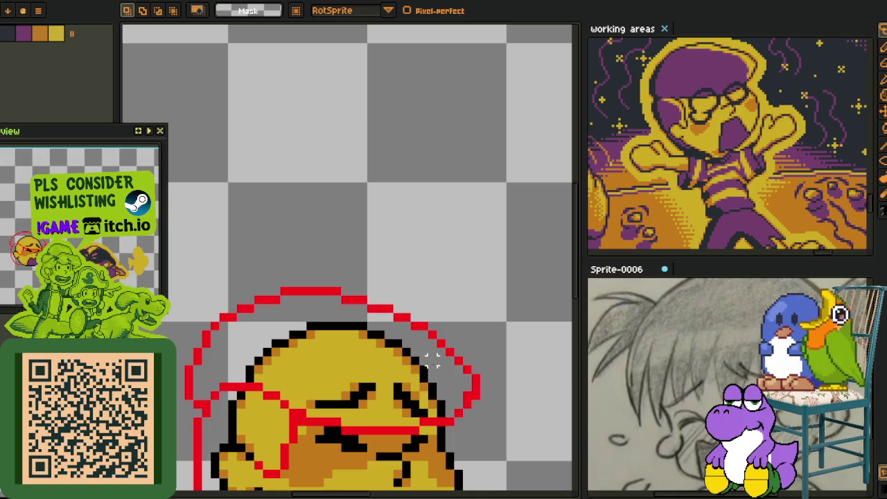
{"action": "mouse_move", "coordinate": [464, 377]}
{"action": "left_mouse_down"}
{"action": "mouse_move", "coordinate": [170, 257]}
{"action": "mouse_move", "coordinate": [201, 396]}
{"action": "left_mouse_up"}
{"action": "mouse_move", "coordinate": [333, 305]}
{"action": "left_mouse_down"}
{"action": "mouse_move", "coordinate": [315, 295]}
{"action": "mouse_move", "coordinate": [323, 292]}
{"action": "left_mouse_up"}
{"action": "key", "text": "Return"}
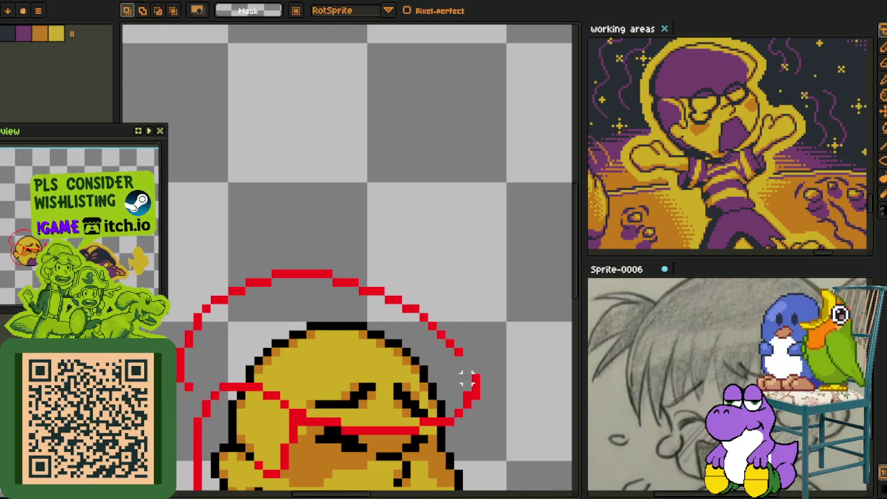
{"action": "scroll", "coordinate": [466, 376], "scroll_direction": "up", "scroll_amount": 2}
{"action": "left_click", "coordinate": [466, 402]}
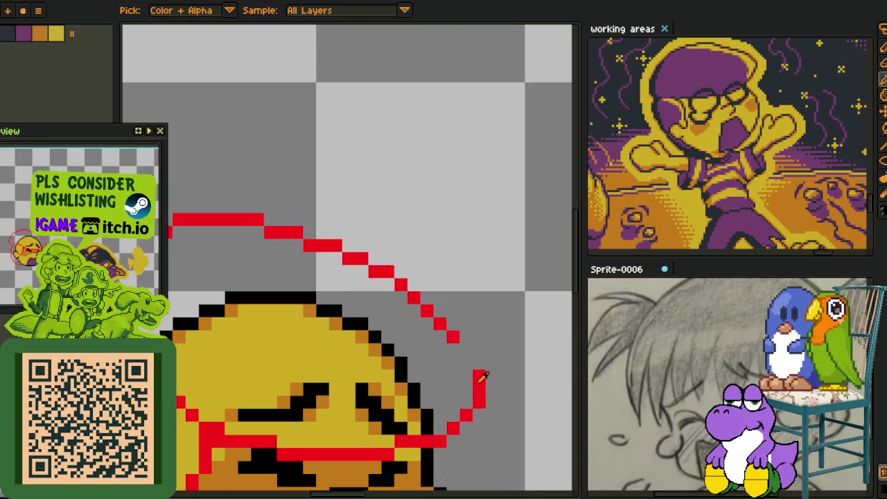
- Lasso the red circle outline, nudge it down one pixel, commit, and zoom out
{"action": "scroll", "coordinate": [461, 350], "scroll_direction": "down", "scroll_amount": 2}
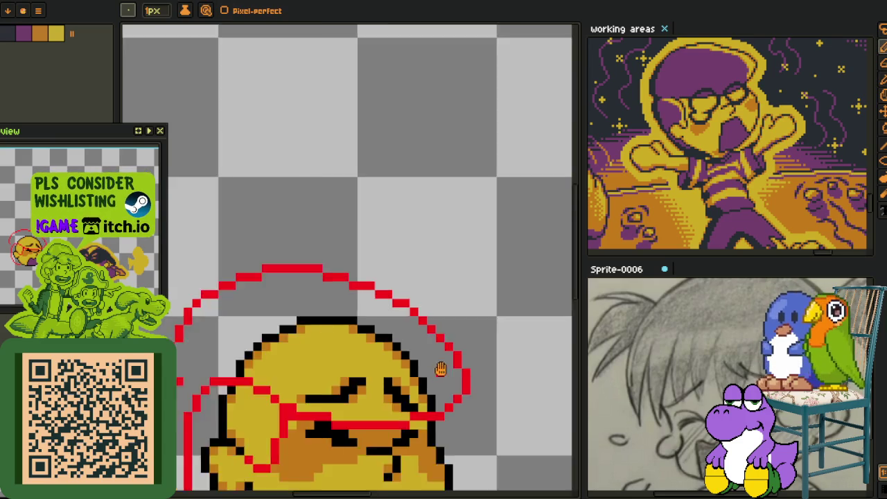
{"action": "scroll", "coordinate": [294, 375], "scroll_direction": "up", "scroll_amount": 2}
{"action": "scroll", "coordinate": [293, 375], "scroll_direction": "down", "scroll_amount": 3}
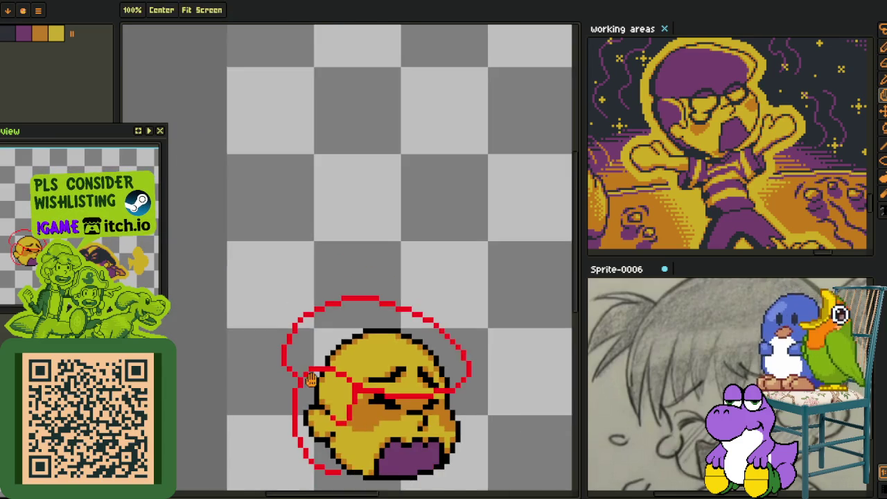
{"action": "scroll", "coordinate": [300, 268], "scroll_direction": "down", "scroll_amount": 1}
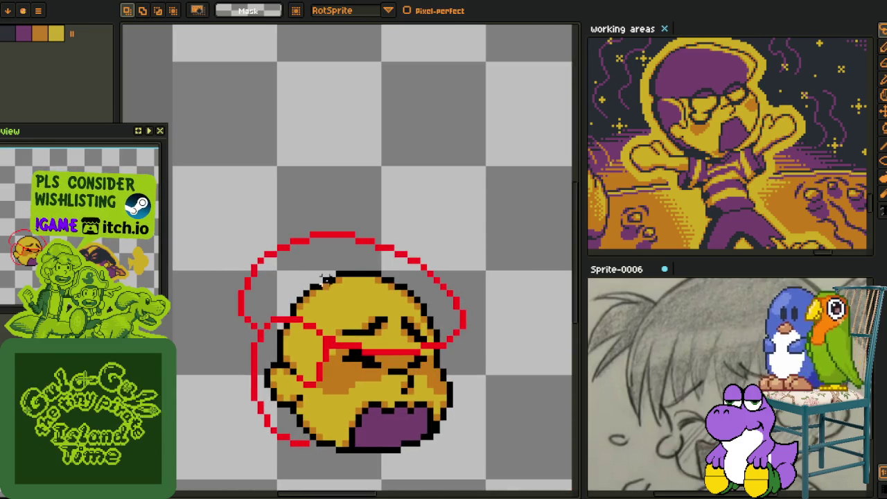
{"action": "scroll", "coordinate": [257, 319], "scroll_direction": "up", "scroll_amount": 2}
{"action": "mouse_move", "coordinate": [246, 324]}
{"action": "left_mouse_down"}
{"action": "mouse_move", "coordinate": [356, 259]}
{"action": "mouse_move", "coordinate": [392, 250]}
{"action": "left_mouse_up"}
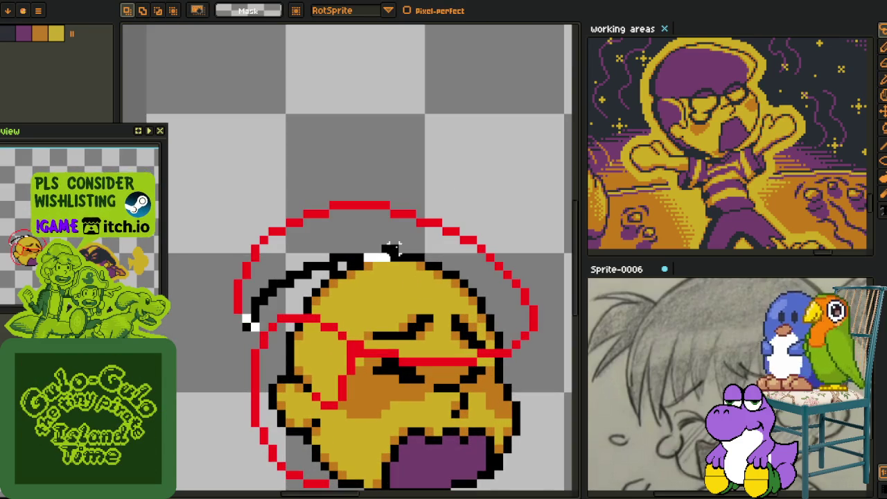
{"action": "left_click_drag", "start_coordinate": [454, 251], "coordinate": [208, 305]}
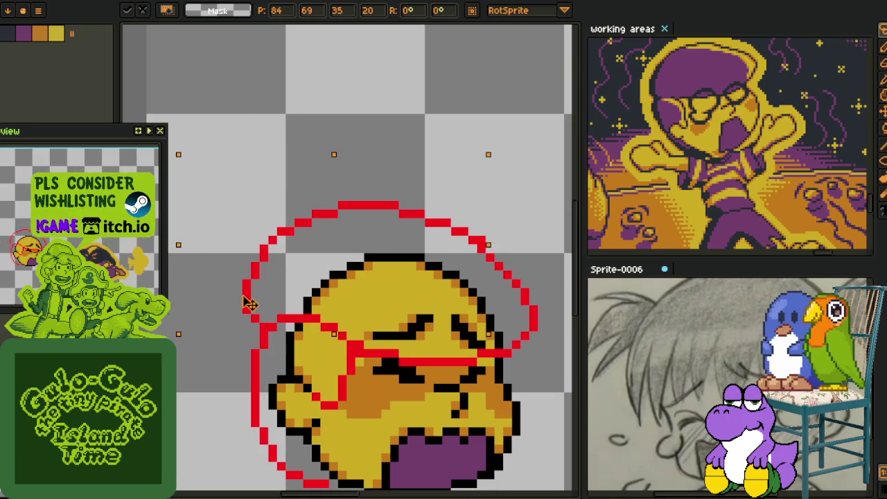
{"action": "key", "text": "Down"}
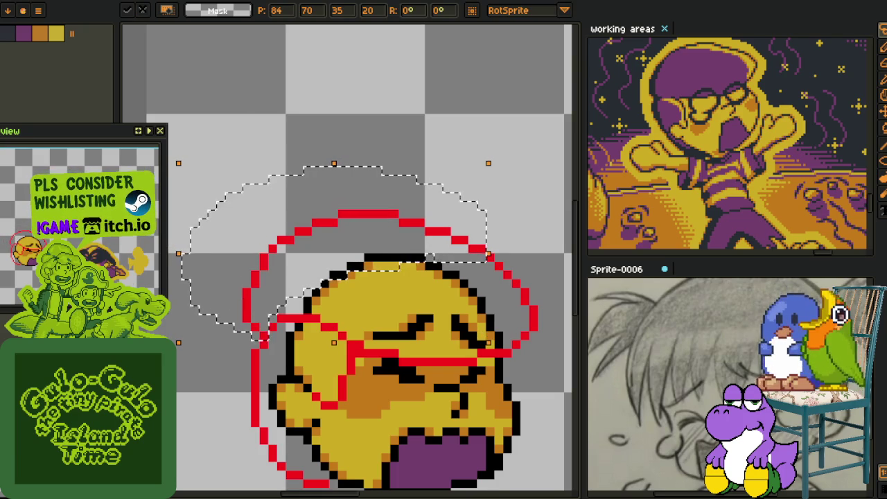
{"action": "key", "text": "Return"}
{"action": "key", "text": "minus"}
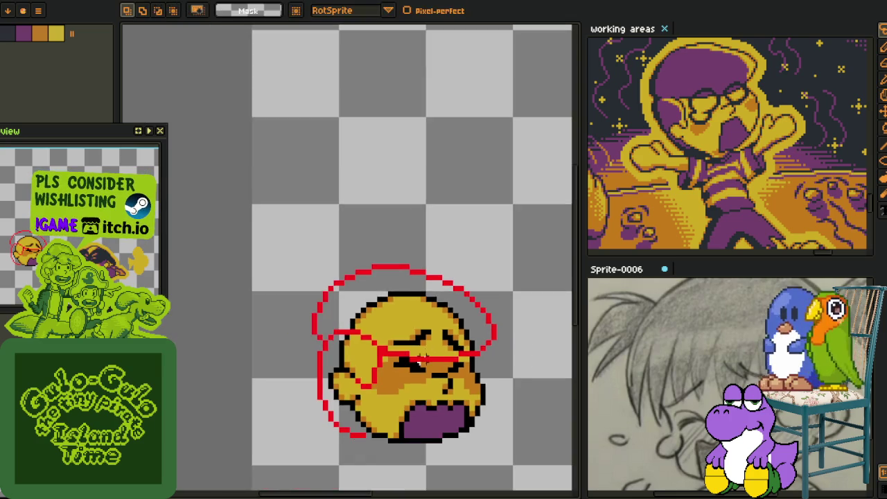
{"action": "scroll", "coordinate": [270, 340], "scroll_direction": "up", "scroll_amount": 1}
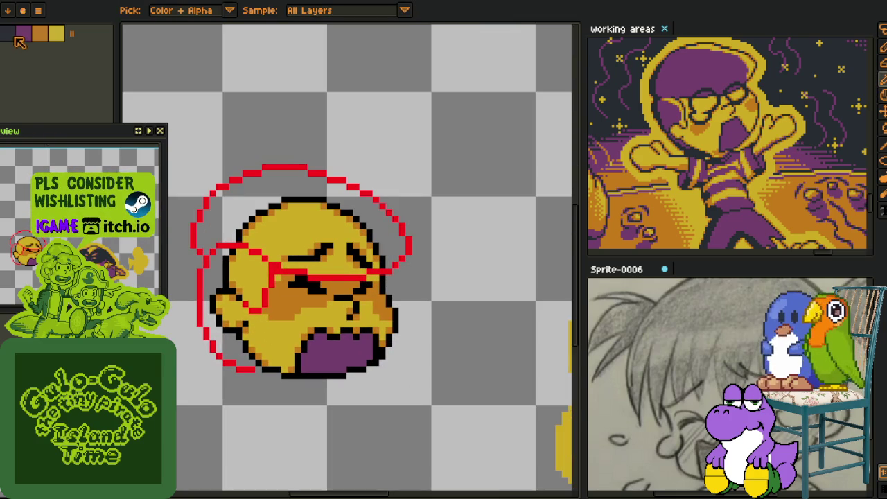
{"action": "scroll", "coordinate": [235, 350], "scroll_direction": "up", "scroll_amount": 2}
- Bucket-fill the face's left side, yellow cheek and yellow top purple
{"action": "left_click", "coordinate": [231, 359]}
{"action": "scroll", "coordinate": [280, 328], "scroll_direction": "down", "scroll_amount": 1}
{"action": "key", "text": "b"}
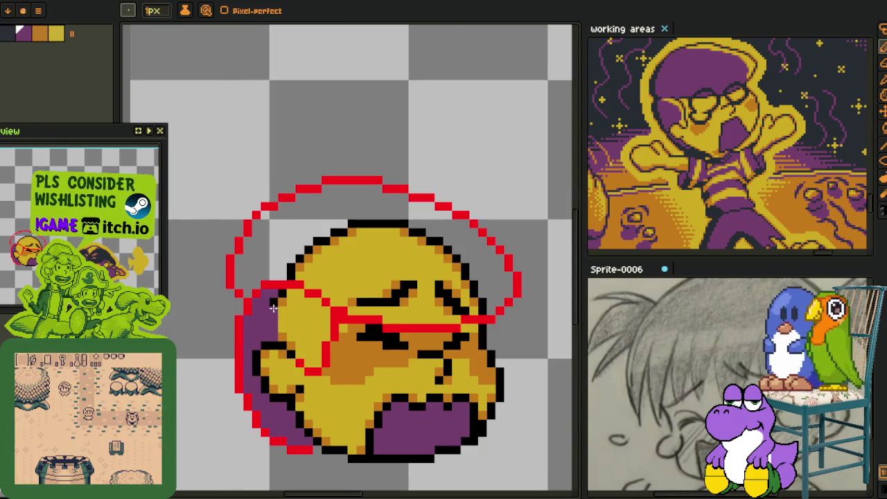
{"action": "key", "text": "g"}
{"action": "left_click", "coordinate": [288, 339]}
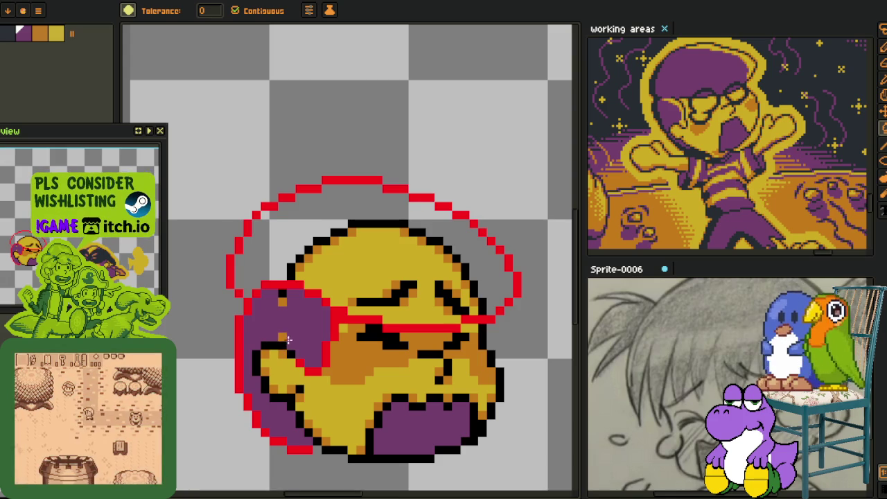
{"action": "left_click", "coordinate": [343, 295]}
{"action": "scroll", "coordinate": [347, 302], "scroll_direction": "up", "scroll_amount": 1}
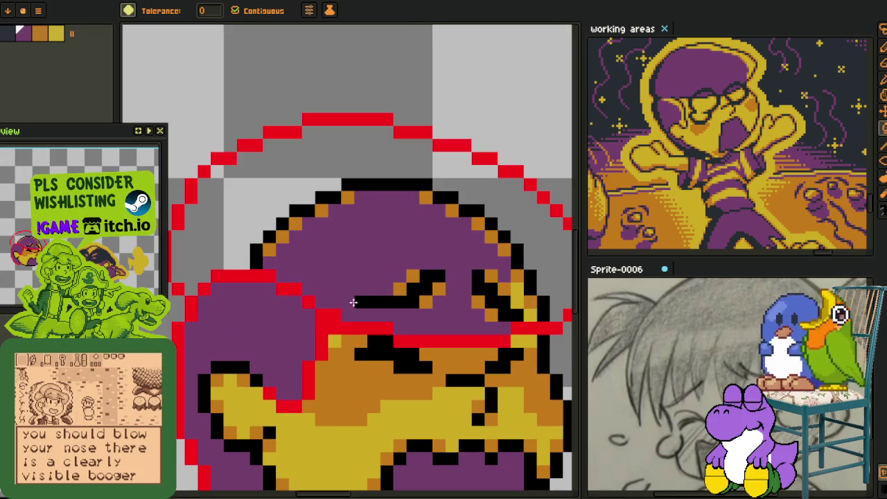
- Pick the orange face colour and refill the over-painted face area orange
{"action": "key", "text": "i"}
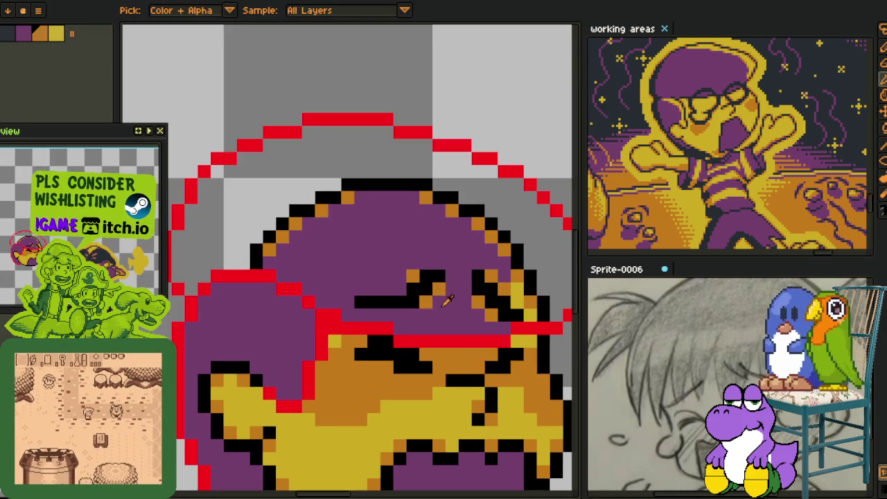
{"action": "left_click", "coordinate": [431, 304]}
{"action": "key", "text": "g"}
{"action": "left_click", "coordinate": [458, 305]}
{"action": "key", "text": "i"}
{"action": "key", "text": "g"}
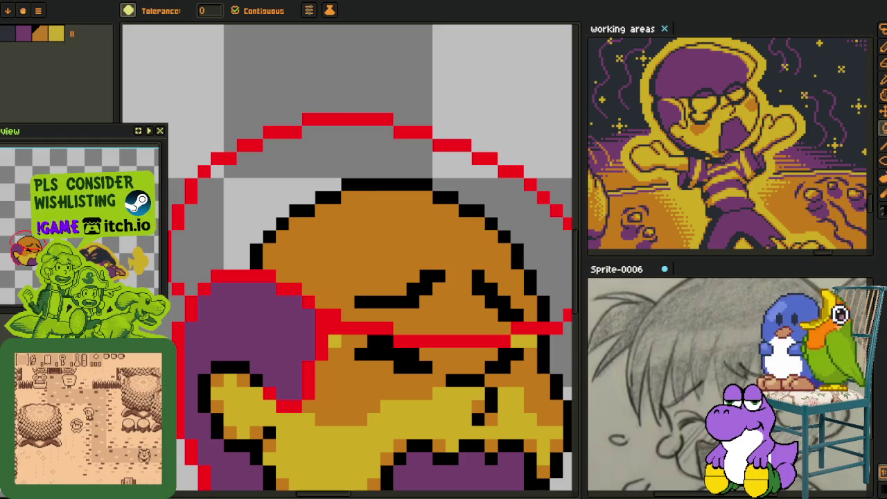
- Pan to the top of the hat and sample its purple colour
{"action": "left_click_drag", "start_coordinate": [441, 251], "coordinate": [357, 277]}
{"action": "key", "text": "i"}
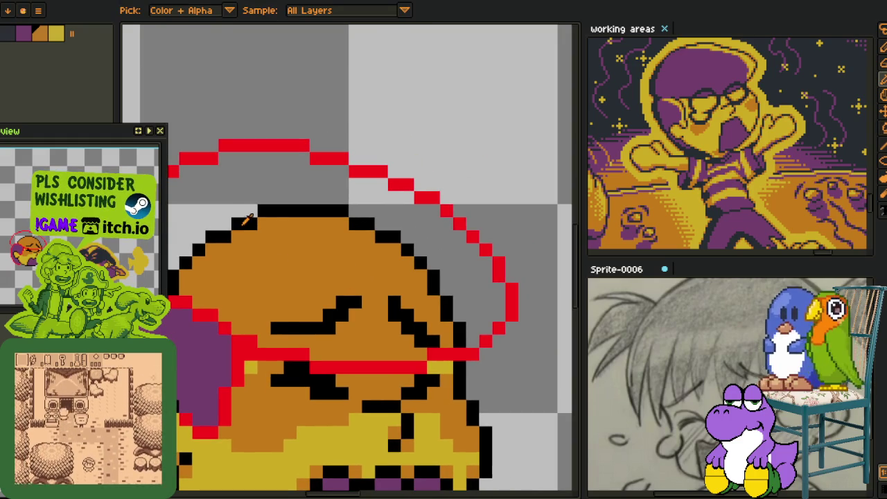
{"action": "key", "text": "g"}
{"action": "left_click", "coordinate": [237, 203]}
{"action": "scroll", "coordinate": [307, 287], "scroll_direction": "up", "scroll_amount": 2}
- Fill the remaining grey gaps and orange forehead inside the red outline purple
{"action": "left_click", "coordinate": [254, 363]}
{"action": "key", "text": "g"}
{"action": "left_click", "coordinate": [277, 264]}
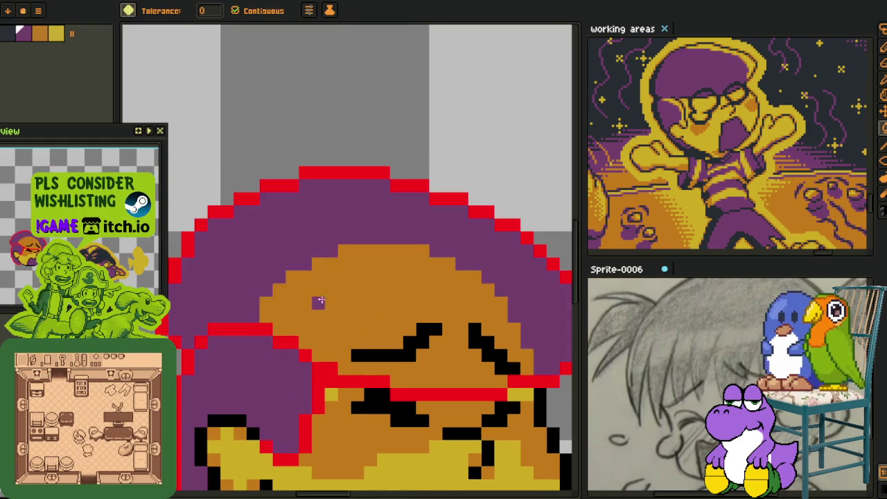
{"action": "left_click", "coordinate": [308, 298]}
{"action": "scroll", "coordinate": [308, 299], "scroll_direction": "down", "scroll_amount": 3}
{"action": "key", "text": "i"}
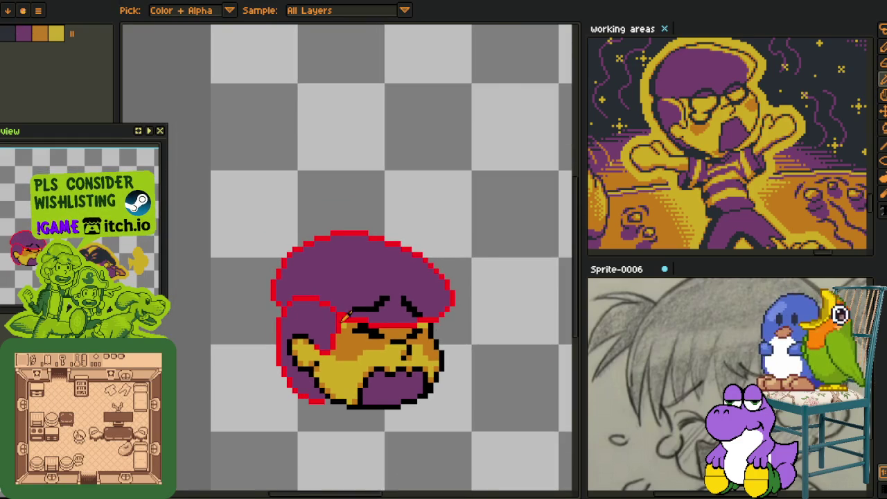
{"action": "scroll", "coordinate": [383, 321], "scroll_direction": "up", "scroll_amount": 2}
{"action": "key", "text": "b"}
{"action": "scroll", "coordinate": [320, 319], "scroll_direction": "up", "scroll_amount": 2}
- Draw a yellow pixel line under the hat's left side and along its right edge
{"action": "mouse_move", "coordinate": [262, 260]}
{"action": "left_mouse_down"}
{"action": "mouse_move", "coordinate": [297, 273]}
{"action": "mouse_move", "coordinate": [326, 346]}
{"action": "mouse_move", "coordinate": [329, 389]}
{"action": "left_mouse_up"}
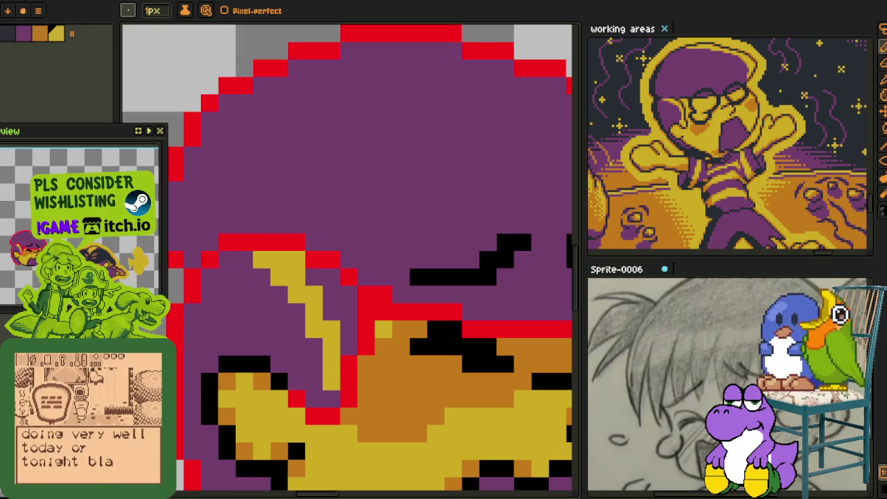
{"action": "key", "text": "i"}
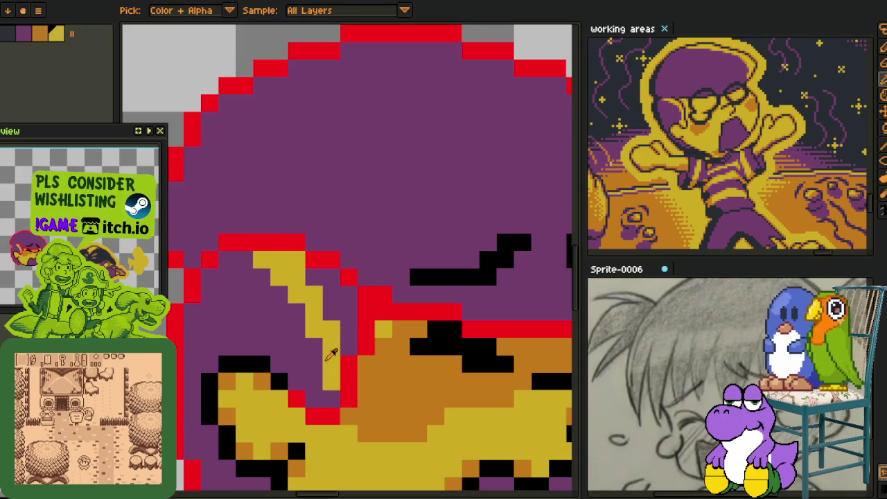
{"action": "key", "text": "g"}
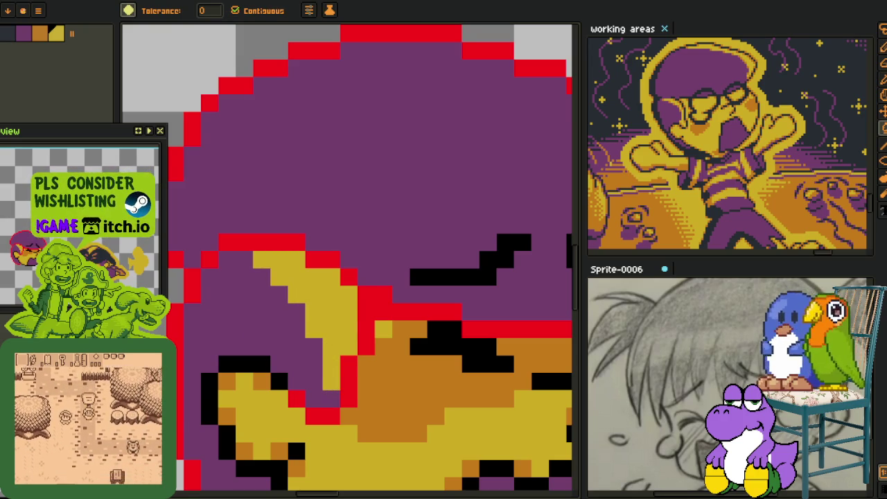
{"action": "left_click_drag", "start_coordinate": [523, 278], "coordinate": [348, 313]}
{"action": "left_click_drag", "start_coordinate": [332, 308], "coordinate": [393, 328]}
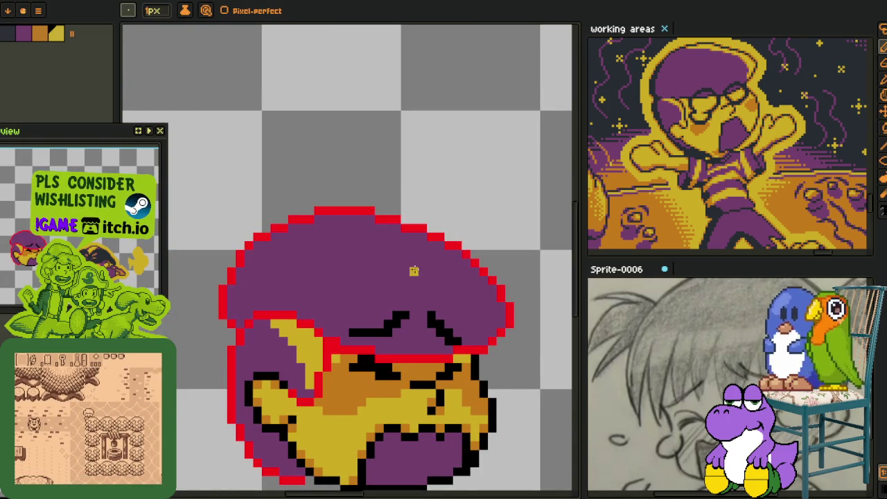
{"action": "scroll", "coordinate": [485, 326], "scroll_direction": "up", "scroll_amount": 1}
{"action": "left_click_drag", "start_coordinate": [484, 337], "coordinate": [500, 313]}
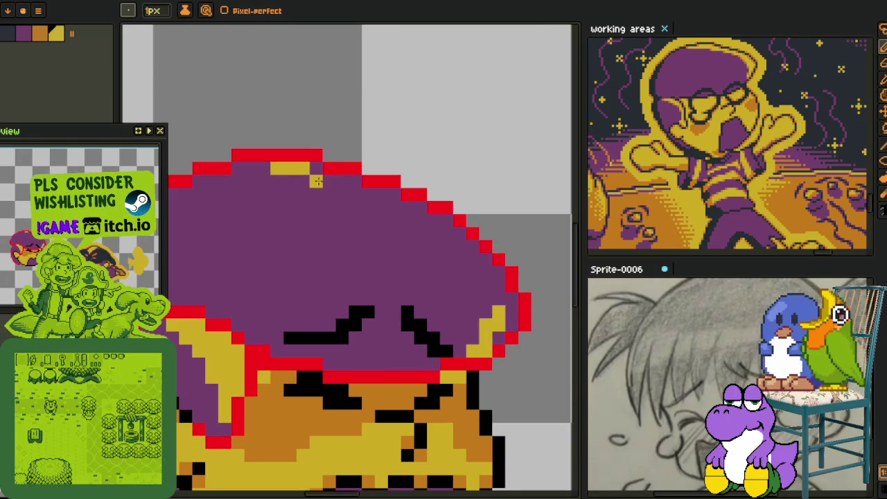
- Draw a yellow line along the hat's upper-right edge and fill the strip inside it yellow
{"action": "left_click_drag", "start_coordinate": [316, 180], "coordinate": [478, 298]}
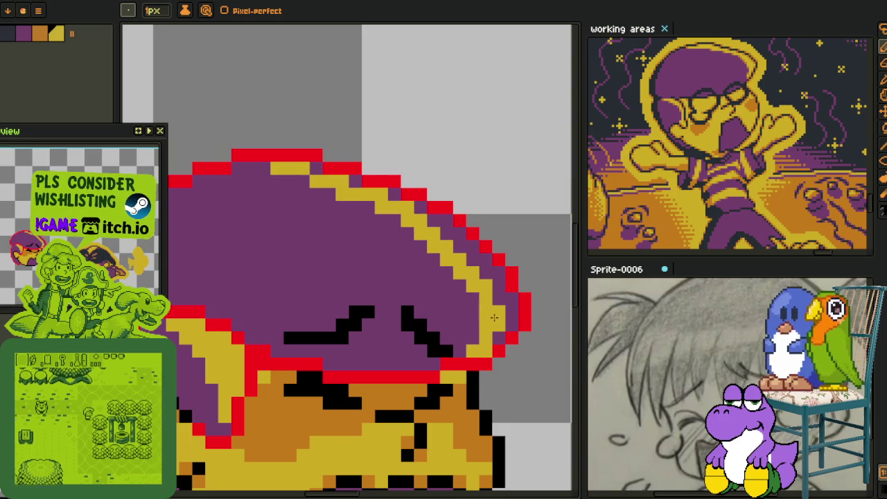
{"action": "key", "text": "alt"}
{"action": "key", "text": "g"}
{"action": "left_click", "coordinate": [472, 260]}
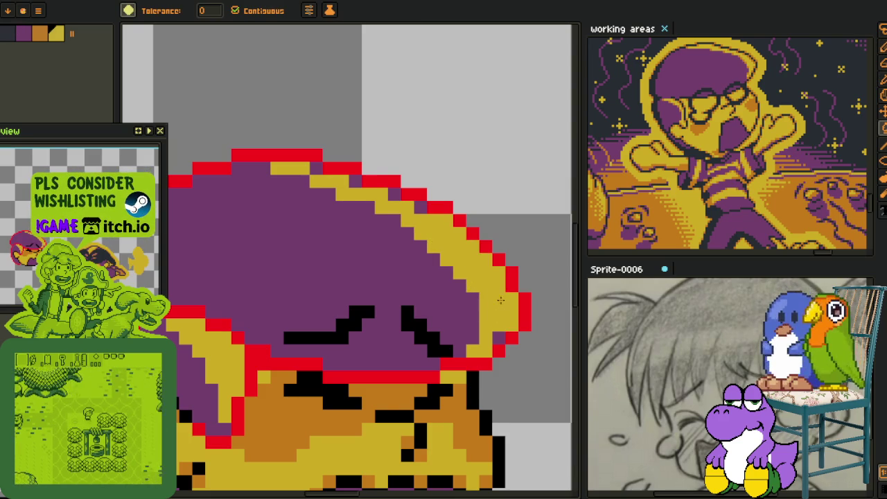
{"action": "left_click", "coordinate": [395, 200]}
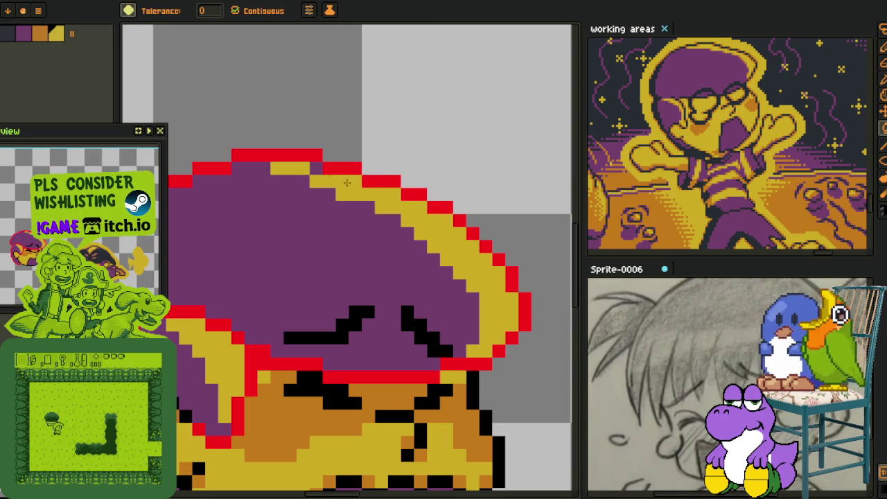
{"action": "scroll", "coordinate": [312, 180], "scroll_direction": "down", "scroll_amount": 3}
{"action": "scroll", "coordinate": [312, 170], "scroll_direction": "up", "scroll_amount": 3}
- Dot five orange shading pixels along the yellow band with the 1px pencil
{"action": "key", "text": "b"}
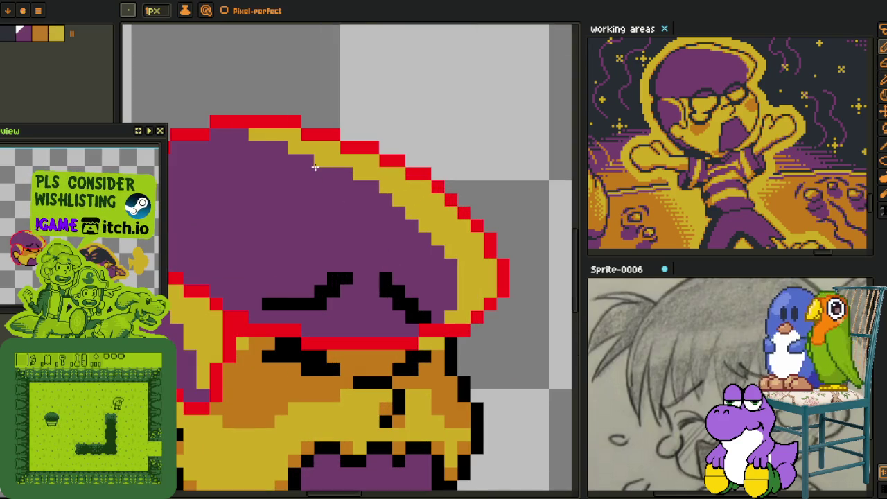
{"action": "scroll", "coordinate": [316, 165], "scroll_direction": "down", "scroll_amount": 4}
{"action": "key", "text": "i"}
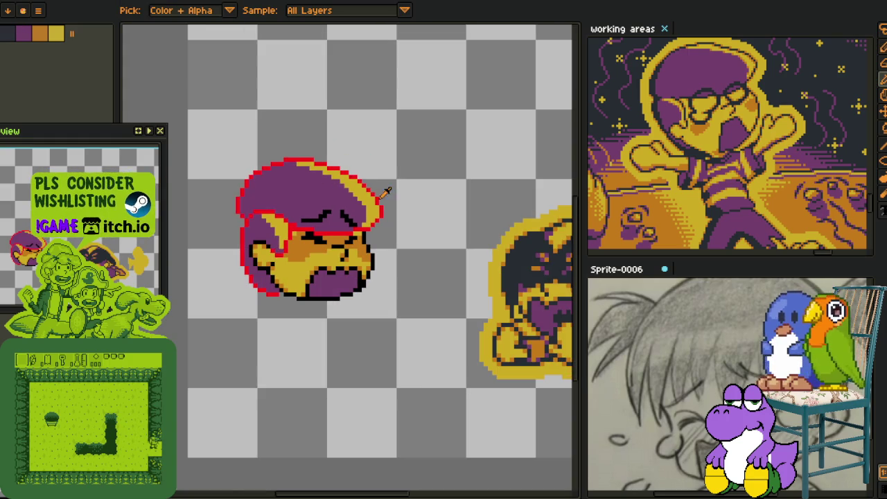
{"action": "scroll", "coordinate": [340, 220], "scroll_direction": "up", "scroll_amount": 2}
{"action": "scroll", "coordinate": [243, 298], "scroll_direction": "up", "scroll_amount": 1}
{"action": "scroll", "coordinate": [242, 303], "scroll_direction": "up", "scroll_amount": 2}
{"action": "key", "text": "b"}
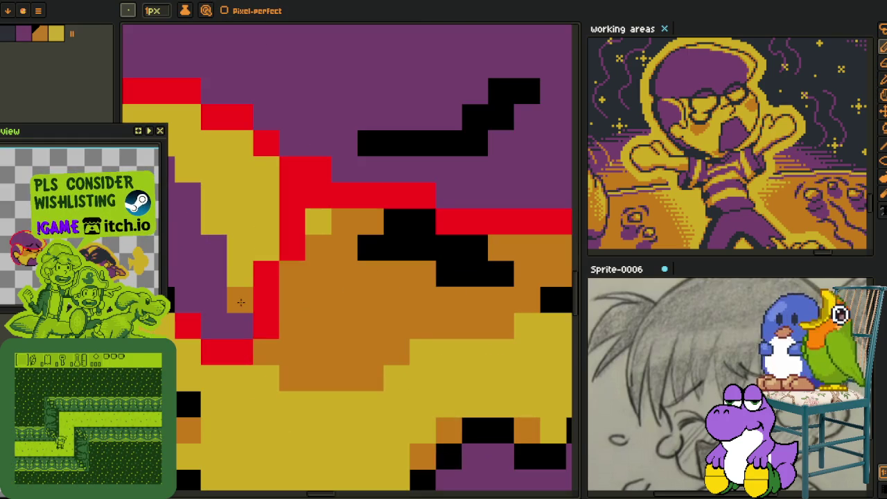
{"action": "left_click_drag", "start_coordinate": [214, 173], "coordinate": [339, 257]}
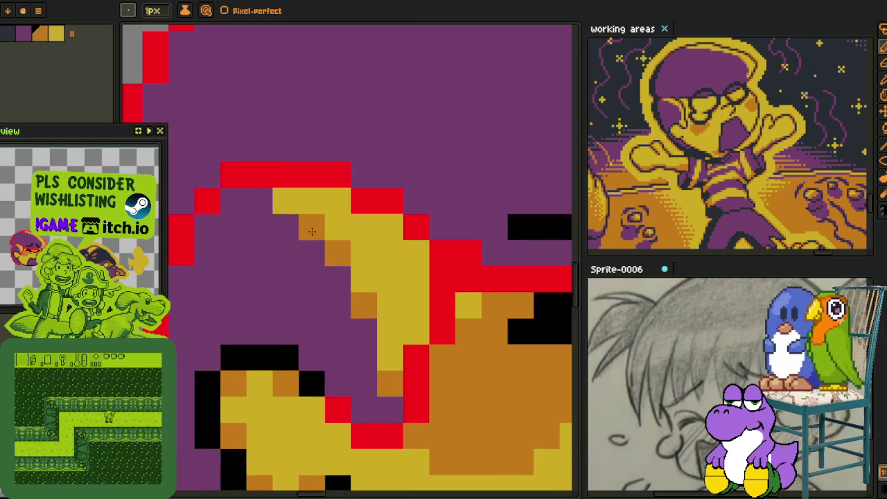
{"action": "left_click", "coordinate": [285, 201]}
{"action": "left_click", "coordinate": [338, 201]}
{"action": "left_click", "coordinate": [389, 227]}
{"action": "left_click", "coordinate": [417, 253]}
{"action": "left_click", "coordinate": [422, 280]}
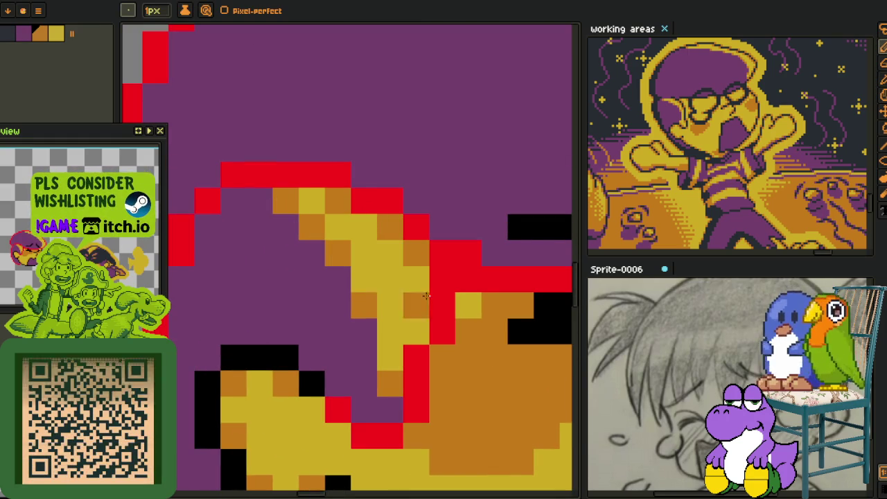
- Restore a misplaced pixel to yellow and turn four band pixels by the red outline orange
{"action": "left_click", "coordinate": [308, 200], "text": "alt"}
{"action": "left_click", "coordinate": [285, 201]}
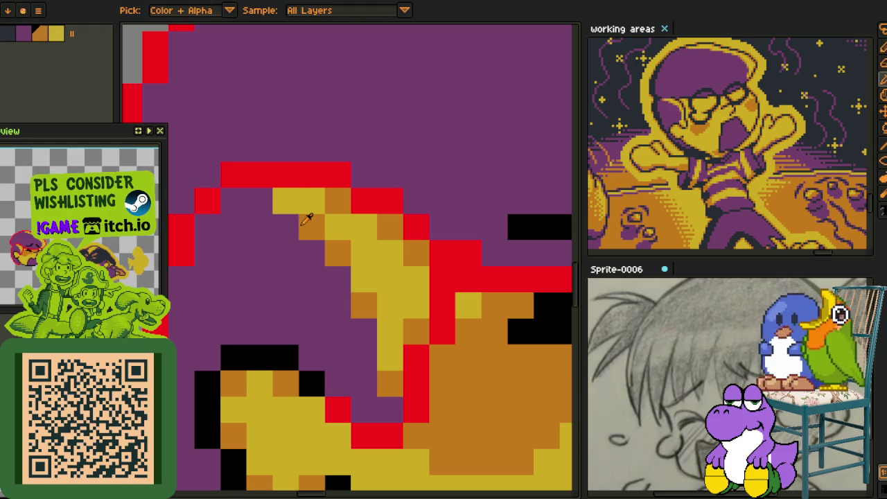
{"action": "scroll", "coordinate": [305, 216], "scroll_direction": "down", "scroll_amount": 3}
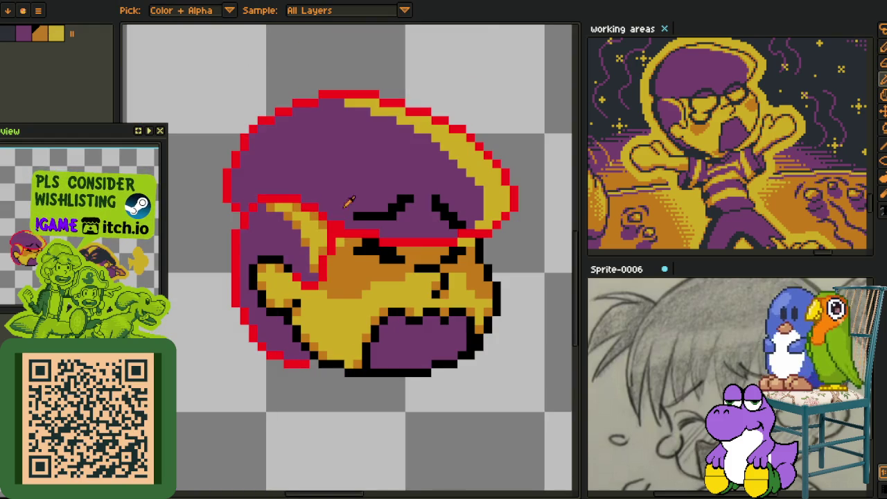
{"action": "scroll", "coordinate": [312, 211], "scroll_direction": "up", "scroll_amount": 3}
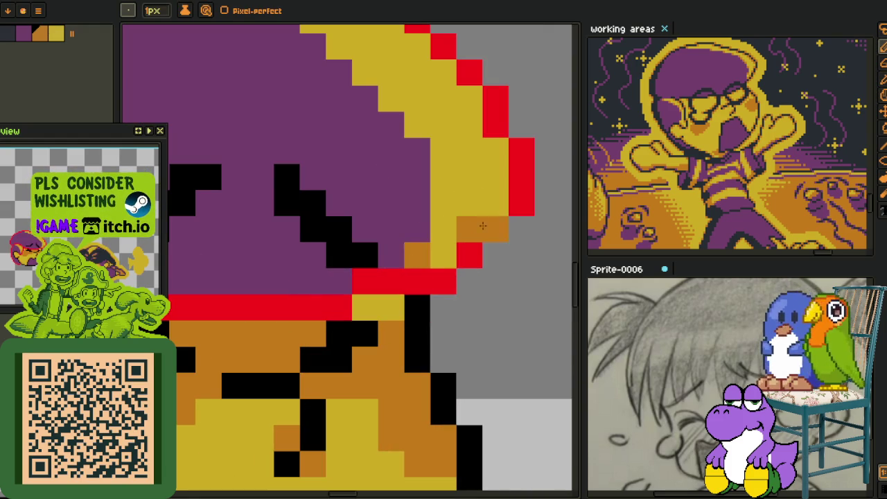
{"action": "left_click", "coordinate": [495, 203]}
{"action": "left_click", "coordinate": [495, 152]}
{"action": "left_click", "coordinate": [469, 100]}
{"action": "left_click", "coordinate": [444, 75]}
- Add checkered orange shading pixels across the band along the hat brim
{"action": "left_click_drag", "start_coordinate": [445, 84], "coordinate": [472, 219]}
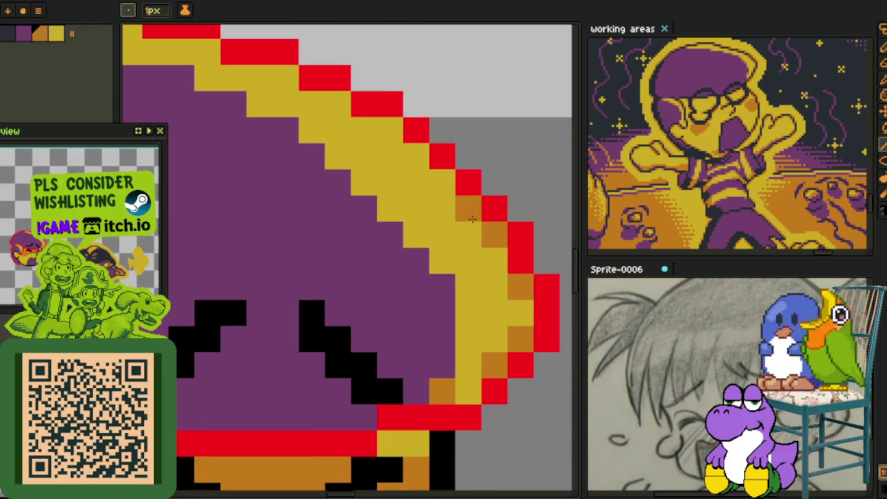
{"action": "left_click", "coordinate": [442, 182]}
{"action": "left_click", "coordinate": [417, 156]}
{"action": "left_click", "coordinate": [390, 182]}
{"action": "left_click", "coordinate": [390, 129]}
{"action": "left_click", "coordinate": [442, 260]}
{"action": "left_click", "coordinate": [416, 208]}
{"action": "left_click", "coordinate": [312, 130], "text": "shift"}
- Continue the checkered orange shading toward the brim's upper-left part
{"action": "left_click_drag", "start_coordinate": [312, 130], "coordinate": [338, 191]}
{"action": "left_click", "coordinate": [365, 165]}
{"action": "left_click", "coordinate": [287, 165]}
{"action": "left_click", "coordinate": [314, 138]}
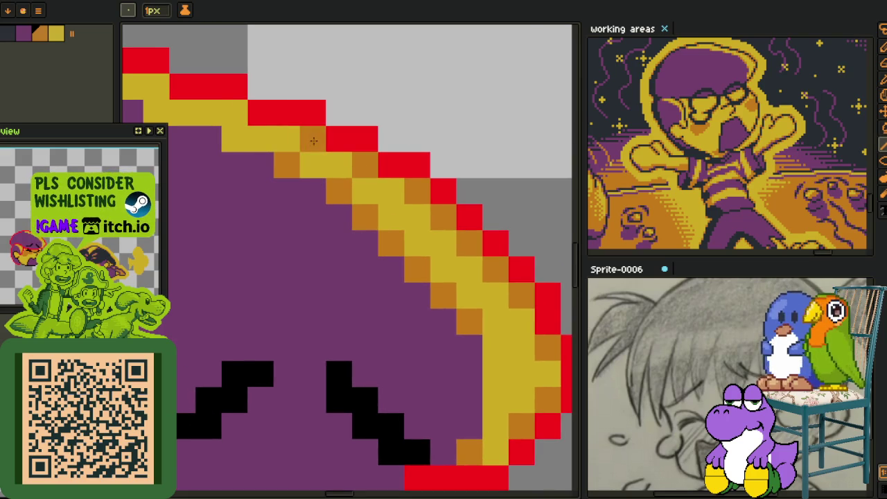
{"action": "left_click", "coordinate": [235, 113]}
{"action": "left_click_drag", "start_coordinate": [197, 131], "coordinate": [351, 249]}
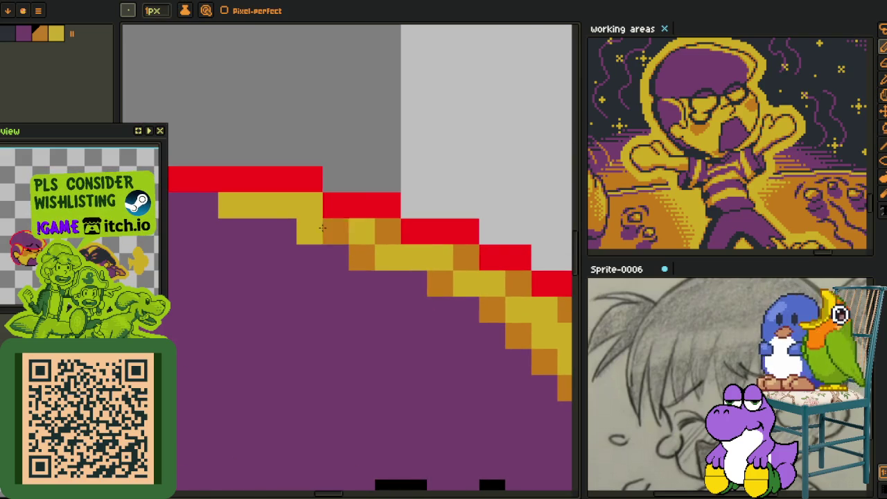
- Sample red #FF0000 and remove the red outline with Replace Color
{"action": "key", "text": "i"}
{"action": "scroll", "coordinate": [294, 193], "scroll_direction": "down", "scroll_amount": 4}
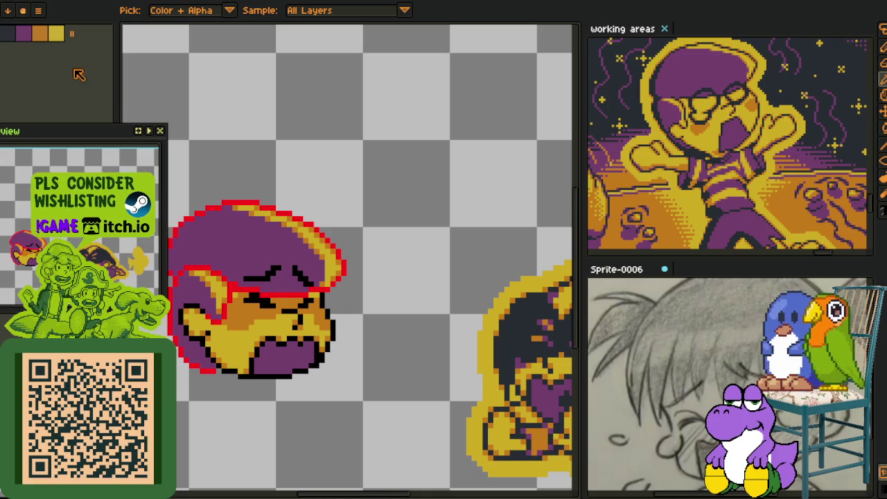
{"action": "scroll", "coordinate": [274, 222], "scroll_direction": "up", "scroll_amount": 2}
{"action": "left_click", "coordinate": [248, 184]}
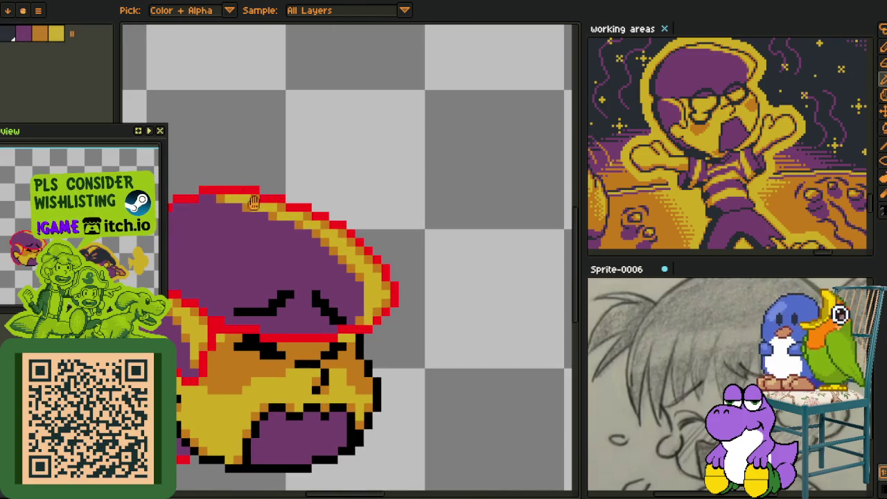
{"action": "key", "text": "shift+r"}
{"action": "left_click", "coordinate": [359, 392]}
{"action": "scroll", "coordinate": [418, 380], "scroll_direction": "down", "scroll_amount": 2}
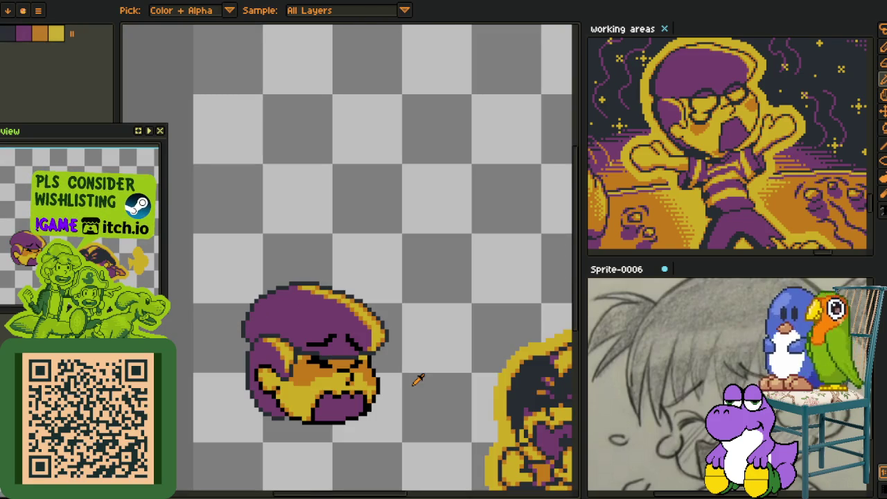
- Replace black #000000 outline pixels with dark slate #20282F
{"action": "key", "text": "Tab"}
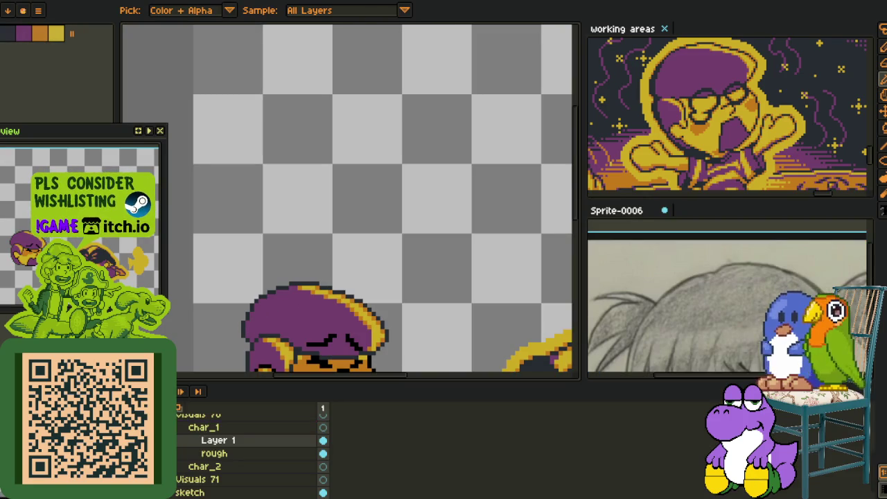
{"action": "key", "text": "Tab"}
{"action": "scroll", "coordinate": [323, 307], "scroll_direction": "up", "scroll_amount": 2}
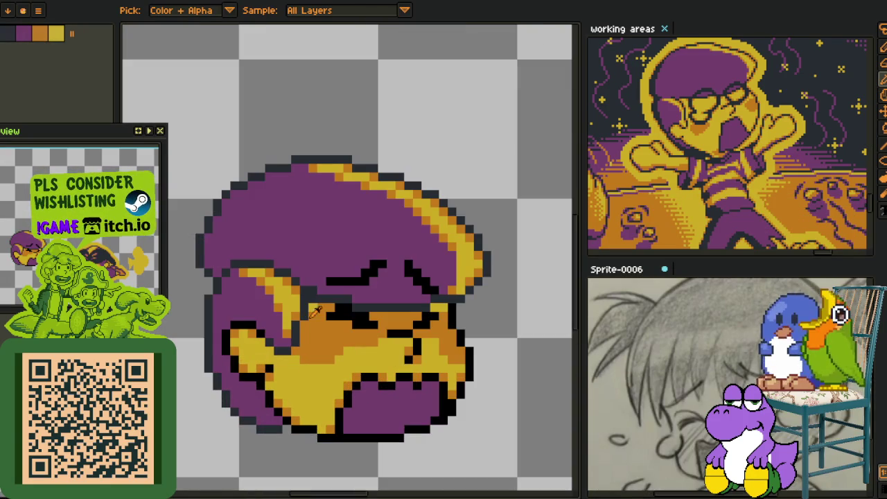
{"action": "key", "text": "shift+r"}
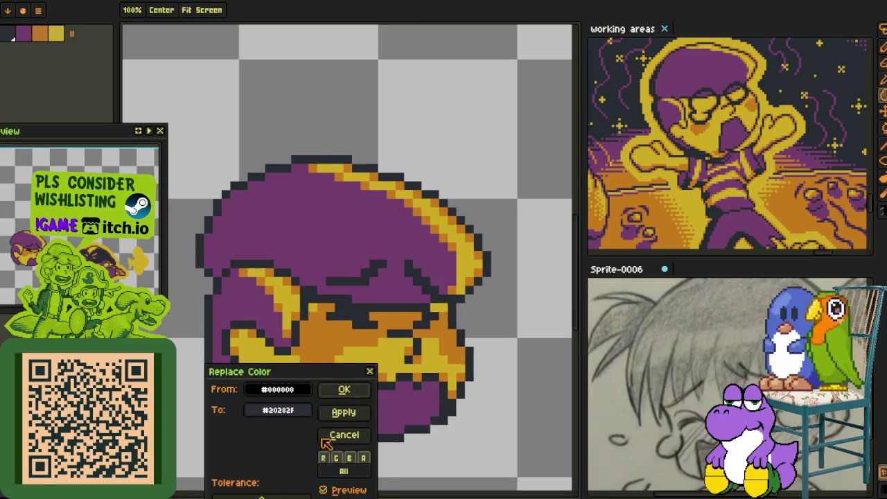
{"action": "left_click", "coordinate": [341, 392]}
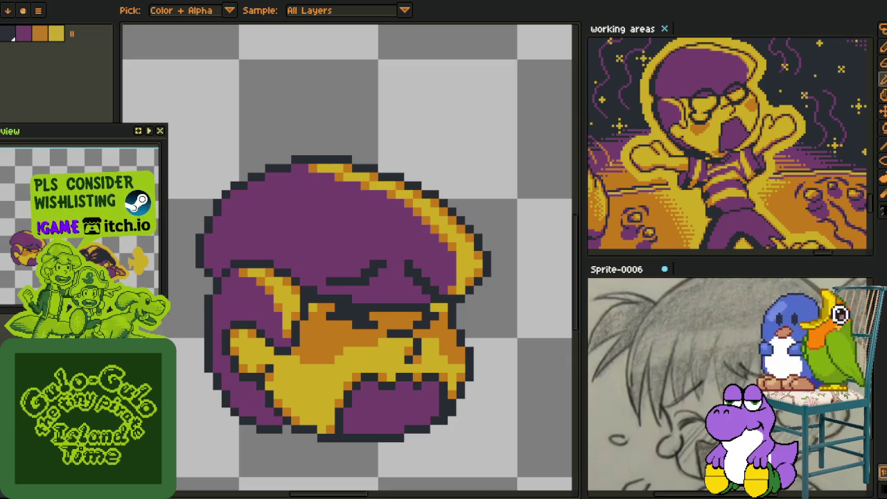
{"action": "scroll", "coordinate": [426, 281], "scroll_direction": "down", "scroll_amount": 2}
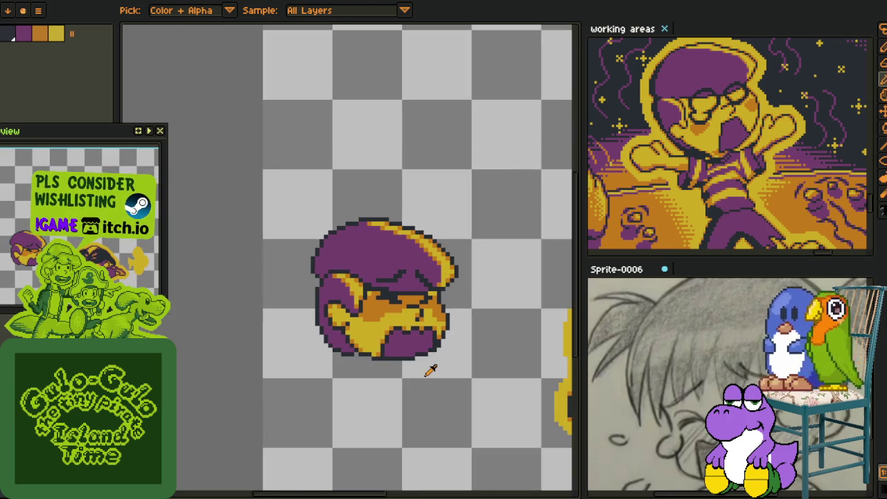
- Show the layers timeline and rename Layer 1 to hair
{"action": "scroll", "coordinate": [431, 373], "scroll_direction": "down", "scroll_amount": 3}
{"action": "scroll", "coordinate": [430, 367], "scroll_direction": "up", "scroll_amount": 1}
{"action": "scroll", "coordinate": [382, 356], "scroll_direction": "up", "scroll_amount": 1}
{"action": "key", "text": "Tab"}
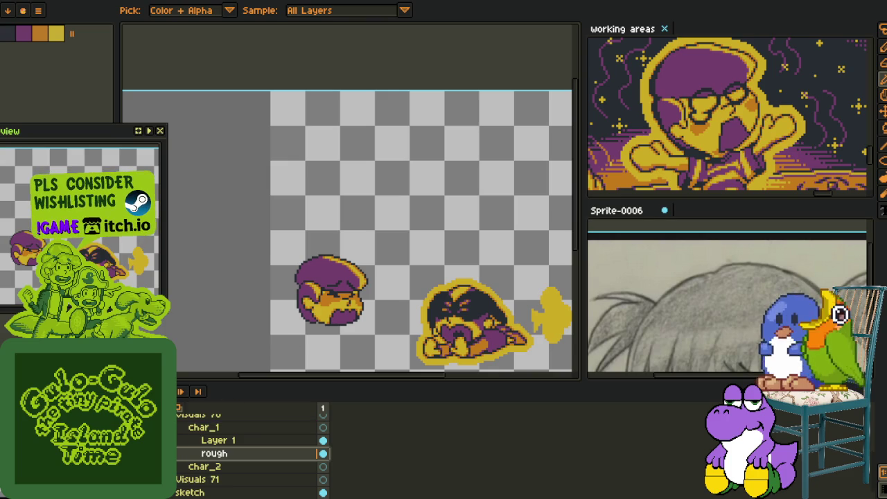
{"action": "left_click", "coordinate": [210, 455]}
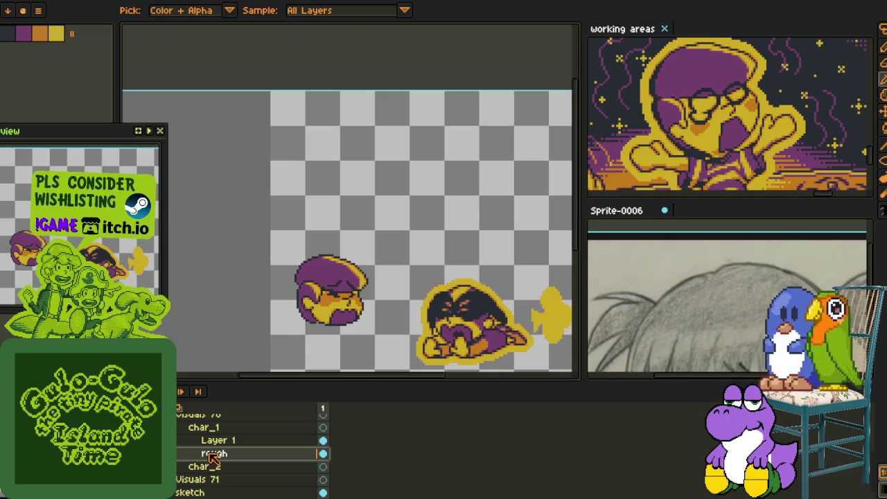
{"action": "double_click", "coordinate": [206, 442]}
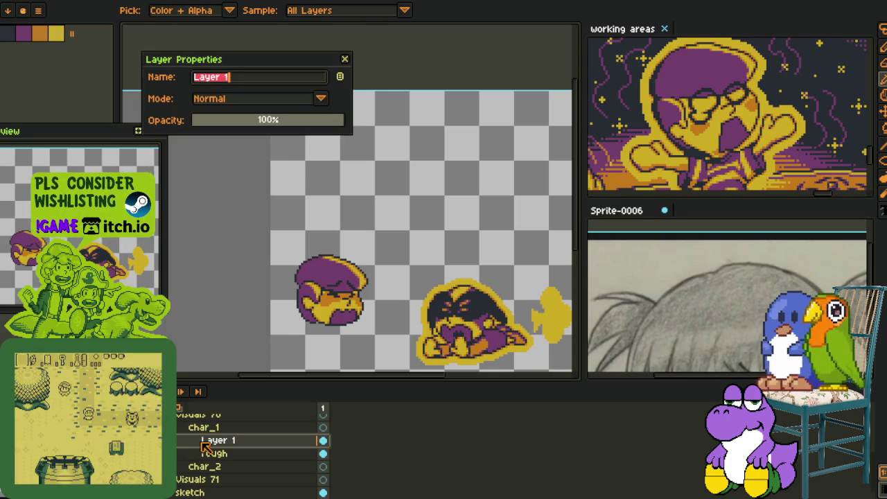
{"action": "type", "text": "r"}
{"action": "key", "text": "Return"}
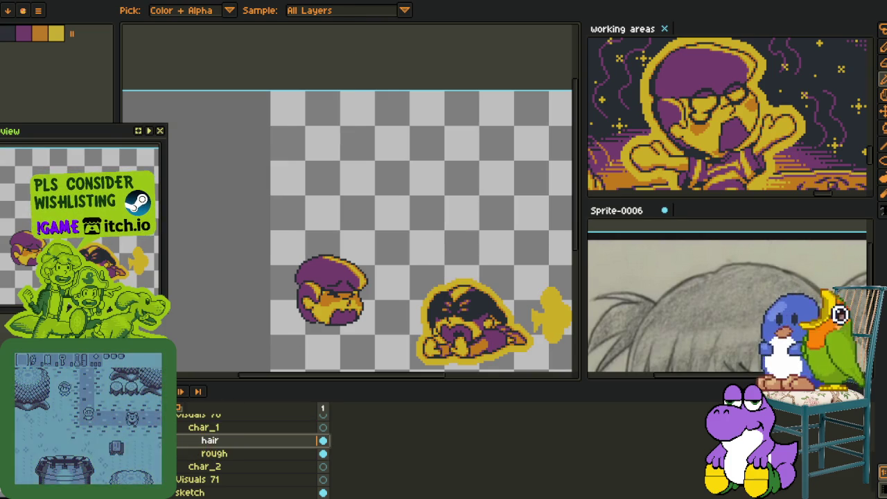
- Duplicate the rough and hair layers and hide the rough layers' face art
{"action": "right_click", "coordinate": [196, 457]}
{"action": "left_click", "coordinate": [229, 469]}
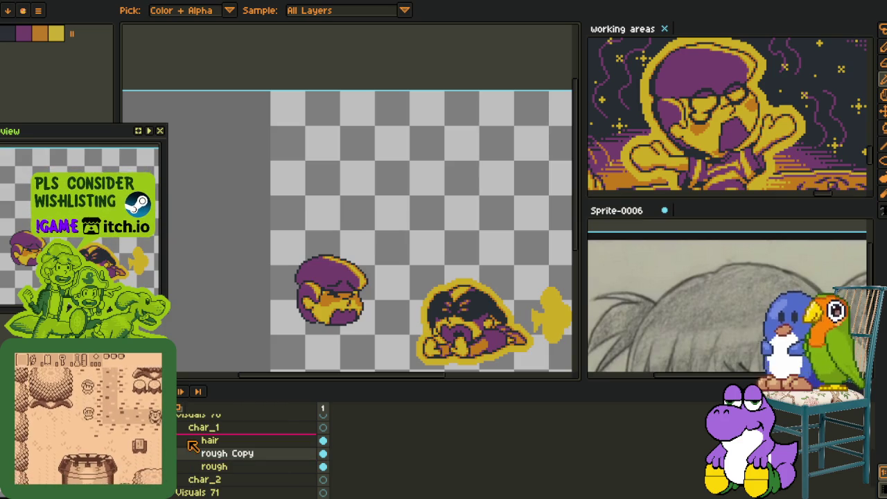
{"action": "left_click", "coordinate": [323, 453]}
{"action": "left_click", "coordinate": [323, 467]}
{"action": "right_click", "coordinate": [201, 454]}
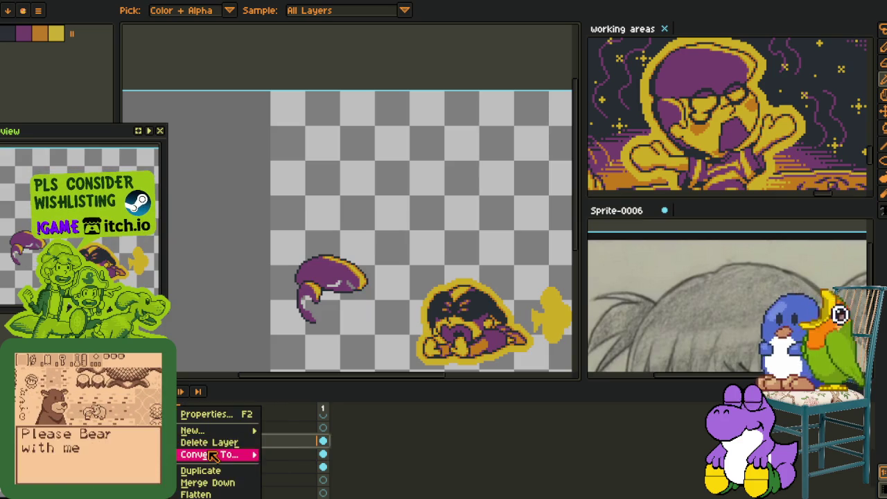
{"action": "left_click", "coordinate": [213, 471]}
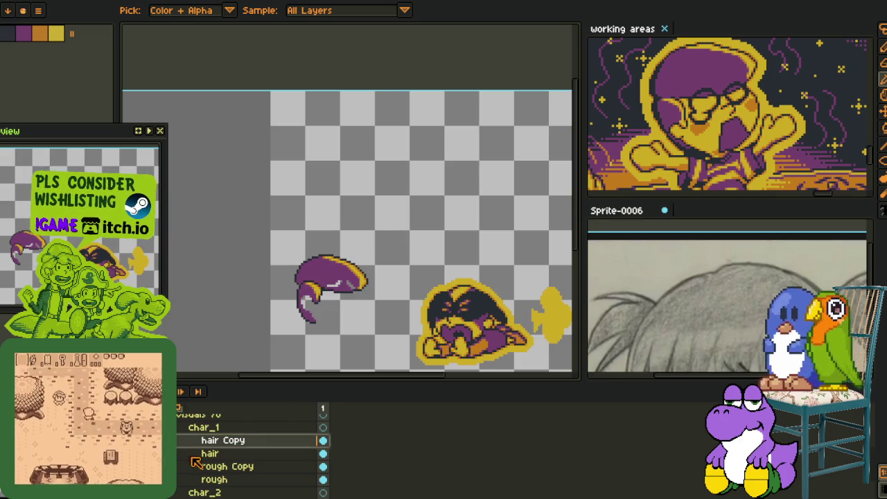
{"action": "left_click_drag", "start_coordinate": [208, 454], "coordinate": [201, 474]}
{"action": "scroll", "coordinate": [205, 461], "scroll_direction": "down", "scroll_amount": 2}
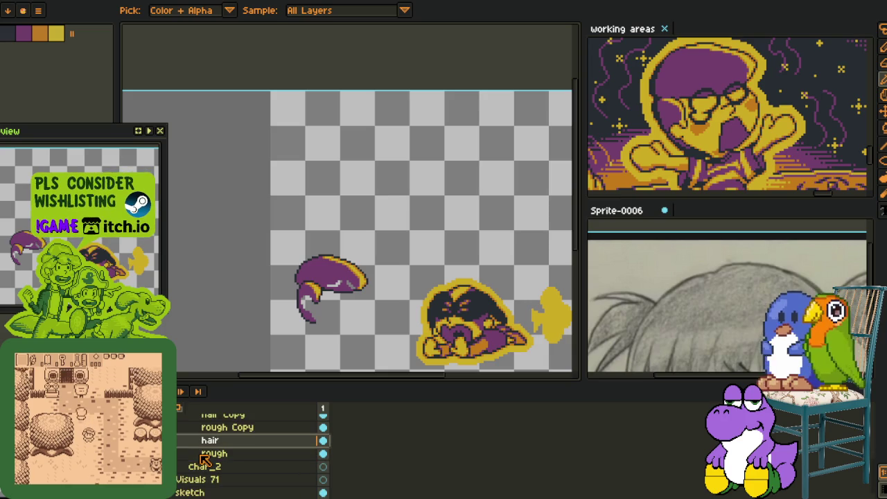
- Group the rough and hair layers into an 'unused' group placed below char_2
{"action": "right_click", "coordinate": [201, 454]}
{"action": "mouse_move", "coordinate": [227, 431]}
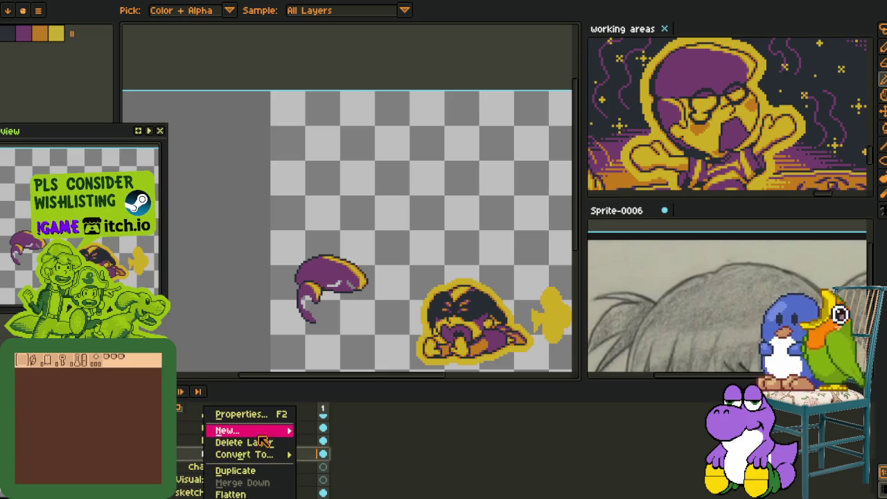
{"action": "left_click", "coordinate": [343, 442]}
{"action": "scroll", "coordinate": [187, 437], "scroll_direction": "down", "scroll_amount": 2}
{"action": "left_click", "coordinate": [208, 420]}
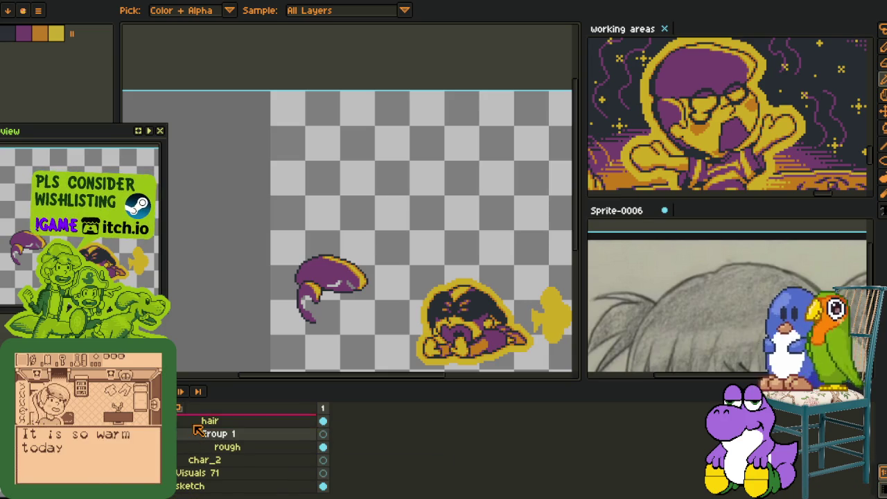
{"action": "left_click_drag", "start_coordinate": [204, 444], "coordinate": [206, 437]}
{"action": "double_click", "coordinate": [207, 425]}
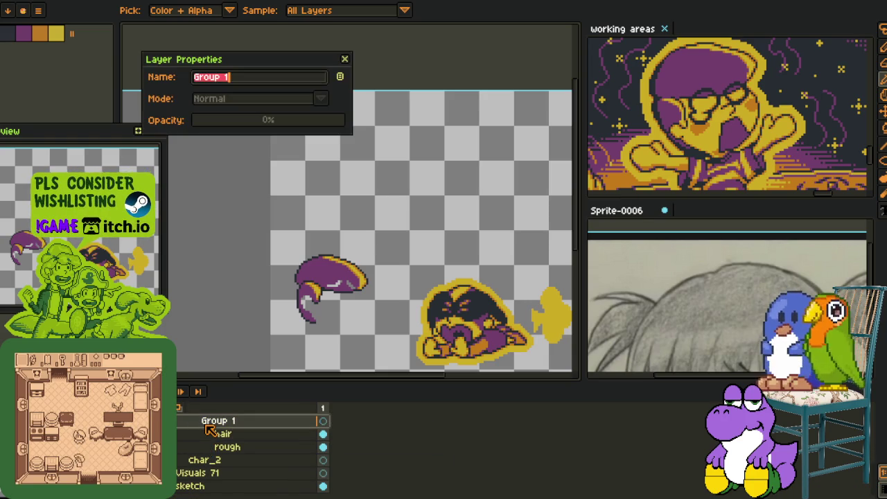
{"action": "type", "text": "unused"}
{"action": "key", "text": "Return"}
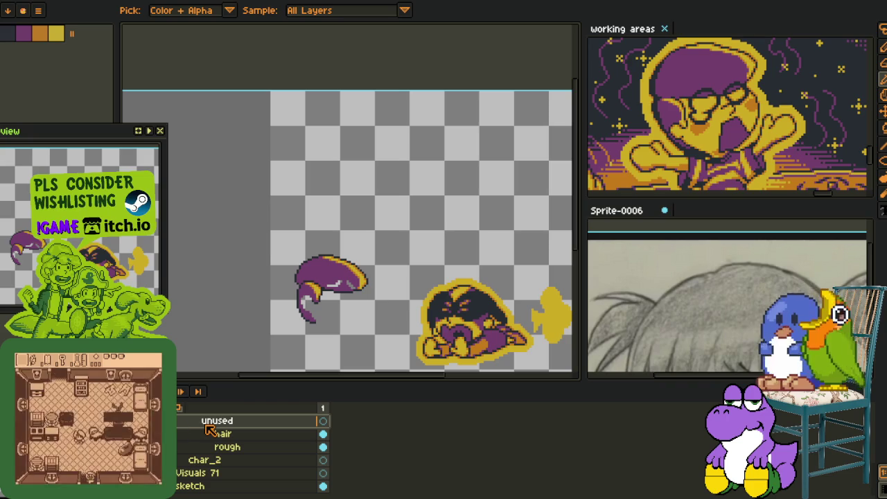
{"action": "left_click", "coordinate": [181, 420]}
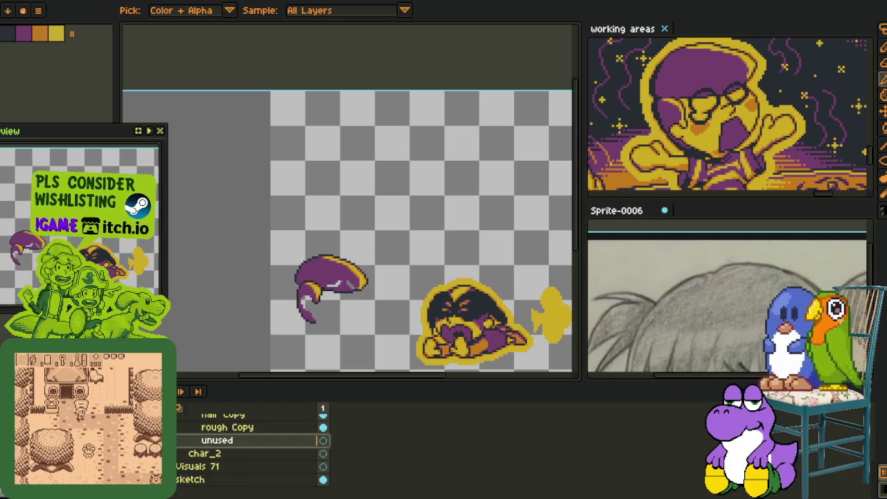
{"action": "left_click_drag", "start_coordinate": [182, 453], "coordinate": [185, 469]}
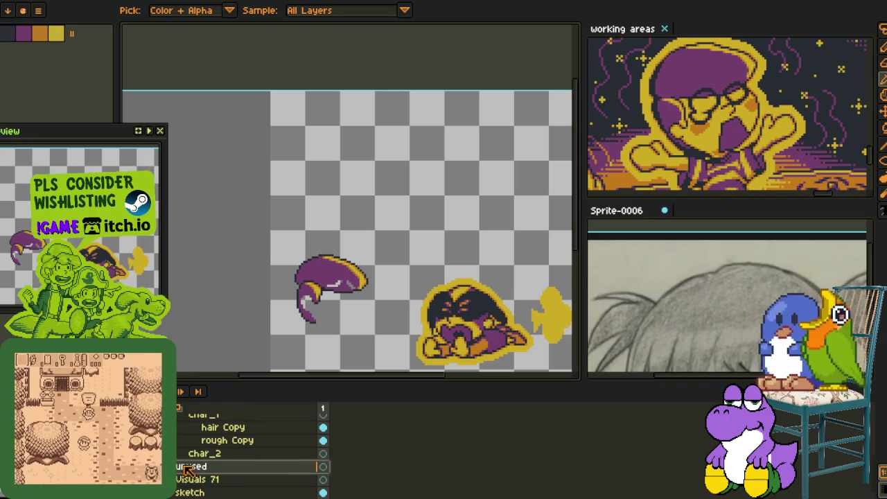
- Expand and collapse the char_1, Visuals 69 and Visuals 70 groups to inspect them
{"action": "scroll", "coordinate": [208, 458], "scroll_direction": "up", "scroll_amount": 1}
{"action": "left_click", "coordinate": [182, 427]}
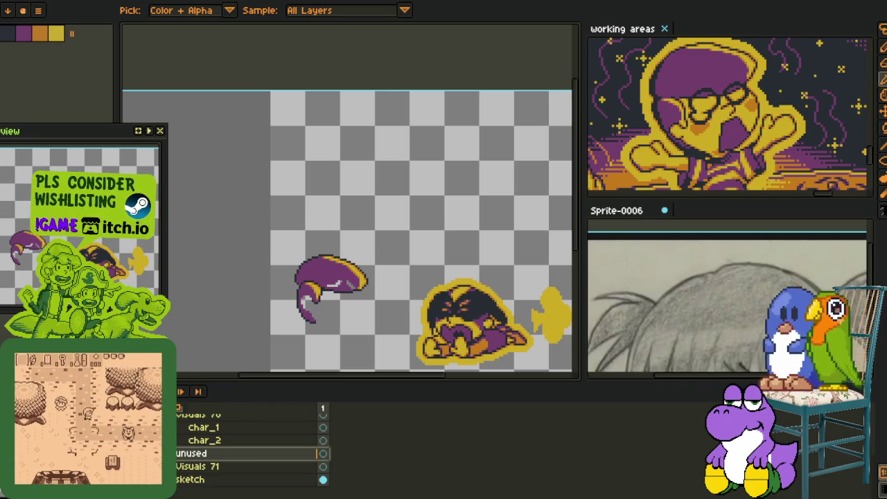
{"action": "left_click", "coordinate": [182, 427]}
{"action": "left_click", "coordinate": [182, 427]}
{"action": "left_click", "coordinate": [182, 427]}
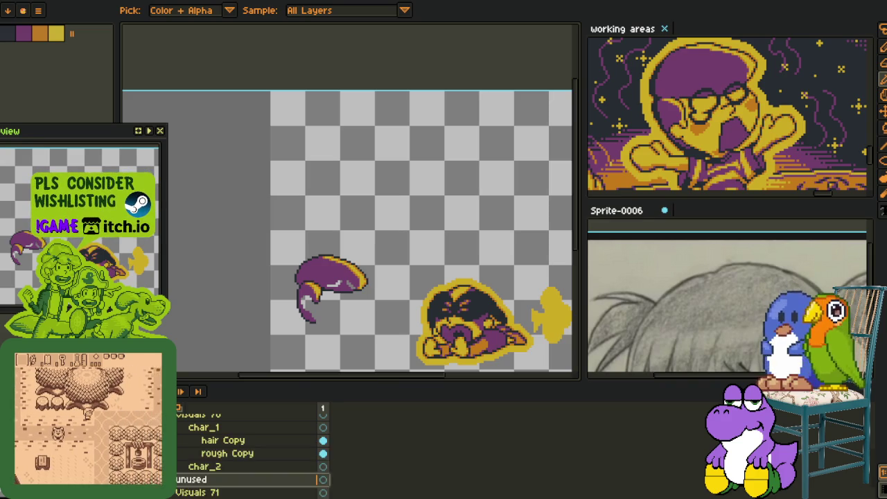
{"action": "left_click", "coordinate": [182, 427]}
{"action": "scroll", "coordinate": [208, 451], "scroll_direction": "up", "scroll_amount": 1}
{"action": "left_click", "coordinate": [181, 427]}
{"action": "scroll", "coordinate": [208, 450], "scroll_direction": "up", "scroll_amount": 1}
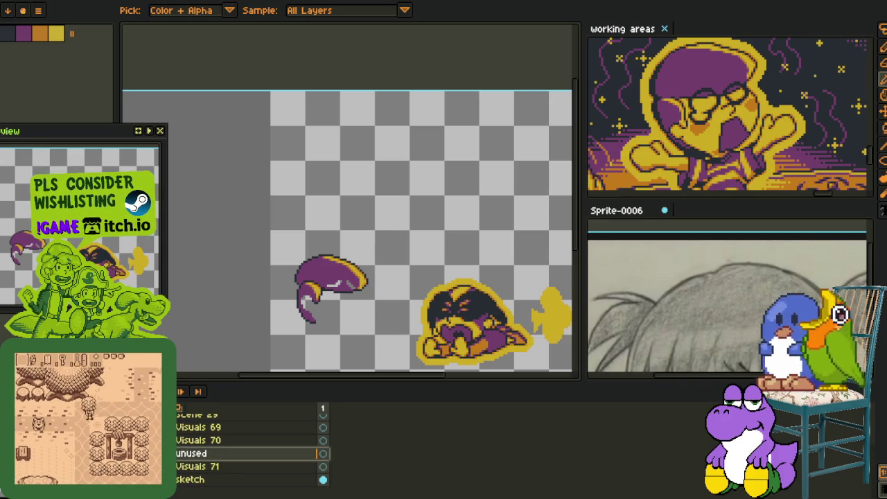
{"action": "left_click", "coordinate": [182, 428]}
{"action": "left_click", "coordinate": [182, 427]}
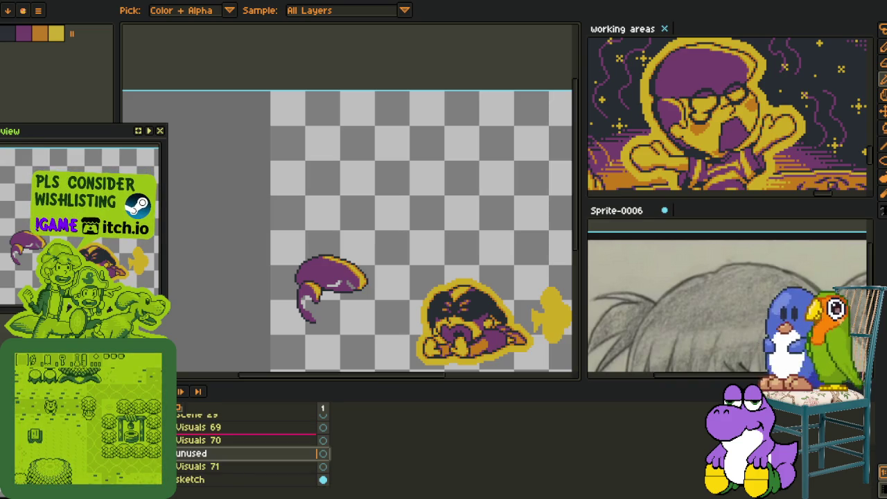
- Select the unused group, collapse scene 27 and expand Visuals 70
{"action": "left_click", "coordinate": [181, 441]}
{"action": "scroll", "coordinate": [194, 457], "scroll_direction": "down", "scroll_amount": 1}
{"action": "left_click", "coordinate": [193, 468]}
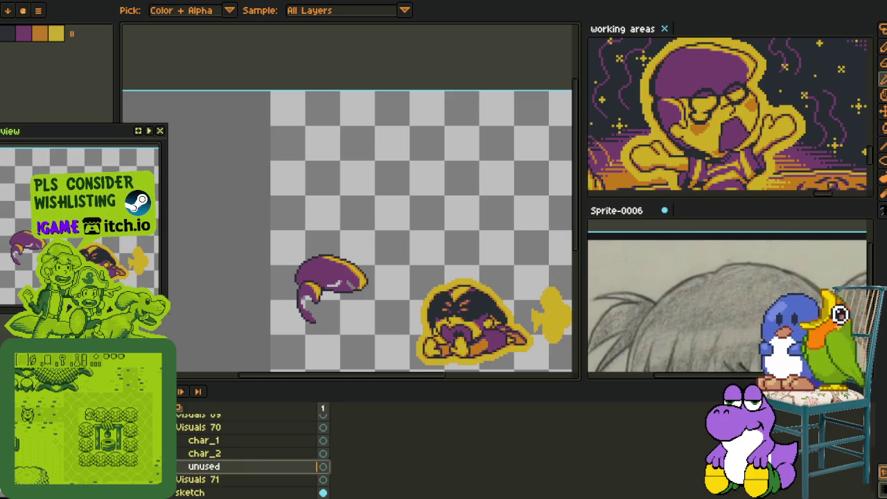
{"action": "scroll", "coordinate": [250, 451], "scroll_direction": "up", "scroll_amount": 5}
{"action": "left_click", "coordinate": [170, 433]}
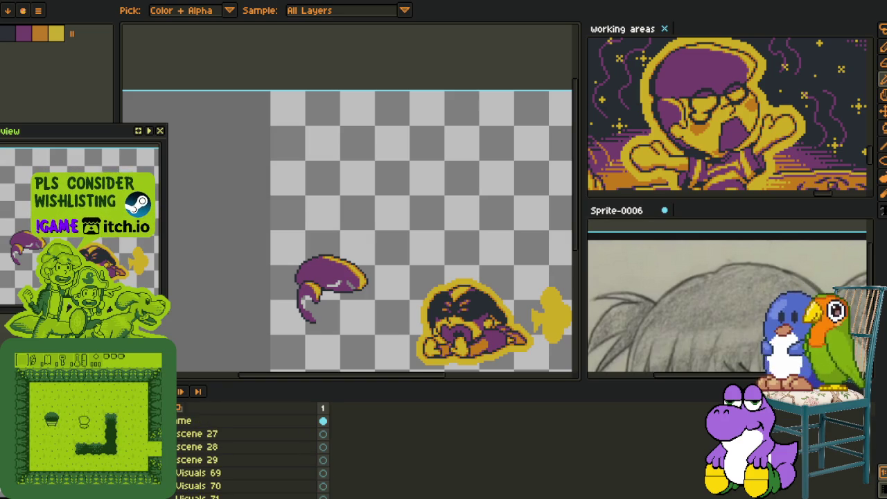
{"action": "scroll", "coordinate": [250, 451], "scroll_direction": "down", "scroll_amount": 2}
{"action": "left_click", "coordinate": [170, 460]}
{"action": "scroll", "coordinate": [249, 451], "scroll_direction": "down", "scroll_amount": 2}
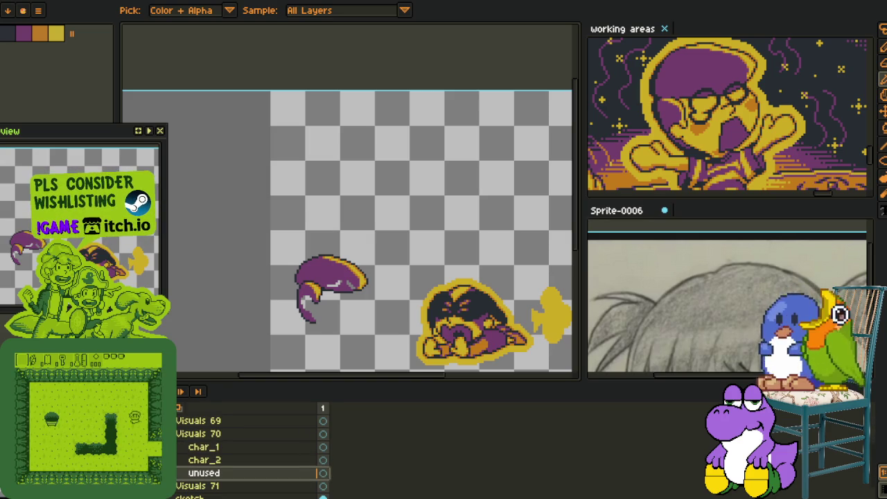
{"action": "scroll", "coordinate": [249, 450], "scroll_direction": "up", "scroll_amount": 2}
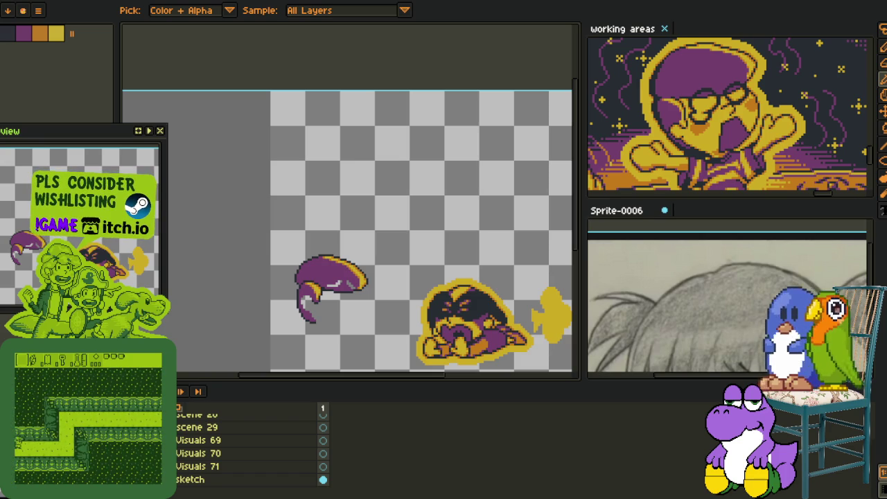
{"action": "scroll", "coordinate": [250, 451], "scroll_direction": "down", "scroll_amount": 2}
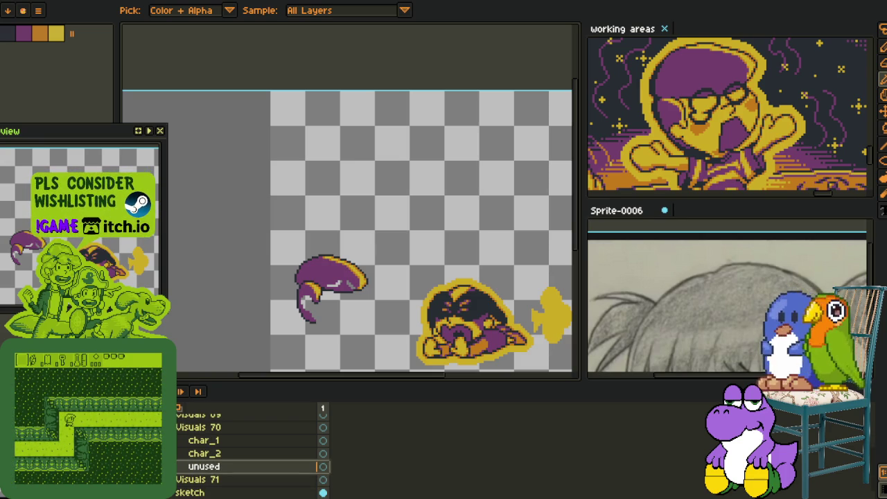
- Merge hair Copy down into rough Copy under char_1 and centre the sprites
{"action": "left_click", "coordinate": [182, 440]}
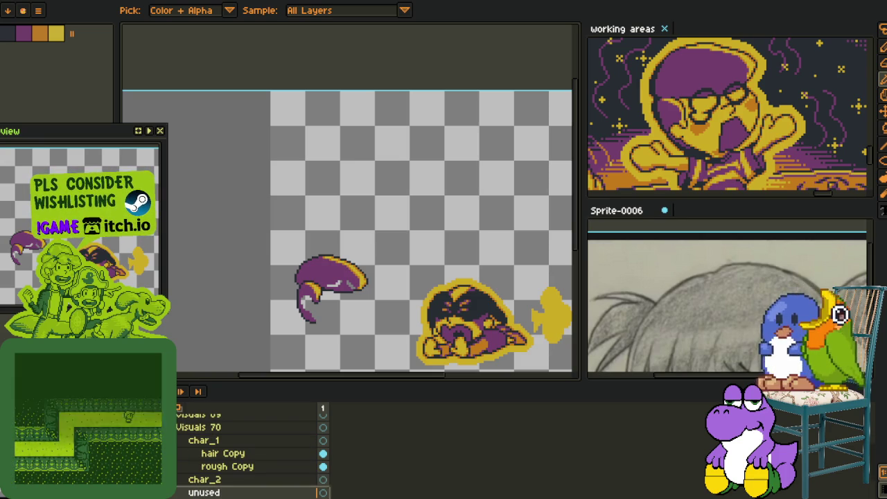
{"action": "right_click", "coordinate": [208, 454]}
{"action": "left_click", "coordinate": [236, 481]}
{"action": "scroll", "coordinate": [357, 285], "scroll_direction": "down", "scroll_amount": 3}
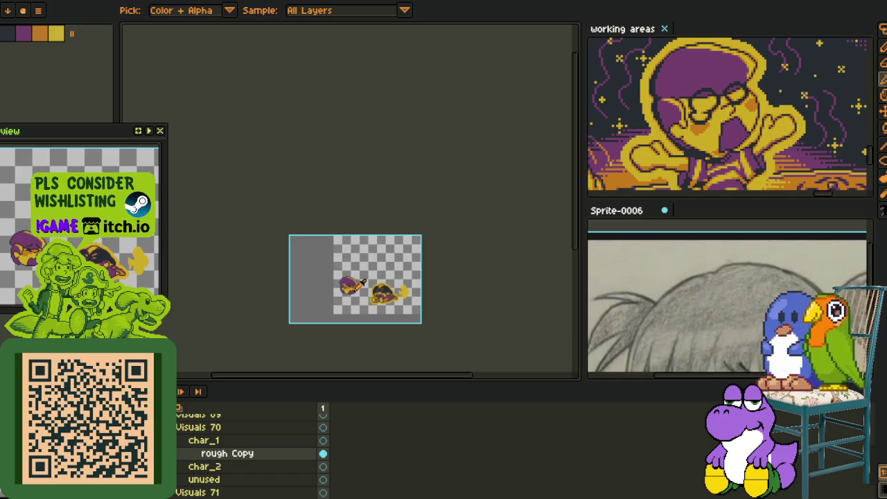
{"action": "scroll", "coordinate": [345, 298], "scroll_direction": "up", "scroll_amount": 3}
{"action": "left_click_drag", "start_coordinate": [406, 251], "coordinate": [335, 275]}
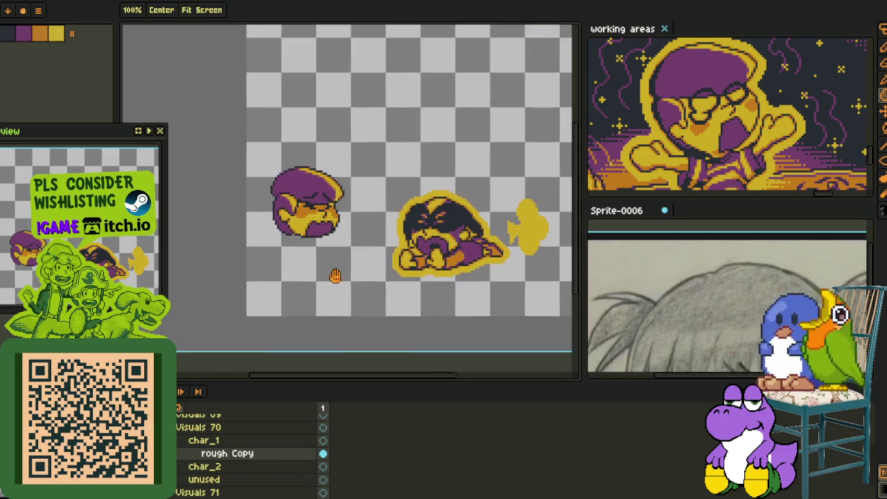
- Duplicate rough Copy as rough Copy Copy and close Sprite-0006 without saving
{"action": "right_click", "coordinate": [226, 459]}
{"action": "left_click", "coordinate": [258, 471]}
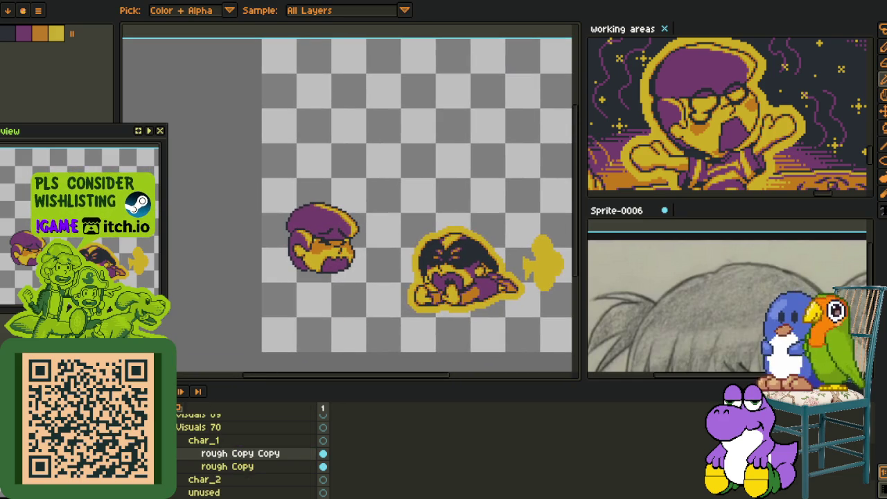
{"action": "left_click_drag", "start_coordinate": [330, 272], "coordinate": [342, 225]}
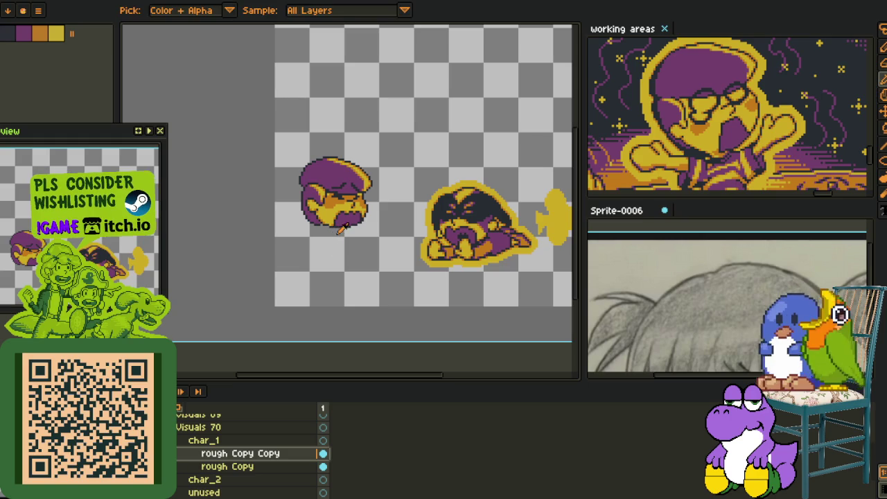
{"action": "key", "text": "r"}
{"action": "key", "text": "Tab"}
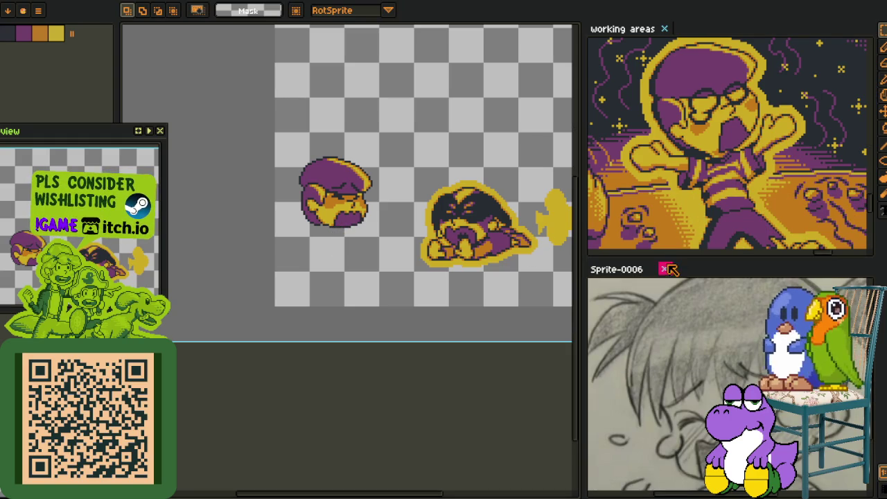
{"action": "left_click", "coordinate": [665, 269]}
{"action": "left_click", "coordinate": [436, 268]}
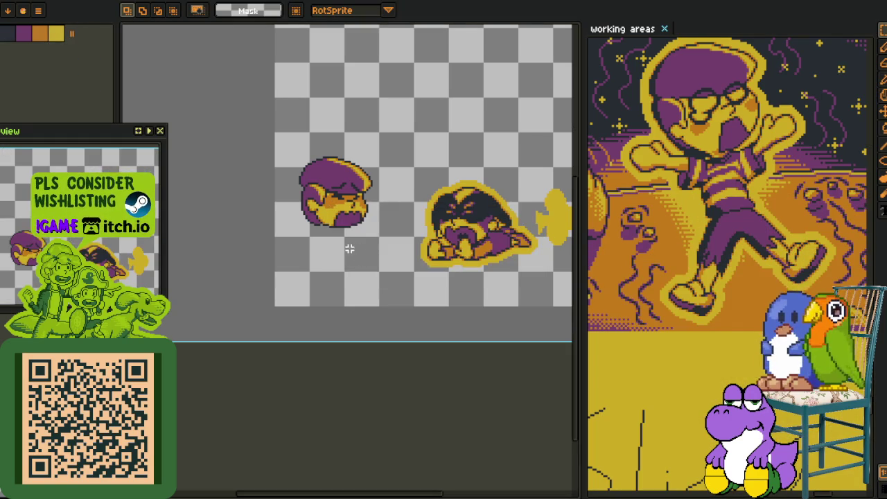
- Select the left head sprite, rotate it about 34 degrees and commit
{"action": "scroll", "coordinate": [349, 242], "scroll_direction": "up", "scroll_amount": 1}
{"action": "mouse_move", "coordinate": [353, 233]}
{"action": "left_mouse_down"}
{"action": "mouse_move", "coordinate": [330, 318]}
{"action": "mouse_move", "coordinate": [337, 299]}
{"action": "left_mouse_up"}
{"action": "scroll", "coordinate": [343, 317], "scroll_direction": "down", "scroll_amount": 1}
{"action": "mouse_move", "coordinate": [194, 185]}
{"action": "left_mouse_down"}
{"action": "mouse_move", "coordinate": [345, 329]}
{"action": "mouse_move", "coordinate": [336, 396]}
{"action": "left_mouse_up"}
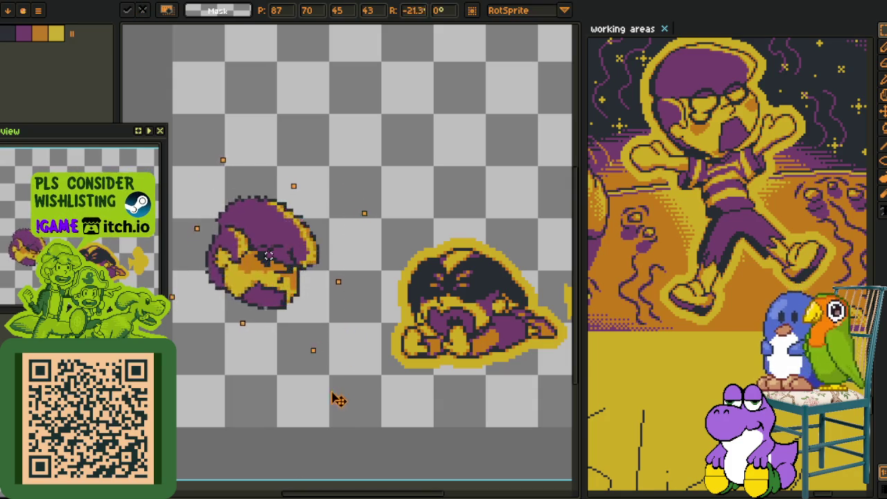
{"action": "left_click_drag", "start_coordinate": [313, 299], "coordinate": [315, 293]}
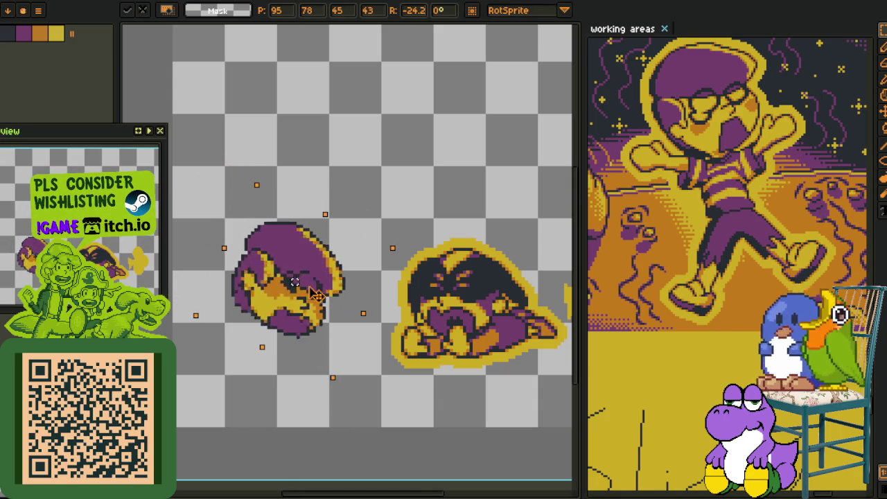
{"action": "key", "text": "Right"}
{"action": "key", "text": "Right"}
{"action": "key", "text": "Up"}
{"action": "key", "text": "Up"}
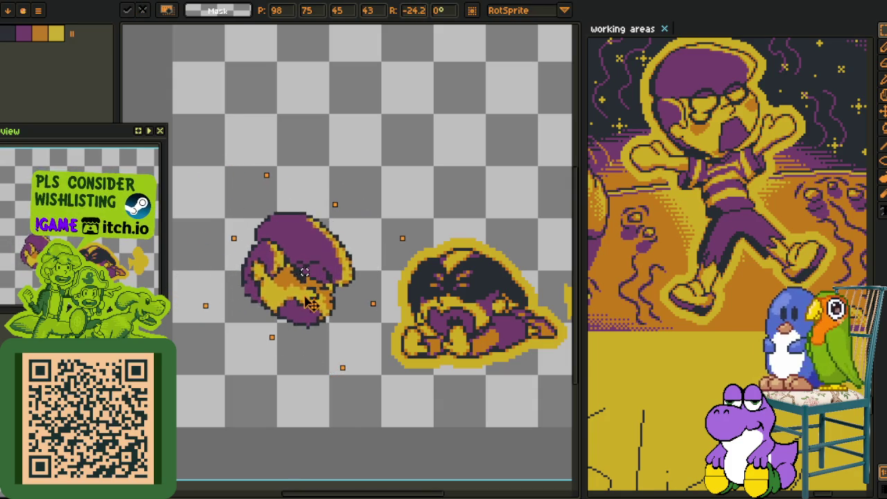
{"action": "mouse_move", "coordinate": [340, 376]}
{"action": "left_mouse_down"}
{"action": "mouse_move", "coordinate": [347, 386]}
{"action": "mouse_move", "coordinate": [336, 390]}
{"action": "left_mouse_up"}
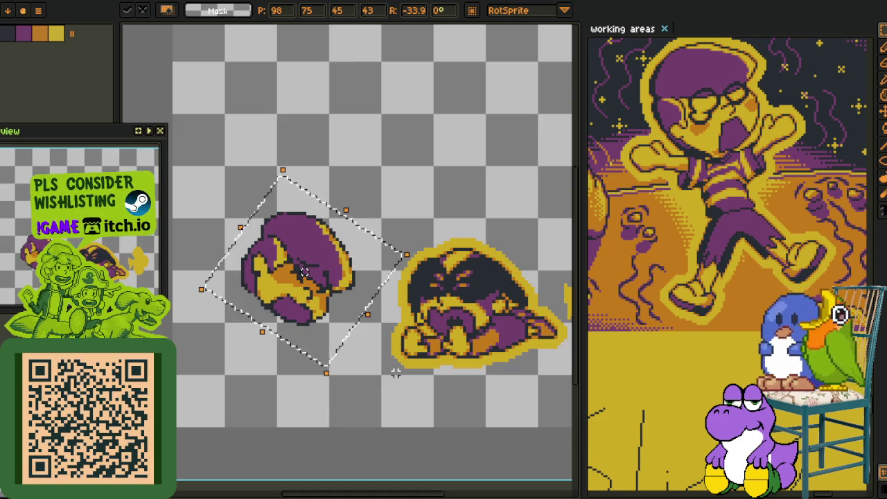
{"action": "key", "text": "Return"}
{"action": "left_click_drag", "start_coordinate": [363, 352], "coordinate": [403, 391]}
{"action": "key", "text": "Tab"}
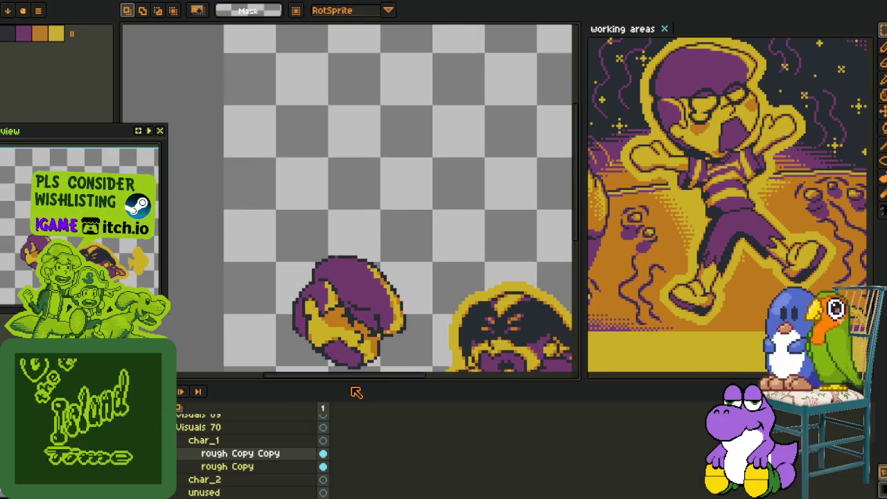
- Add a new layer, undo it, and hide the layers timeline
{"action": "right_click", "coordinate": [208, 441]}
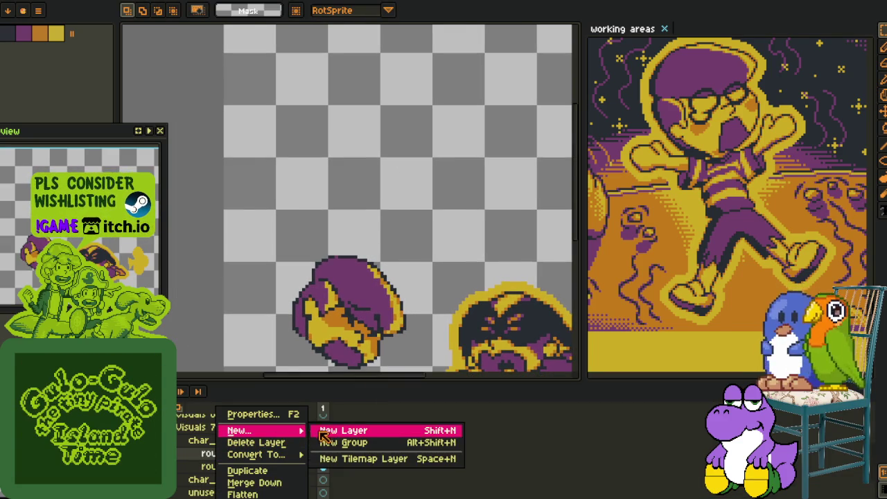
{"action": "mouse_move", "coordinate": [239, 430]}
{"action": "left_click", "coordinate": [333, 429]}
{"action": "key", "text": "ctrl+z"}
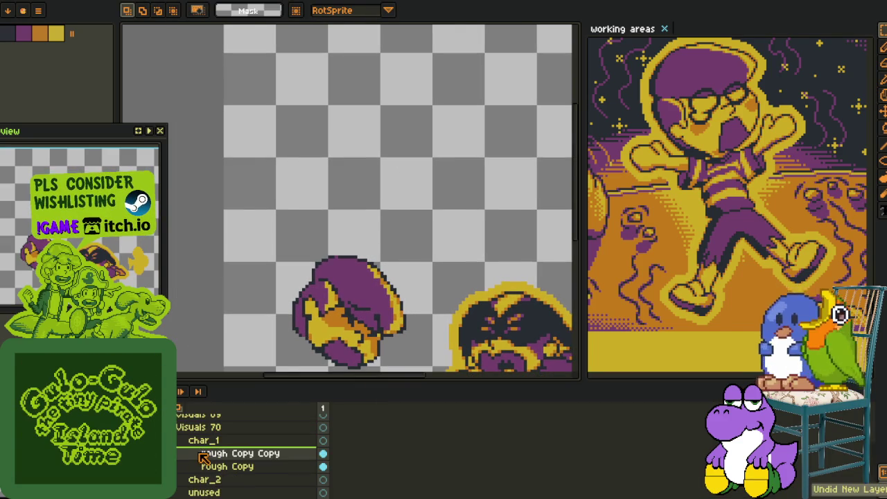
{"action": "right_click", "coordinate": [204, 452]}
{"action": "left_click", "coordinate": [232, 471]}
{"action": "key", "text": "Tab"}
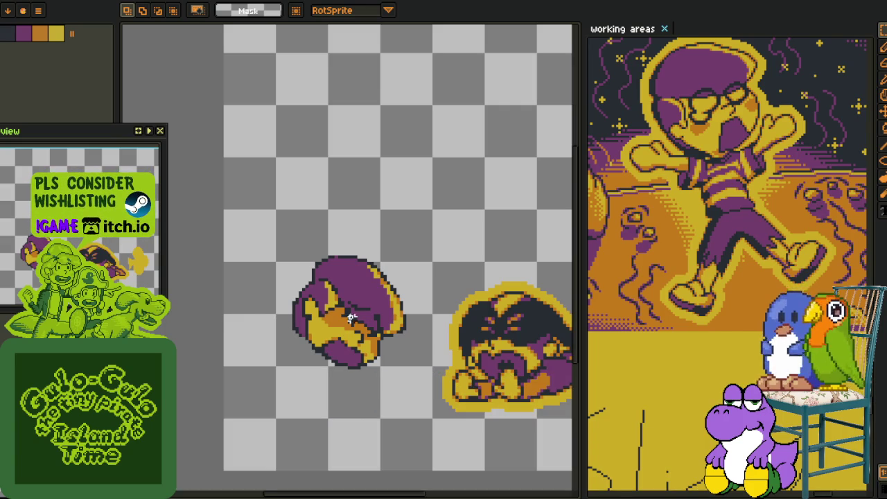
- Switch to the pencil and zoom in on the rotated head
{"action": "key", "text": "b"}
{"action": "scroll", "coordinate": [369, 359], "scroll_direction": "up", "scroll_amount": 3}
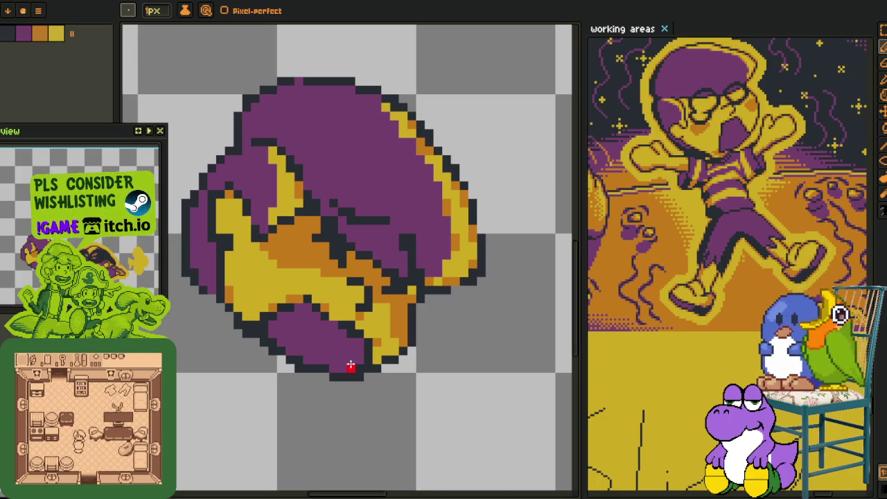
{"action": "key", "text": "i"}
{"action": "key", "text": "b"}
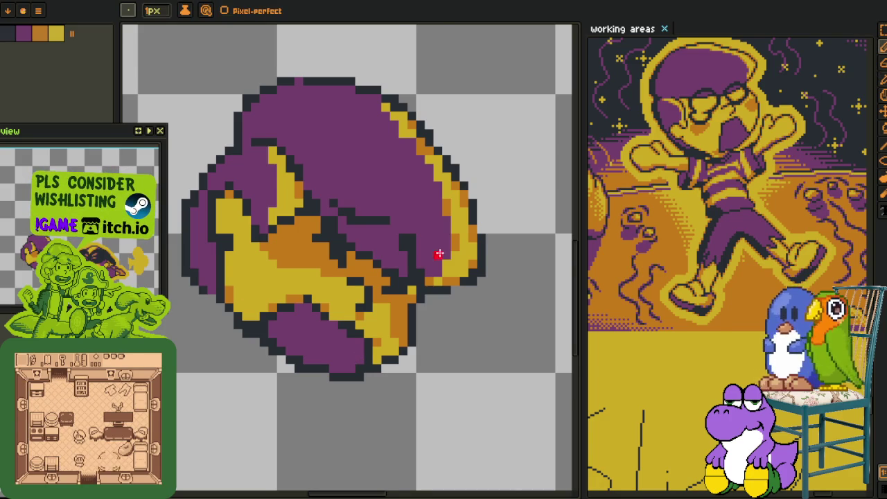
{"action": "scroll", "coordinate": [440, 254], "scroll_direction": "down", "scroll_amount": 1}
{"action": "scroll", "coordinate": [420, 303], "scroll_direction": "up", "scroll_amount": 1}
{"action": "scroll", "coordinate": [483, 272], "scroll_direction": "up", "scroll_amount": 1}
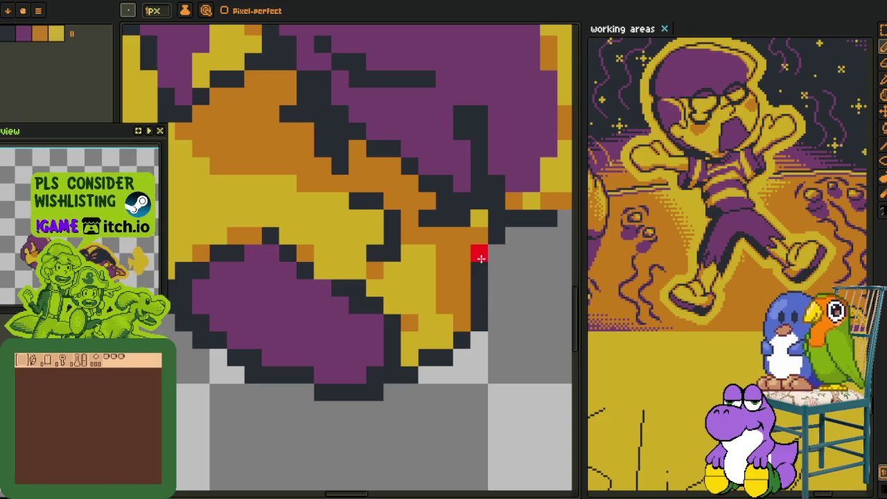
- Draw a red outline along the head's right edge, bottom and left side
{"action": "left_click_drag", "start_coordinate": [481, 258], "coordinate": [481, 293]}
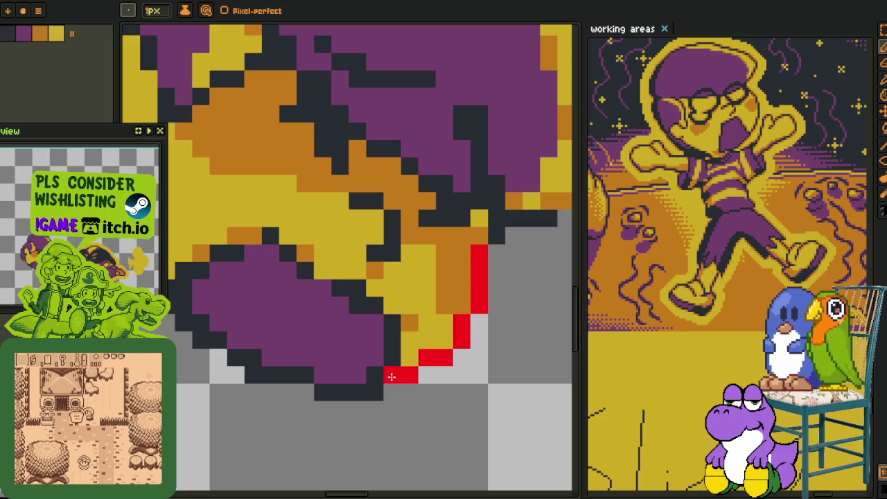
{"action": "mouse_move", "coordinate": [372, 395]}
{"action": "left_mouse_down"}
{"action": "mouse_move", "coordinate": [276, 372]}
{"action": "mouse_move", "coordinate": [337, 402]}
{"action": "mouse_move", "coordinate": [269, 371]}
{"action": "left_mouse_up"}
{"action": "mouse_move", "coordinate": [277, 386]}
{"action": "left_mouse_down"}
{"action": "mouse_move", "coordinate": [238, 351]}
{"action": "mouse_move", "coordinate": [259, 376]}
{"action": "left_mouse_up"}
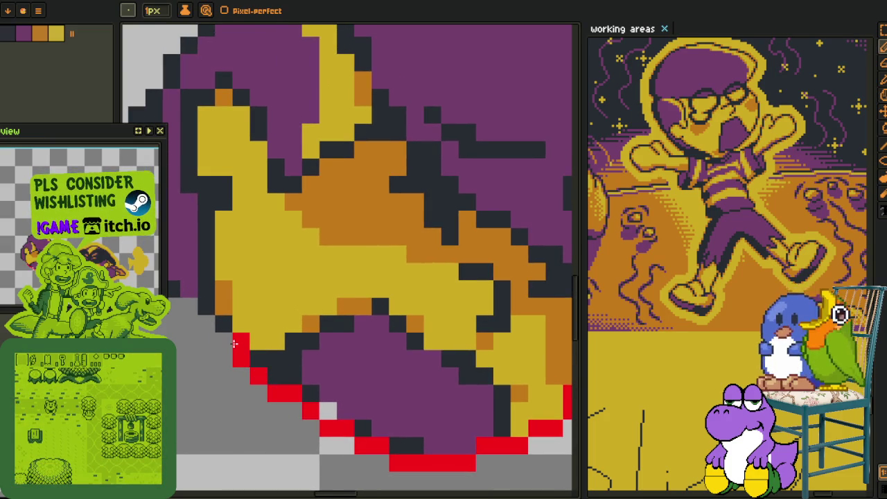
{"action": "mouse_move", "coordinate": [237, 335]}
{"action": "left_mouse_down"}
{"action": "mouse_move", "coordinate": [302, 342]}
{"action": "mouse_move", "coordinate": [287, 246]}
{"action": "left_mouse_up"}
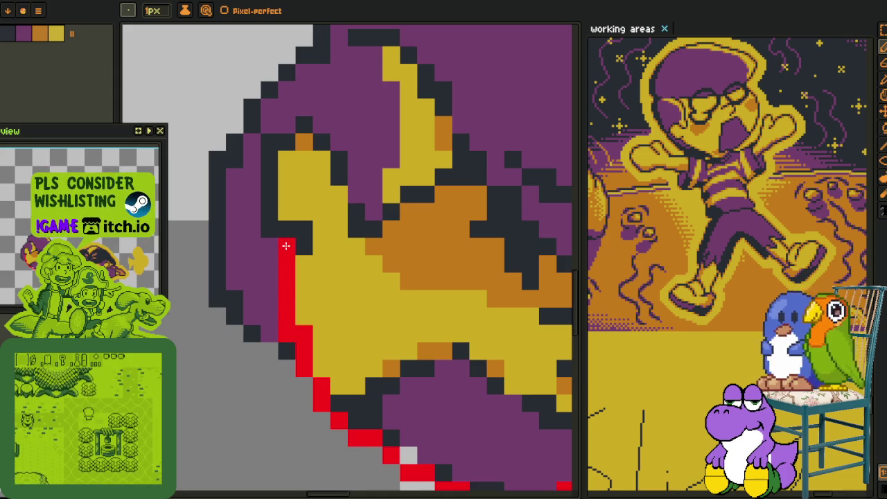
{"action": "left_click_drag", "start_coordinate": [354, 182], "coordinate": [345, 262]}
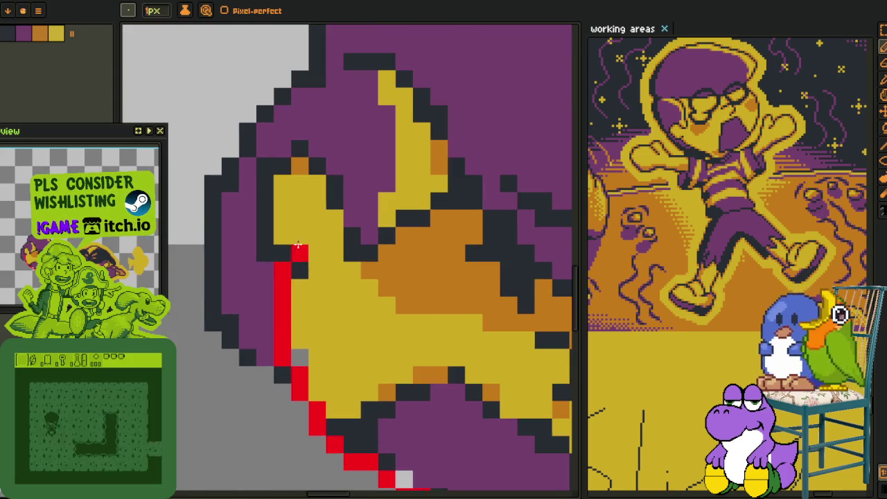
{"action": "left_click", "coordinate": [345, 262]}
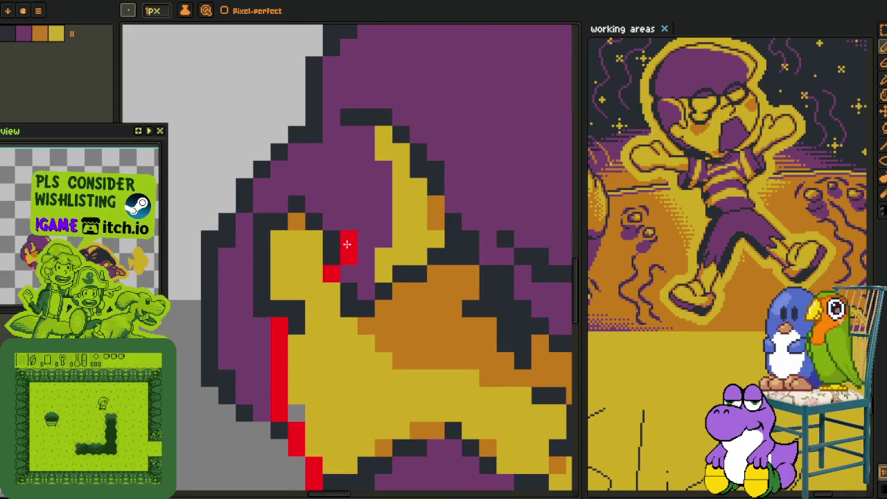
{"action": "mouse_move", "coordinate": [327, 221]}
{"action": "left_mouse_down"}
{"action": "mouse_move", "coordinate": [311, 221]}
{"action": "mouse_move", "coordinate": [264, 284]}
{"action": "left_mouse_up"}
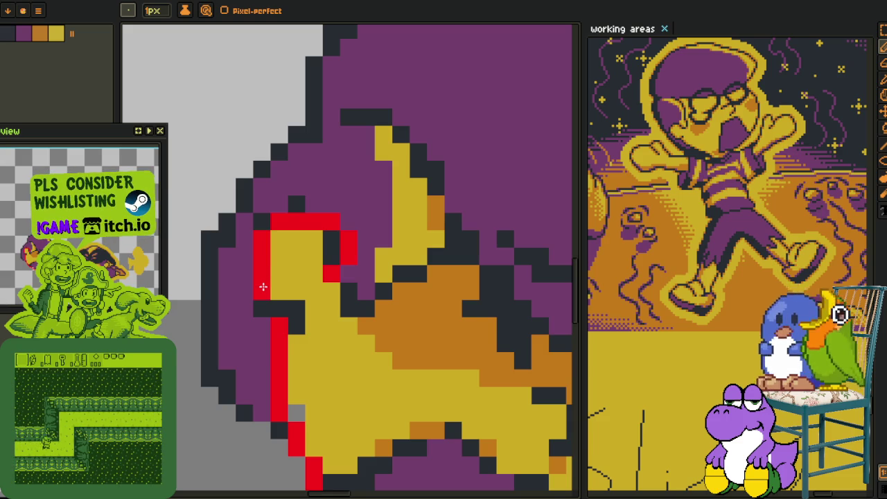
- Add red pixels up the lower face edge, then sample the purple colour
{"action": "scroll", "coordinate": [291, 313], "scroll_direction": "down", "scroll_amount": 1}
{"action": "scroll", "coordinate": [333, 333], "scroll_direction": "down", "scroll_amount": 1}
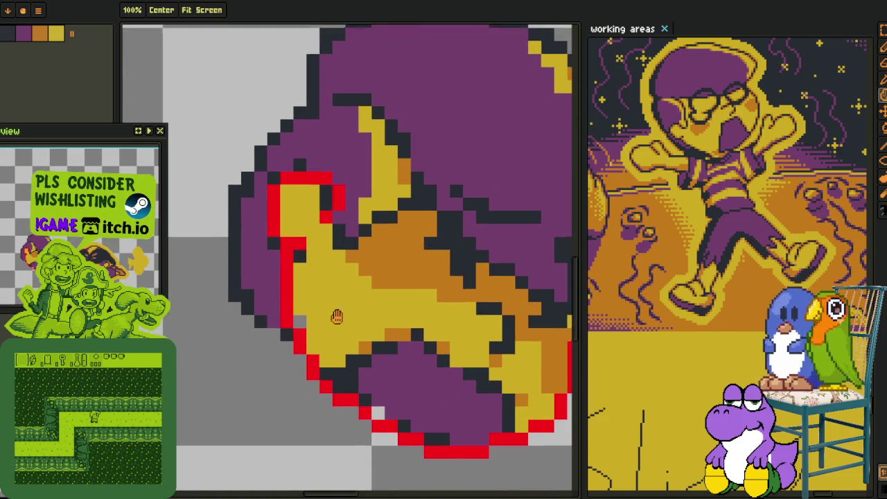
{"action": "scroll", "coordinate": [322, 358], "scroll_direction": "down", "scroll_amount": 1}
{"action": "scroll", "coordinate": [428, 398], "scroll_direction": "up", "scroll_amount": 1}
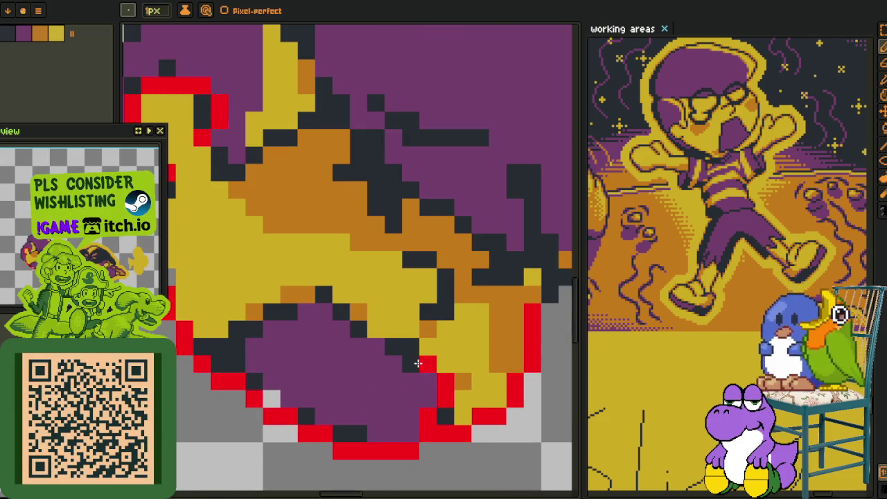
{"action": "left_click_drag", "start_coordinate": [395, 347], "coordinate": [387, 332]}
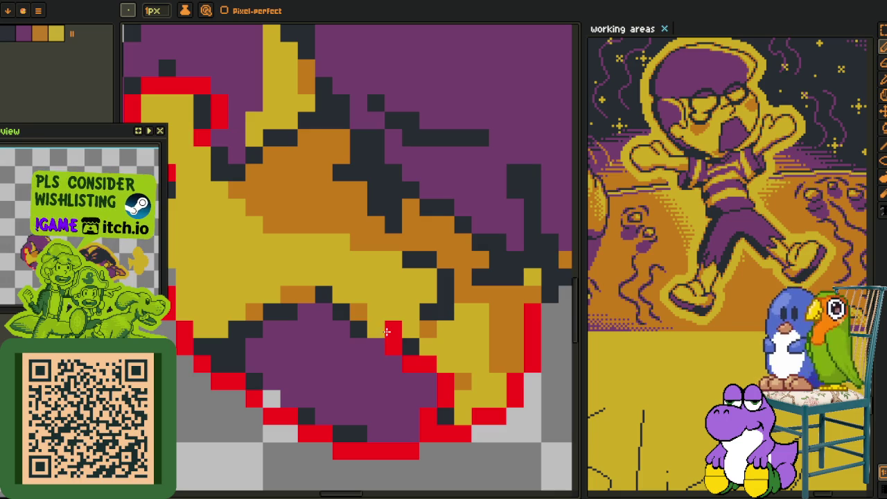
{"action": "key", "text": "ctrl+z"}
{"action": "left_click", "coordinate": [375, 317]}
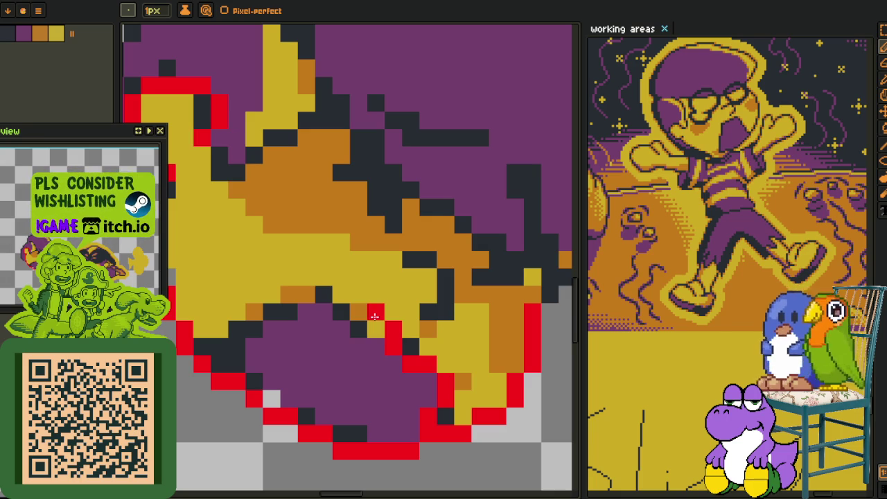
{"action": "left_click", "coordinate": [343, 298]}
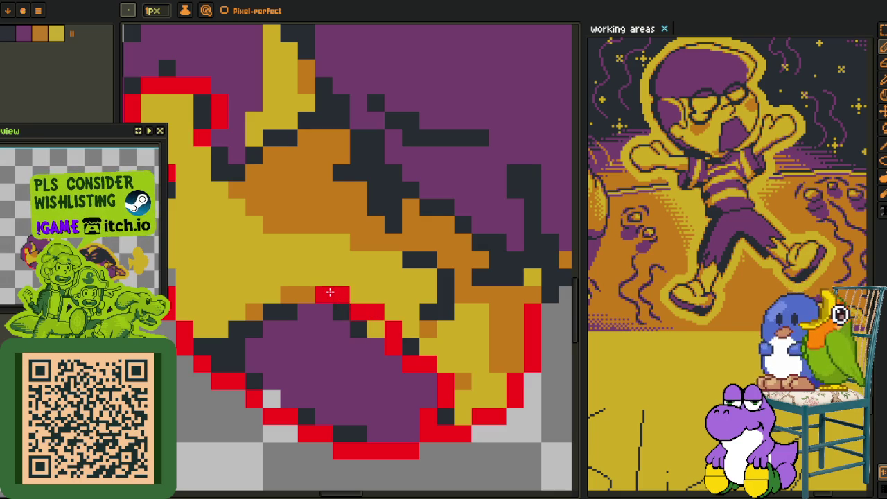
{"action": "left_click_drag", "start_coordinate": [309, 286], "coordinate": [219, 347]}
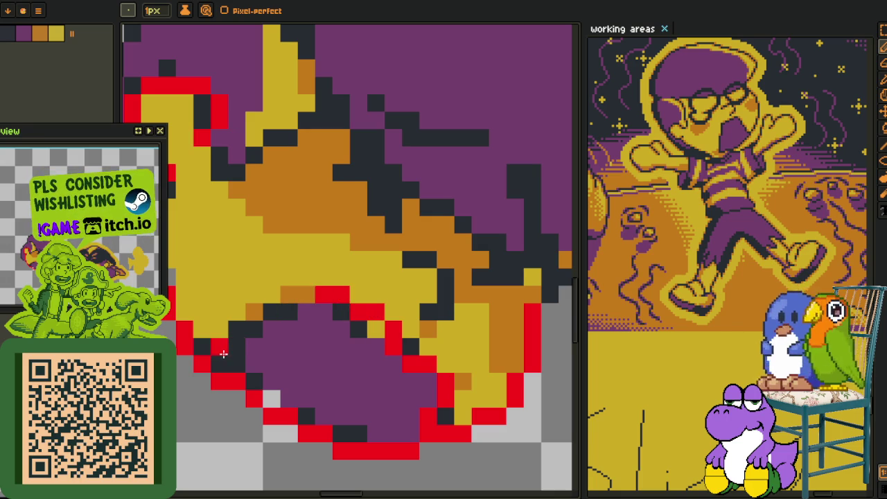
{"action": "key", "text": "i"}
{"action": "left_click", "coordinate": [303, 341]}
- Fill a stray red pixel, a transparent gap and a dark cell on the hat with purple
{"action": "key", "text": "g"}
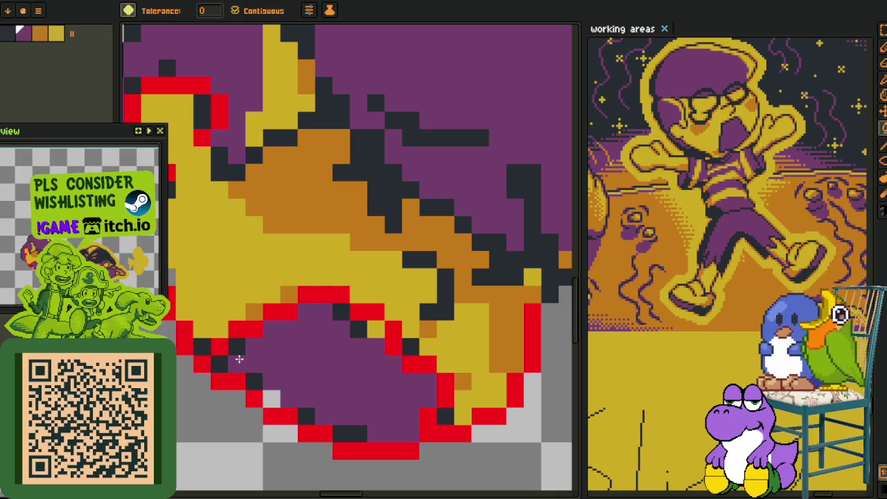
{"action": "left_click", "coordinate": [238, 357]}
{"action": "left_click", "coordinate": [271, 395]}
{"action": "left_click", "coordinate": [308, 410]}
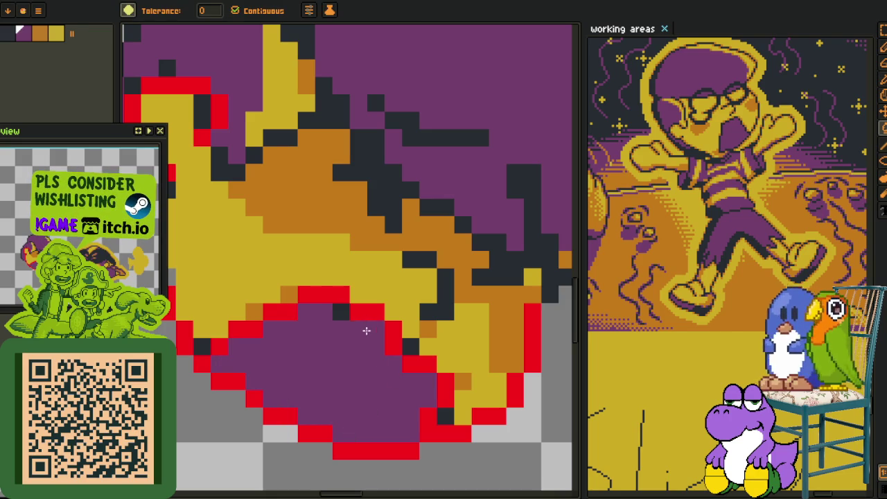
{"action": "scroll", "coordinate": [339, 314], "scroll_direction": "down", "scroll_amount": 3}
{"action": "scroll", "coordinate": [305, 326], "scroll_direction": "up", "scroll_amount": 2}
{"action": "scroll", "coordinate": [284, 333], "scroll_direction": "up", "scroll_amount": 2}
- Pick up the hair's yellow colour and pan the view up across the hat and head
{"action": "key", "text": "i"}
{"action": "left_click", "coordinate": [275, 336]}
{"action": "key", "text": "g"}
{"action": "key", "text": "i"}
{"action": "key", "text": "g"}
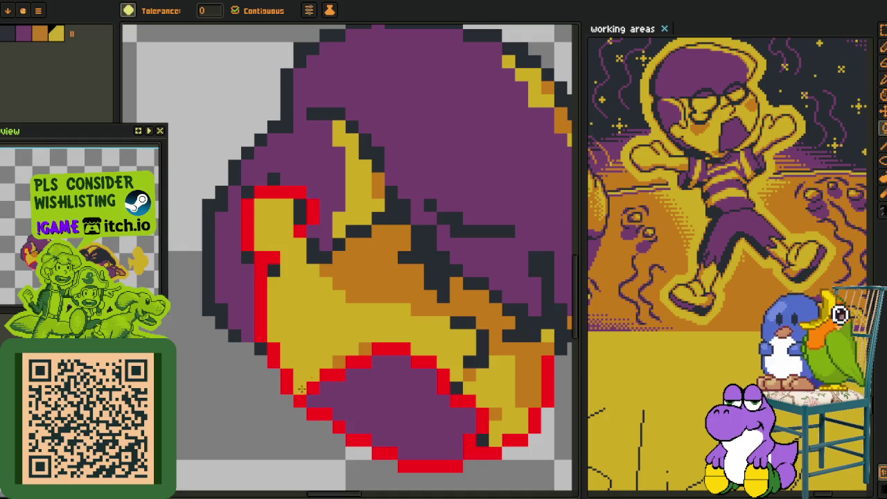
{"action": "left_click_drag", "start_coordinate": [336, 357], "coordinate": [226, 326]}
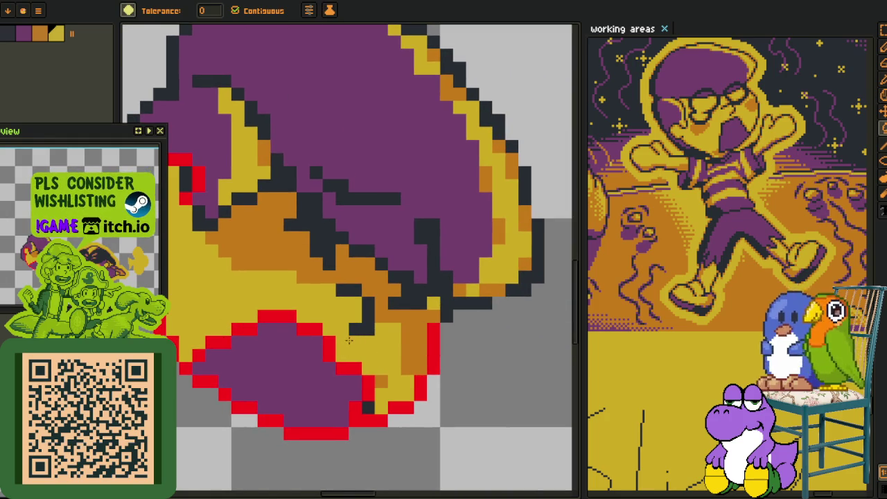
{"action": "scroll", "coordinate": [370, 404], "scroll_direction": "down", "scroll_amount": 1}
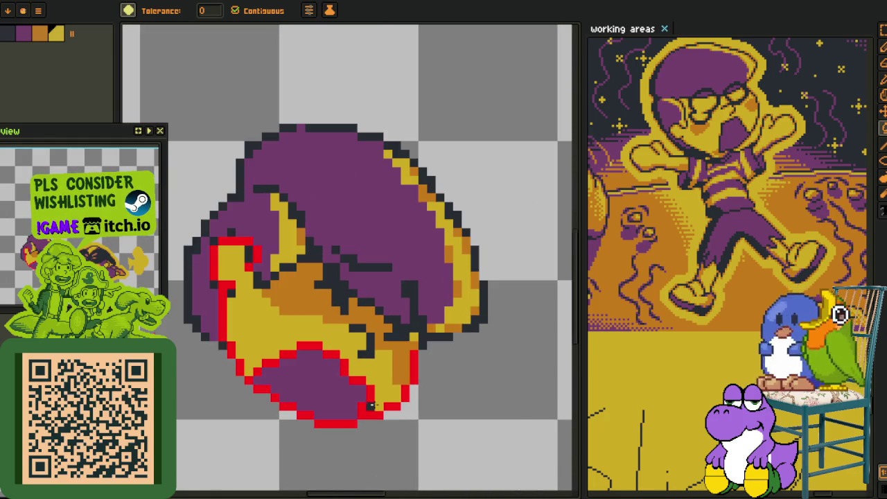
{"action": "left_click_drag", "start_coordinate": [373, 408], "coordinate": [466, 452]}
- Recolour a dark pixel at the hair edge yellow with the Pencil
{"action": "key", "text": "i"}
{"action": "scroll", "coordinate": [290, 369], "scroll_direction": "up", "scroll_amount": 1}
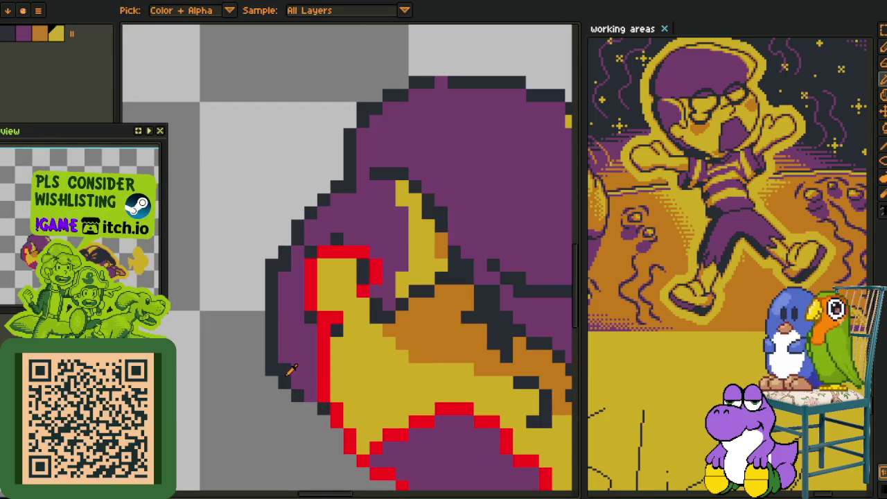
{"action": "scroll", "coordinate": [298, 385], "scroll_direction": "down", "scroll_amount": 2}
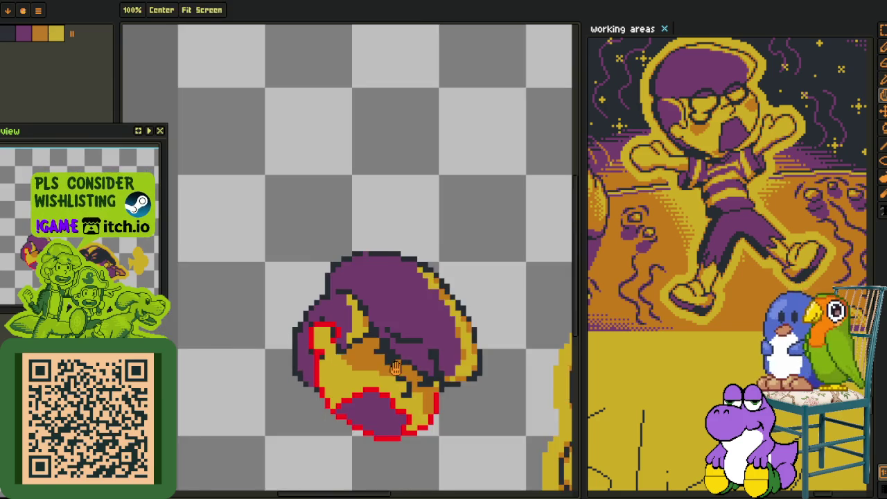
{"action": "scroll", "coordinate": [385, 347], "scroll_direction": "up", "scroll_amount": 2}
{"action": "scroll", "coordinate": [366, 364], "scroll_direction": "up", "scroll_amount": 1}
{"action": "key", "text": "b"}
{"action": "key", "text": "i"}
{"action": "key", "text": "b"}
{"action": "key", "text": "i"}
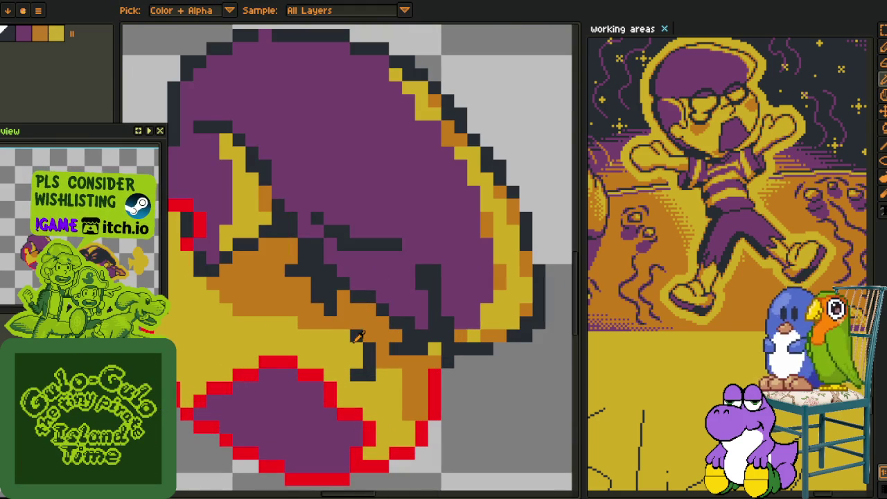
{"action": "key", "text": "b"}
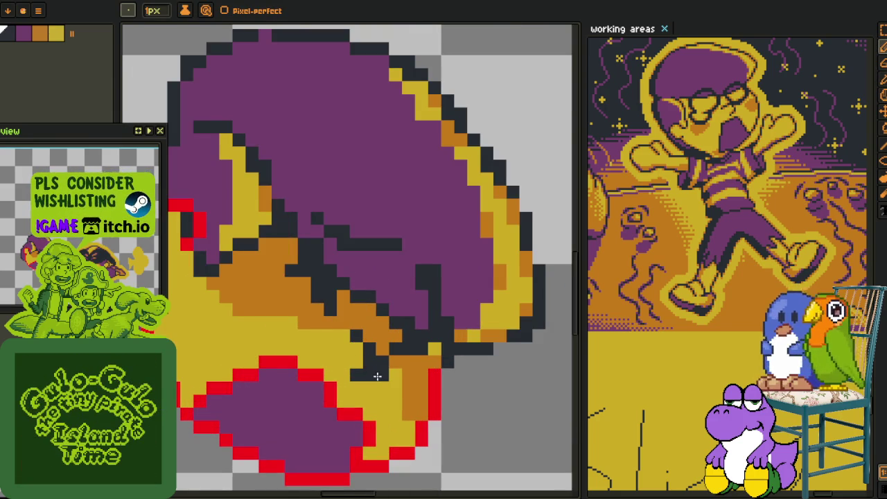
{"action": "key", "text": "i"}
{"action": "key", "text": "b"}
{"action": "left_click", "coordinate": [368, 372]}
- Zoom around the head and briefly show then hide the layers timeline
{"action": "scroll", "coordinate": [373, 374], "scroll_direction": "down", "scroll_amount": 3}
{"action": "key", "text": "i"}
{"action": "scroll", "coordinate": [373, 374], "scroll_direction": "down", "scroll_amount": 1}
{"action": "scroll", "coordinate": [390, 323], "scroll_direction": "up", "scroll_amount": 2}
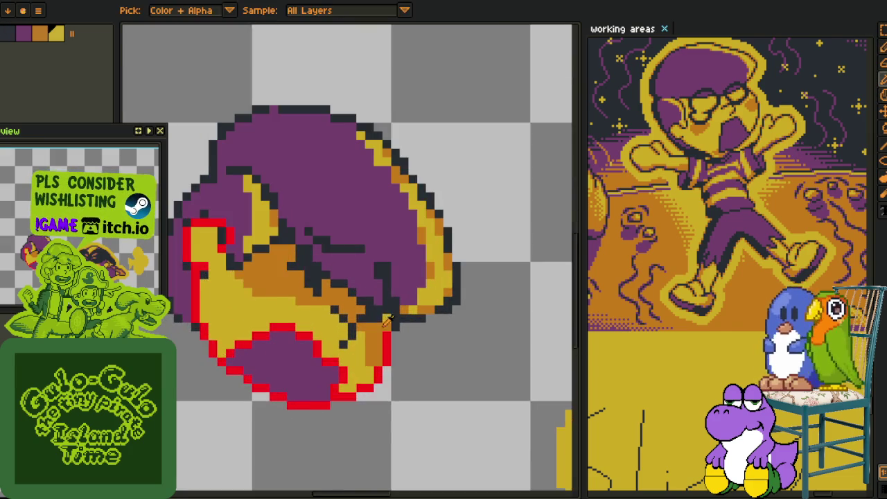
{"action": "scroll", "coordinate": [270, 305], "scroll_direction": "up", "scroll_amount": 2}
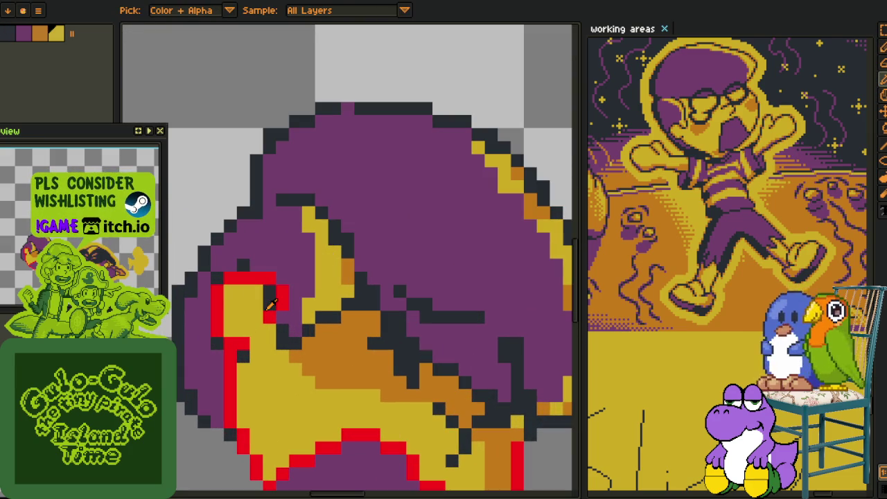
{"action": "scroll", "coordinate": [271, 305], "scroll_direction": "down", "scroll_amount": 1}
{"action": "key", "text": "Tab"}
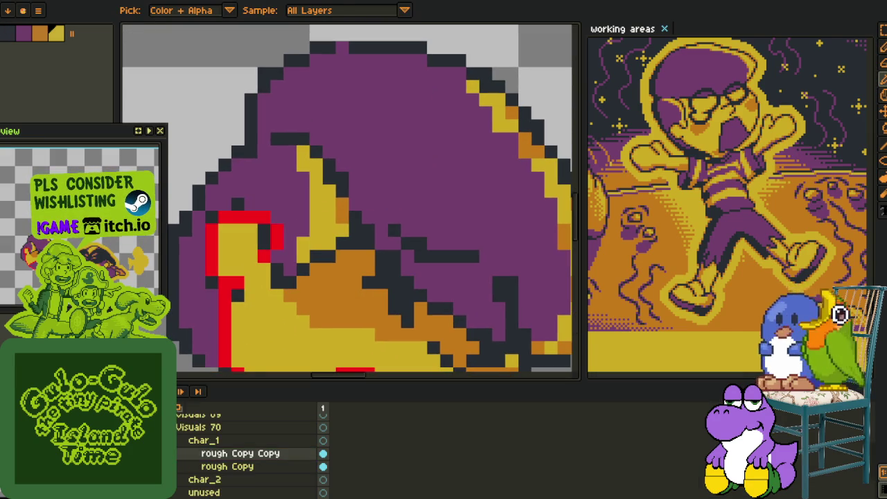
{"action": "key", "text": "Tab"}
{"action": "scroll", "coordinate": [252, 385], "scroll_direction": "down", "scroll_amount": 1}
{"action": "scroll", "coordinate": [295, 325], "scroll_direction": "up", "scroll_amount": 1}
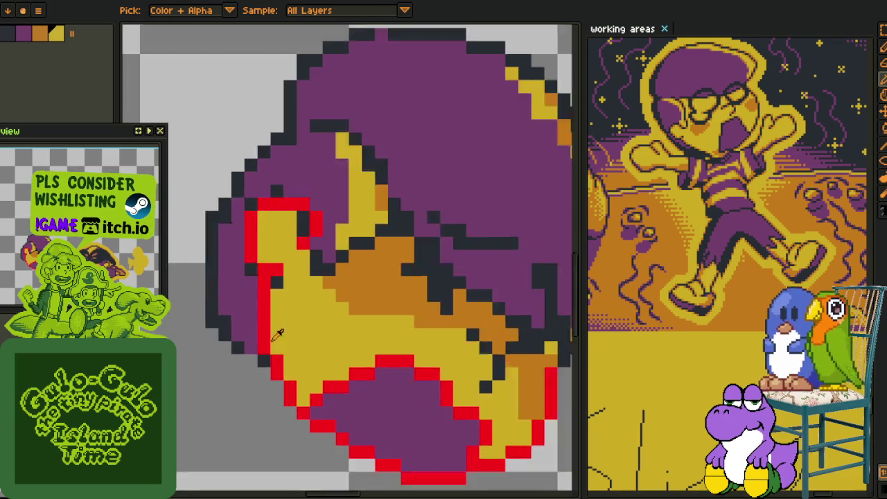
{"action": "scroll", "coordinate": [258, 370], "scroll_direction": "up", "scroll_amount": 1}
- Clear two dark outline pixels inside the hair and fill them with yellow
{"action": "key", "text": "b"}
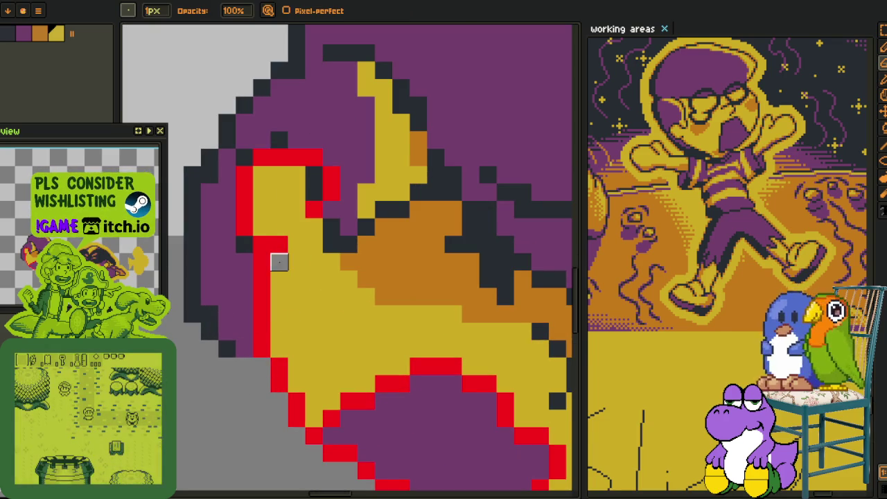
{"action": "left_click_drag", "start_coordinate": [314, 193], "coordinate": [315, 175]}
{"action": "key", "text": "o"}
{"action": "left_click", "coordinate": [284, 198]}
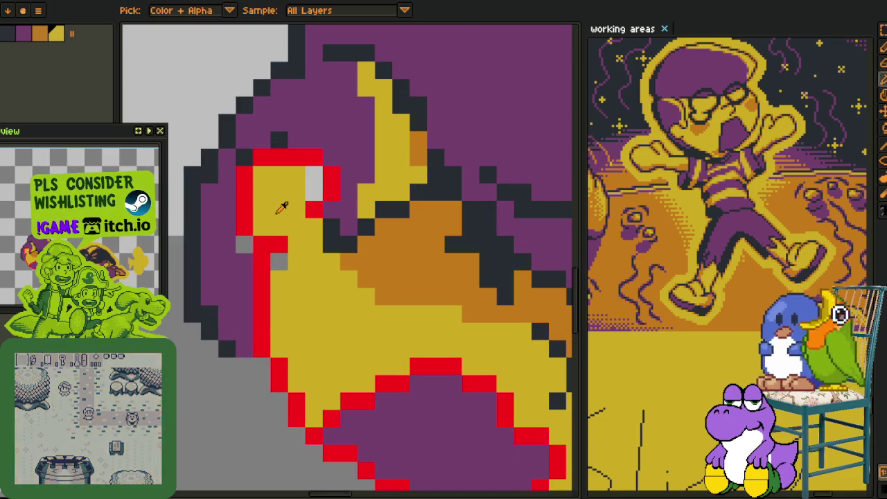
{"action": "key", "text": "g"}
{"action": "left_click", "coordinate": [314, 176]}
{"action": "key", "text": "o"}
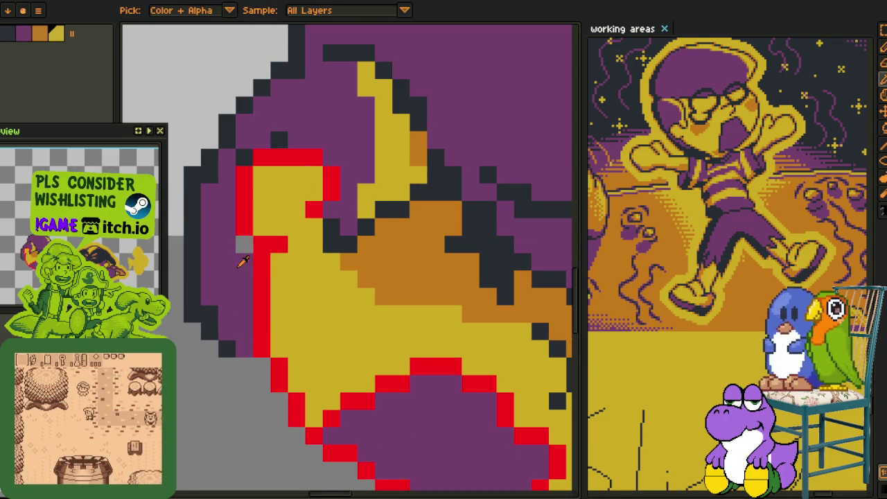
- Draw a red outline along the yellow hair lock
{"action": "scroll", "coordinate": [270, 267], "scroll_direction": "down", "scroll_amount": 3}
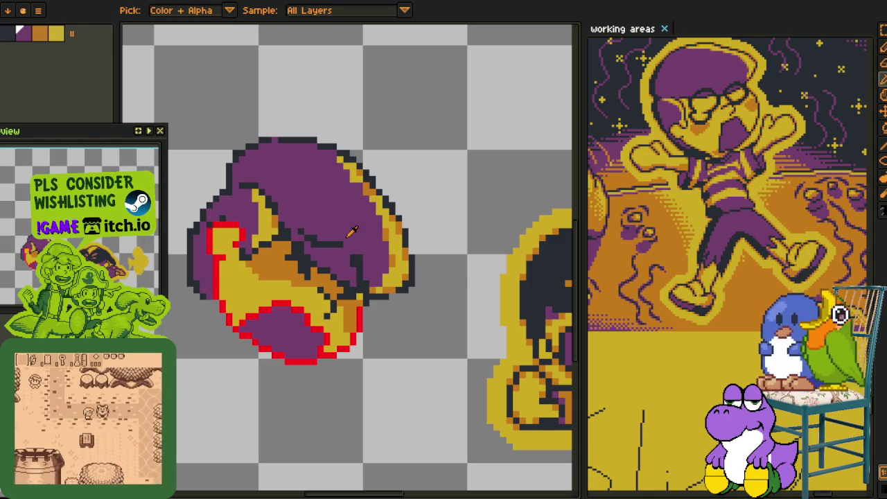
{"action": "scroll", "coordinate": [294, 314], "scroll_direction": "up", "scroll_amount": 1}
{"action": "scroll", "coordinate": [294, 314], "scroll_direction": "up", "scroll_amount": 1}
{"action": "scroll", "coordinate": [294, 314], "scroll_direction": "up", "scroll_amount": 2}
{"action": "key", "text": "b"}
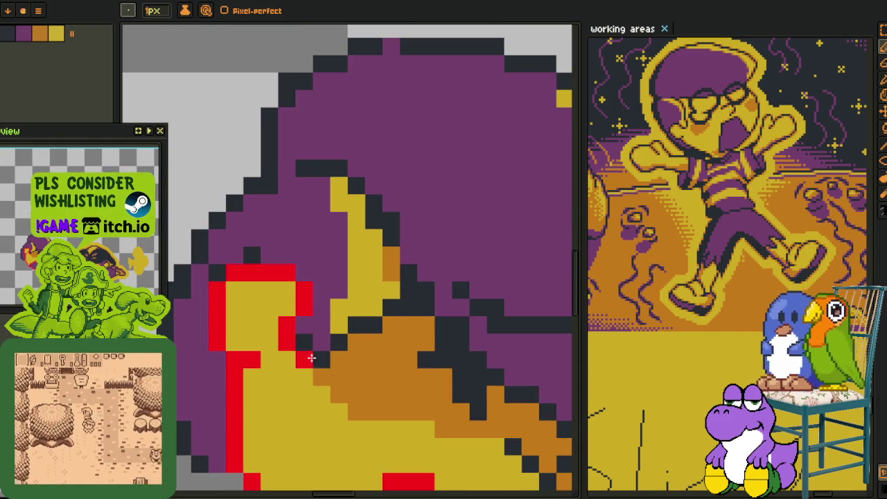
{"action": "mouse_move", "coordinate": [340, 169]}
{"action": "left_mouse_down"}
{"action": "mouse_move", "coordinate": [389, 229]}
{"action": "mouse_move", "coordinate": [401, 285]}
{"action": "left_mouse_up"}
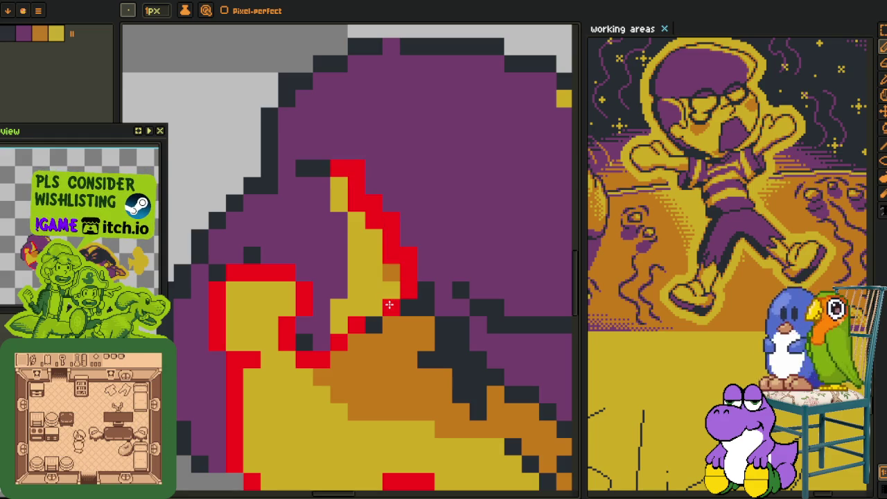
{"action": "scroll", "coordinate": [275, 270], "scroll_direction": "down", "scroll_amount": 1}
{"action": "scroll", "coordinate": [276, 270], "scroll_direction": "down", "scroll_amount": 1}
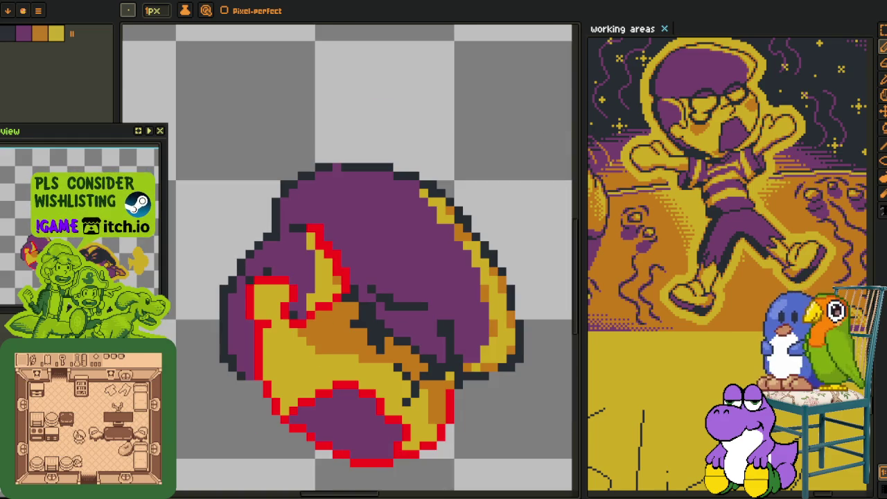
{"action": "scroll", "coordinate": [317, 228], "scroll_direction": "up", "scroll_amount": 2}
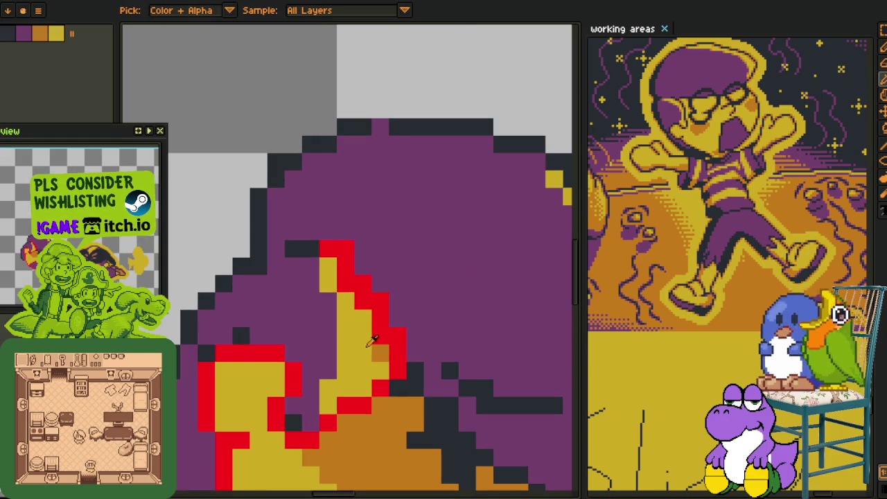
- Recolour a stray red pixel purple and shade the hair lock's inner edge orange
{"action": "left_click", "coordinate": [373, 254], "text": "alt"}
{"action": "left_click", "coordinate": [347, 251]}
{"action": "left_click", "coordinate": [378, 352], "text": "alt"}
{"action": "left_click", "coordinate": [381, 339]}
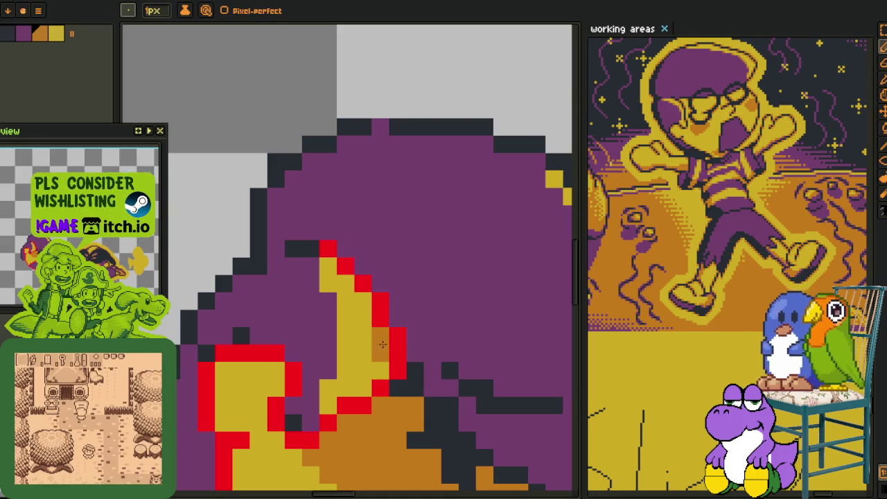
{"action": "left_click", "coordinate": [371, 349], "text": "alt"}
{"action": "left_click", "coordinate": [379, 370]}
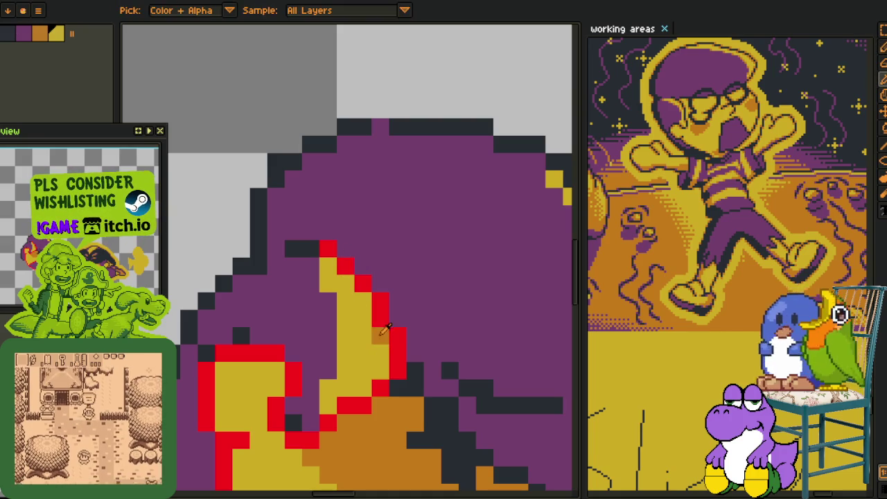
{"action": "left_click", "coordinate": [362, 387]}
{"action": "left_click", "coordinate": [328, 406]}
{"action": "left_click", "coordinate": [363, 301]}
{"action": "left_click", "coordinate": [345, 283]}
- Recolour two leftover dark pixels purple
{"action": "scroll", "coordinate": [330, 265], "scroll_direction": "down", "scroll_amount": 2}
{"action": "scroll", "coordinate": [331, 264], "scroll_direction": "down", "scroll_amount": 1}
{"action": "scroll", "coordinate": [327, 269], "scroll_direction": "up", "scroll_amount": 3}
{"action": "left_click", "coordinate": [325, 257]}
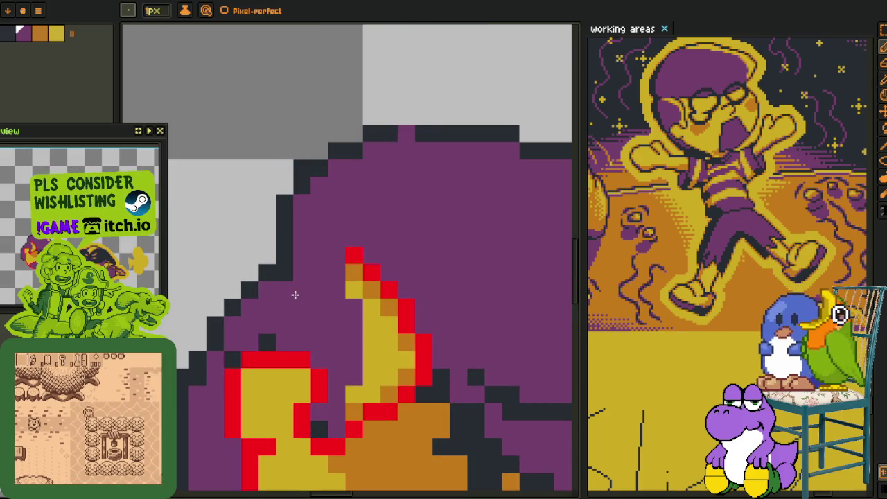
{"action": "left_click", "coordinate": [267, 342]}
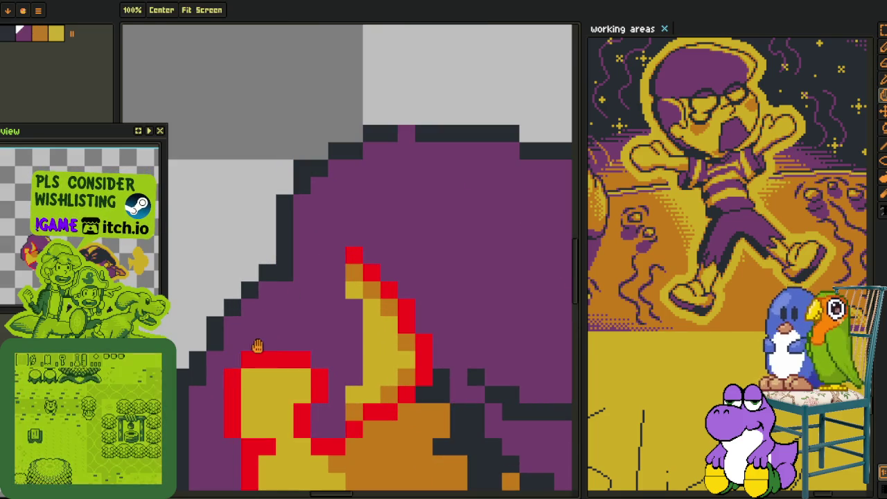
{"action": "scroll", "coordinate": [277, 242], "scroll_direction": "down", "scroll_amount": 1}
{"action": "scroll", "coordinate": [295, 241], "scroll_direction": "down", "scroll_amount": 2}
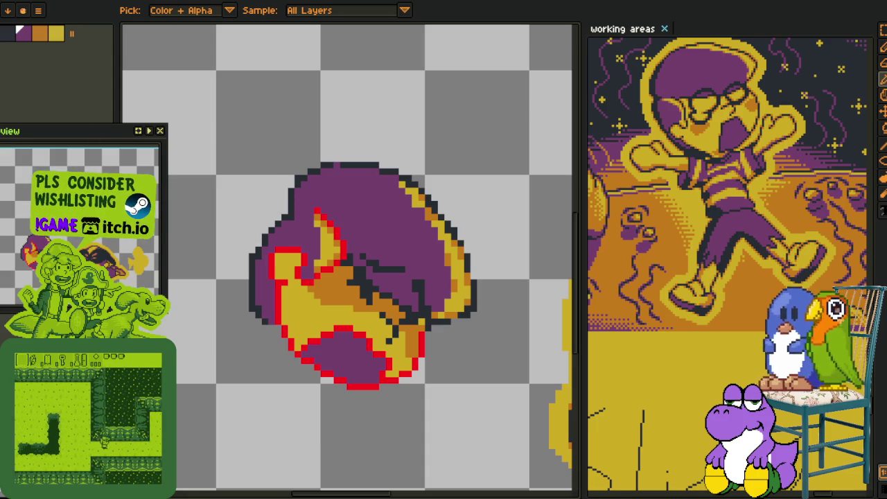
- Draw a red outline line along the hat's lower-right edge with the Pencil
{"action": "scroll", "coordinate": [380, 272], "scroll_direction": "down", "scroll_amount": 1}
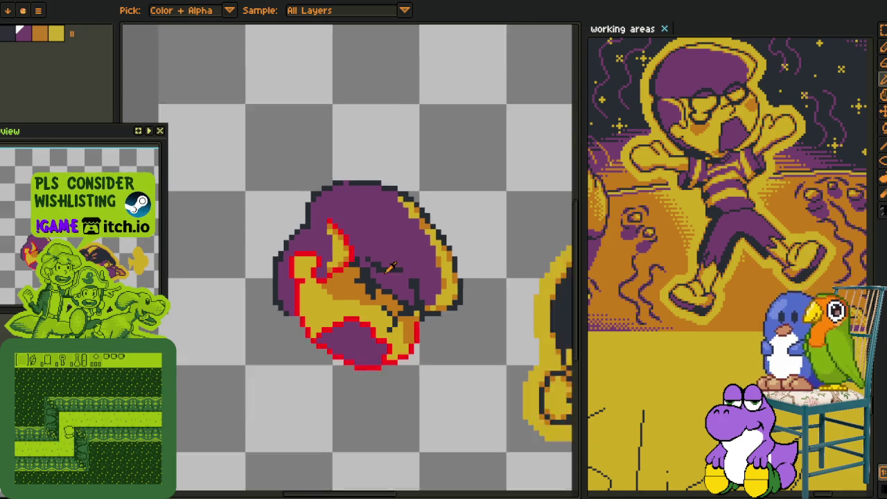
{"action": "scroll", "coordinate": [380, 272], "scroll_direction": "down", "scroll_amount": 1}
{"action": "scroll", "coordinate": [380, 272], "scroll_direction": "up", "scroll_amount": 2}
{"action": "scroll", "coordinate": [380, 272], "scroll_direction": "up", "scroll_amount": 3}
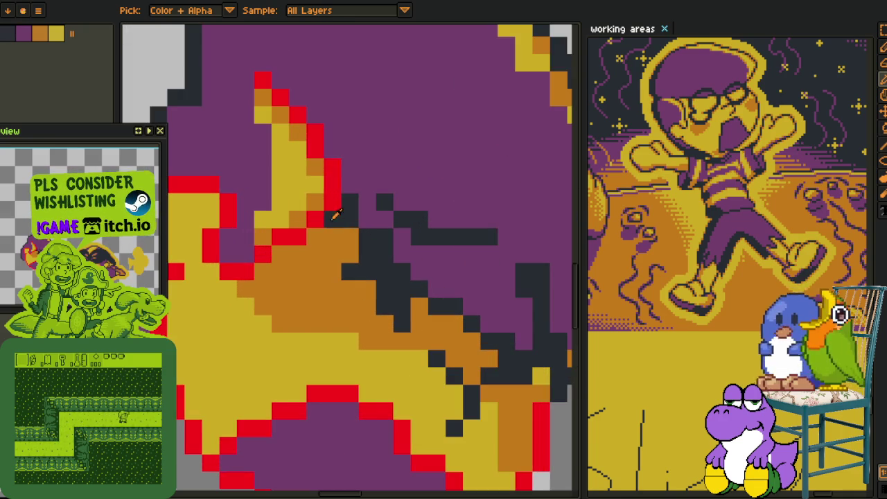
{"action": "scroll", "coordinate": [380, 284], "scroll_direction": "down", "scroll_amount": 4}
{"action": "key", "text": "b"}
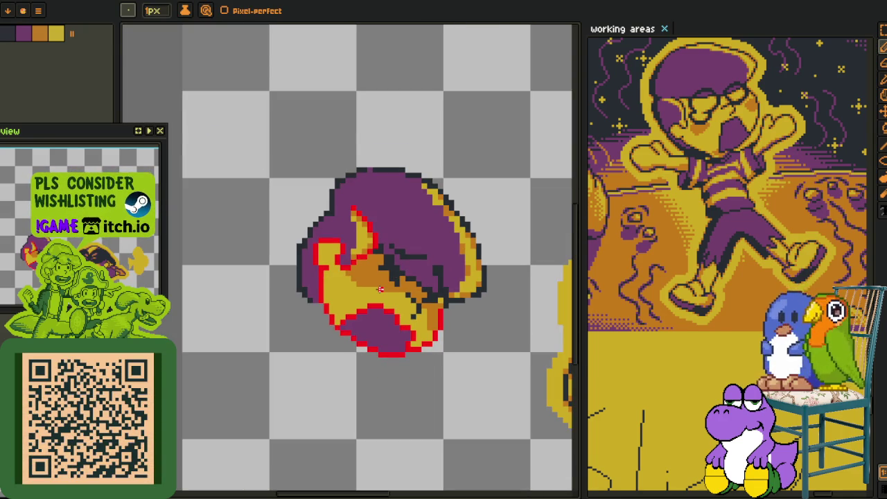
{"action": "scroll", "coordinate": [375, 312], "scroll_direction": "up", "scroll_amount": 1}
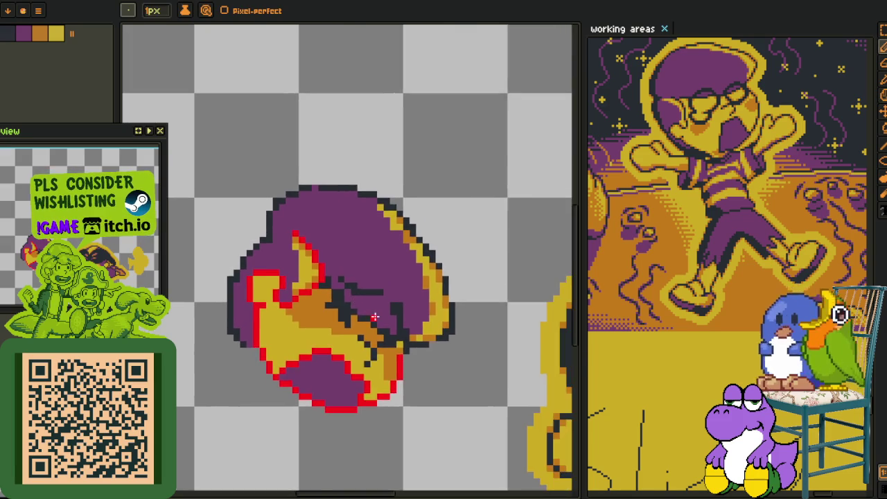
{"action": "scroll", "coordinate": [420, 332], "scroll_direction": "up", "scroll_amount": 3}
{"action": "scroll", "coordinate": [485, 270], "scroll_direction": "down", "scroll_amount": 2}
{"action": "scroll", "coordinate": [478, 291], "scroll_direction": "up", "scroll_amount": 2}
{"action": "scroll", "coordinate": [471, 292], "scroll_direction": "up", "scroll_amount": 1}
{"action": "mouse_move", "coordinate": [472, 260]}
{"action": "left_mouse_down"}
{"action": "mouse_move", "coordinate": [471, 324]}
{"action": "mouse_move", "coordinate": [395, 416]}
{"action": "mouse_move", "coordinate": [297, 413]}
{"action": "left_mouse_up"}
- Add a red outline pixel at the hat's lower right
{"action": "scroll", "coordinate": [298, 413], "scroll_direction": "down", "scroll_amount": 3}
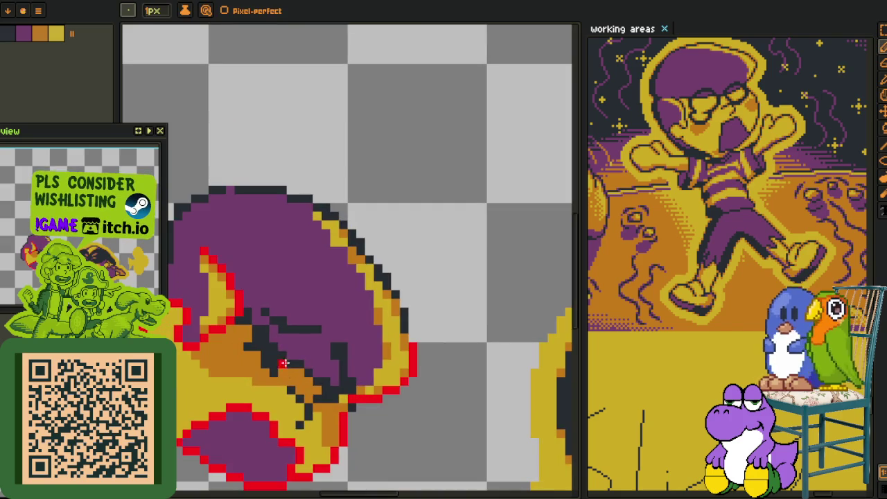
{"action": "scroll", "coordinate": [244, 319], "scroll_direction": "up", "scroll_amount": 1}
{"action": "scroll", "coordinate": [244, 318], "scroll_direction": "up", "scroll_amount": 1}
{"action": "left_click", "coordinate": [352, 388]}
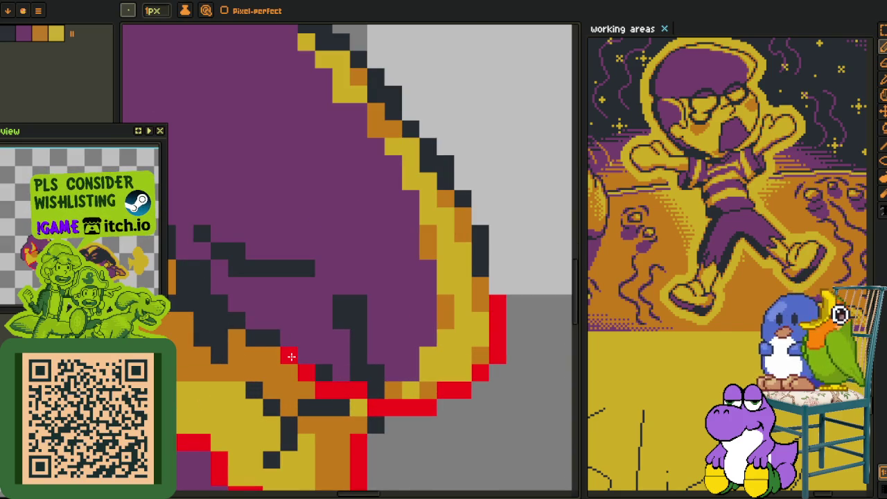
- Start drawing a red test letter E near the hat
{"action": "scroll", "coordinate": [263, 336], "scroll_direction": "down", "scroll_amount": 1}
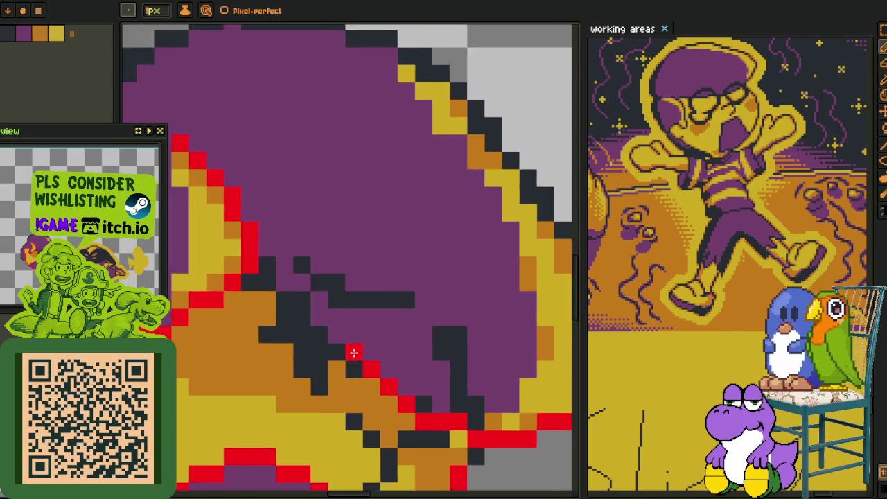
{"action": "scroll", "coordinate": [352, 353], "scroll_direction": "down", "scroll_amount": 2}
{"action": "scroll", "coordinate": [296, 344], "scroll_direction": "up", "scroll_amount": 1}
{"action": "scroll", "coordinate": [299, 347], "scroll_direction": "up", "scroll_amount": 1}
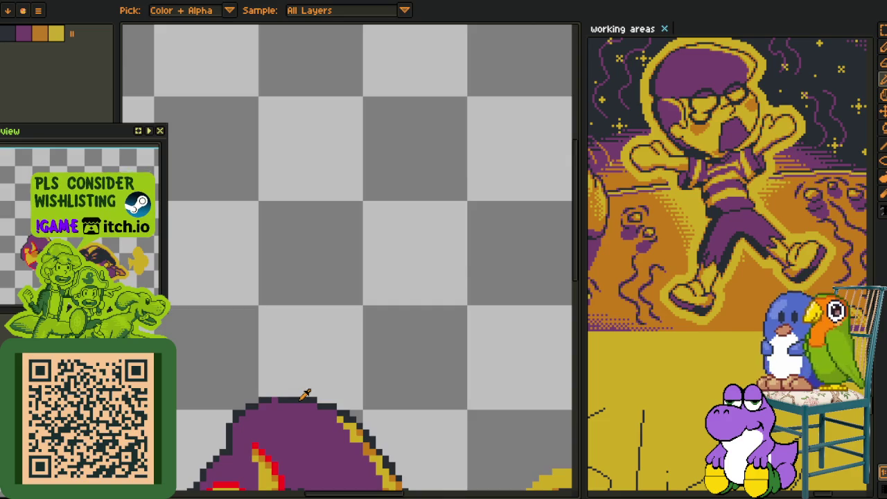
{"action": "scroll", "coordinate": [323, 301], "scroll_direction": "down", "scroll_amount": 1}
{"action": "left_click_drag", "start_coordinate": [327, 299], "coordinate": [287, 275]}
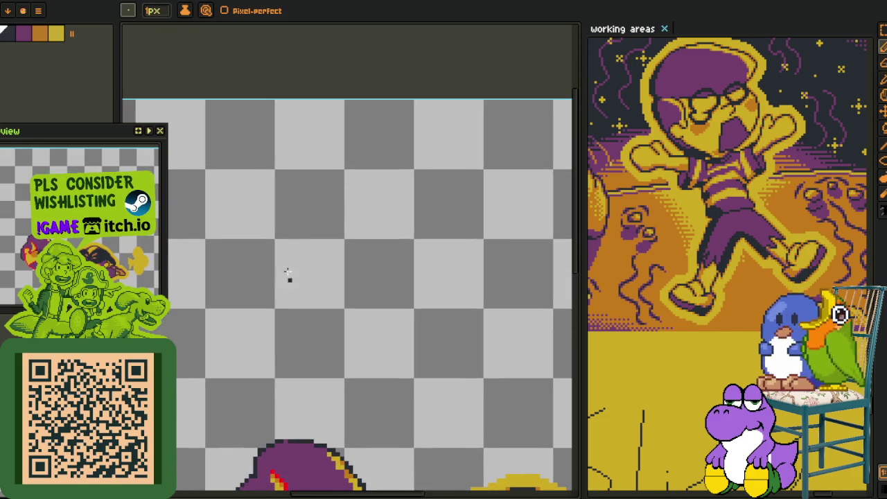
{"action": "left_click_drag", "start_coordinate": [284, 175], "coordinate": [344, 259]}
{"action": "left_click_drag", "start_coordinate": [287, 224], "coordinate": [314, 218]}
{"action": "left_click_drag", "start_coordinate": [284, 175], "coordinate": [331, 174]}
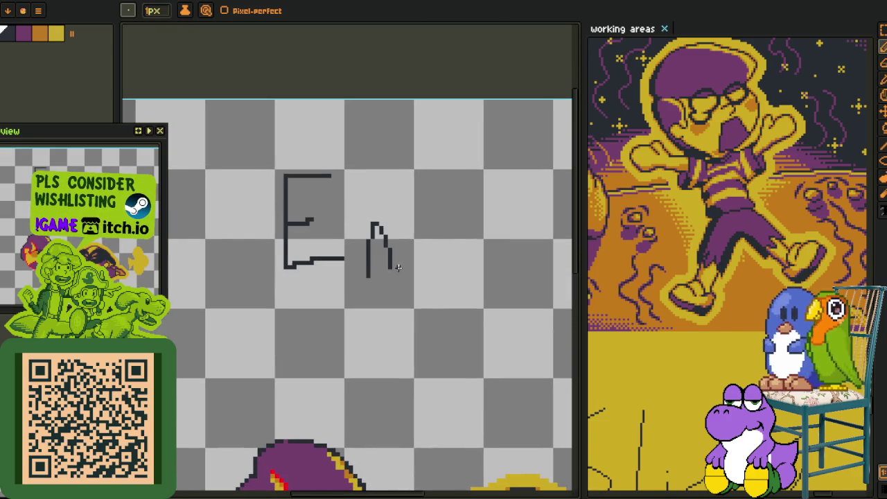
{"action": "left_click_drag", "start_coordinate": [441, 237], "coordinate": [425, 299]}
{"action": "left_click_drag", "start_coordinate": [280, 319], "coordinate": [281, 306]}
{"action": "left_click_drag", "start_coordinate": [386, 323], "coordinate": [428, 345]}
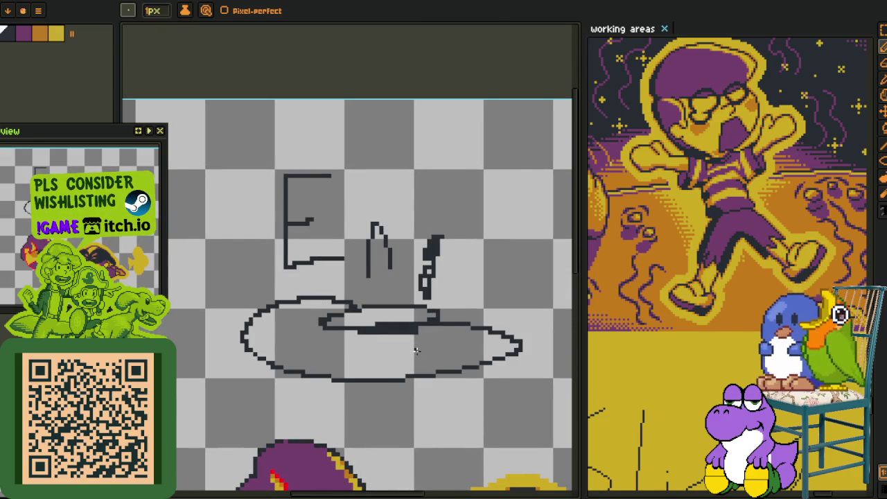
{"action": "key", "text": "ctrl+z"}
{"action": "key", "text": "ctrl+z"}
{"action": "key", "text": "ctrl+z"}
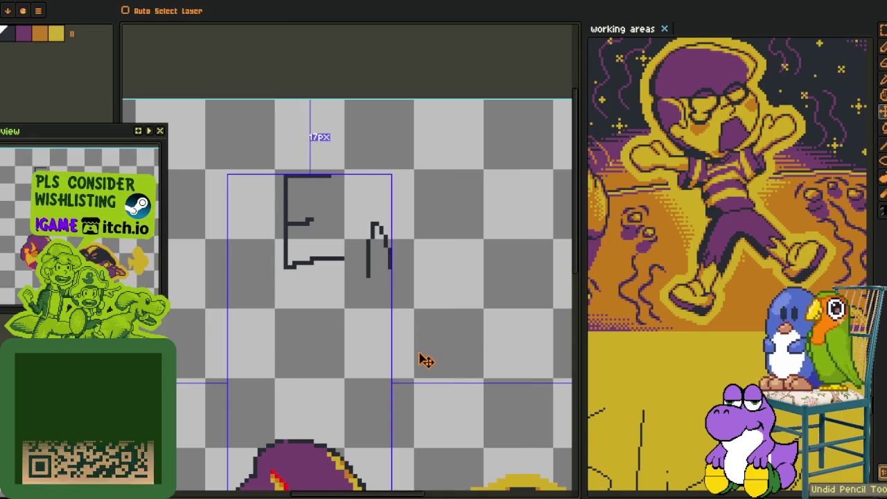
{"action": "key", "text": "ctrl+z"}
{"action": "key", "text": "ctrl+z"}
{"action": "key", "text": "ctrl+z"}
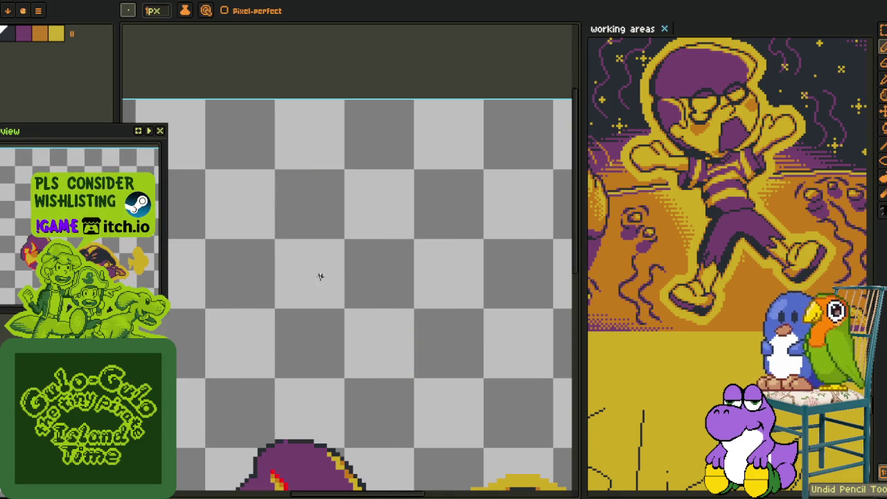
{"action": "key", "text": "z"}
{"action": "key", "text": "b"}
{"action": "left_click_drag", "start_coordinate": [324, 221], "coordinate": [497, 276]}
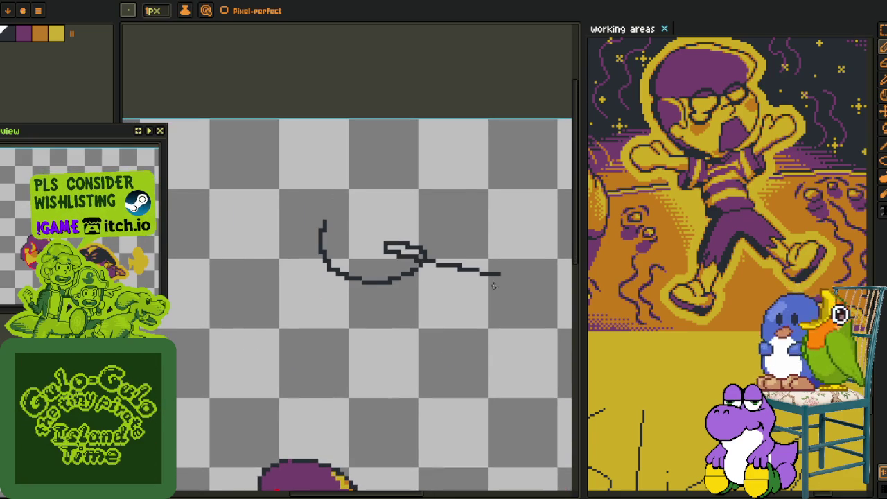
{"action": "key", "text": "ctrl+z"}
{"action": "key", "text": "z"}
{"action": "scroll", "coordinate": [366, 248], "scroll_direction": "up", "scroll_amount": 3}
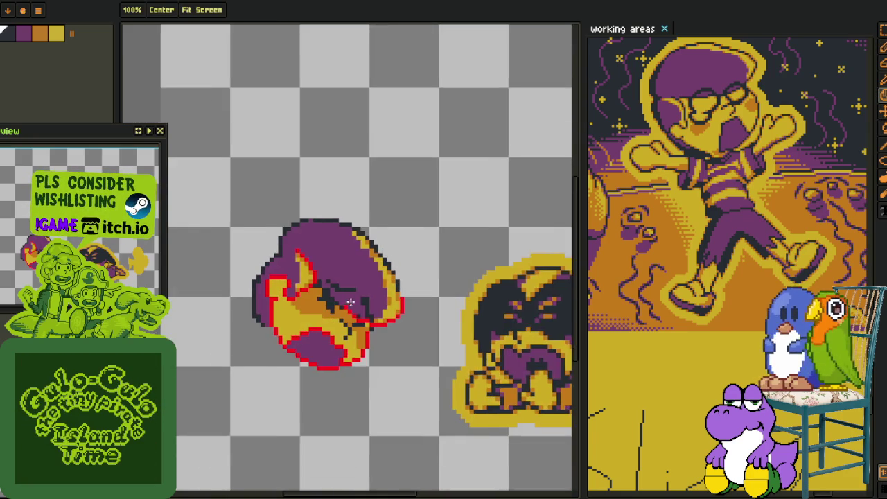
- Trace red outline pixels down the hat's inner crease
{"action": "key", "text": "i"}
{"action": "scroll", "coordinate": [350, 302], "scroll_direction": "up", "scroll_amount": 2}
{"action": "key", "text": "b"}
{"action": "left_click", "coordinate": [327, 288]}
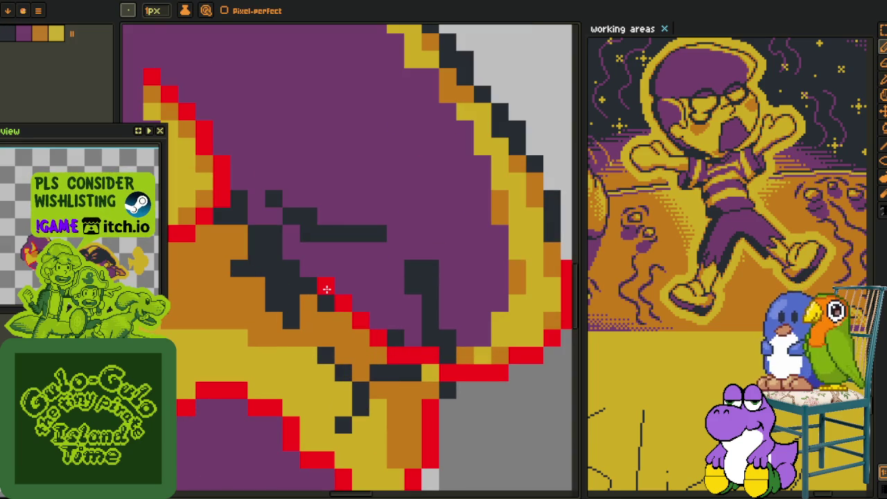
{"action": "left_click", "coordinate": [288, 262]}
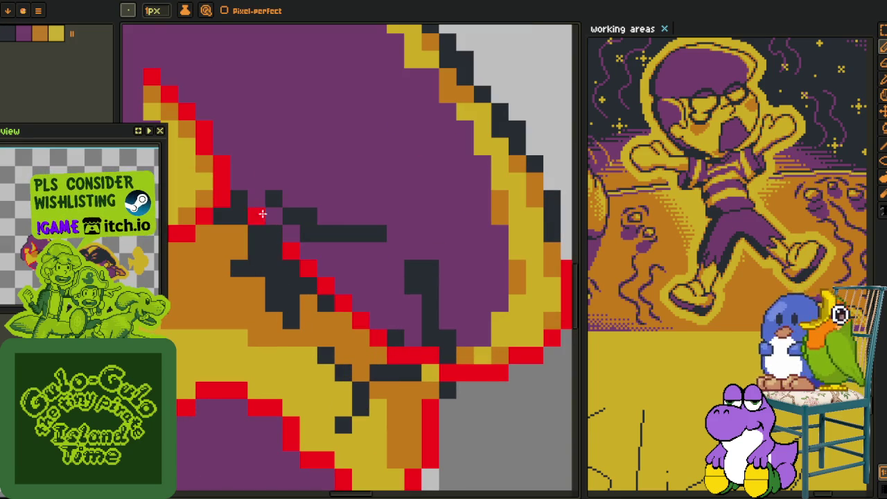
{"action": "left_click_drag", "start_coordinate": [273, 264], "coordinate": [350, 321]}
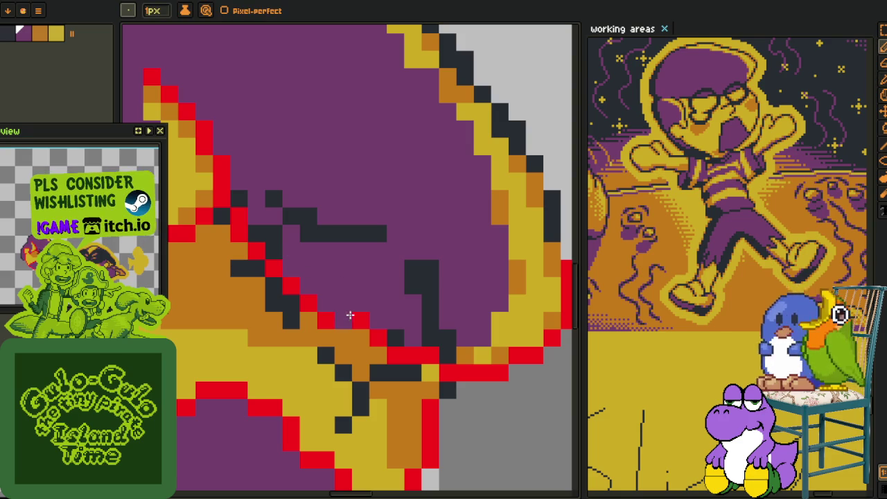
- Sample the hat's purple and shift a red outline pixel on the right edge
{"action": "left_click", "coordinate": [346, 315], "text": "alt"}
{"action": "scroll", "coordinate": [386, 298], "scroll_direction": "down", "scroll_amount": 4}
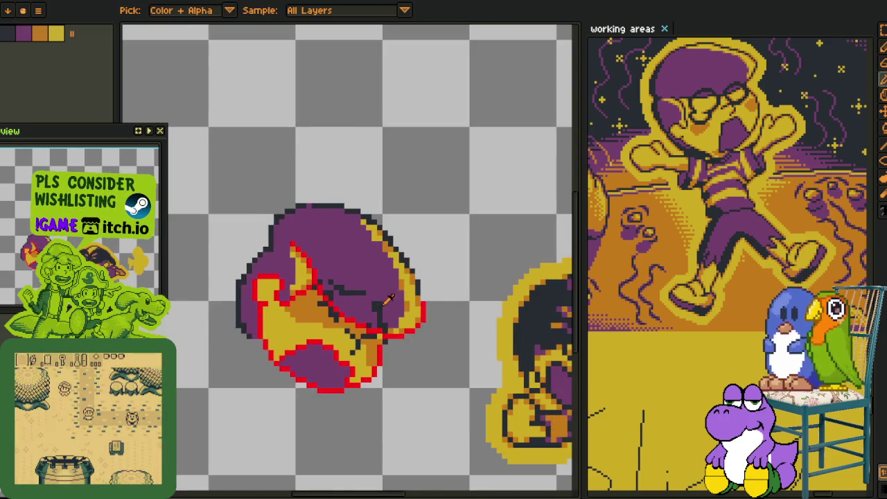
{"action": "left_click_drag", "start_coordinate": [387, 298], "coordinate": [340, 289]}
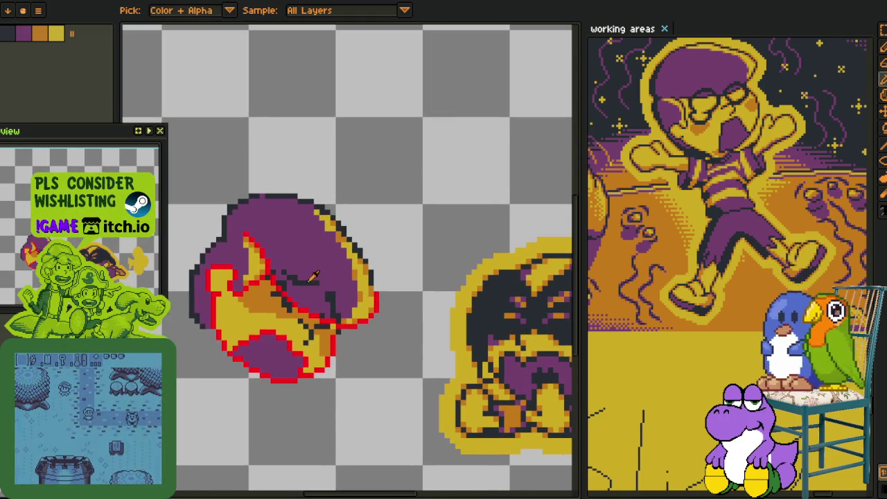
{"action": "scroll", "coordinate": [370, 323], "scroll_direction": "up", "scroll_amount": 1}
{"action": "scroll", "coordinate": [371, 323], "scroll_direction": "up", "scroll_amount": 3}
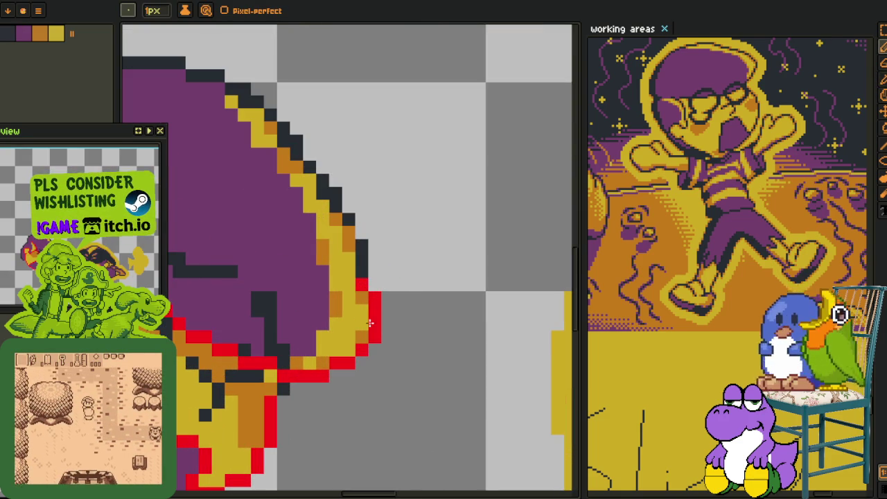
{"action": "left_click_drag", "start_coordinate": [370, 323], "coordinate": [358, 336]}
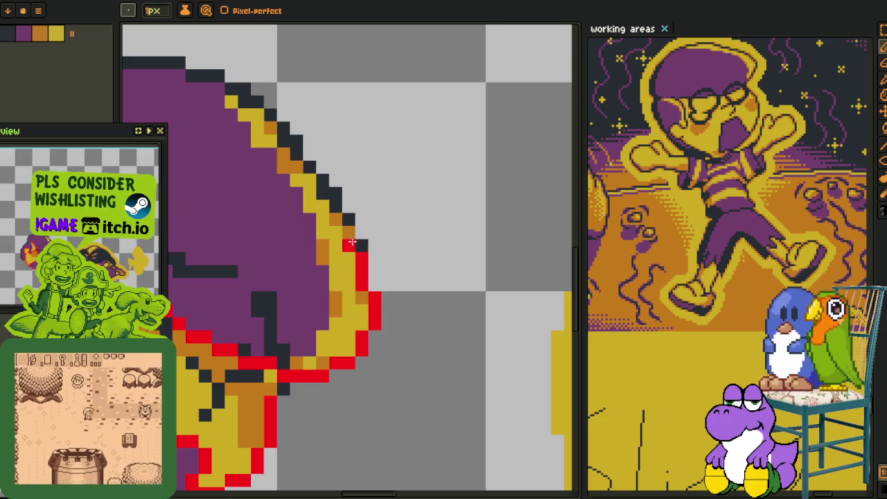
- Add three red outline pixels up the hat's diagonal right edge
{"action": "left_click_drag", "start_coordinate": [348, 221], "coordinate": [381, 287]}
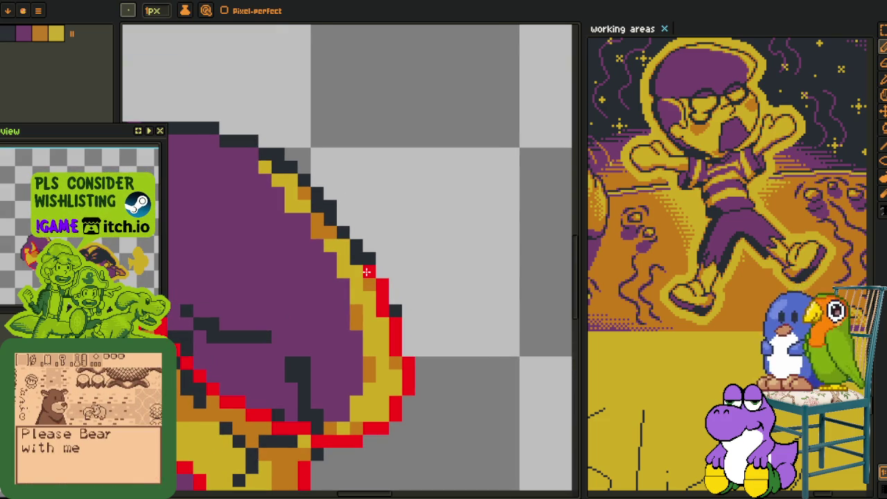
{"action": "left_click", "coordinate": [369, 260]}
{"action": "left_click", "coordinate": [356, 246]}
{"action": "left_click", "coordinate": [344, 233]}
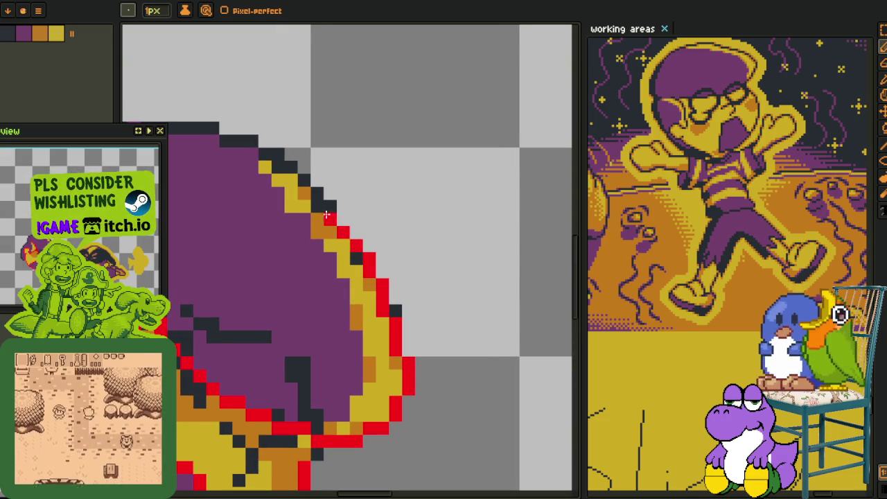
- Trace red outline up the hat's left edge and along its top, fixing the top corner
{"action": "scroll", "coordinate": [320, 204], "scroll_direction": "down", "scroll_amount": 2}
{"action": "scroll", "coordinate": [224, 267], "scroll_direction": "up", "scroll_amount": 2}
{"action": "scroll", "coordinate": [224, 267], "scroll_direction": "up", "scroll_amount": 1}
{"action": "left_click", "coordinate": [224, 265]}
{"action": "left_click_drag", "start_coordinate": [226, 275], "coordinate": [220, 223]}
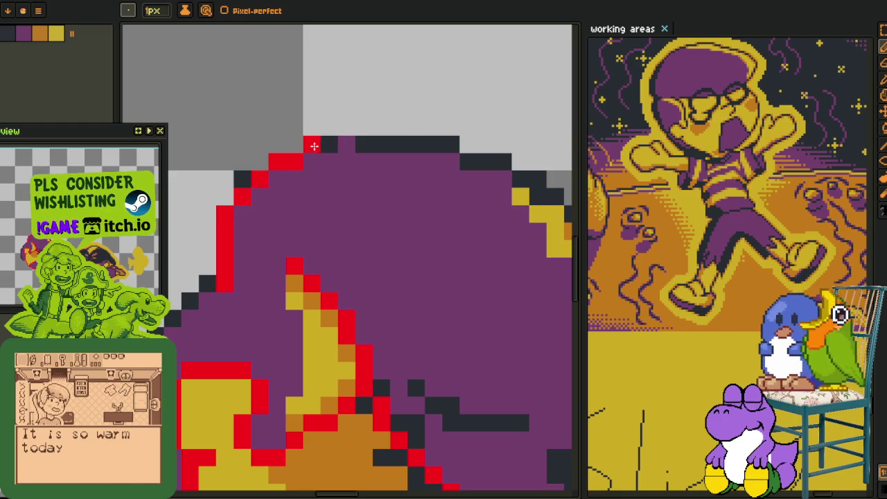
{"action": "mouse_move", "coordinate": [319, 147]}
{"action": "left_mouse_down"}
{"action": "mouse_move", "coordinate": [438, 146]}
{"action": "mouse_move", "coordinate": [274, 138]}
{"action": "mouse_move", "coordinate": [296, 125]}
{"action": "mouse_move", "coordinate": [323, 147]}
{"action": "left_mouse_up"}
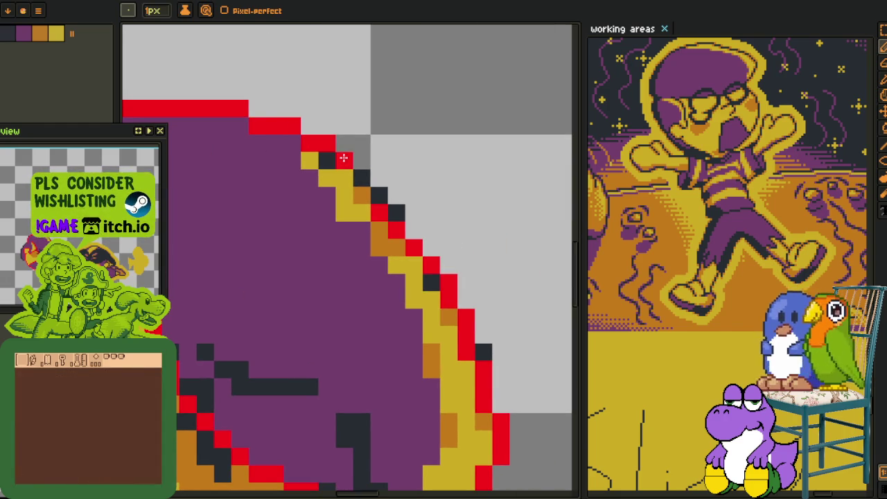
{"action": "left_click", "coordinate": [379, 196]}
{"action": "scroll", "coordinate": [364, 181], "scroll_direction": "down", "scroll_amount": 3}
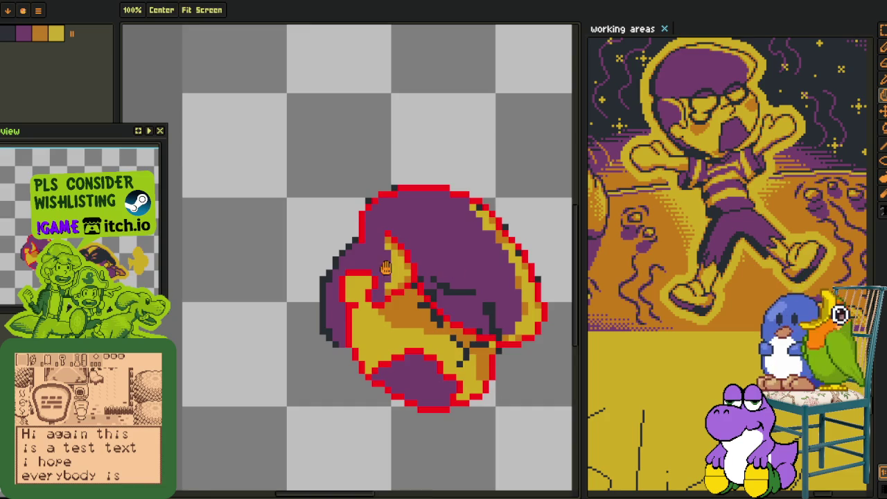
- Recolour the upper-left diagonal and left-edge outline pixels red, undoing one stray pixel
{"action": "scroll", "coordinate": [348, 254], "scroll_direction": "up", "scroll_amount": 3}
{"action": "scroll", "coordinate": [349, 254], "scroll_direction": "up", "scroll_amount": 1}
{"action": "left_click", "coordinate": [364, 206]}
{"action": "left_click", "coordinate": [346, 224]}
{"action": "left_click", "coordinate": [329, 241]}
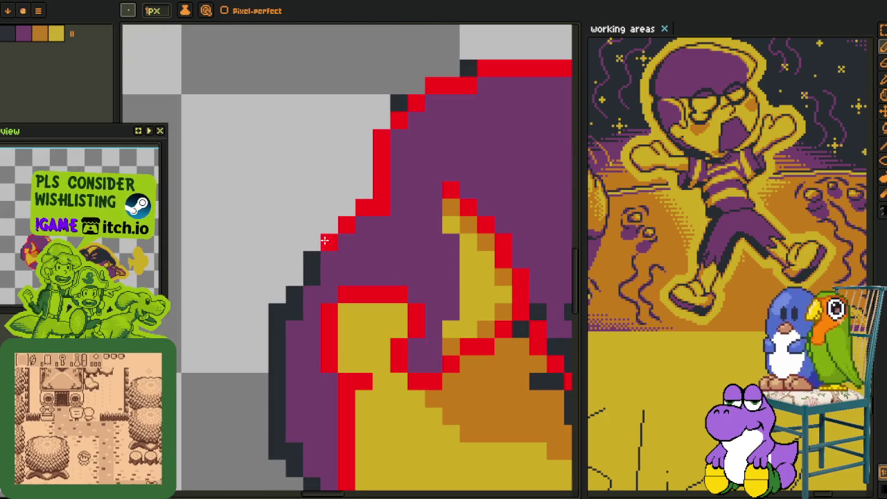
{"action": "mouse_move", "coordinate": [292, 326]}
{"action": "left_mouse_down"}
{"action": "mouse_move", "coordinate": [277, 348]}
{"action": "mouse_move", "coordinate": [277, 446]}
{"action": "mouse_move", "coordinate": [231, 307]}
{"action": "mouse_move", "coordinate": [300, 371]}
{"action": "left_mouse_up"}
{"action": "left_click", "coordinate": [232, 306]}
{"action": "key", "text": "ctrl+z"}
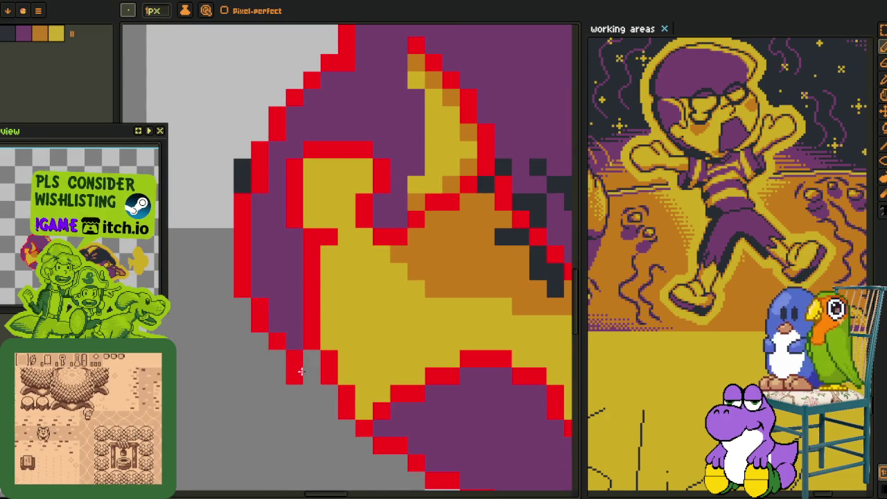
- Repaint the hat's rim edge pixels and a stray dark pixel in the sampled yellow
{"action": "scroll", "coordinate": [300, 371], "scroll_direction": "down", "scroll_amount": 1}
{"action": "scroll", "coordinate": [280, 275], "scroll_direction": "down", "scroll_amount": 1}
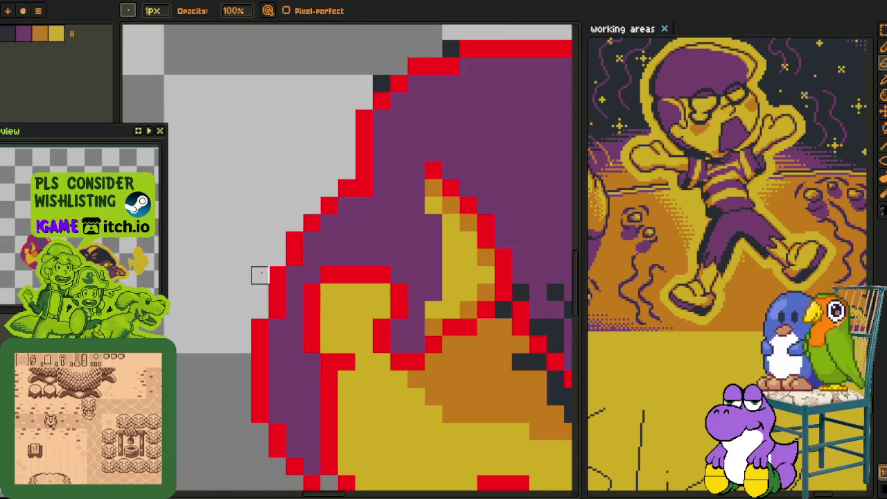
{"action": "left_click_drag", "start_coordinate": [257, 273], "coordinate": [238, 337]}
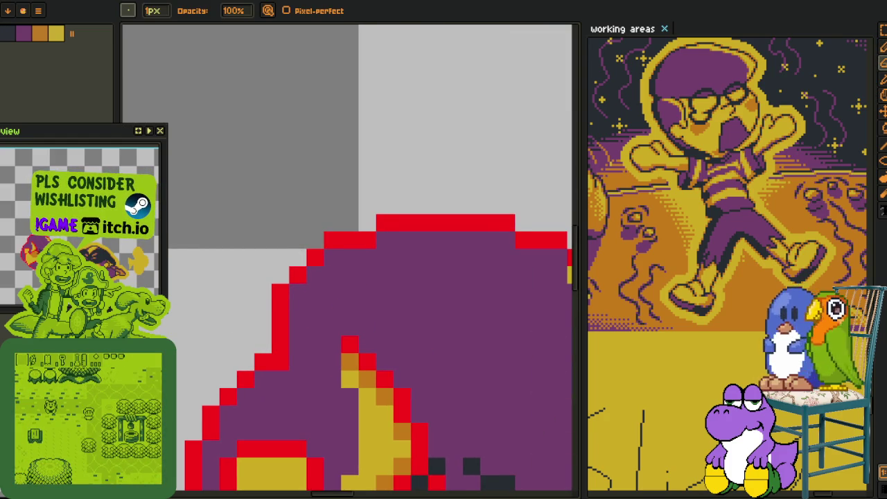
{"action": "scroll", "coordinate": [294, 135], "scroll_direction": "down", "scroll_amount": 4}
{"action": "scroll", "coordinate": [252, 174], "scroll_direction": "down", "scroll_amount": 1}
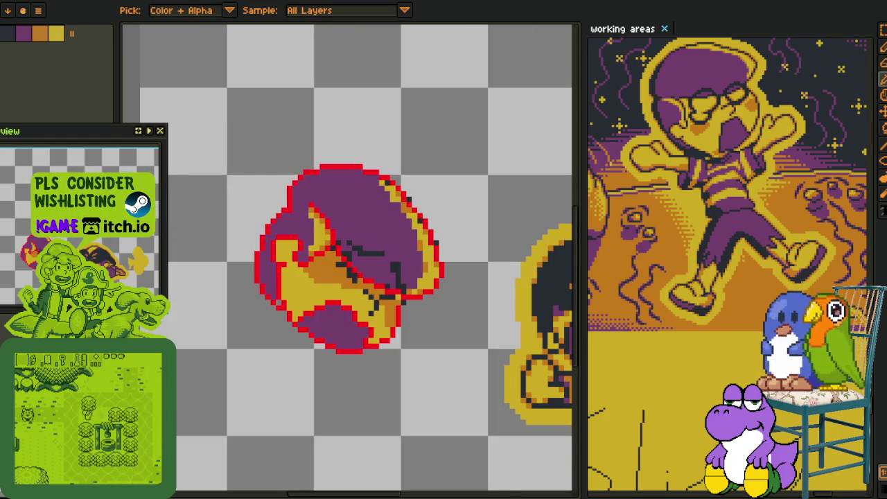
{"action": "scroll", "coordinate": [461, 228], "scroll_direction": "up", "scroll_amount": 3}
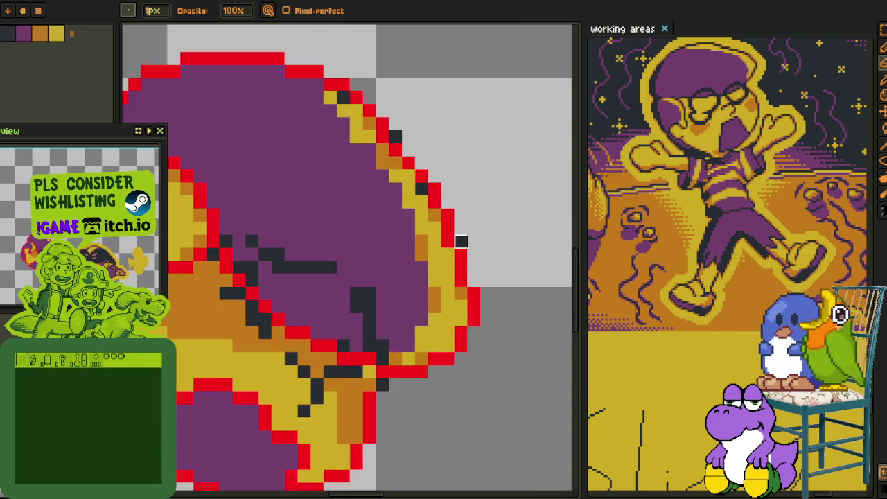
{"action": "scroll", "coordinate": [461, 229], "scroll_direction": "down", "scroll_amount": 1}
{"action": "scroll", "coordinate": [372, 99], "scroll_direction": "up", "scroll_amount": 1}
{"action": "left_click", "coordinate": [372, 187], "text": "alt"}
{"action": "left_click", "coordinate": [364, 166]}
{"action": "left_click", "coordinate": [398, 201]}
{"action": "left_click", "coordinate": [398, 235]}
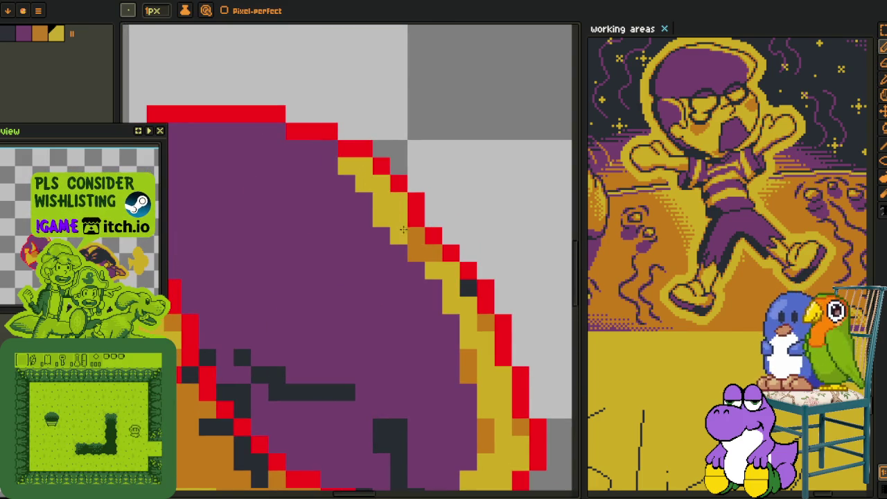
- Bucket-fill the orange and dark pixels along the rim with yellow
{"action": "key", "text": "g"}
{"action": "left_click", "coordinate": [417, 241]}
{"action": "left_click", "coordinate": [465, 288]}
{"action": "left_click_drag", "start_coordinate": [490, 367], "coordinate": [429, 229]}
{"action": "left_click", "coordinate": [408, 221]}
{"action": "left_click", "coordinate": [426, 185]}
{"action": "left_click", "coordinate": [401, 381]}
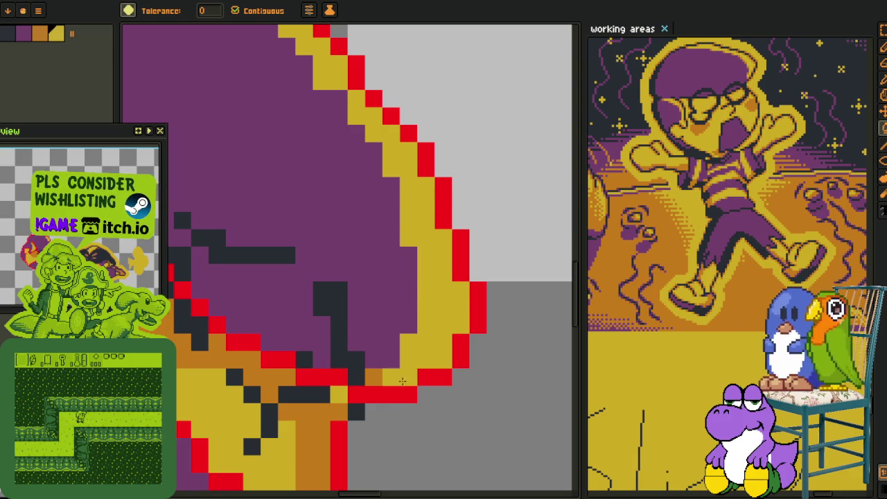
{"action": "key", "text": "b"}
- Paint purple pixels near the rim, including the stray yellow rim column
{"action": "scroll", "coordinate": [377, 378], "scroll_direction": "down", "scroll_amount": 2}
{"action": "scroll", "coordinate": [402, 347], "scroll_direction": "up", "scroll_amount": 2}
{"action": "left_click", "coordinate": [397, 350]}
{"action": "left_click", "coordinate": [408, 338]}
{"action": "left_click_drag", "start_coordinate": [404, 331], "coordinate": [403, 291]}
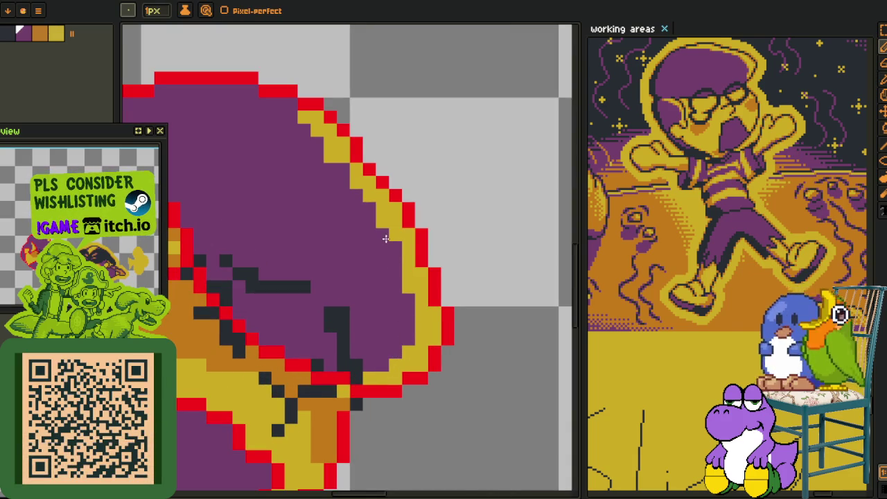
{"action": "left_click", "coordinate": [380, 193], "text": "alt"}
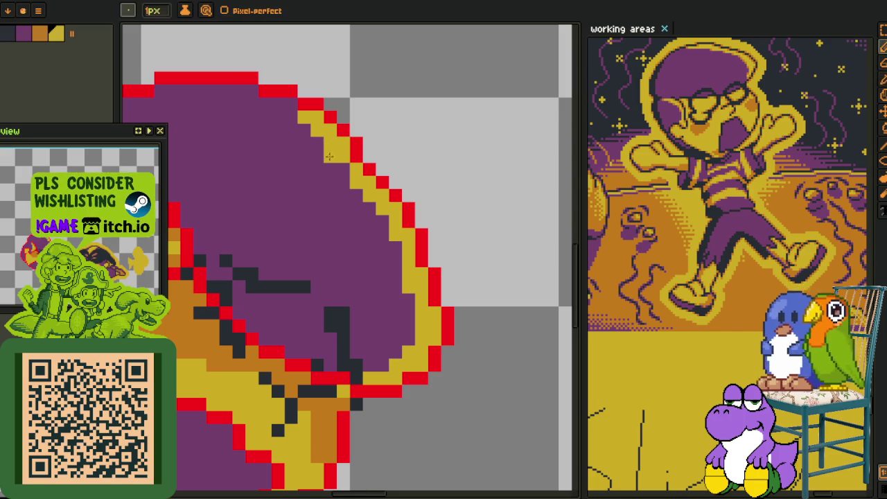
{"action": "key", "text": "alt"}
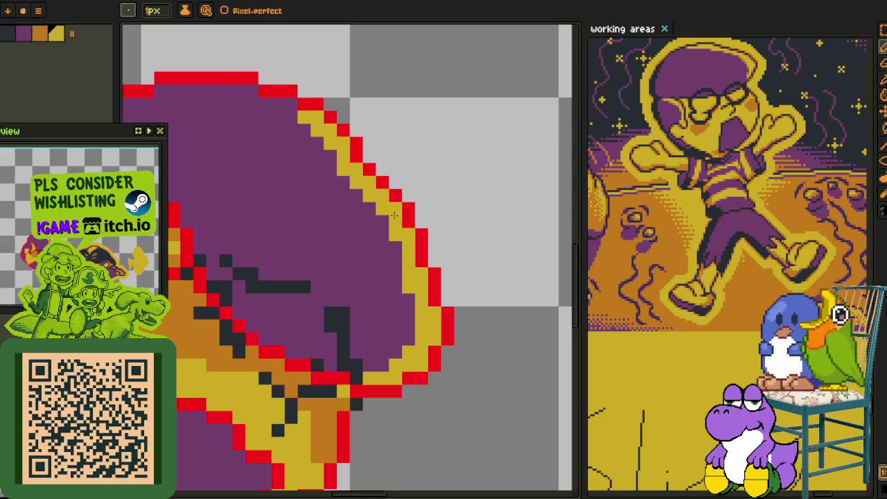
- Sample the hat's purple and repaint one rim edge pixel purple
{"action": "scroll", "coordinate": [415, 267], "scroll_direction": "down", "scroll_amount": 2}
{"action": "scroll", "coordinate": [415, 268], "scroll_direction": "down", "scroll_amount": 1}
{"action": "scroll", "coordinate": [415, 268], "scroll_direction": "up", "scroll_amount": 1}
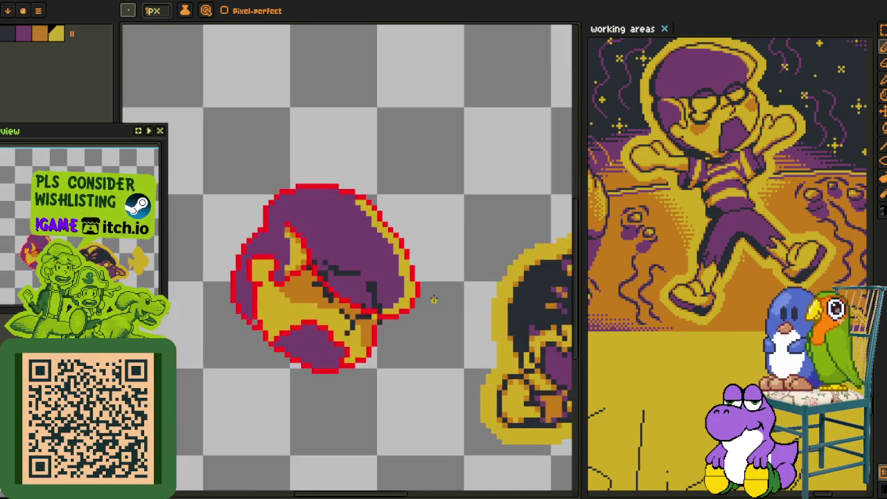
{"action": "scroll", "coordinate": [414, 264], "scroll_direction": "up", "scroll_amount": 1}
{"action": "key", "text": "alt"}
{"action": "scroll", "coordinate": [414, 263], "scroll_direction": "up", "scroll_amount": 1}
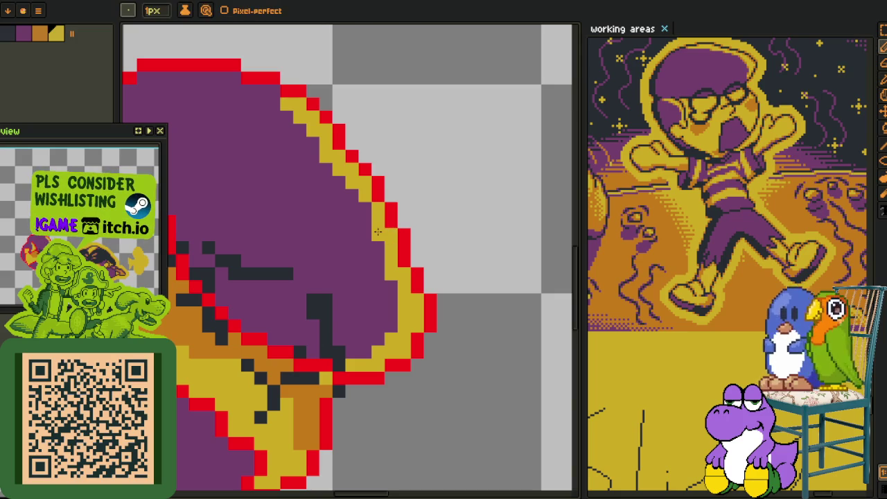
{"action": "left_click", "coordinate": [399, 307], "text": "alt"}
{"action": "left_click", "coordinate": [401, 310]}
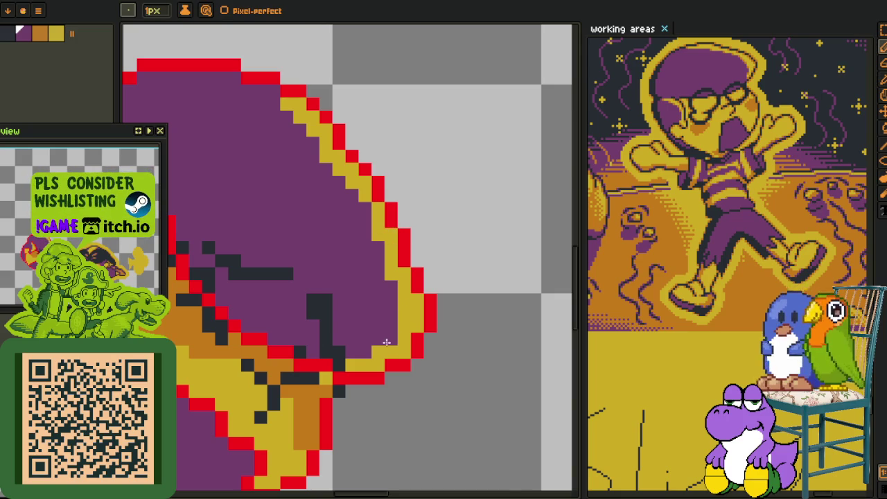
- Lasso the rim's lower tip, nudge it into place and commit
{"action": "scroll", "coordinate": [387, 342], "scroll_direction": "down", "scroll_amount": 2}
{"action": "key", "text": "alt"}
{"action": "scroll", "coordinate": [416, 326], "scroll_direction": "down", "scroll_amount": 1}
{"action": "scroll", "coordinate": [447, 310], "scroll_direction": "up", "scroll_amount": 1}
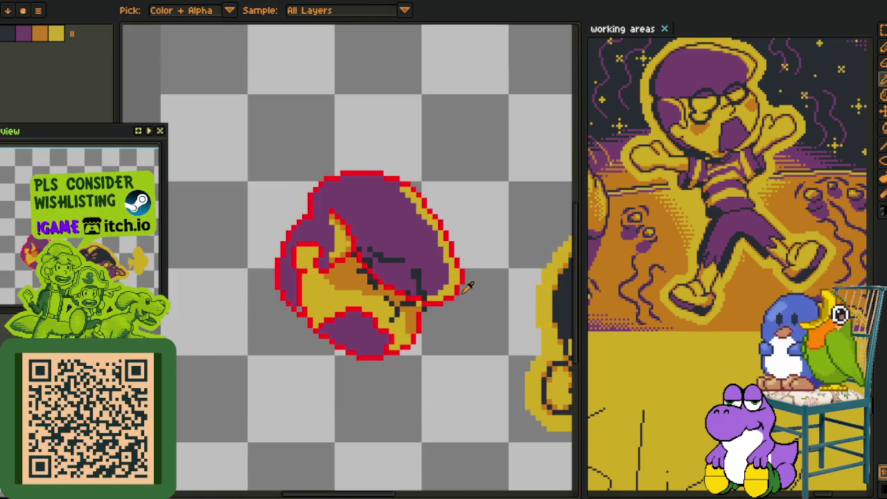
{"action": "scroll", "coordinate": [470, 289], "scroll_direction": "up", "scroll_amount": 3}
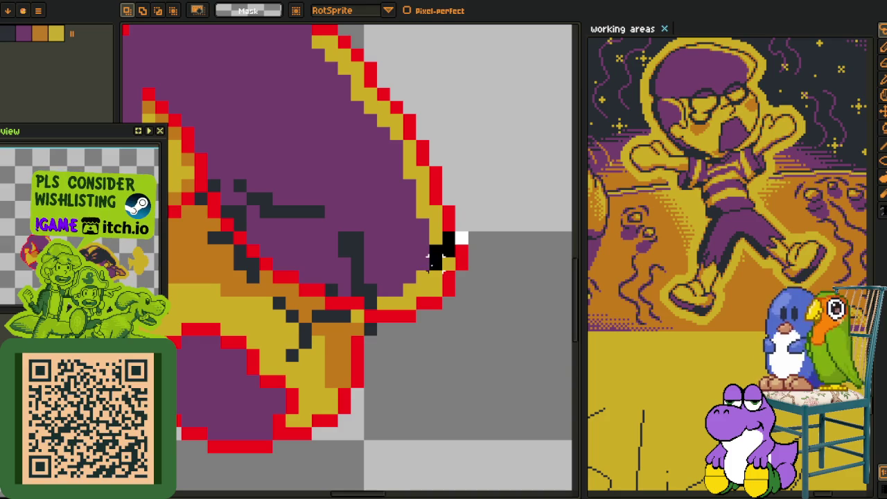
{"action": "left_click_drag", "start_coordinate": [432, 259], "coordinate": [434, 287]}
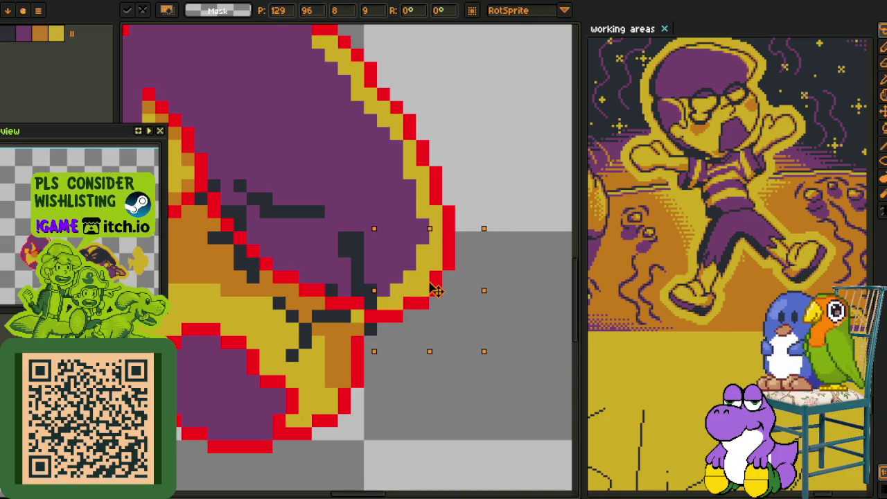
{"action": "key", "text": "Return"}
- Toggle the layers timeline on and off while checking the cleaned-up sprite
{"action": "key", "text": "alt"}
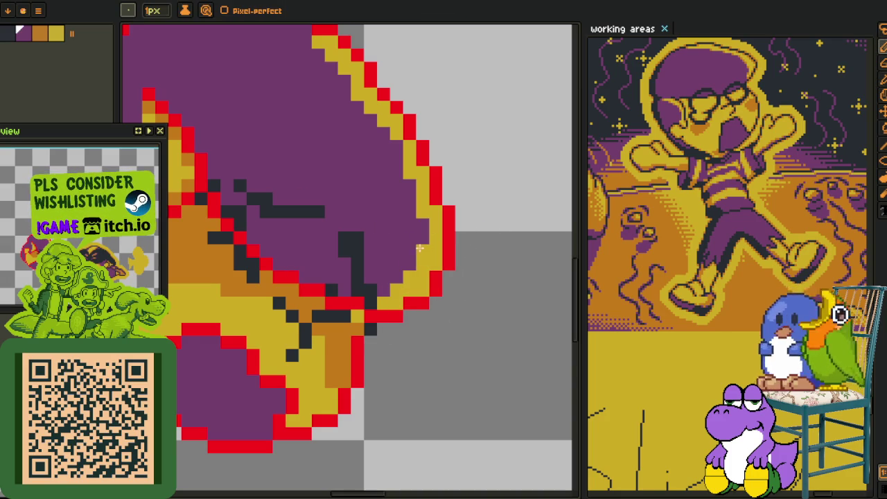
{"action": "scroll", "coordinate": [419, 247], "scroll_direction": "down", "scroll_amount": 2}
{"action": "scroll", "coordinate": [418, 247], "scroll_direction": "down", "scroll_amount": 1}
{"action": "scroll", "coordinate": [417, 244], "scroll_direction": "up", "scroll_amount": 1}
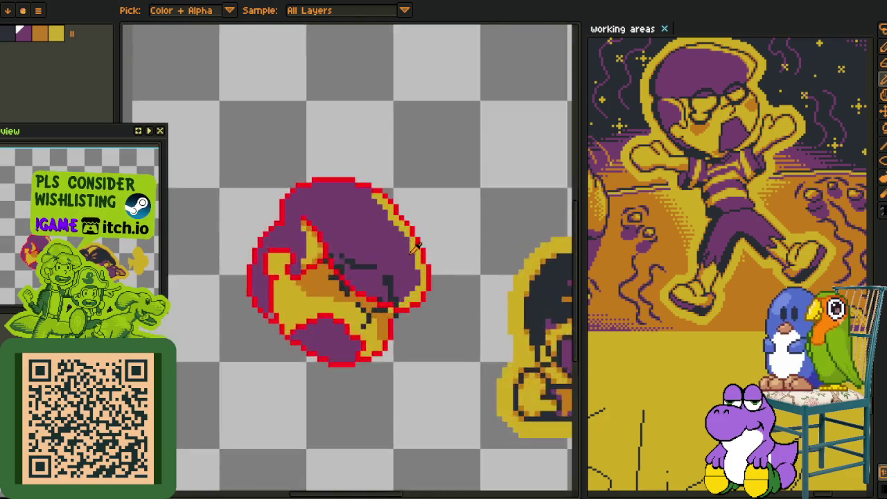
{"action": "scroll", "coordinate": [418, 244], "scroll_direction": "down", "scroll_amount": 3}
{"action": "scroll", "coordinate": [433, 251], "scroll_direction": "up", "scroll_amount": 4}
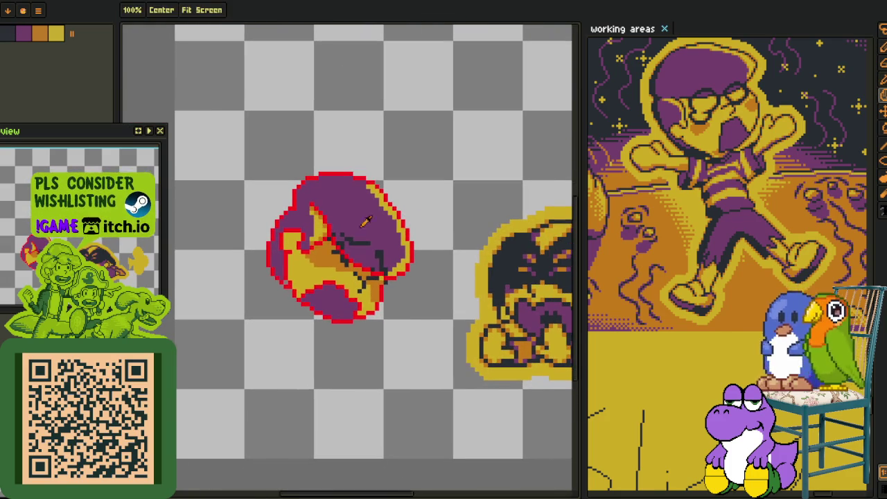
{"action": "key", "text": "Tab"}
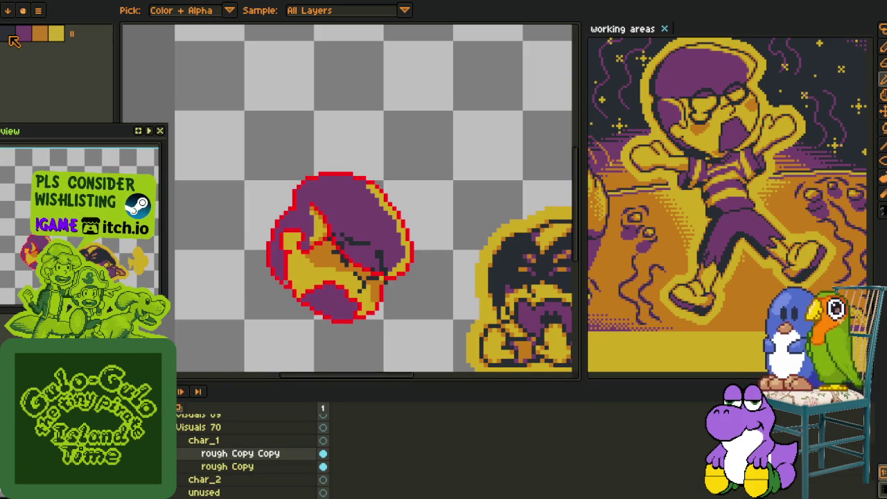
{"action": "scroll", "coordinate": [380, 233], "scroll_direction": "up", "scroll_amount": 2}
{"action": "key", "text": "Tab"}
{"action": "scroll", "coordinate": [363, 309], "scroll_direction": "down", "scroll_amount": 2}
{"action": "key", "text": "Tab"}
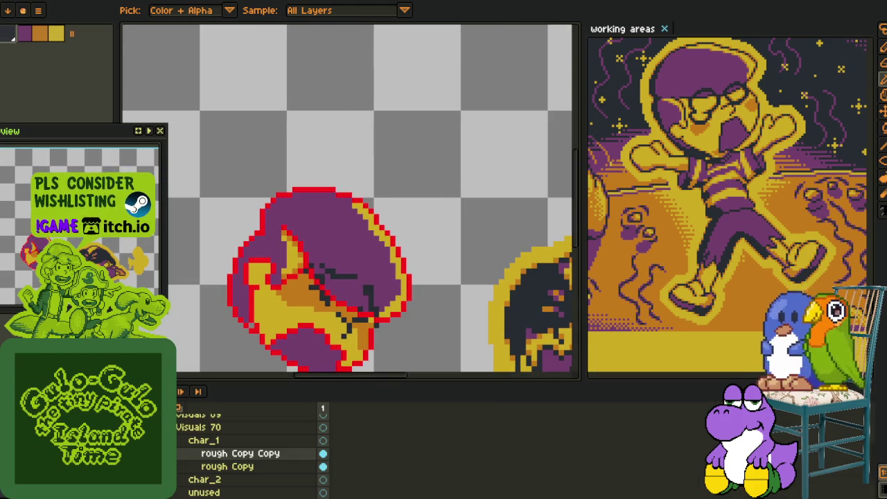
{"action": "key", "text": "Tab"}
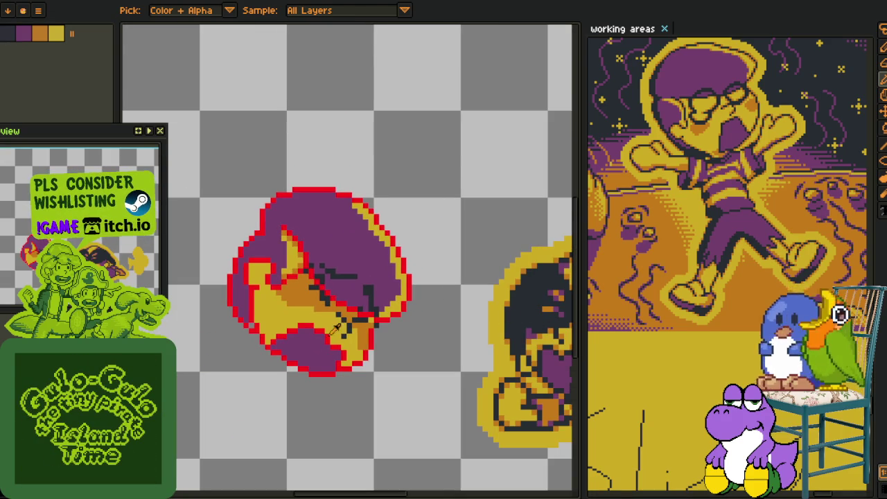
- Replace the red outline colour with black
{"action": "key", "text": "shift+r"}
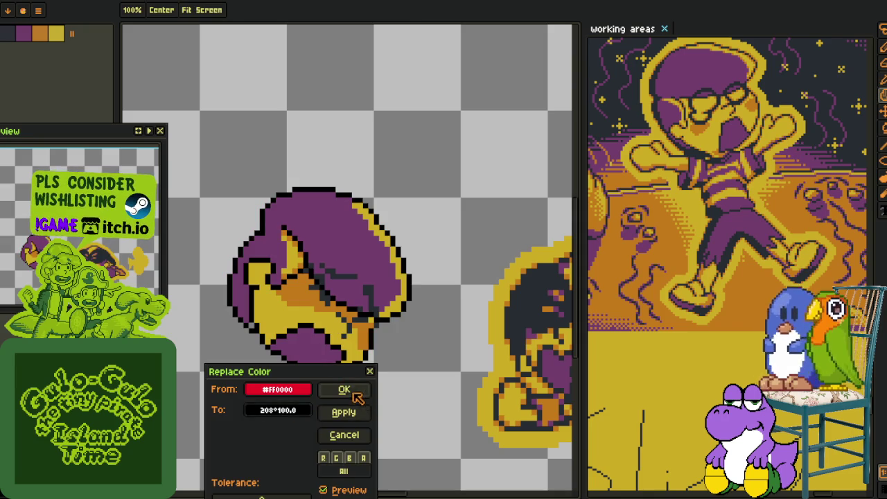
{"action": "left_click", "coordinate": [355, 392]}
{"action": "scroll", "coordinate": [389, 347], "scroll_direction": "down", "scroll_amount": 1}
- Add a new empty Layer 1 above the rough Copy Copy layer
{"action": "key", "text": "Tab"}
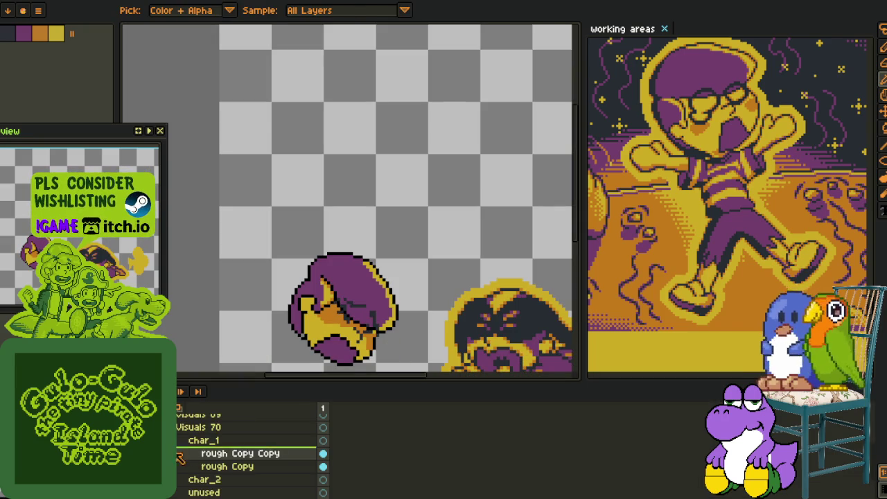
{"action": "right_click", "coordinate": [197, 408]}
{"action": "left_click", "coordinate": [321, 430]}
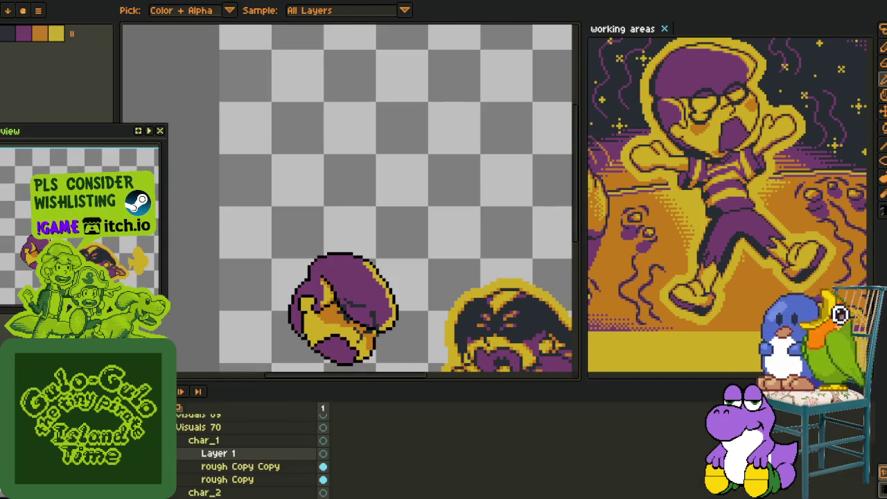
{"action": "key", "text": "Tab"}
{"action": "scroll", "coordinate": [403, 299], "scroll_direction": "up", "scroll_amount": 1}
{"action": "key", "text": "b"}
{"action": "scroll", "coordinate": [305, 210], "scroll_direction": "up", "scroll_amount": 1}
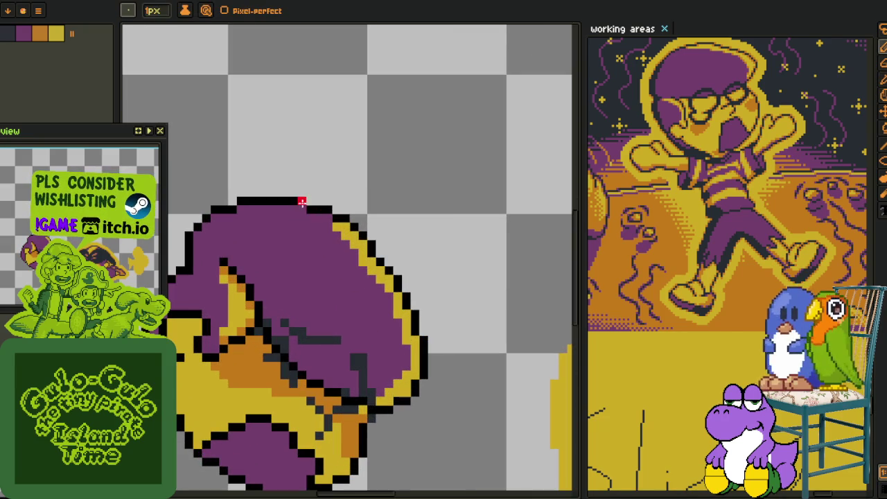
- Draw red lines along the hat's right outline and lower edge, shifting one pixel up
{"action": "mouse_move", "coordinate": [285, 198]}
{"action": "left_mouse_down"}
{"action": "mouse_move", "coordinate": [406, 297]}
{"action": "mouse_move", "coordinate": [420, 400]}
{"action": "mouse_move", "coordinate": [406, 317]}
{"action": "left_mouse_up"}
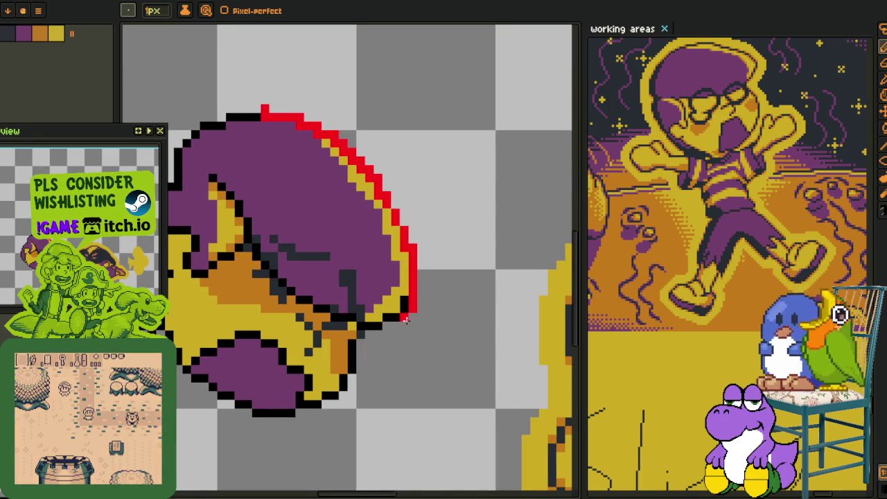
{"action": "mouse_move", "coordinate": [256, 248]}
{"action": "left_mouse_down"}
{"action": "mouse_move", "coordinate": [335, 317]}
{"action": "mouse_move", "coordinate": [378, 335]}
{"action": "left_mouse_up"}
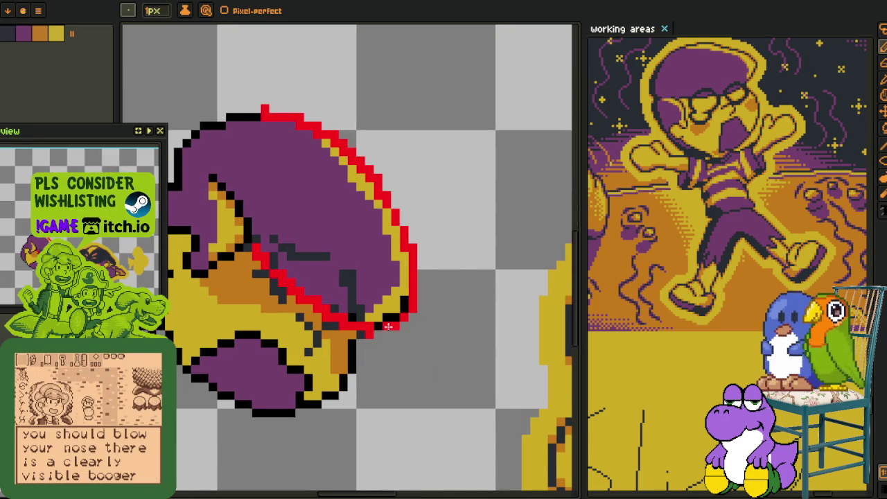
{"action": "key", "text": "i"}
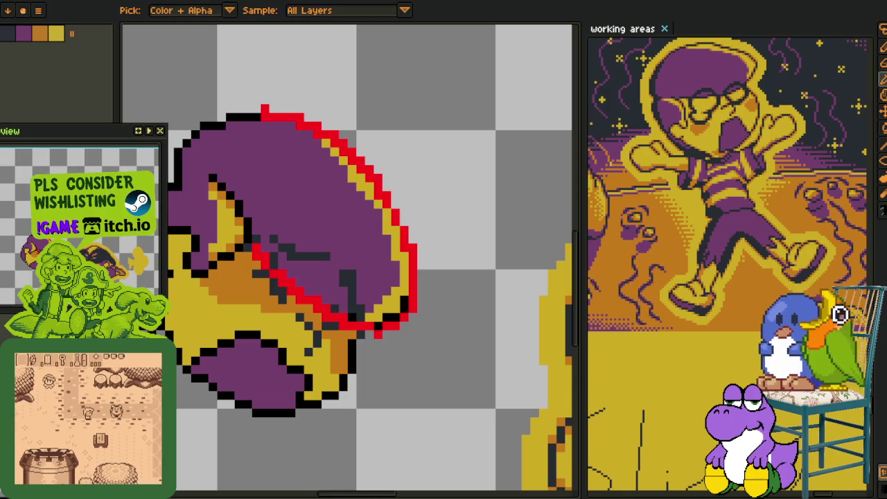
{"action": "key", "text": "alt"}
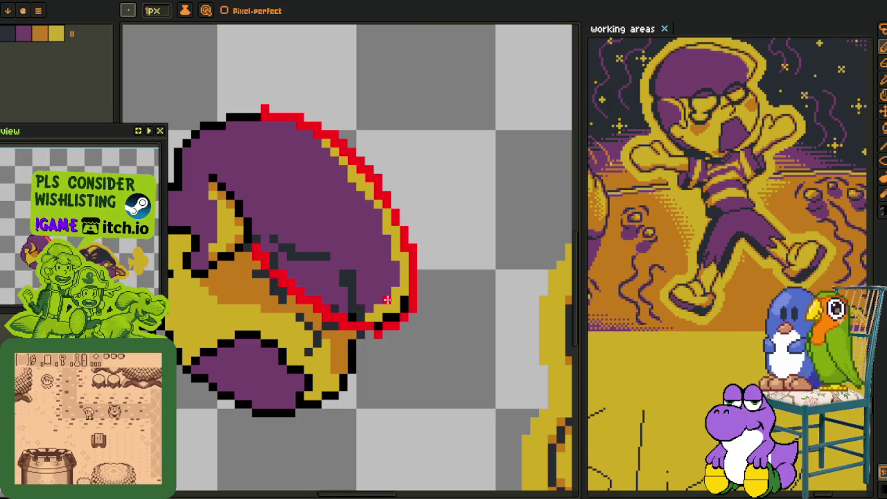
{"action": "scroll", "coordinate": [364, 305], "scroll_direction": "up", "scroll_amount": 3}
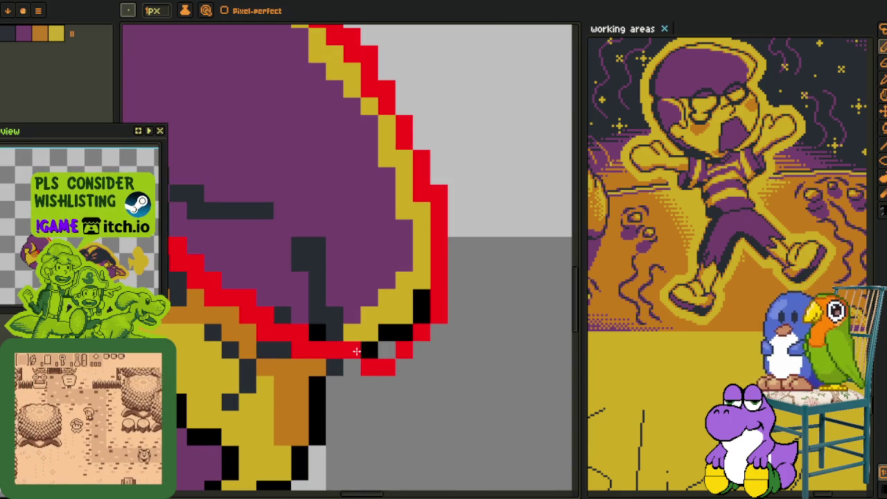
{"action": "left_click_drag", "start_coordinate": [383, 367], "coordinate": [384, 350]}
- Trace red over the outline near the brim and down the inner hat edge
{"action": "scroll", "coordinate": [382, 351], "scroll_direction": "down", "scroll_amount": 2}
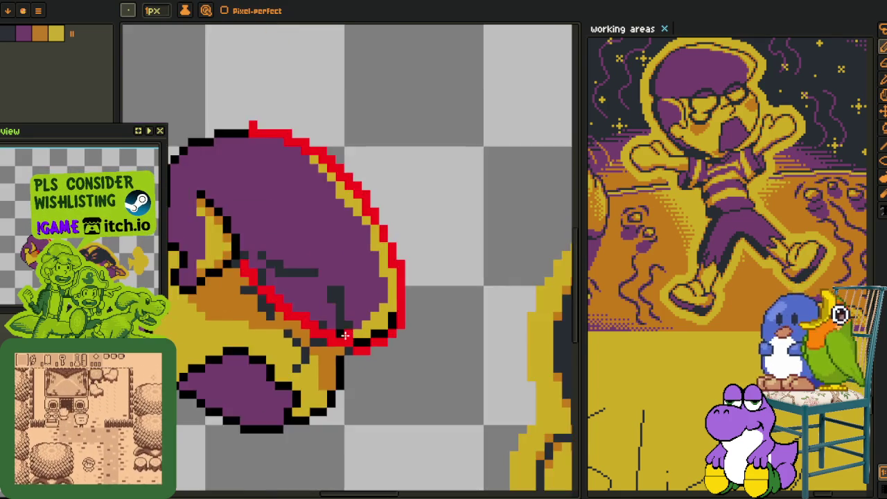
{"action": "scroll", "coordinate": [327, 334], "scroll_direction": "up", "scroll_amount": 2}
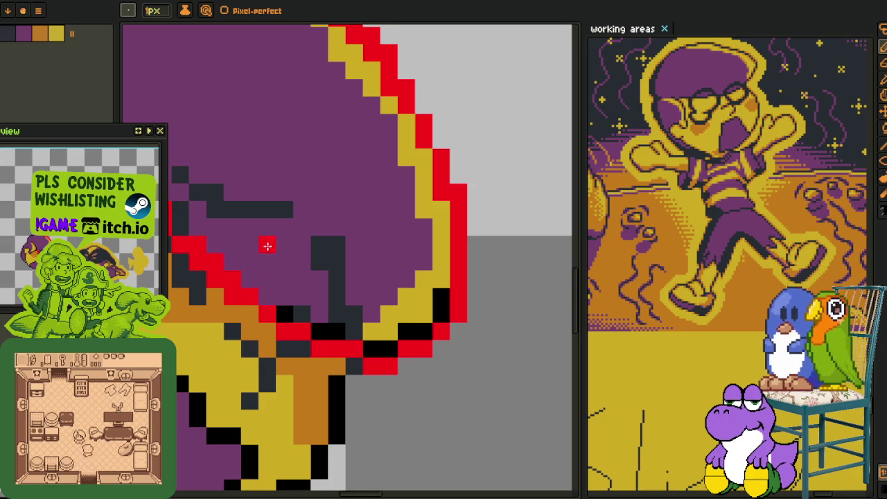
{"action": "scroll", "coordinate": [277, 264], "scroll_direction": "down", "scroll_amount": 1}
{"action": "scroll", "coordinate": [254, 292], "scroll_direction": "up", "scroll_amount": 1}
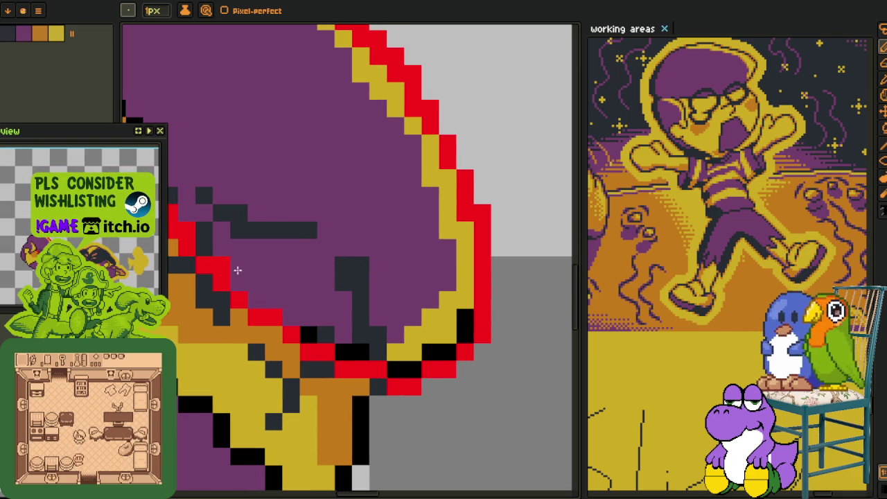
{"action": "mouse_move", "coordinate": [227, 253]}
{"action": "left_mouse_down"}
{"action": "mouse_move", "coordinate": [385, 288]}
{"action": "mouse_move", "coordinate": [338, 267]}
{"action": "mouse_move", "coordinate": [352, 300]}
{"action": "left_mouse_up"}
{"action": "left_click", "coordinate": [335, 264]}
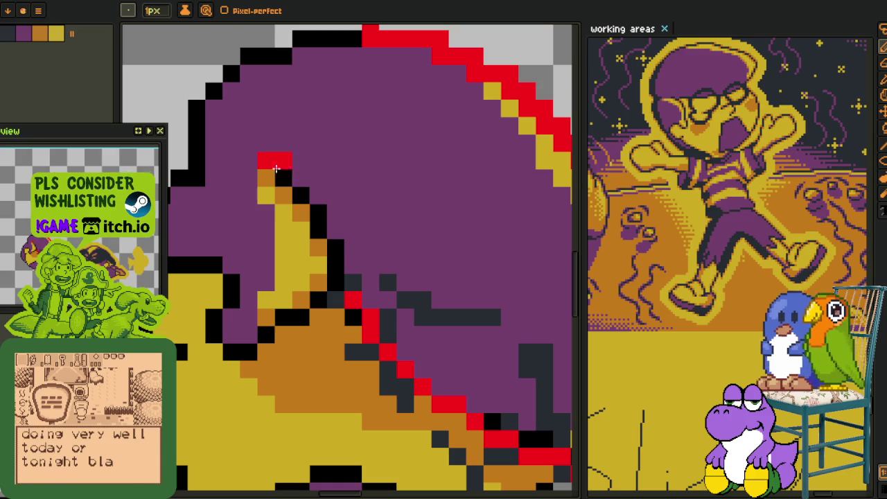
{"action": "left_click_drag", "start_coordinate": [268, 162], "coordinate": [334, 258]}
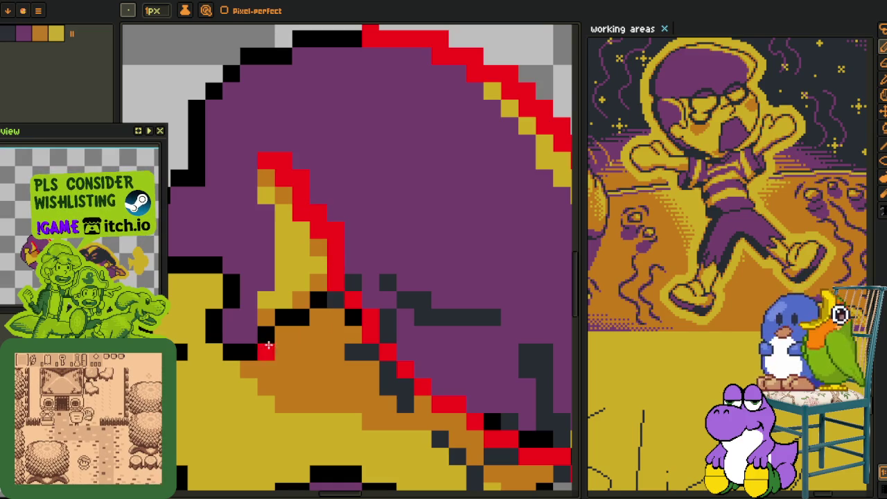
- Trace the red outline along the hat's underside and its diagonal black edge
{"action": "left_click", "coordinate": [231, 353]}
{"action": "left_click", "coordinate": [244, 366]}
{"action": "left_click_drag", "start_coordinate": [244, 365], "coordinate": [301, 335]}
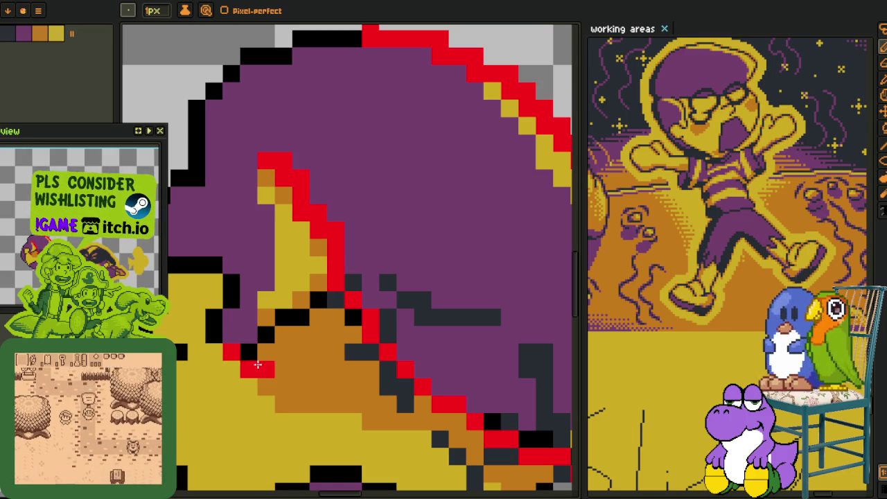
{"action": "left_click_drag", "start_coordinate": [335, 301], "coordinate": [317, 317]}
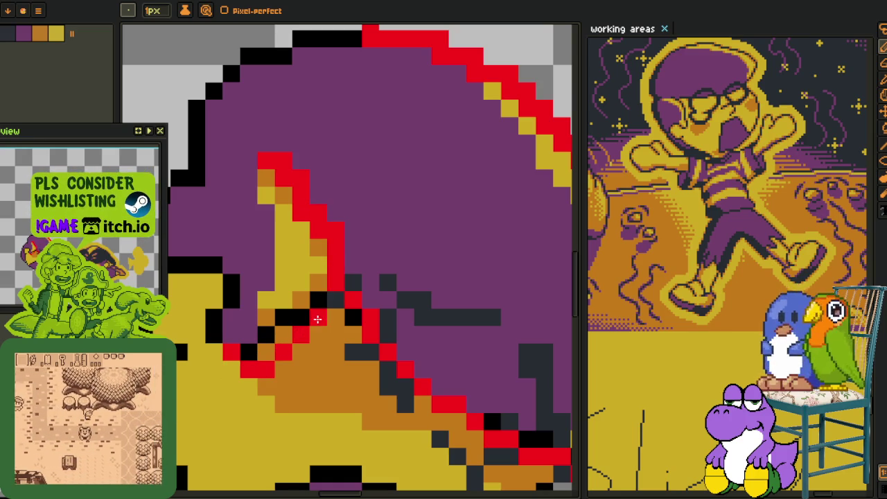
{"action": "left_click", "coordinate": [265, 352]}
{"action": "left_click_drag", "start_coordinate": [260, 355], "coordinate": [248, 353]}
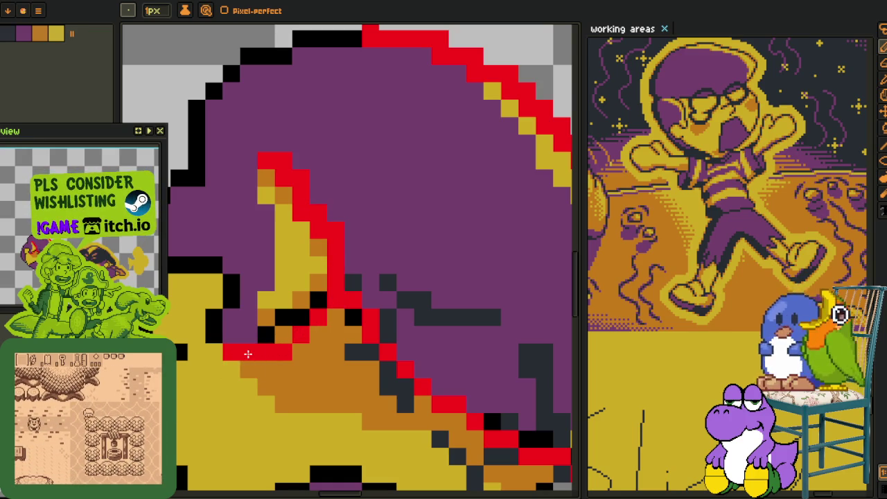
- Tidy the rim: add a black pixel and turn red rim pixels yellow
{"action": "scroll", "coordinate": [285, 347], "scroll_direction": "down", "scroll_amount": 3}
{"action": "scroll", "coordinate": [312, 278], "scroll_direction": "up", "scroll_amount": 1}
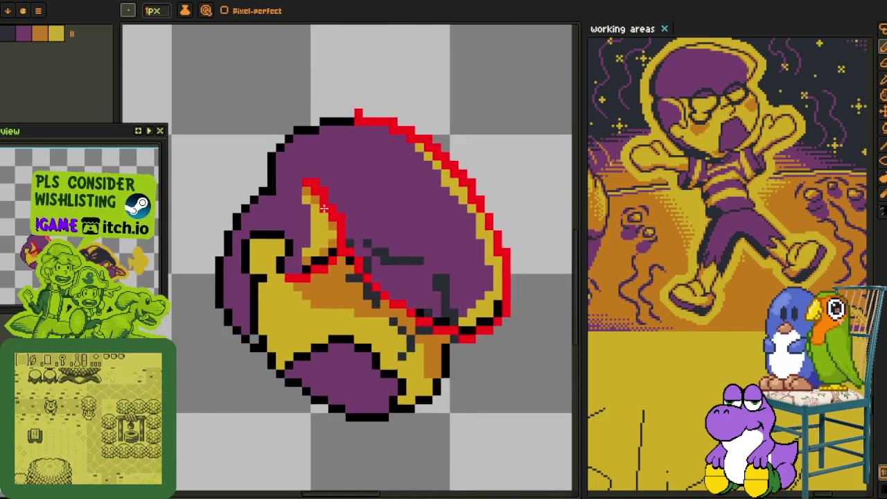
{"action": "scroll", "coordinate": [341, 232], "scroll_direction": "up", "scroll_amount": 2}
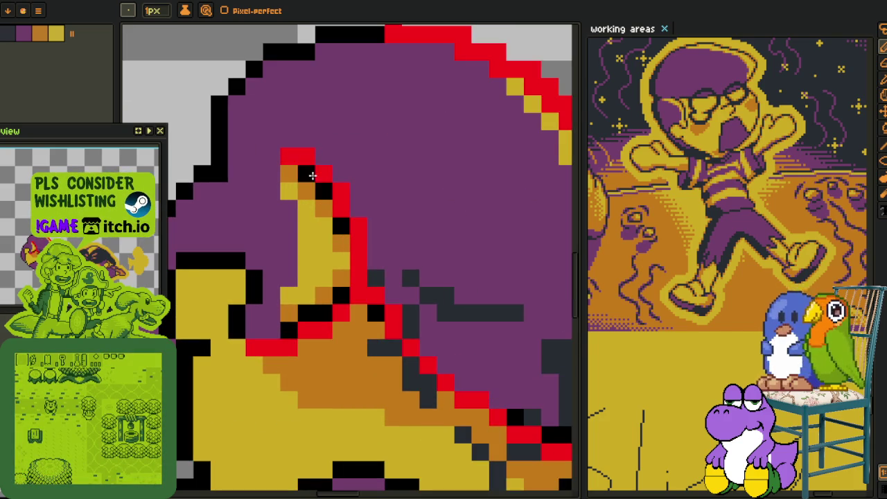
{"action": "scroll", "coordinate": [280, 174], "scroll_direction": "down", "scroll_amount": 2}
{"action": "scroll", "coordinate": [347, 234], "scroll_direction": "up", "scroll_amount": 1}
{"action": "scroll", "coordinate": [376, 294], "scroll_direction": "up", "scroll_amount": 1}
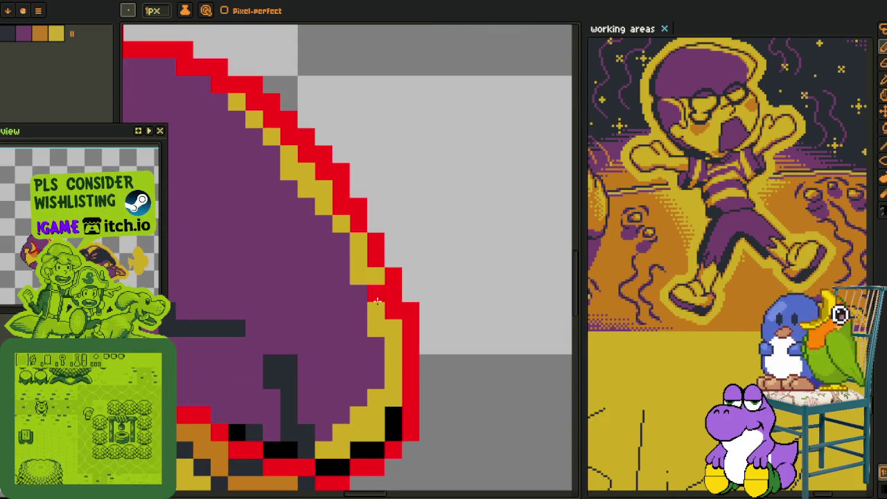
{"action": "scroll", "coordinate": [399, 367], "scroll_direction": "down", "scroll_amount": 1}
{"action": "scroll", "coordinate": [390, 243], "scroll_direction": "up", "scroll_amount": 1}
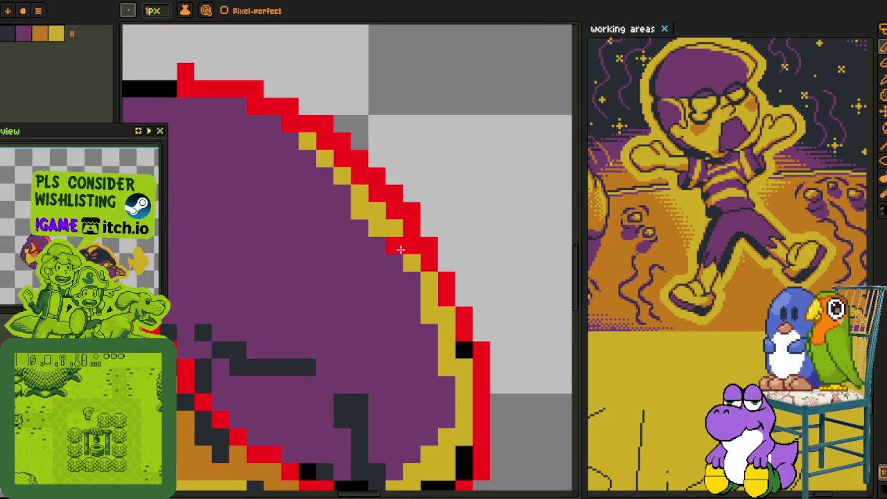
{"action": "left_click", "coordinate": [377, 194]}
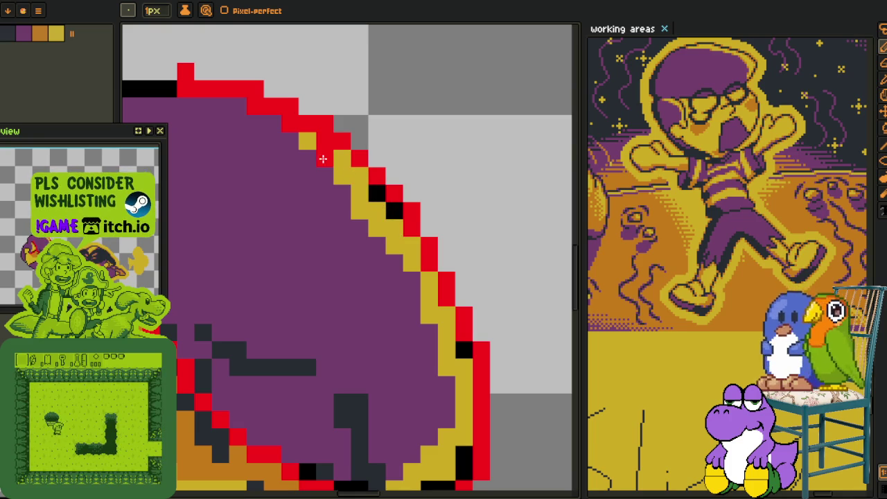
{"action": "left_click", "coordinate": [321, 152]}
{"action": "left_click", "coordinate": [323, 141]}
- Erase stray top pixels and repaint the top and left outline red
{"action": "right_click", "coordinate": [254, 88]}
{"action": "right_click", "coordinate": [185, 72]}
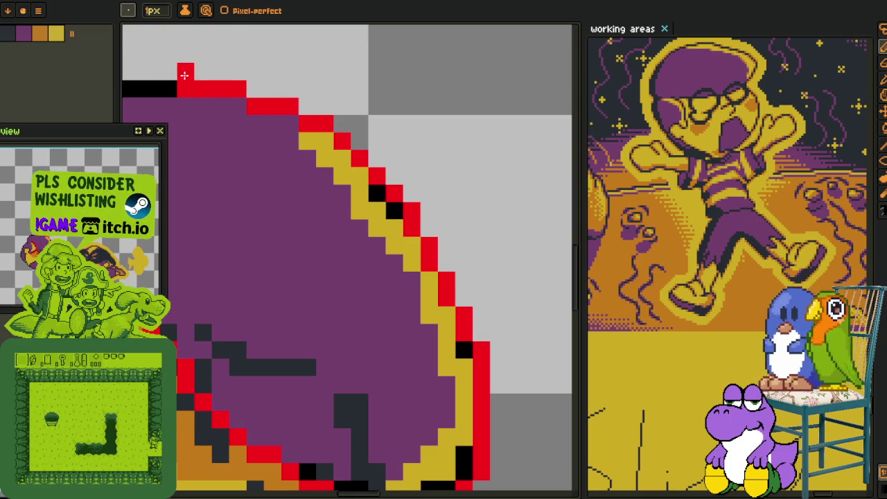
{"action": "left_click_drag", "start_coordinate": [151, 54], "coordinate": [371, 75]}
{"action": "left_click_drag", "start_coordinate": [399, 106], "coordinate": [343, 103]}
{"action": "mouse_move", "coordinate": [232, 231]}
{"action": "left_mouse_down"}
{"action": "mouse_move", "coordinate": [238, 184]}
{"action": "mouse_move", "coordinate": [332, 123]}
{"action": "left_mouse_up"}
- Trace a red outline down the sprite's left edge to the lower-left corner
{"action": "scroll", "coordinate": [332, 123], "scroll_direction": "down", "scroll_amount": 1}
{"action": "scroll", "coordinate": [337, 128], "scroll_direction": "down", "scroll_amount": 1}
{"action": "scroll", "coordinate": [340, 137], "scroll_direction": "down", "scroll_amount": 2}
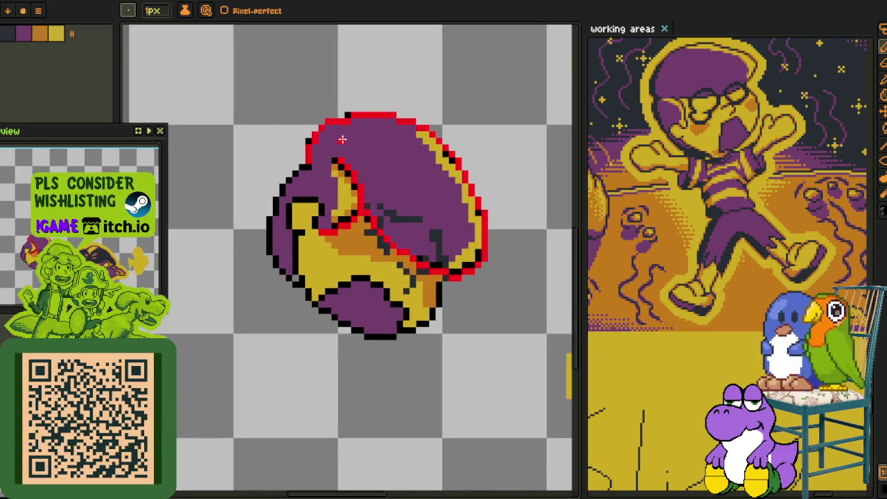
{"action": "scroll", "coordinate": [342, 139], "scroll_direction": "up", "scroll_amount": 2}
{"action": "scroll", "coordinate": [326, 132], "scroll_direction": "up", "scroll_amount": 1}
{"action": "scroll", "coordinate": [316, 116], "scroll_direction": "down", "scroll_amount": 2}
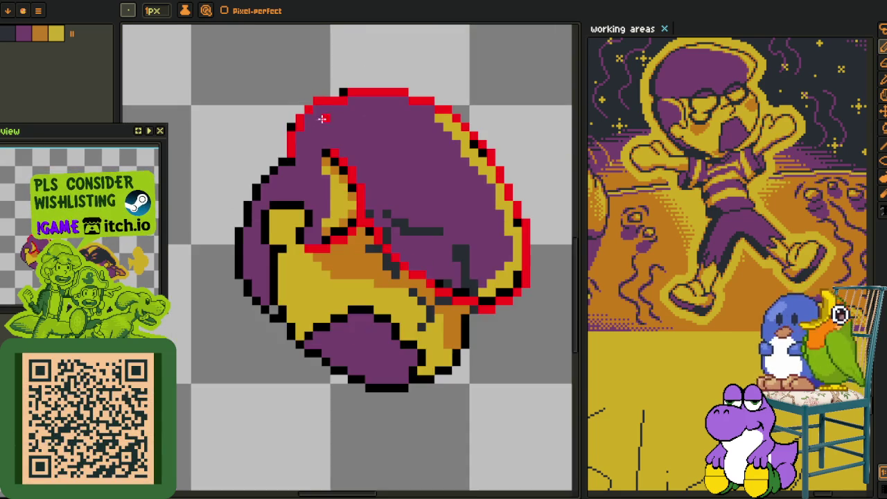
{"action": "scroll", "coordinate": [316, 118], "scroll_direction": "down", "scroll_amount": 1}
{"action": "scroll", "coordinate": [323, 198], "scroll_direction": "up", "scroll_amount": 1}
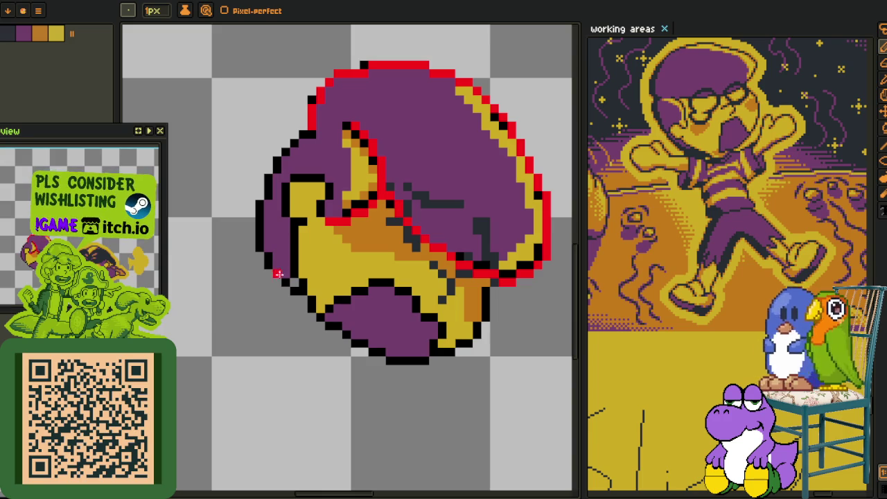
{"action": "scroll", "coordinate": [276, 270], "scroll_direction": "up", "scroll_amount": 1}
{"action": "scroll", "coordinate": [257, 287], "scroll_direction": "left", "scroll_amount": 1}
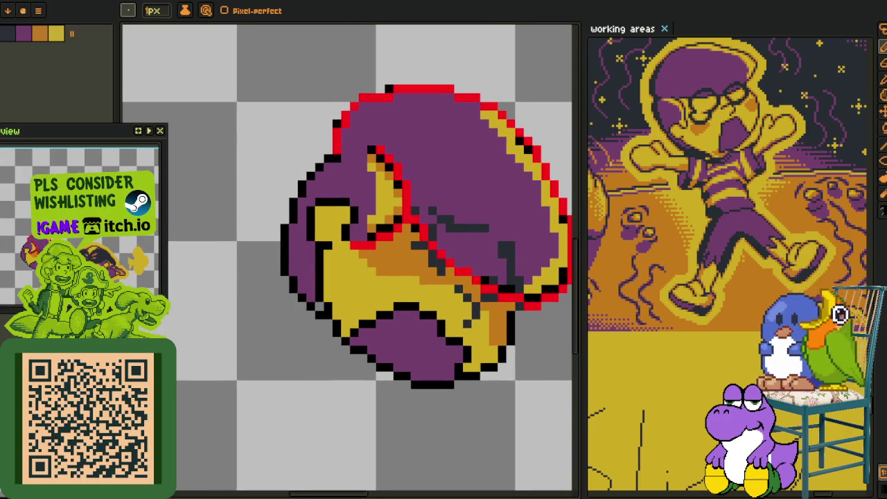
{"action": "scroll", "coordinate": [305, 194], "scroll_direction": "up", "scroll_amount": 1}
{"action": "scroll", "coordinate": [316, 174], "scroll_direction": "up", "scroll_amount": 1}
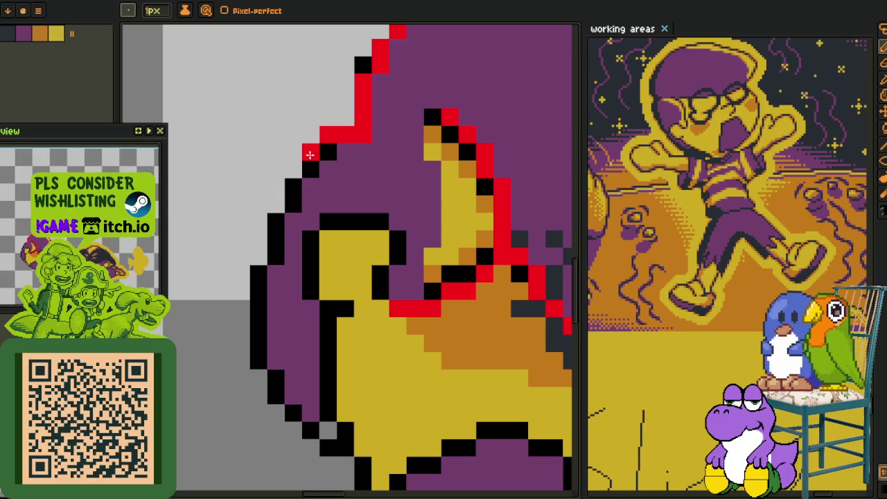
{"action": "left_click", "coordinate": [293, 186]}
{"action": "mouse_move", "coordinate": [277, 204]}
{"action": "left_mouse_down"}
{"action": "mouse_move", "coordinate": [269, 260]}
{"action": "mouse_move", "coordinate": [283, 377]}
{"action": "mouse_move", "coordinate": [280, 267]}
{"action": "left_mouse_up"}
{"action": "left_click", "coordinate": [280, 263]}
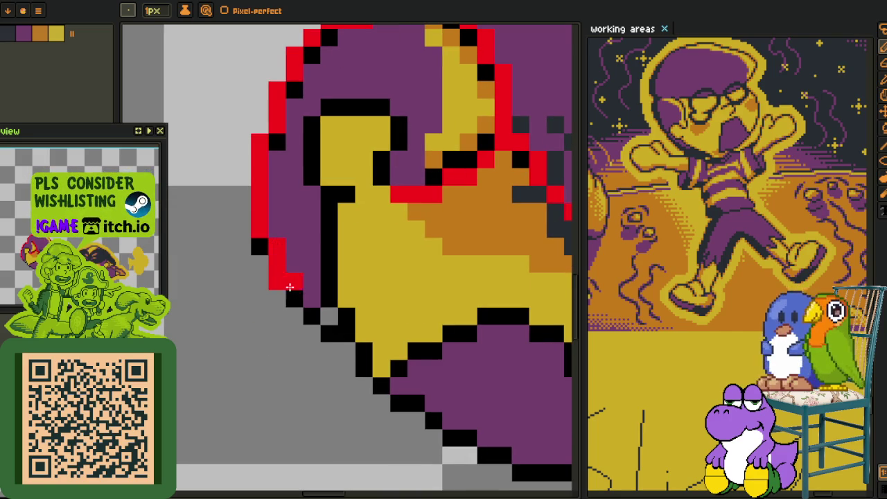
{"action": "left_click_drag", "start_coordinate": [297, 305], "coordinate": [302, 316]}
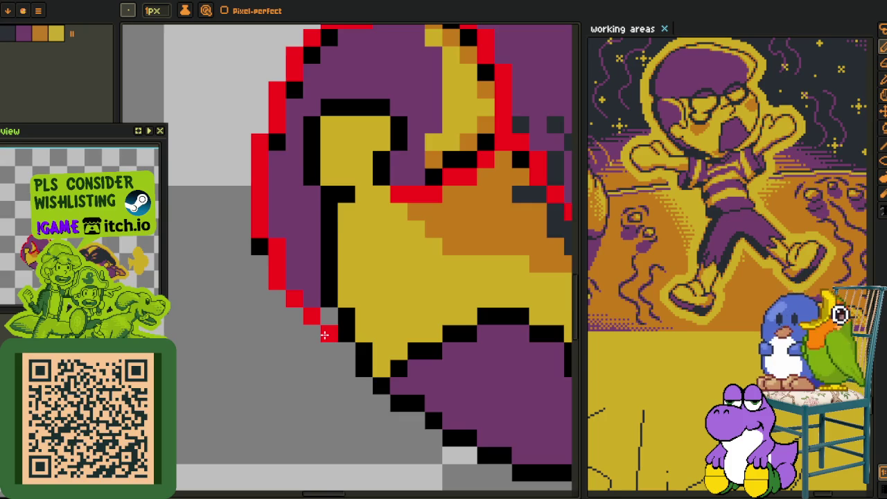
- Flip the whole sprite horizontally from the Sprite menu
{"action": "scroll", "coordinate": [324, 335], "scroll_direction": "down", "scroll_amount": 5}
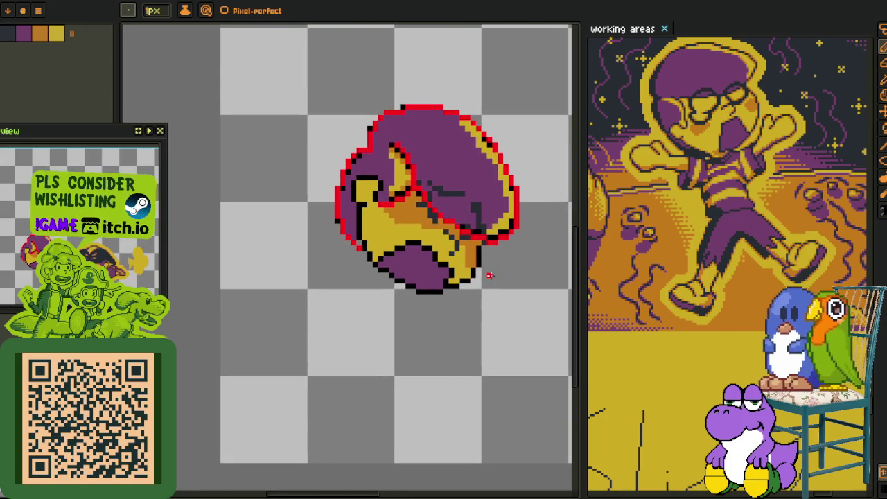
{"action": "scroll", "coordinate": [485, 276], "scroll_direction": "up", "scroll_amount": 2}
{"action": "scroll", "coordinate": [478, 190], "scroll_direction": "up", "scroll_amount": 2}
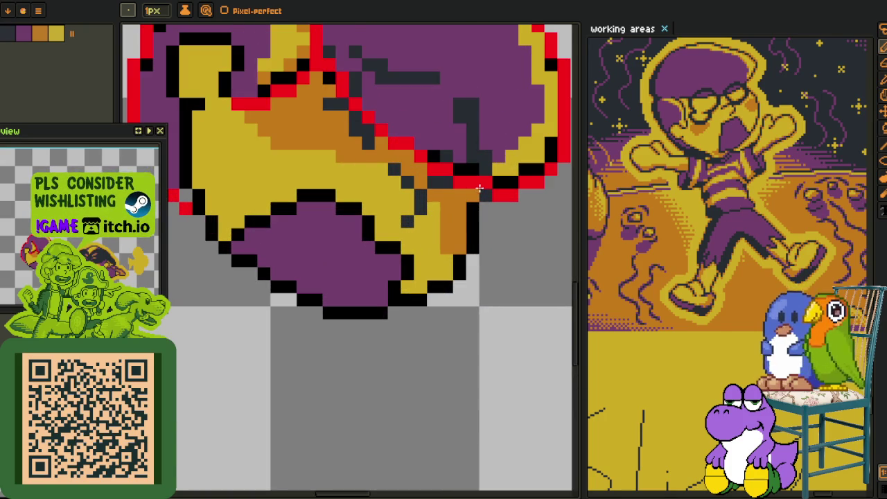
{"action": "scroll", "coordinate": [478, 195], "scroll_direction": "down", "scroll_amount": 2}
{"action": "scroll", "coordinate": [472, 204], "scroll_direction": "down", "scroll_amount": 1}
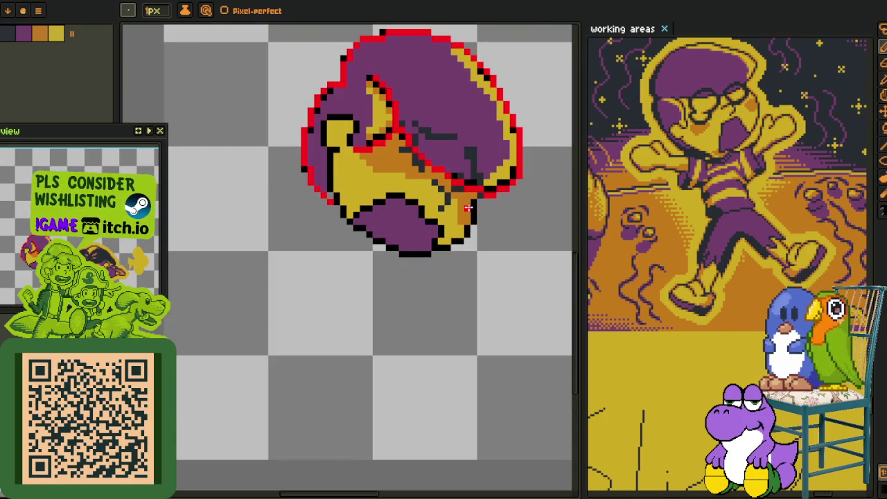
{"action": "scroll", "coordinate": [347, 113], "scroll_direction": "up", "scroll_amount": 1}
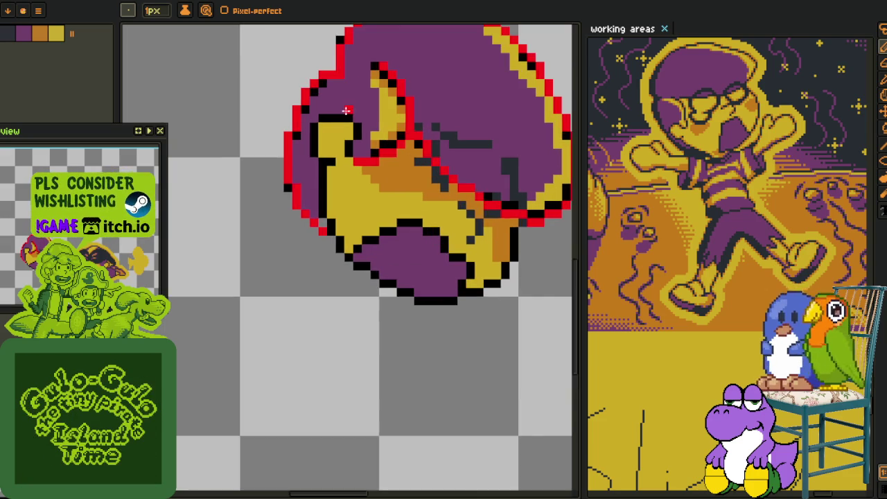
{"action": "scroll", "coordinate": [346, 111], "scroll_direction": "up", "scroll_amount": 2}
{"action": "scroll", "coordinate": [361, 129], "scroll_direction": "down", "scroll_amount": 3}
{"action": "scroll", "coordinate": [373, 144], "scroll_direction": "up", "scroll_amount": 2}
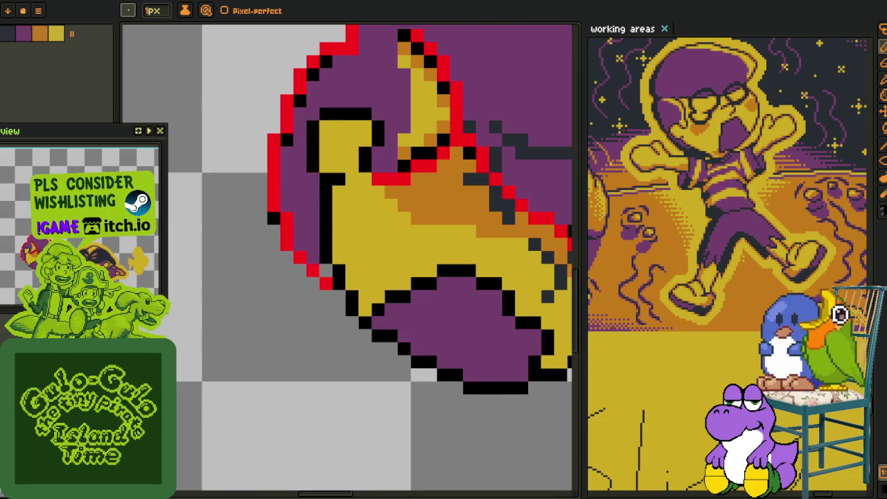
{"action": "left_click", "coordinate": [38, 11]}
{"action": "left_click", "coordinate": [208, 113]}
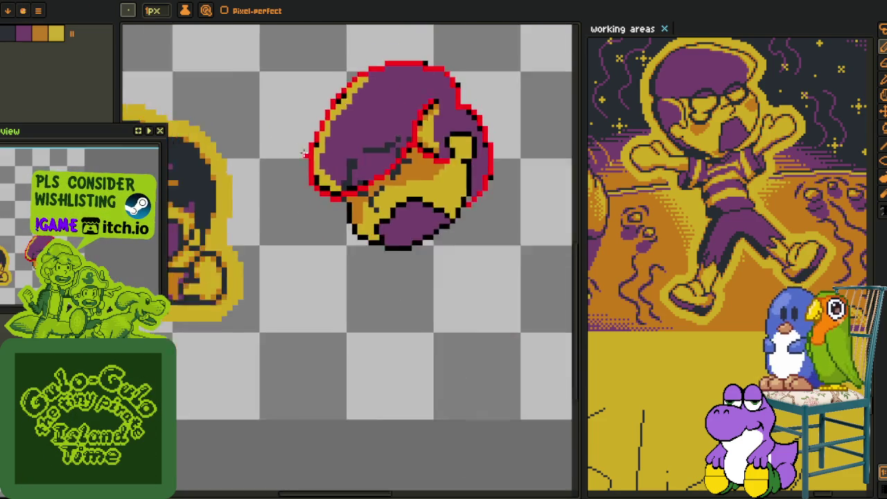
- Repaint the outline red along the yellow shape's top-left edge, undoing a stray pixel
{"action": "scroll", "coordinate": [319, 166], "scroll_direction": "up", "scroll_amount": 2}
{"action": "scroll", "coordinate": [331, 176], "scroll_direction": "up", "scroll_amount": 1}
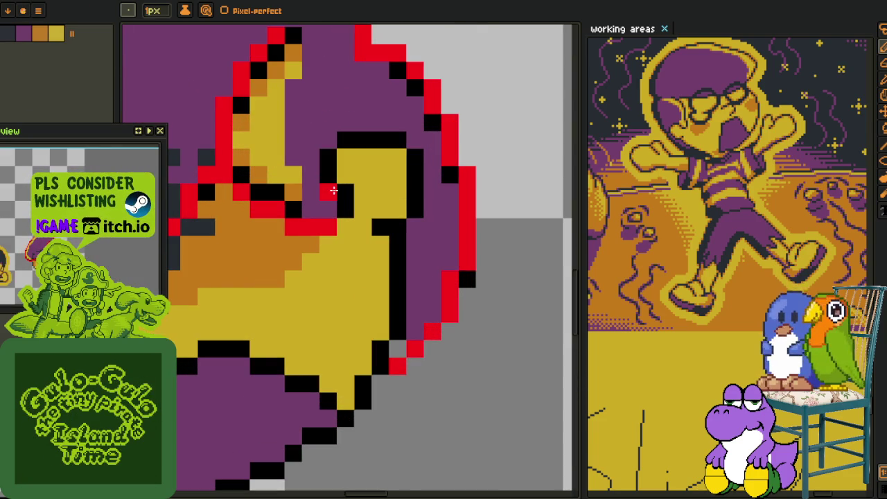
{"action": "left_click_drag", "start_coordinate": [333, 190], "coordinate": [404, 158]}
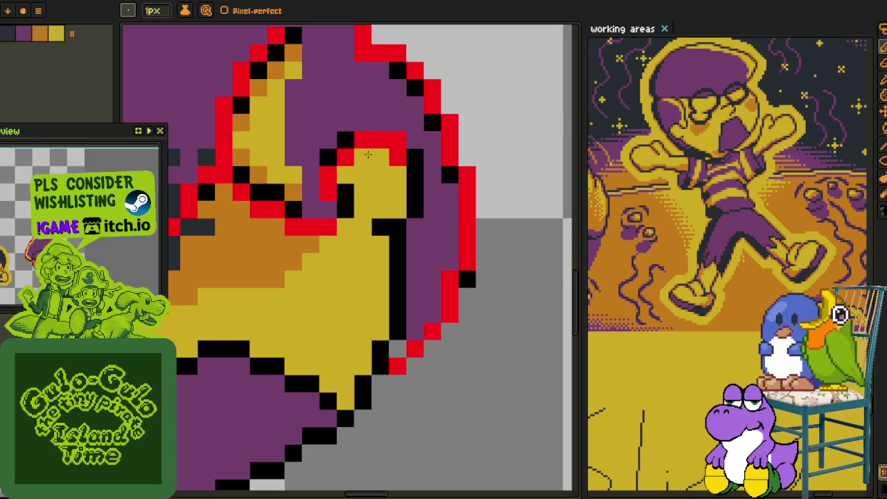
{"action": "left_click", "coordinate": [397, 139]}
{"action": "mouse_move", "coordinate": [414, 167]}
{"action": "left_mouse_down"}
{"action": "mouse_move", "coordinate": [414, 200]}
{"action": "mouse_move", "coordinate": [380, 227]}
{"action": "left_mouse_up"}
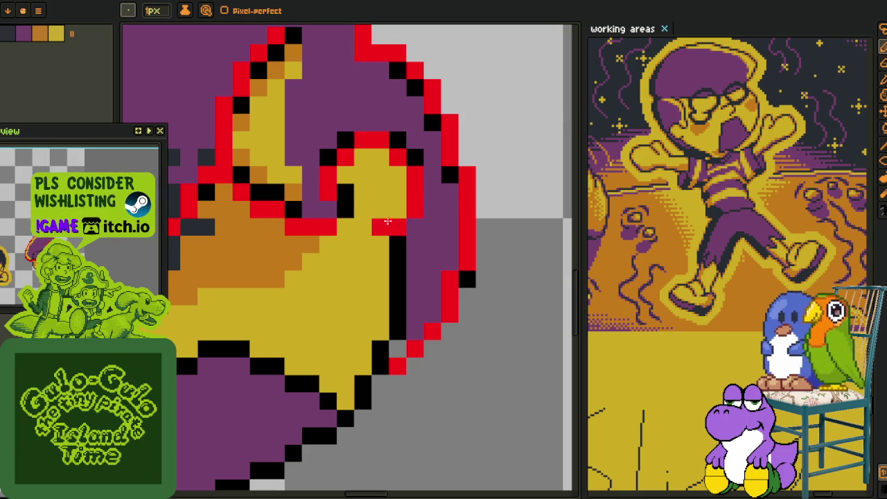
{"action": "left_click", "coordinate": [344, 208]}
{"action": "left_click", "coordinate": [368, 245]}
{"action": "key", "text": "ctrl+z"}
{"action": "scroll", "coordinate": [367, 245], "scroll_direction": "down", "scroll_amount": 2}
{"action": "left_click_drag", "start_coordinate": [395, 175], "coordinate": [394, 246]}
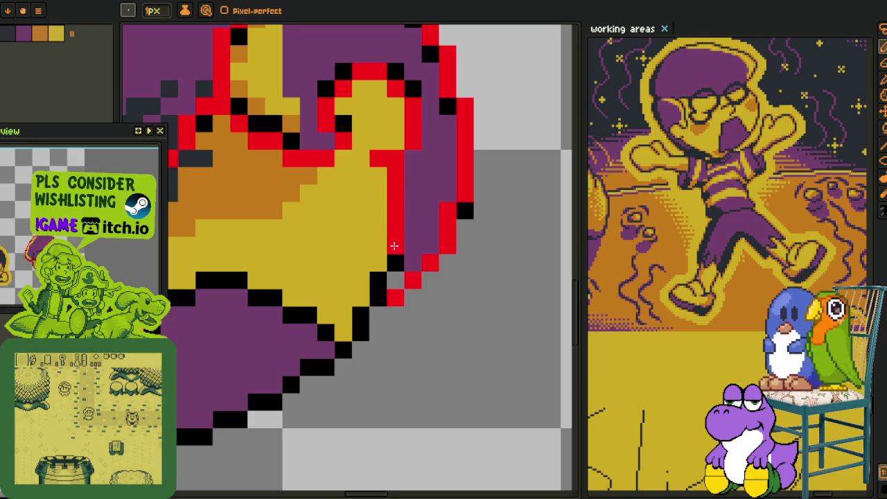
{"action": "scroll", "coordinate": [381, 280], "scroll_direction": "down", "scroll_amount": 2}
{"action": "scroll", "coordinate": [380, 280], "scroll_direction": "down", "scroll_amount": 3}
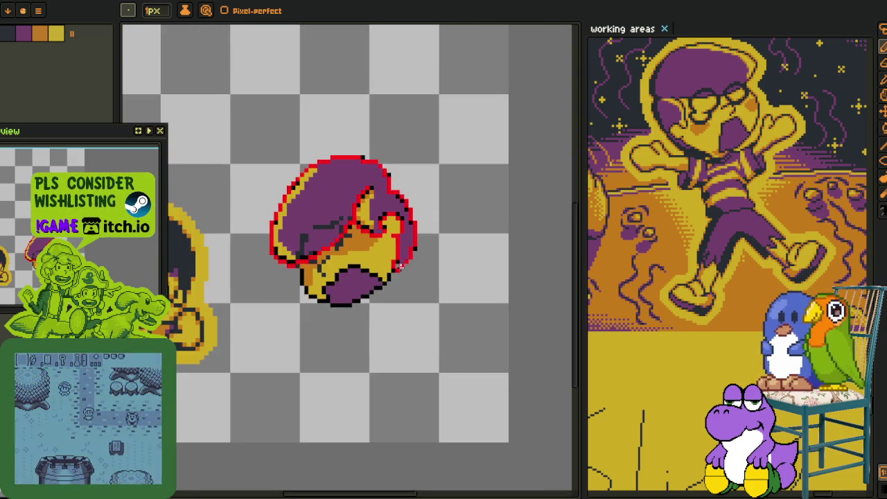
{"action": "scroll", "coordinate": [298, 215], "scroll_direction": "up", "scroll_amount": 2}
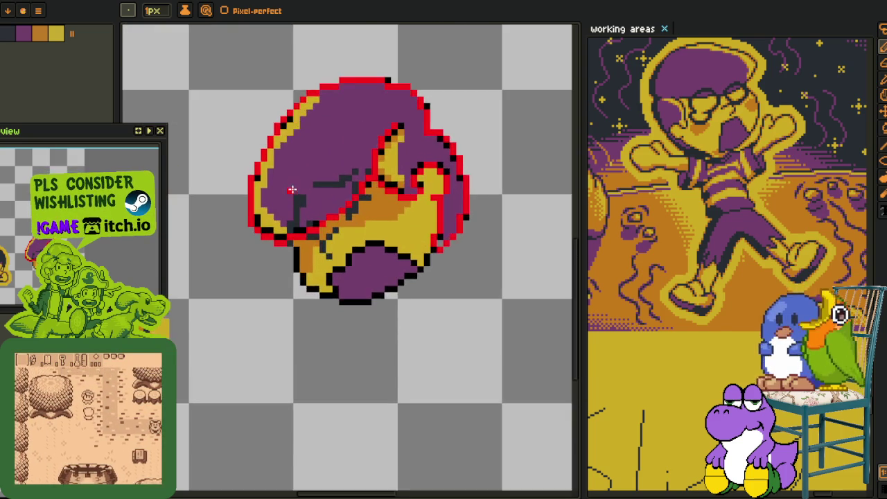
{"action": "scroll", "coordinate": [291, 224], "scroll_direction": "up", "scroll_amount": 2}
- Paint the hair's dark pixels red and draw a red line across the purple hat
{"action": "mouse_move", "coordinate": [292, 224]}
{"action": "left_mouse_down"}
{"action": "mouse_move", "coordinate": [301, 208]}
{"action": "mouse_move", "coordinate": [283, 271]}
{"action": "left_mouse_up"}
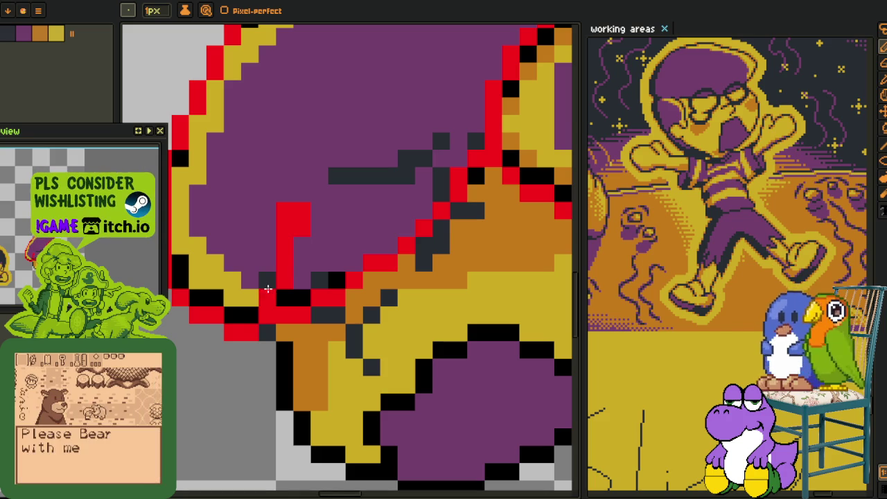
{"action": "scroll", "coordinate": [279, 258], "scroll_direction": "down", "scroll_amount": 3}
{"action": "scroll", "coordinate": [279, 258], "scroll_direction": "up", "scroll_amount": 1}
{"action": "scroll", "coordinate": [262, 291], "scroll_direction": "up", "scroll_amount": 1}
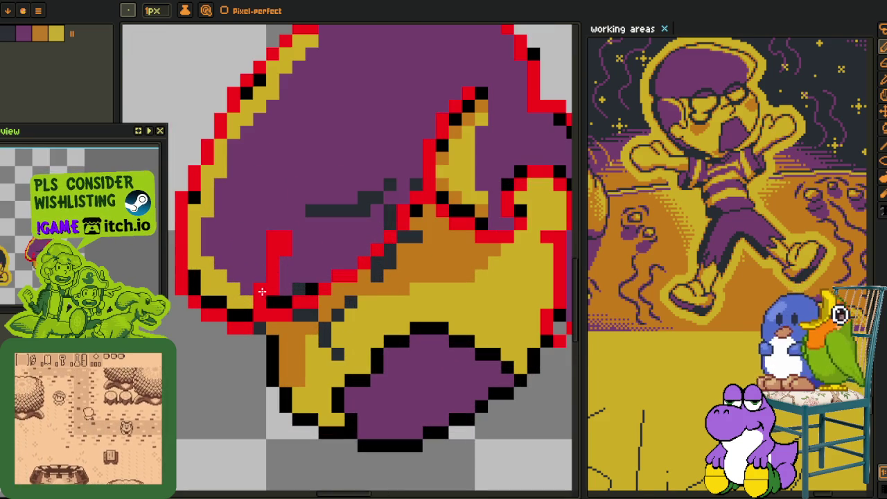
{"action": "left_click_drag", "start_coordinate": [313, 211], "coordinate": [351, 213]}
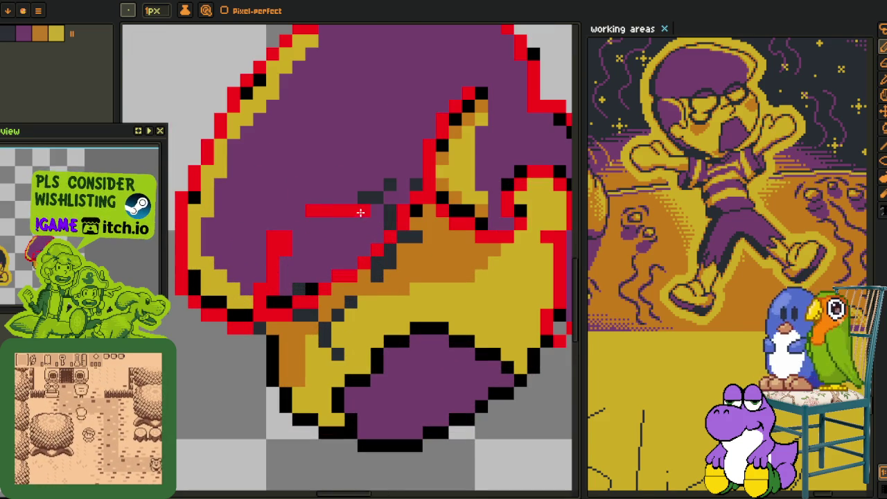
{"action": "scroll", "coordinate": [388, 184], "scroll_direction": "down", "scroll_amount": 2}
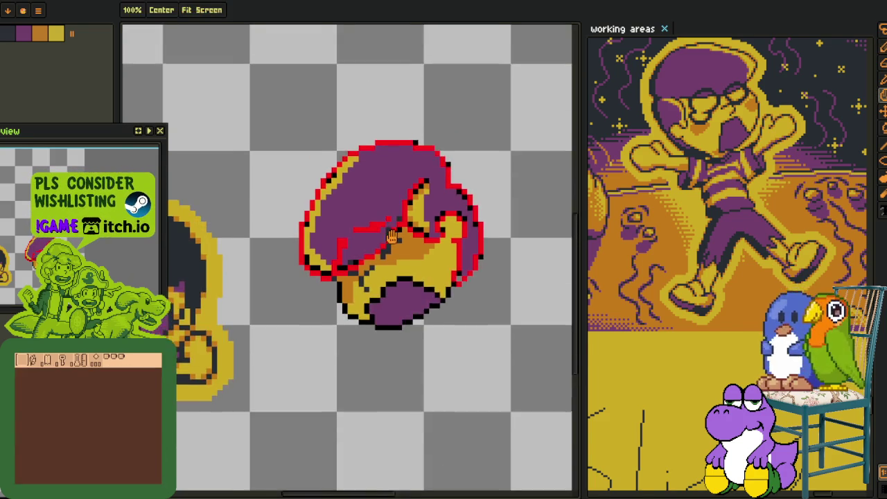
{"action": "scroll", "coordinate": [309, 257], "scroll_direction": "up", "scroll_amount": 1}
- Rotate the canvas 90° counter-clockwise and save the sprite
{"action": "key", "text": "alt"}
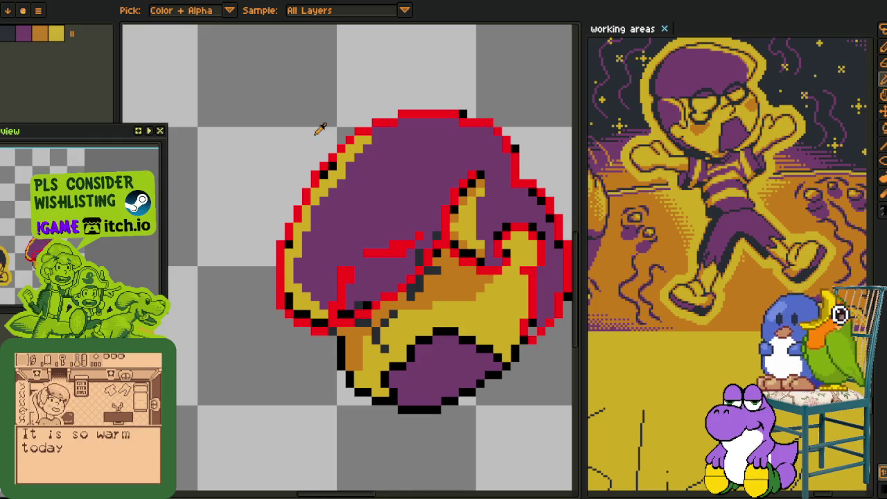
{"action": "scroll", "coordinate": [250, 302], "scroll_direction": "right", "scroll_amount": 2}
{"action": "left_click", "coordinate": [38, 11]}
{"action": "mouse_move", "coordinate": [70, 72]}
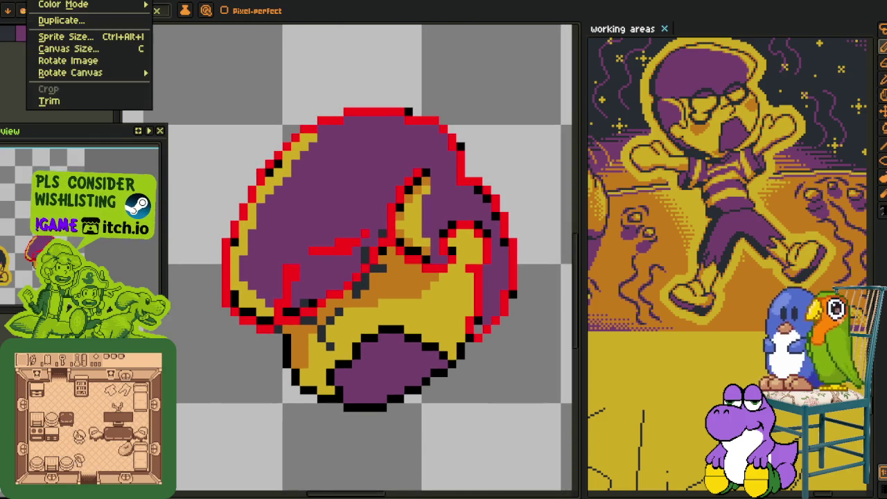
{"action": "left_click", "coordinate": [236, 97]}
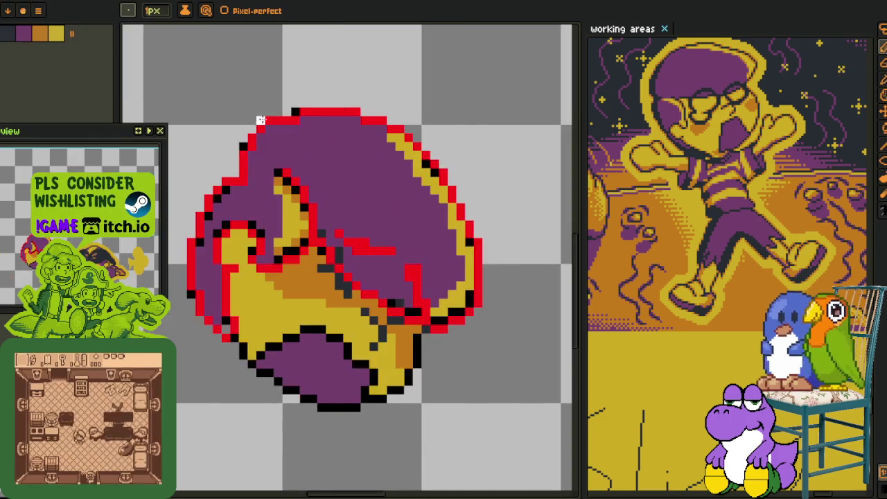
{"action": "scroll", "coordinate": [346, 194], "scroll_direction": "down", "scroll_amount": 1}
{"action": "key", "text": "ctrl+s"}
- Draw a white line along the hat's edge
{"action": "scroll", "coordinate": [400, 203], "scroll_direction": "up", "scroll_amount": 1}
{"action": "scroll", "coordinate": [361, 180], "scroll_direction": "up", "scroll_amount": 1}
{"action": "scroll", "coordinate": [313, 146], "scroll_direction": "up", "scroll_amount": 2}
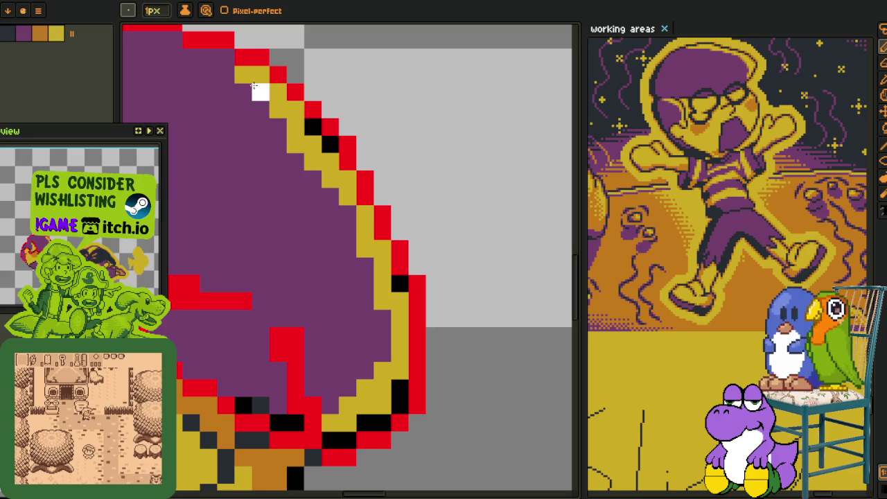
{"action": "left_click_drag", "start_coordinate": [243, 74], "coordinate": [366, 319]}
- Replace the diagonal white line with a white highlight along the hat's right and upper rim
{"action": "key", "text": "ctrl+z"}
{"action": "mouse_move", "coordinate": [345, 422]}
{"action": "left_mouse_down"}
{"action": "mouse_move", "coordinate": [380, 305]}
{"action": "mouse_move", "coordinate": [303, 144]}
{"action": "mouse_move", "coordinate": [238, 77]}
{"action": "mouse_move", "coordinate": [296, 163]}
{"action": "left_mouse_up"}
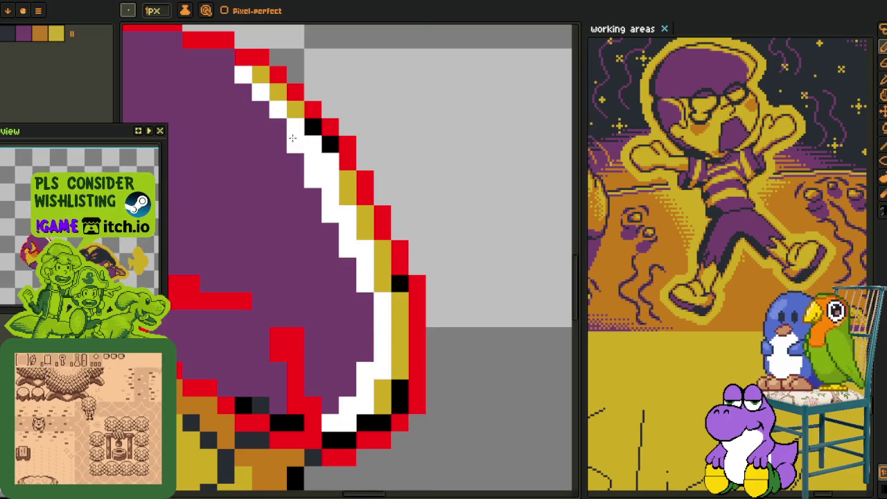
{"action": "left_click", "coordinate": [296, 143]}
{"action": "left_click_drag", "start_coordinate": [288, 109], "coordinate": [260, 77]}
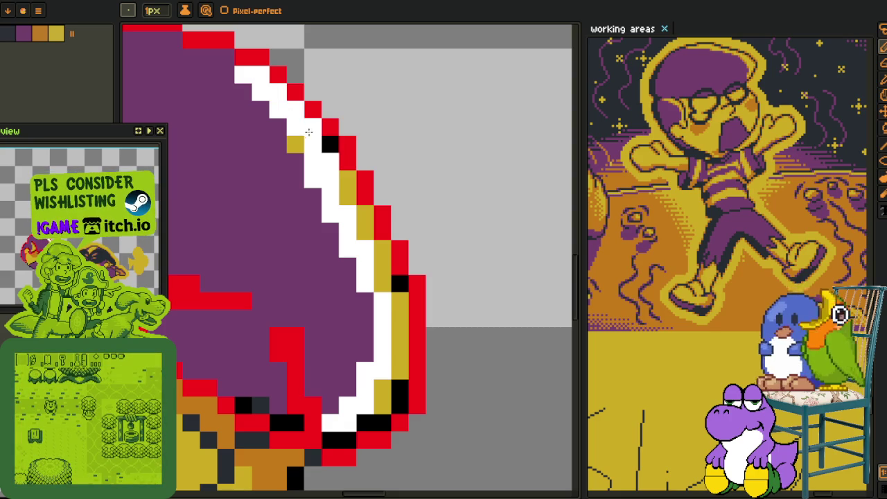
- Bucket-fill the remaining gold and black rim pixels white, then repaint a stray yellow pixel purple
{"action": "key", "text": "g"}
{"action": "left_click_drag", "start_coordinate": [342, 178], "coordinate": [399, 283]}
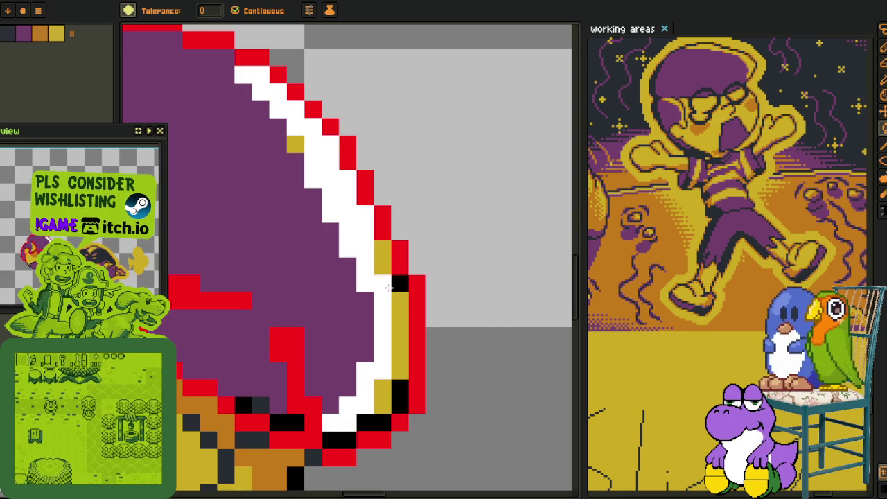
{"action": "left_click", "coordinate": [382, 397]}
{"action": "left_click", "coordinate": [375, 423]}
{"action": "scroll", "coordinate": [357, 393], "scroll_direction": "down", "scroll_amount": 3}
{"action": "scroll", "coordinate": [329, 197], "scroll_direction": "up", "scroll_amount": 5}
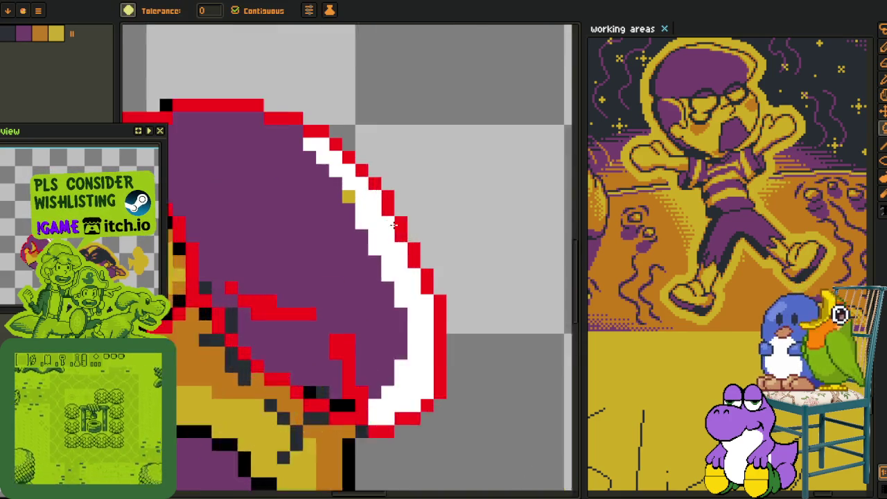
{"action": "key", "text": "b"}
{"action": "left_click", "coordinate": [329, 194]}
{"action": "scroll", "coordinate": [329, 194], "scroll_direction": "down", "scroll_amount": 3}
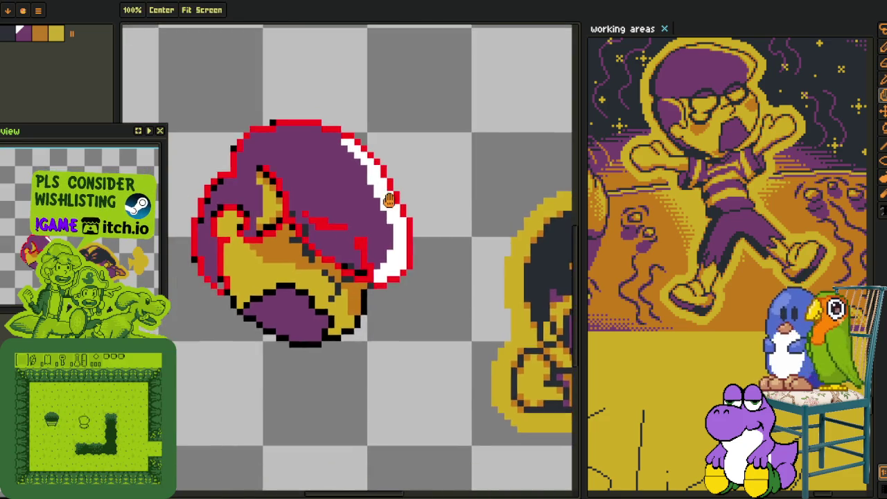
{"action": "scroll", "coordinate": [350, 169], "scroll_direction": "up", "scroll_amount": 3}
- Draw a white highlight down the inner crescent's edge and sample the hat's purple
{"action": "key", "text": "i"}
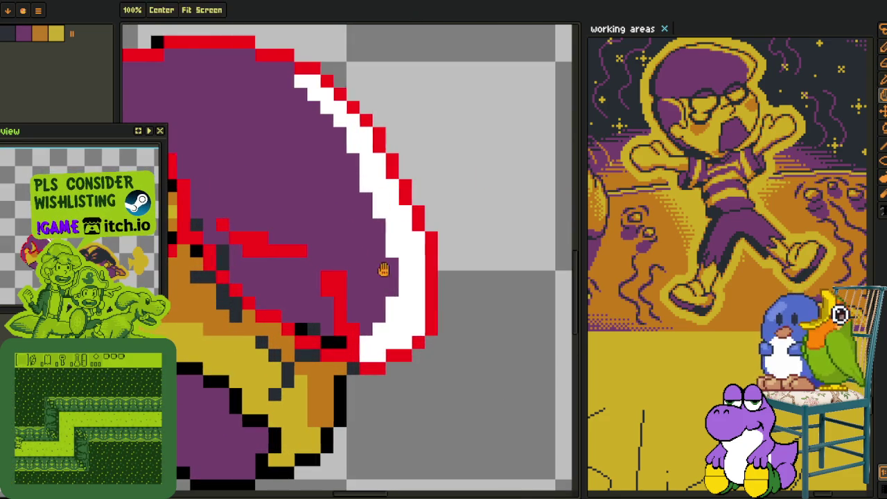
{"action": "left_click_drag", "start_coordinate": [171, 171], "coordinate": [344, 231]}
{"action": "scroll", "coordinate": [313, 198], "scroll_direction": "up", "scroll_amount": 1}
{"action": "mouse_move", "coordinate": [303, 199]}
{"action": "left_mouse_down"}
{"action": "mouse_move", "coordinate": [331, 300]}
{"action": "mouse_move", "coordinate": [294, 362]}
{"action": "mouse_move", "coordinate": [347, 343]}
{"action": "mouse_move", "coordinate": [355, 262]}
{"action": "left_mouse_up"}
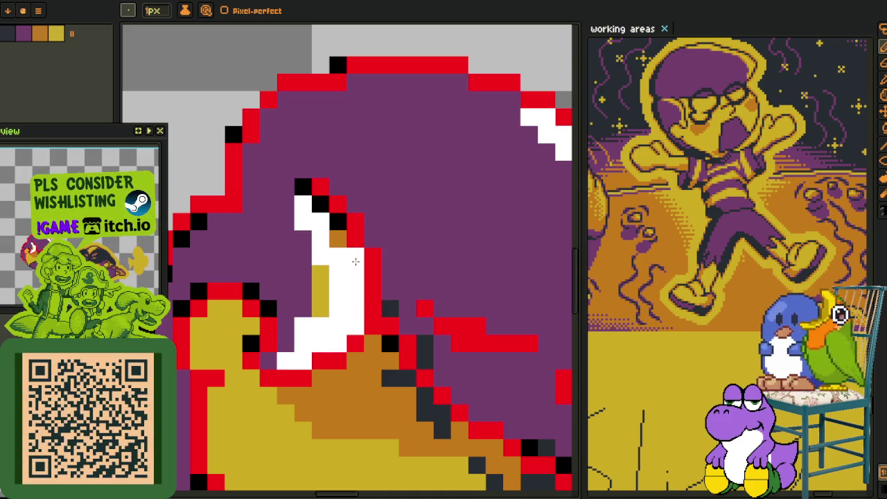
{"action": "left_click", "coordinate": [307, 252], "text": "alt"}
- Fill the gold strip beside the highlight with purple and touch up lower-left pixels purple
{"action": "key", "text": "g"}
{"action": "left_click", "coordinate": [320, 291]}
{"action": "scroll", "coordinate": [347, 270], "scroll_direction": "down", "scroll_amount": 3}
{"action": "scroll", "coordinate": [368, 246], "scroll_direction": "down", "scroll_amount": 2}
{"action": "scroll", "coordinate": [367, 247], "scroll_direction": "up", "scroll_amount": 1}
{"action": "scroll", "coordinate": [347, 243], "scroll_direction": "up", "scroll_amount": 1}
{"action": "scroll", "coordinate": [305, 239], "scroll_direction": "up", "scroll_amount": 2}
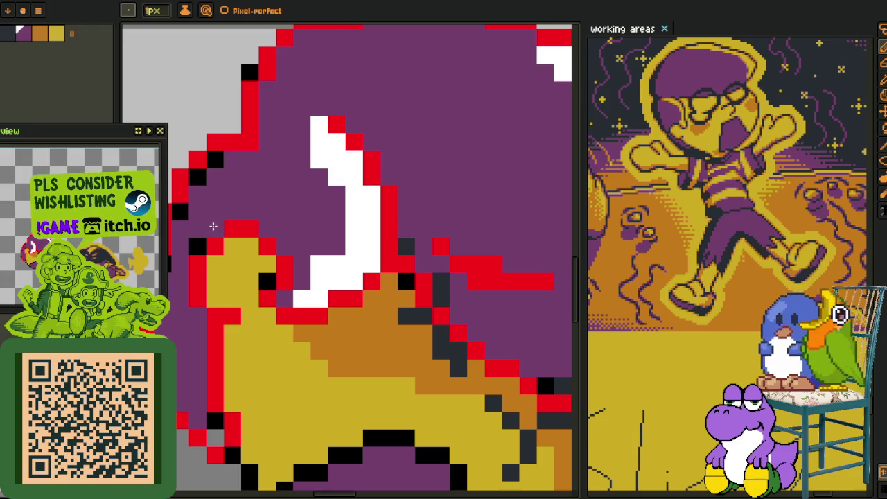
{"action": "left_click_drag", "start_coordinate": [201, 244], "coordinate": [301, 283]}
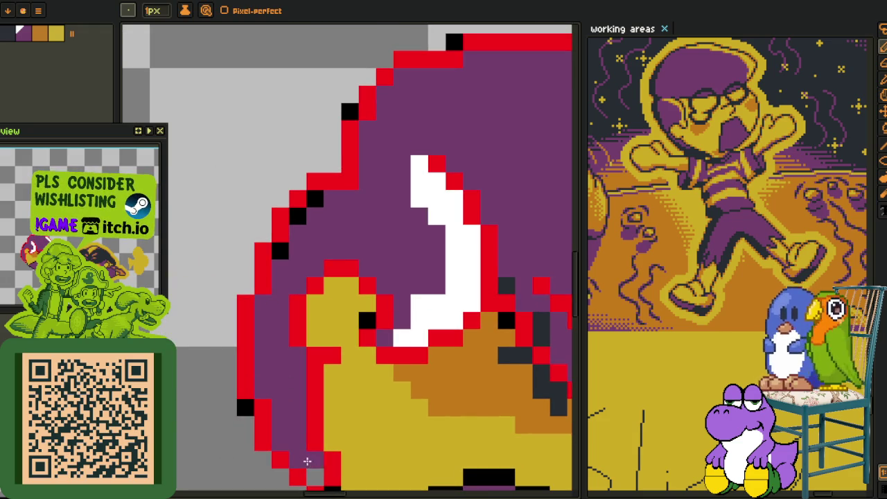
{"action": "left_click_drag", "start_coordinate": [314, 477], "coordinate": [311, 457]}
- Pencil a red pixel into the gap in the outline's right edge
{"action": "key", "text": "h"}
{"action": "mouse_move", "coordinate": [500, 136]}
{"action": "left_mouse_down"}
{"action": "mouse_move", "coordinate": [348, 226]}
{"action": "mouse_move", "coordinate": [236, 67]}
{"action": "left_mouse_up"}
{"action": "key", "text": "b"}
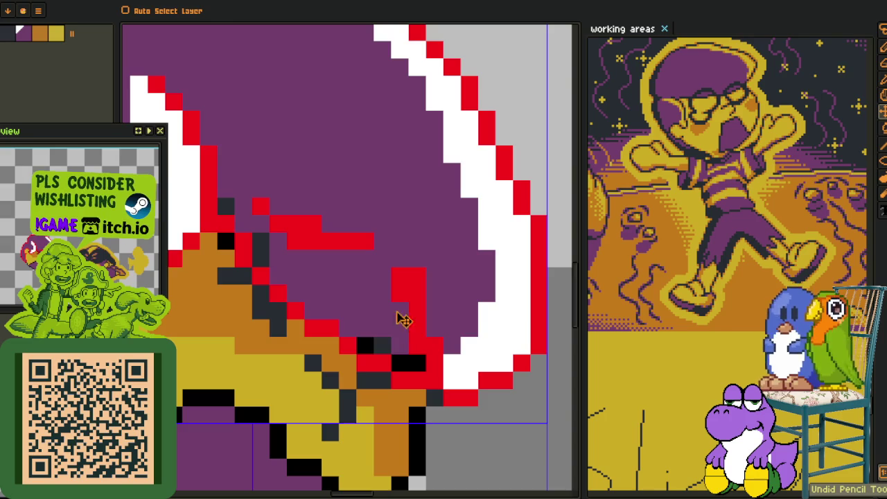
{"action": "scroll", "coordinate": [409, 362], "scroll_direction": "down", "scroll_amount": 5}
{"action": "scroll", "coordinate": [432, 293], "scroll_direction": "up", "scroll_amount": 4}
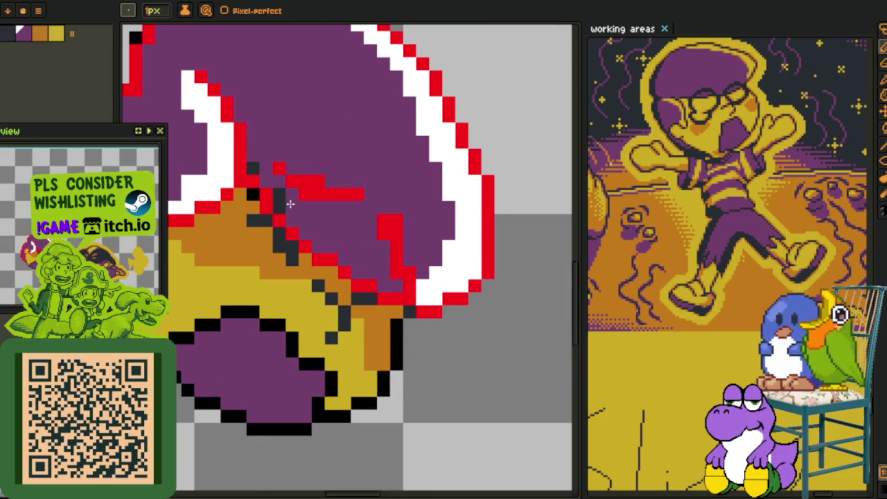
{"action": "left_click_drag", "start_coordinate": [288, 203], "coordinate": [321, 262]}
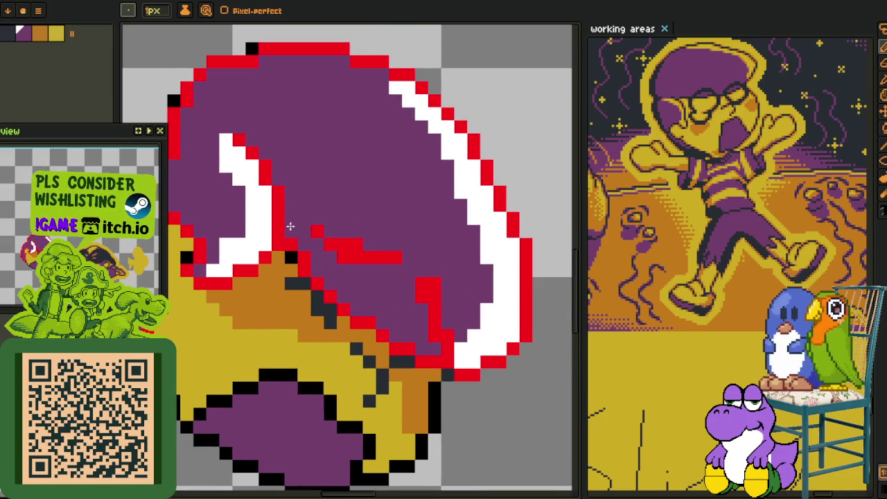
{"action": "scroll", "coordinate": [291, 226], "scroll_direction": "down", "scroll_amount": 5}
{"action": "scroll", "coordinate": [344, 288], "scroll_direction": "up", "scroll_amount": 2}
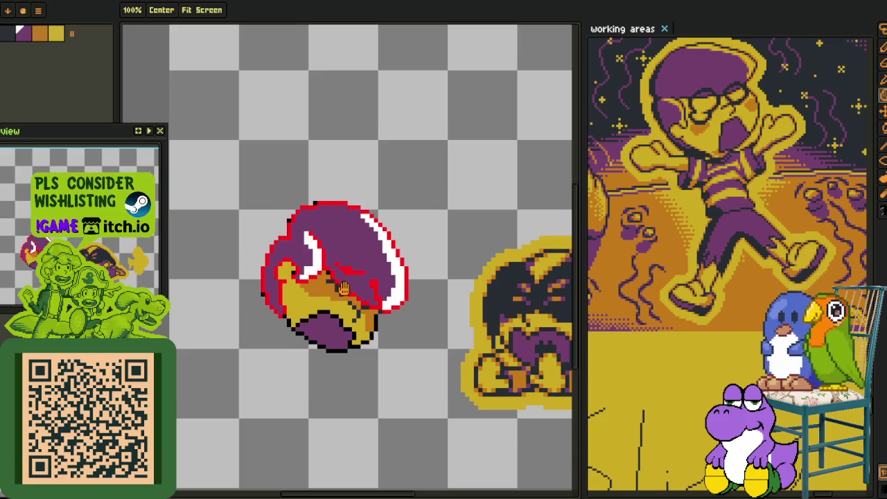
{"action": "scroll", "coordinate": [395, 233], "scroll_direction": "up", "scroll_amount": 2}
{"action": "scroll", "coordinate": [399, 228], "scroll_direction": "up", "scroll_amount": 2}
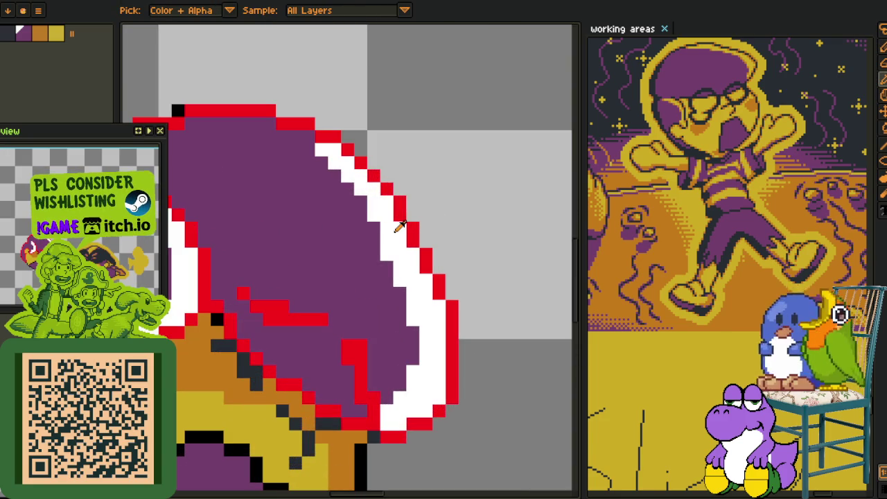
{"action": "scroll", "coordinate": [399, 226], "scroll_direction": "down", "scroll_amount": 3}
{"action": "scroll", "coordinate": [425, 256], "scroll_direction": "up", "scroll_amount": 3}
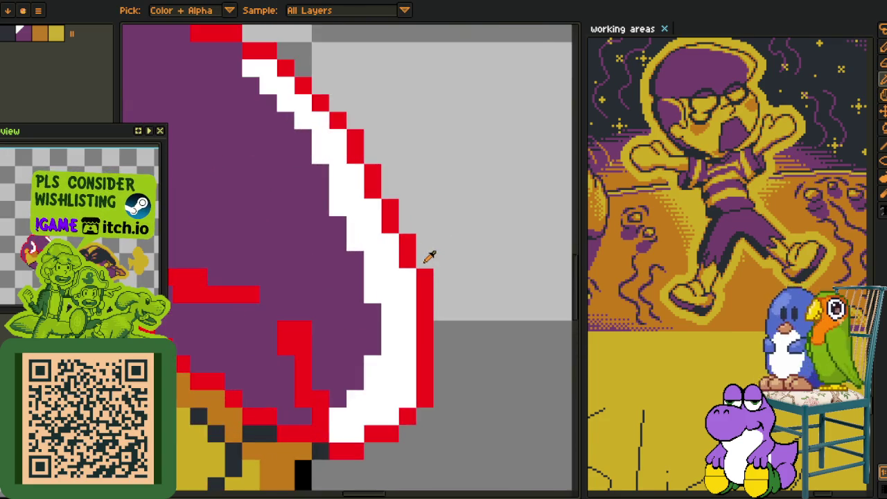
{"action": "scroll", "coordinate": [421, 257], "scroll_direction": "down", "scroll_amount": 2}
{"action": "scroll", "coordinate": [419, 258], "scroll_direction": "up", "scroll_amount": 2}
{"action": "scroll", "coordinate": [420, 262], "scroll_direction": "up", "scroll_amount": 2}
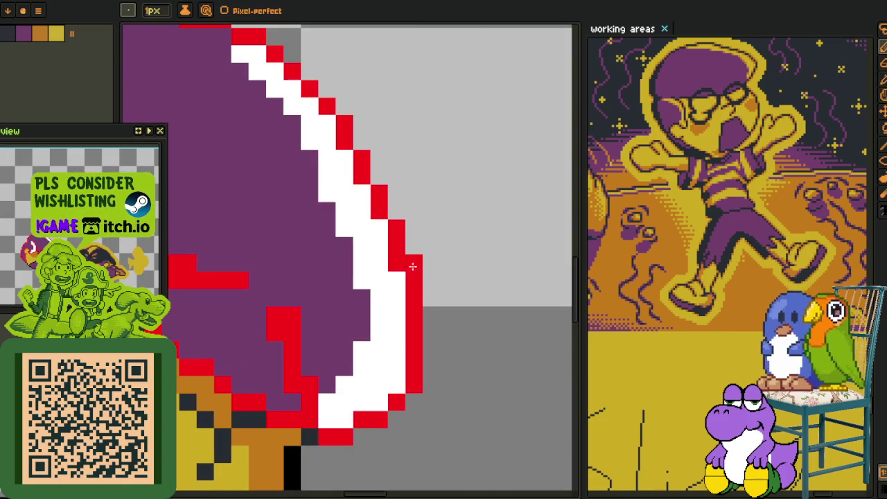
{"action": "left_click", "coordinate": [466, 248]}
{"action": "scroll", "coordinate": [466, 249], "scroll_direction": "down", "scroll_amount": 3}
{"action": "scroll", "coordinate": [468, 253], "scroll_direction": "down", "scroll_amount": 1}
- Switch to the eyedropper and recentre the view on the hat
{"action": "key", "text": "alt"}
{"action": "scroll", "coordinate": [474, 260], "scroll_direction": "up", "scroll_amount": 2}
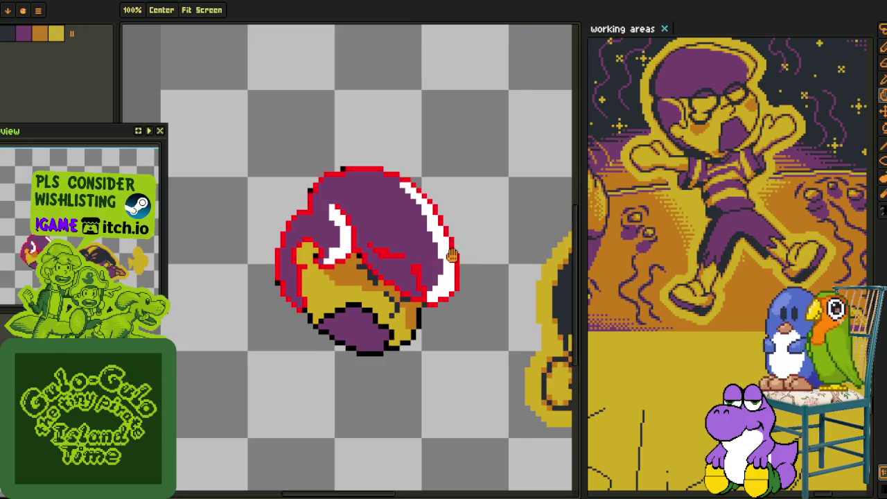
{"action": "left_click_drag", "start_coordinate": [317, 260], "coordinate": [350, 240]}
{"action": "scroll", "coordinate": [349, 240], "scroll_direction": "up", "scroll_amount": 2}
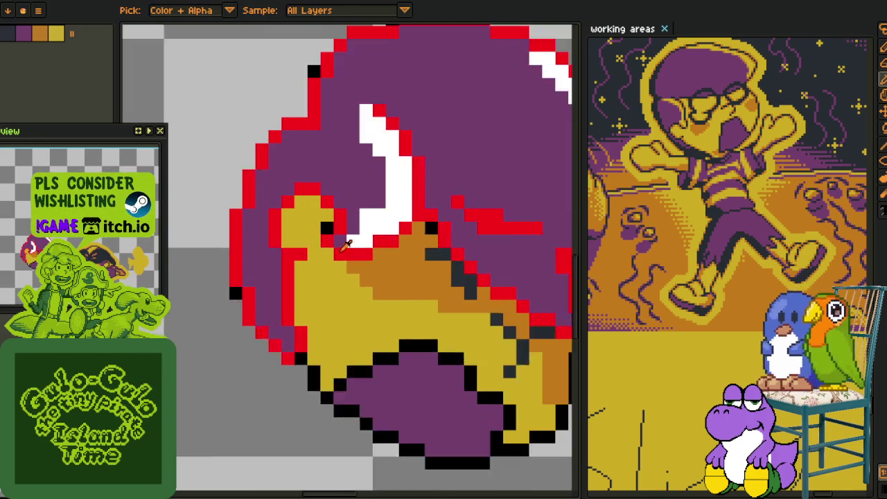
{"action": "scroll", "coordinate": [349, 240], "scroll_direction": "up", "scroll_amount": 1}
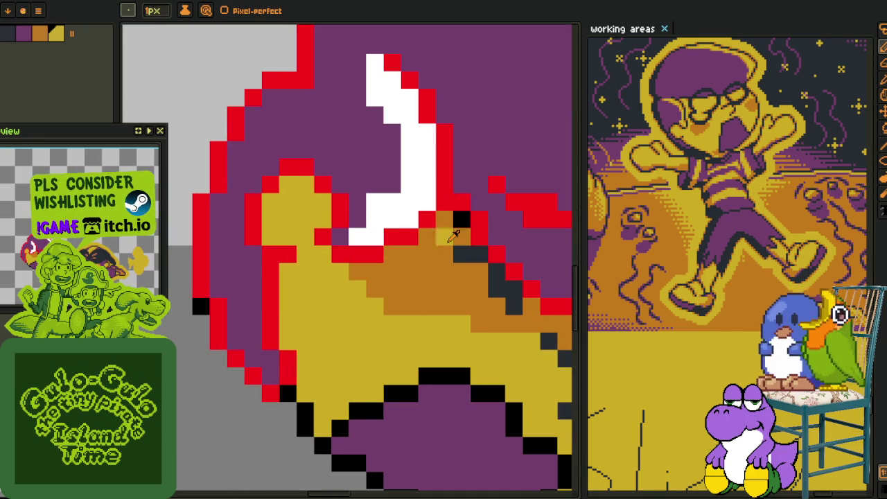
{"action": "scroll", "coordinate": [451, 221], "scroll_direction": "down", "scroll_amount": 3}
{"action": "scroll", "coordinate": [429, 199], "scroll_direction": "up", "scroll_amount": 3}
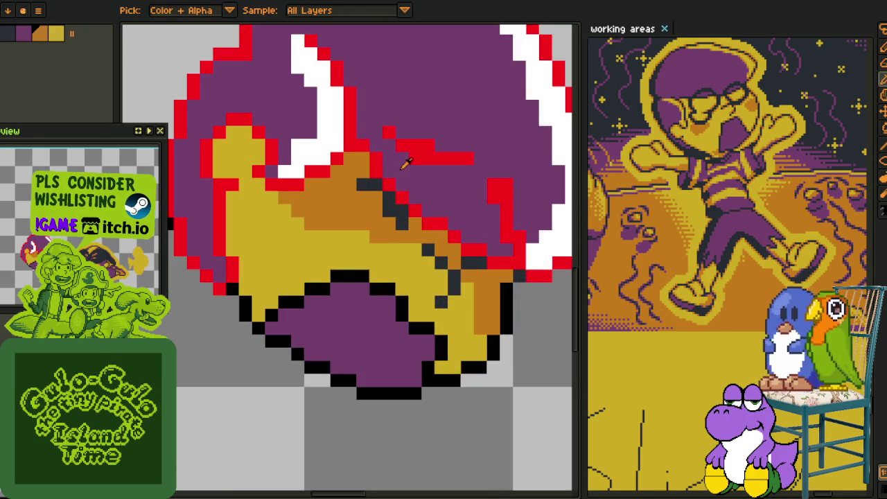
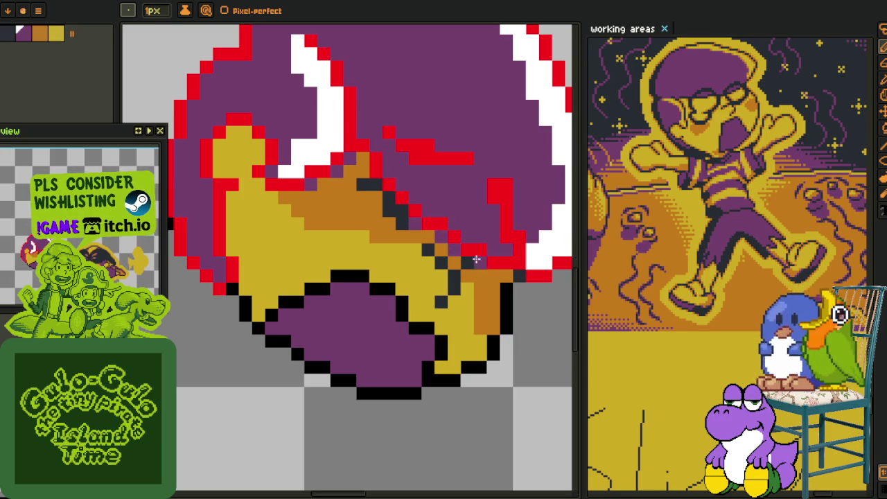
- With the Pencil, add a red edge pixel and orange shading along the helmet's lower gold edge
{"action": "scroll", "coordinate": [503, 273], "scroll_direction": "down", "scroll_amount": 3}
{"action": "scroll", "coordinate": [416, 208], "scroll_direction": "up", "scroll_amount": 1}
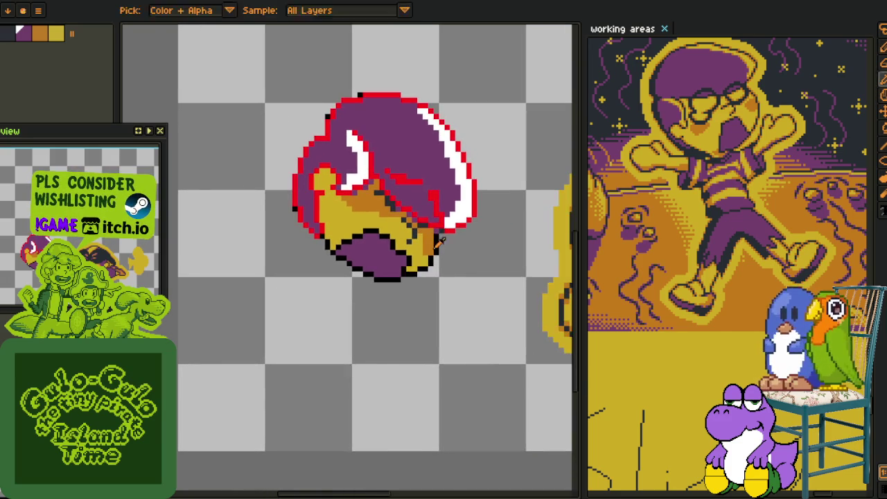
{"action": "scroll", "coordinate": [381, 180], "scroll_direction": "up", "scroll_amount": 1}
{"action": "scroll", "coordinate": [345, 156], "scroll_direction": "up", "scroll_amount": 2}
{"action": "key", "text": "b"}
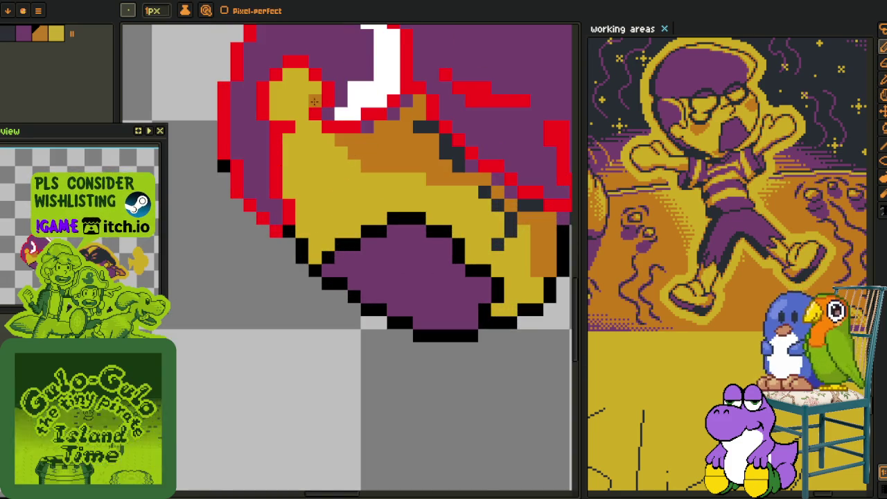
{"action": "left_click", "coordinate": [288, 126]}
{"action": "key", "text": "ctrl"}
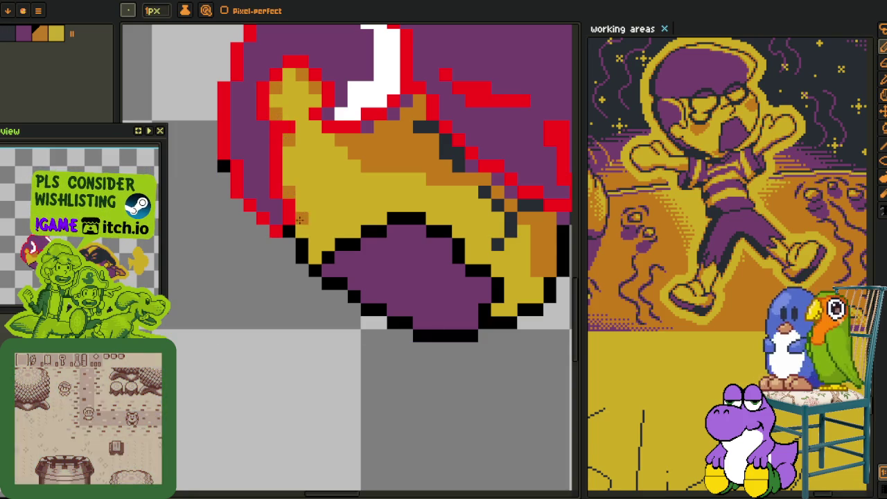
{"action": "left_click_drag", "start_coordinate": [298, 217], "coordinate": [378, 220]}
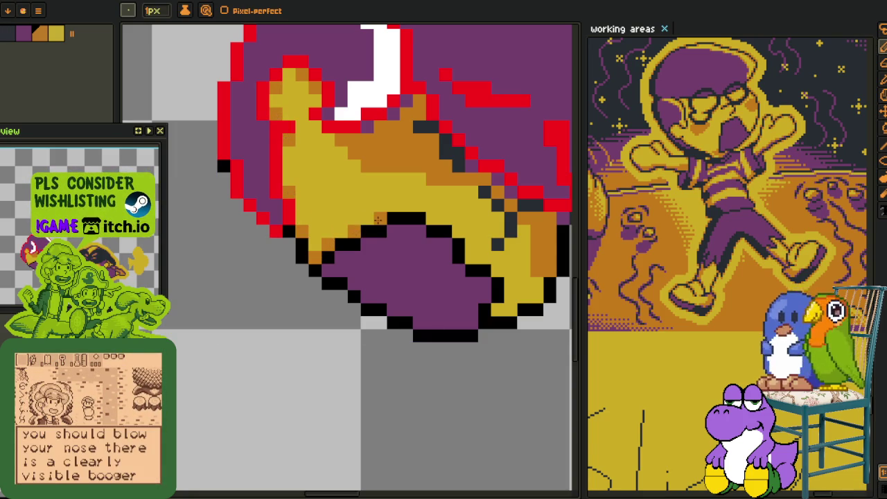
- Eyedrop a colour from the helmet, then zoom out to show the second sprite
{"action": "key", "text": "alt"}
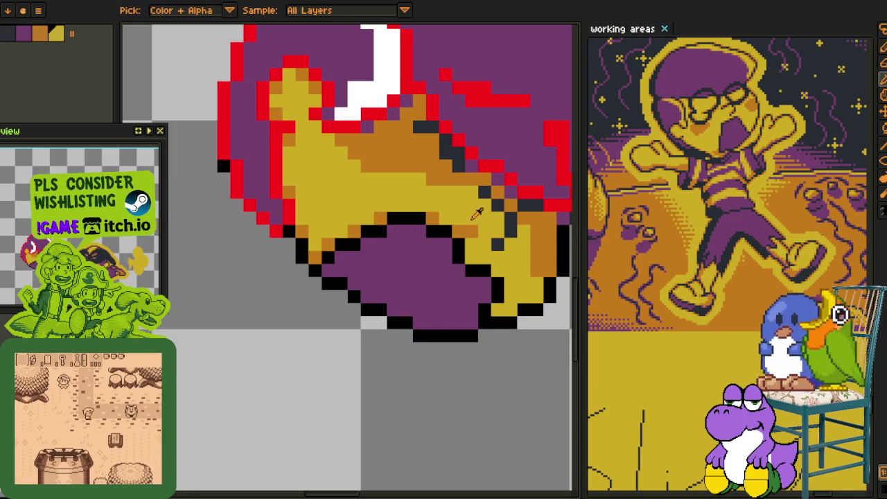
{"action": "left_click", "coordinate": [509, 244]}
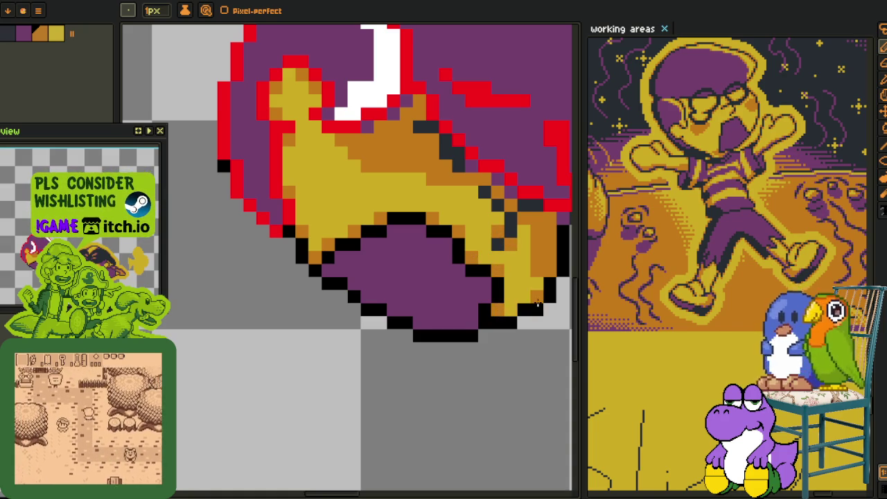
{"action": "scroll", "coordinate": [546, 302], "scroll_direction": "down", "scroll_amount": 4}
{"action": "left_click_drag", "start_coordinate": [546, 303], "coordinate": [343, 245]}
{"action": "scroll", "coordinate": [343, 244], "scroll_direction": "down", "scroll_amount": 2}
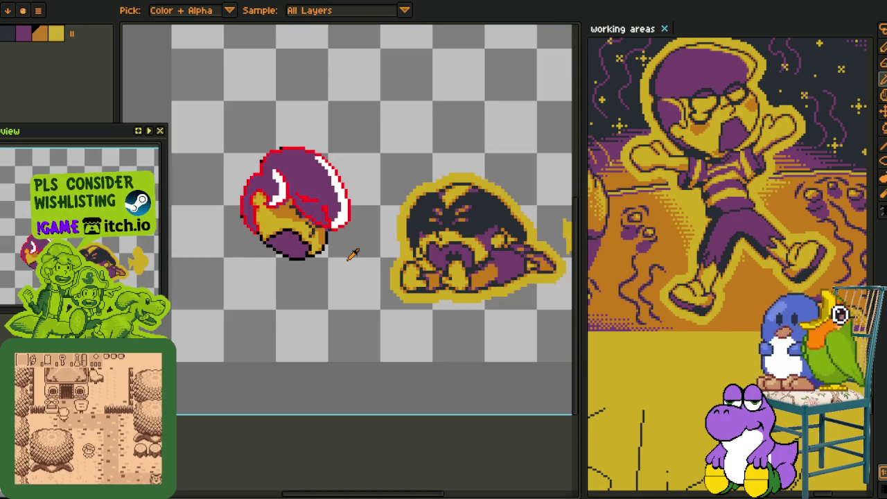
{"action": "key", "text": "Tab"}
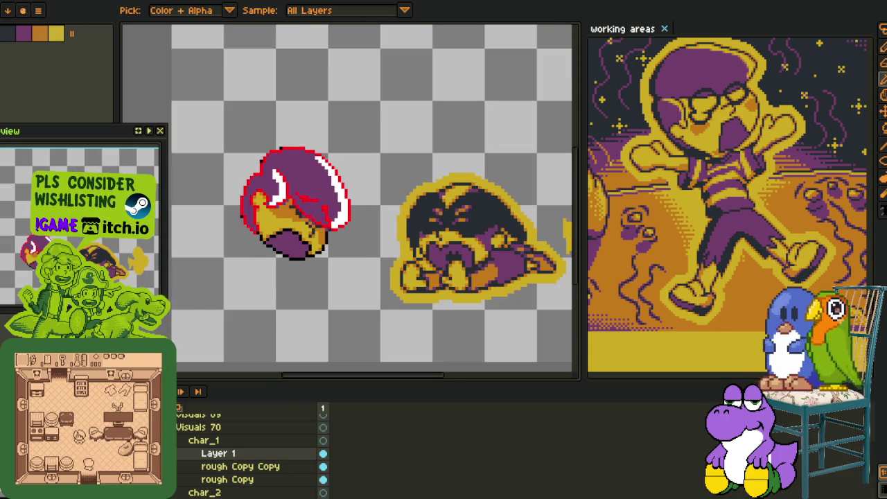
- Merge Layer 1 down into rough Copy Copy, hide the timeline, and zoom back onto the helmet
{"action": "left_click_drag", "start_coordinate": [222, 453], "coordinate": [207, 441]}
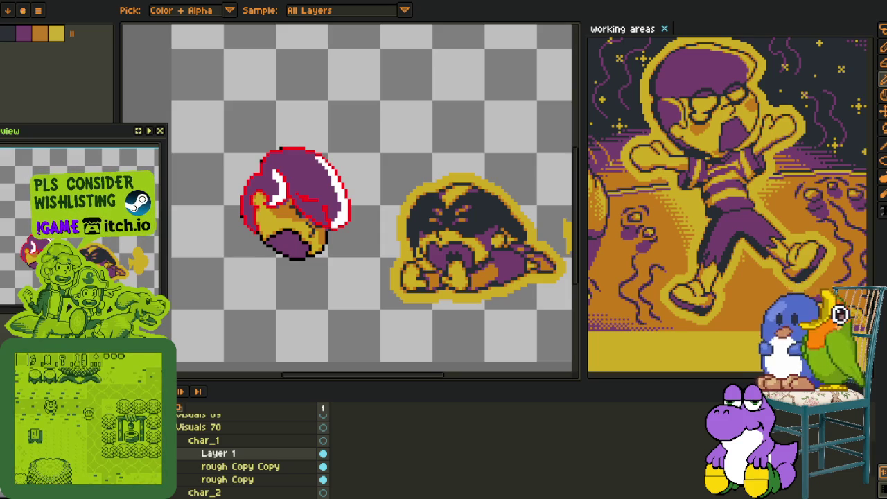
{"action": "key", "text": "z"}
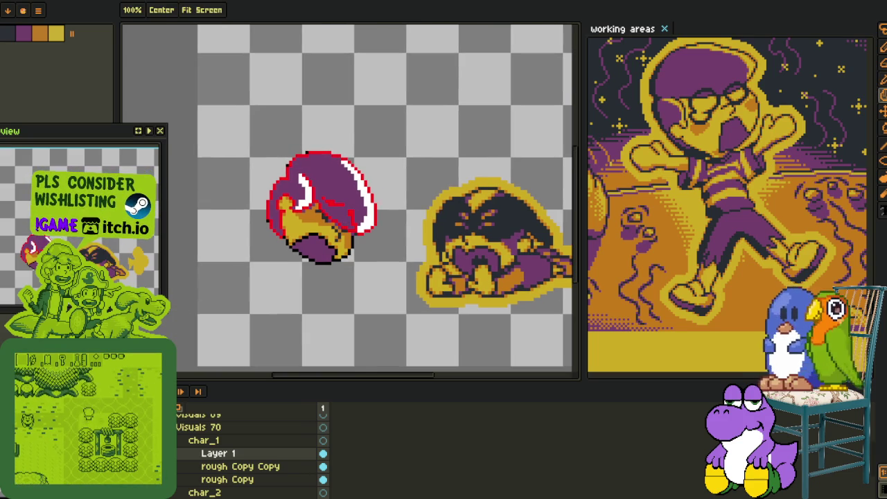
{"action": "right_click", "coordinate": [263, 485]}
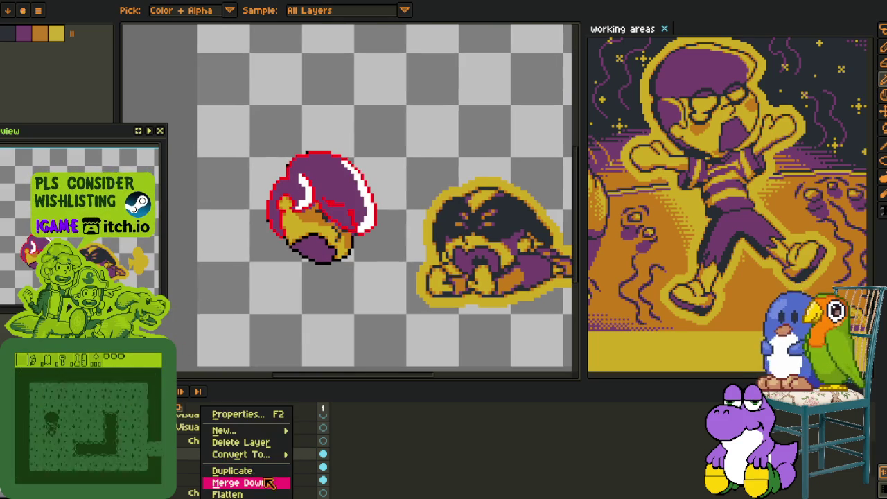
{"action": "left_click", "coordinate": [265, 483]}
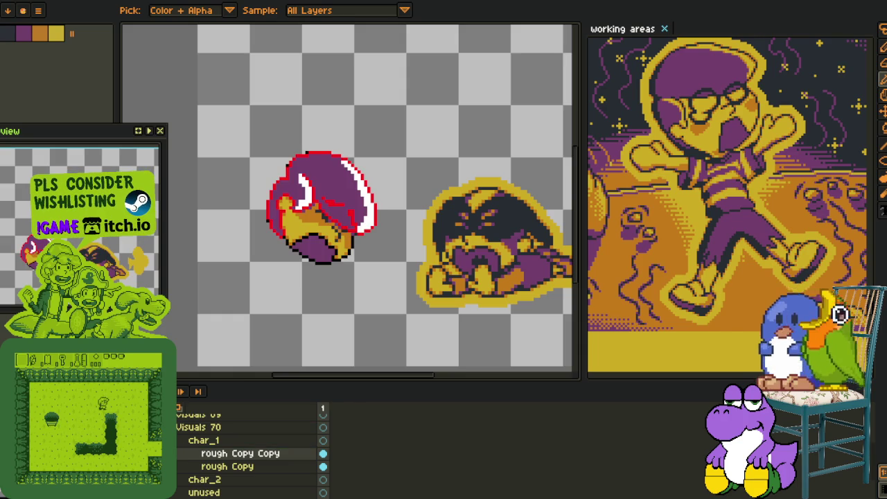
{"action": "scroll", "coordinate": [270, 222], "scroll_direction": "up", "scroll_amount": 4}
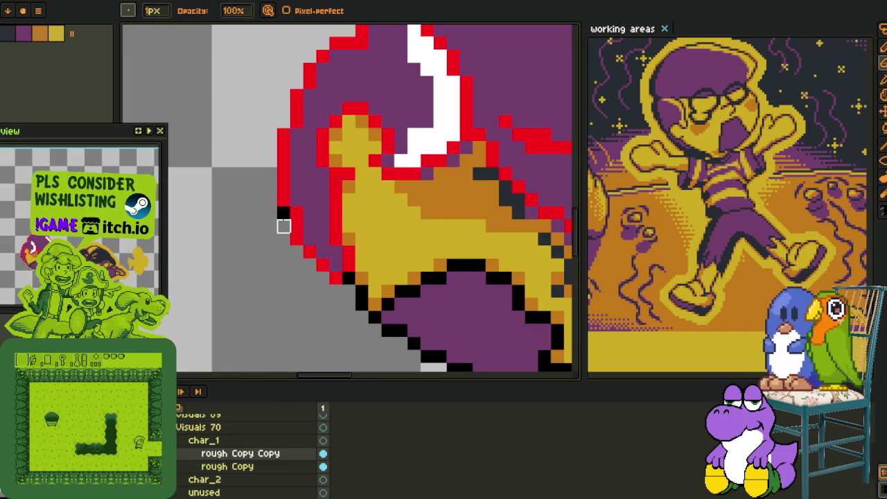
{"action": "key", "text": "Tab"}
{"action": "left_click_drag", "start_coordinate": [284, 213], "coordinate": [215, 420]}
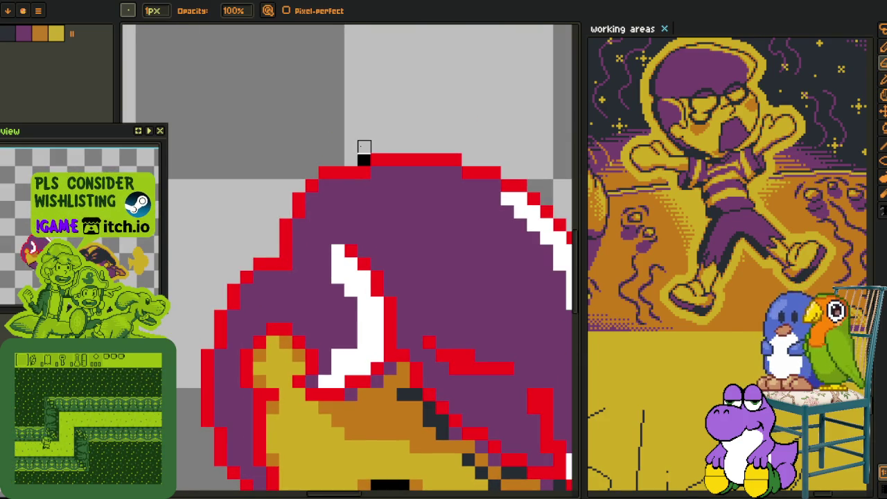
{"action": "scroll", "coordinate": [364, 160], "scroll_direction": "down", "scroll_amount": 5}
{"action": "scroll", "coordinate": [395, 234], "scroll_direction": "up", "scroll_amount": 3}
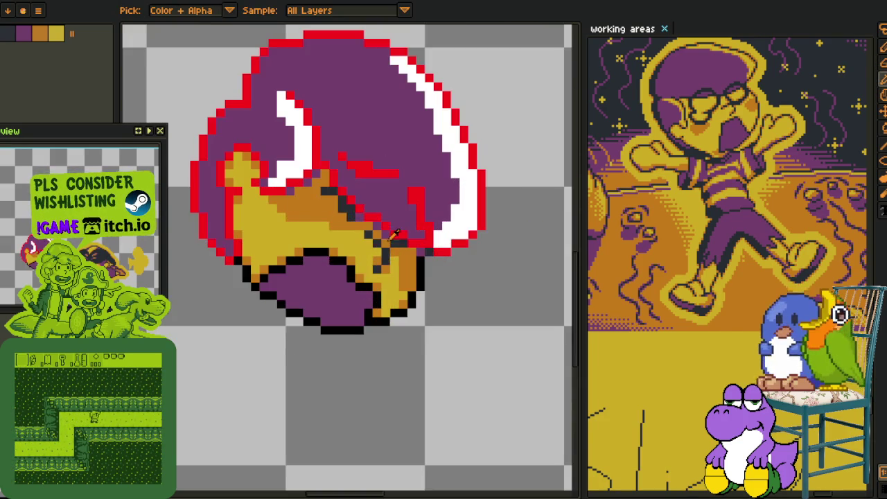
{"action": "scroll", "coordinate": [411, 253], "scroll_direction": "up", "scroll_amount": 2}
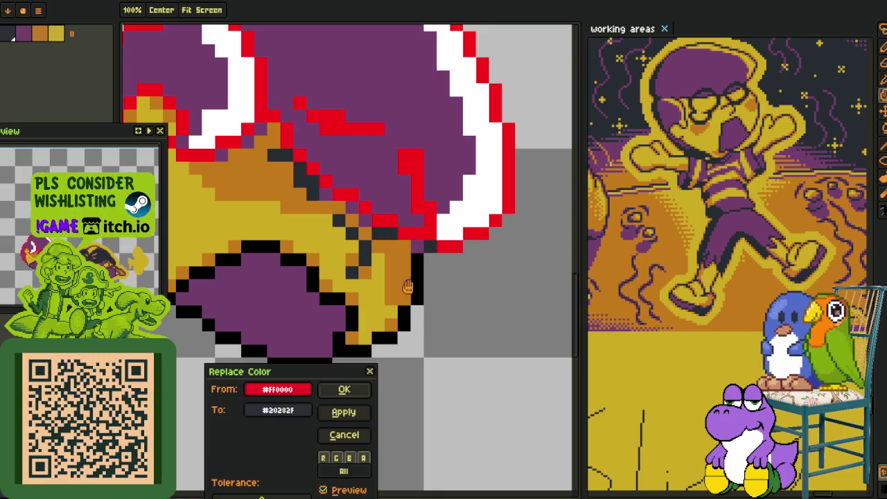
- Replace the red and black outlines with #20282F and the white outline with gold #d3aa0b
{"action": "key", "text": "shift+r"}
{"action": "left_click", "coordinate": [334, 390]}
{"action": "key", "text": "shift+r"}
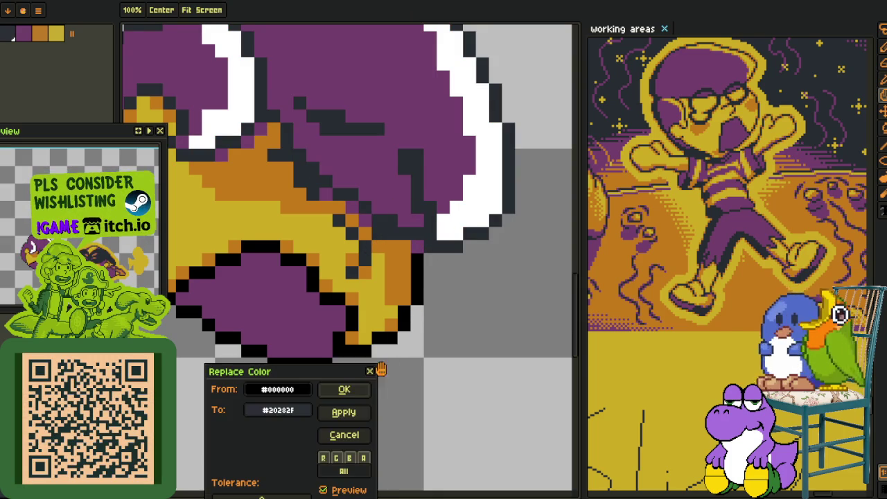
{"action": "left_click", "coordinate": [340, 390]}
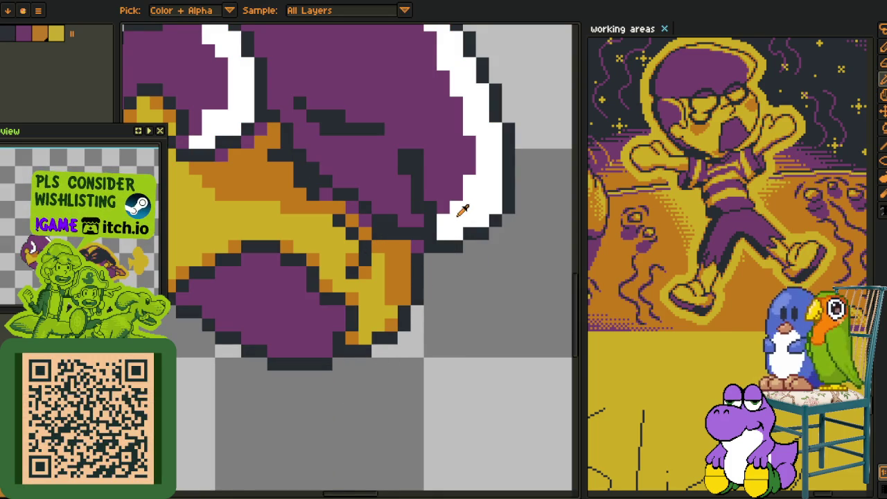
{"action": "key", "text": "shift+r"}
{"action": "left_click", "coordinate": [346, 434]}
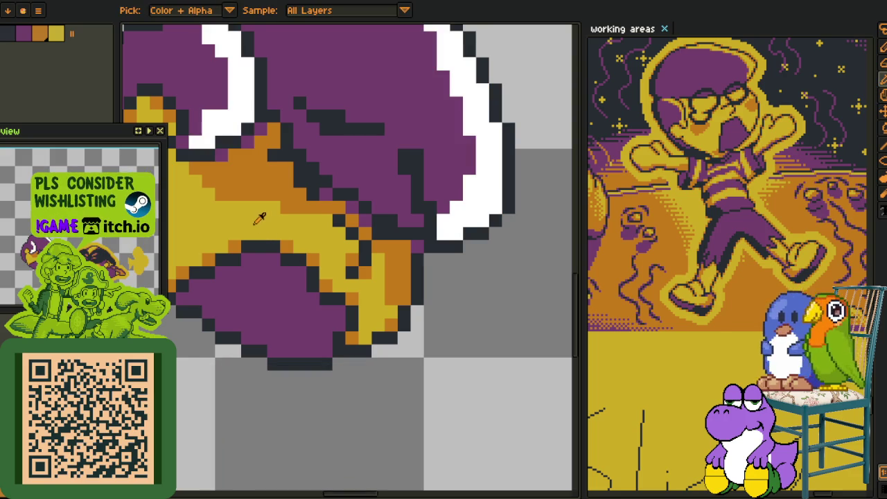
{"action": "key", "text": "shift+r"}
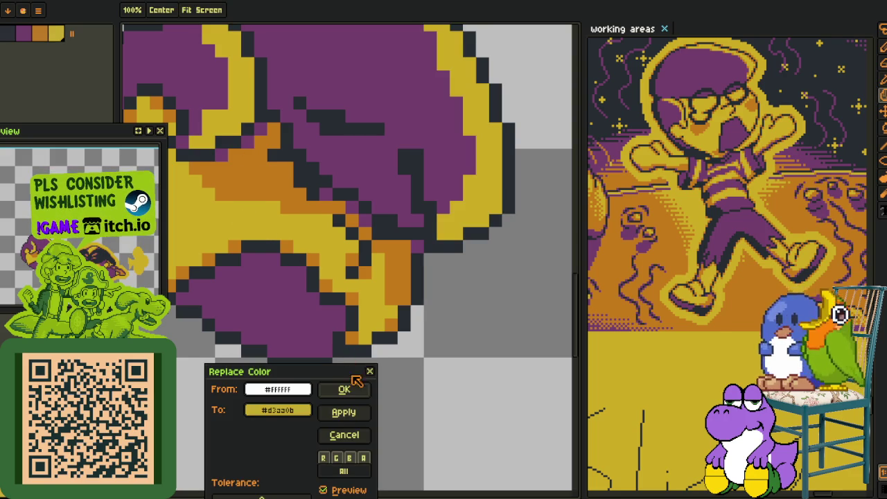
{"action": "left_click", "coordinate": [354, 390]}
- Pencil orange shading pixels onto the gold shape and along its right edge
{"action": "scroll", "coordinate": [439, 337], "scroll_direction": "down", "scroll_amount": 3}
{"action": "scroll", "coordinate": [440, 337], "scroll_direction": "up", "scroll_amount": 3}
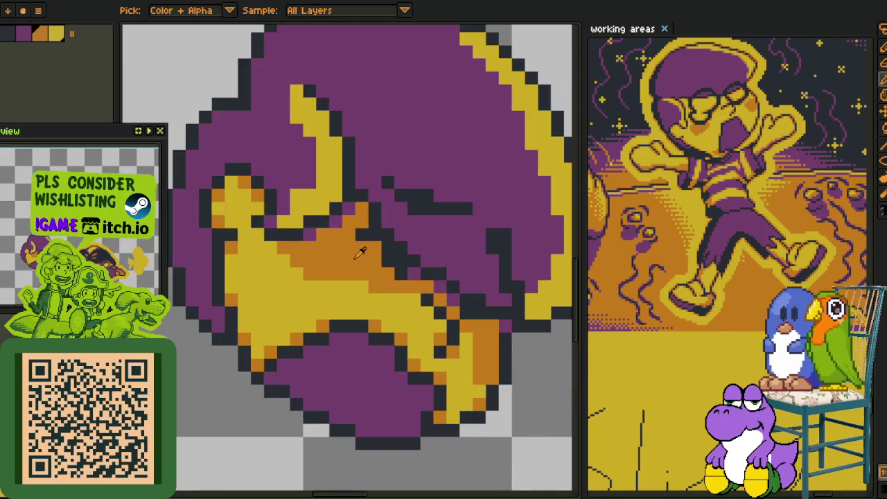
{"action": "key", "text": "b"}
{"action": "scroll", "coordinate": [314, 320], "scroll_direction": "up", "scroll_amount": 1}
{"action": "left_click", "coordinate": [282, 317]}
{"action": "left_click", "coordinate": [297, 282]}
{"action": "left_click", "coordinate": [331, 299]}
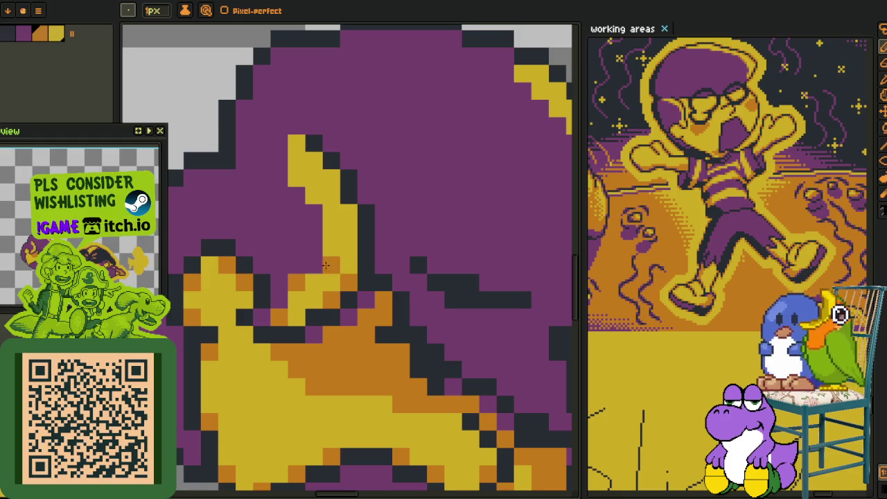
{"action": "left_click", "coordinate": [349, 213]}
{"action": "left_click", "coordinate": [331, 178]}
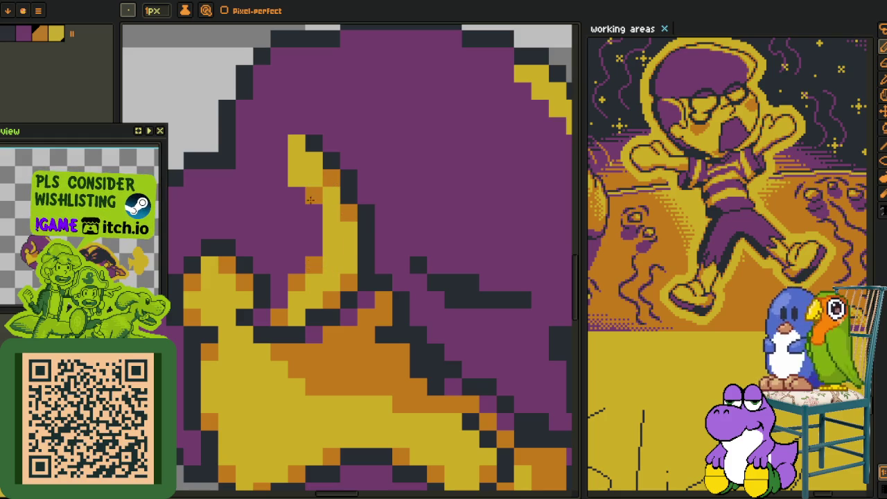
- Dot orange highlights across the gold crescent, up to its top
{"action": "scroll", "coordinate": [300, 141], "scroll_direction": "down", "scroll_amount": 2}
{"action": "scroll", "coordinate": [300, 141], "scroll_direction": "down", "scroll_amount": 1}
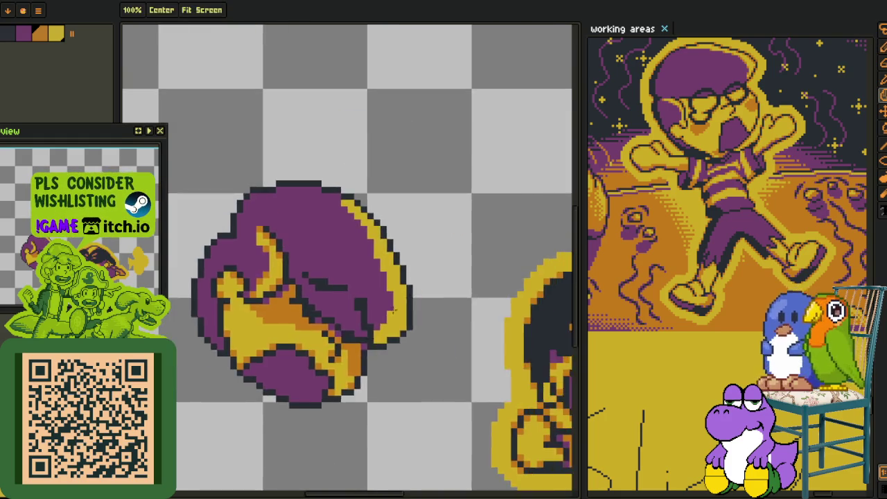
{"action": "scroll", "coordinate": [374, 354], "scroll_direction": "up", "scroll_amount": 4}
{"action": "left_click", "coordinate": [369, 347]}
{"action": "left_click", "coordinate": [395, 373]}
{"action": "left_click", "coordinate": [448, 348]}
{"action": "left_click", "coordinate": [395, 322]}
{"action": "left_click", "coordinate": [422, 269]}
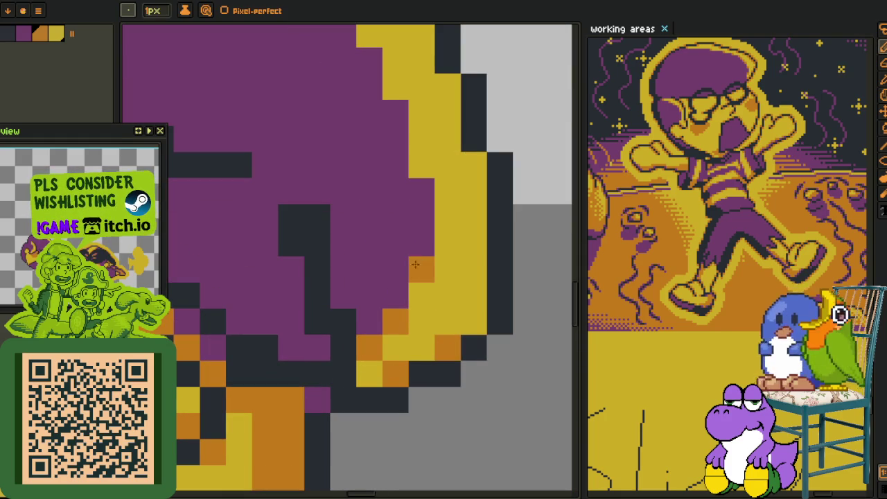
{"action": "left_click", "coordinate": [474, 322]}
{"action": "left_click", "coordinate": [474, 192]}
{"action": "left_click", "coordinate": [474, 165]}
{"action": "left_click", "coordinate": [422, 165]}
{"action": "left_click", "coordinate": [448, 113]}
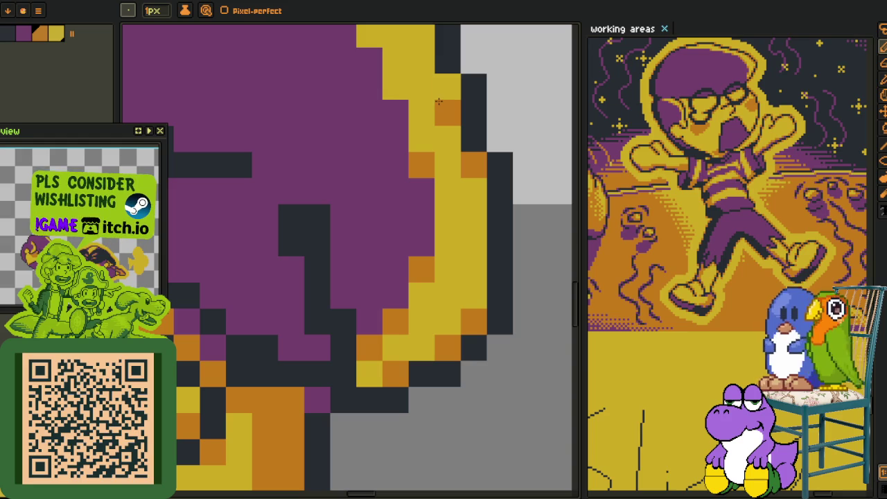
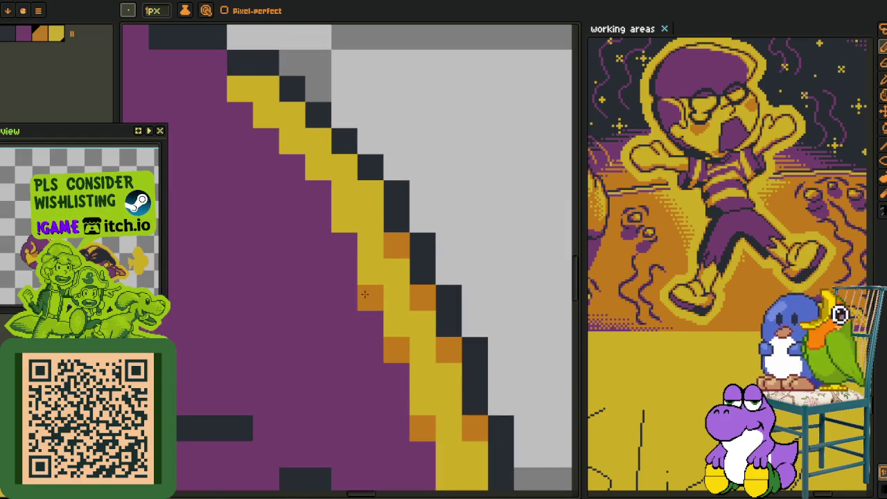
- Shade six pixels along the yellow diagonal outline edge in orange
{"action": "left_click", "coordinate": [369, 193]}
{"action": "left_click", "coordinate": [343, 219]}
{"action": "left_click", "coordinate": [344, 167]}
{"action": "left_click", "coordinate": [319, 167]}
{"action": "left_click", "coordinate": [292, 141]}
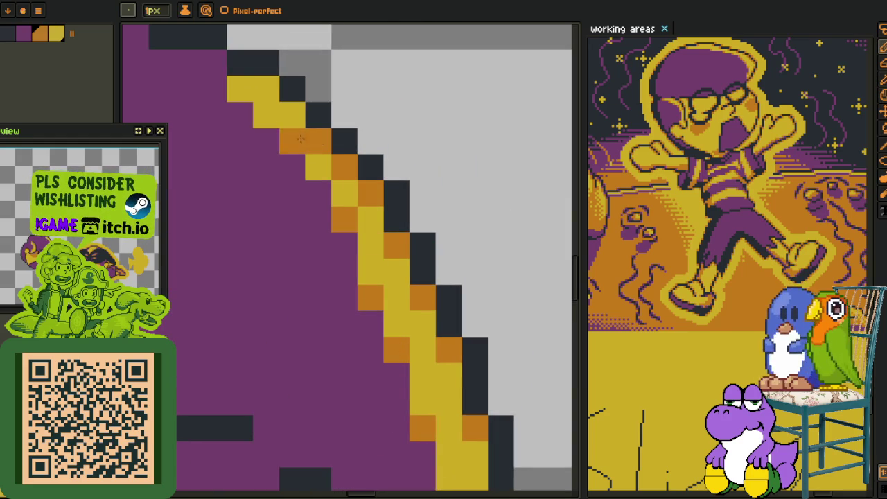
{"action": "left_click", "coordinate": [266, 88]}
- Zoom out, save the sprite file, and switch to the browser
{"action": "scroll", "coordinate": [289, 138], "scroll_direction": "down", "scroll_amount": 1}
{"action": "scroll", "coordinate": [289, 139], "scroll_direction": "down", "scroll_amount": 4}
{"action": "key", "text": "i"}
{"action": "key", "text": "ctrl+s"}
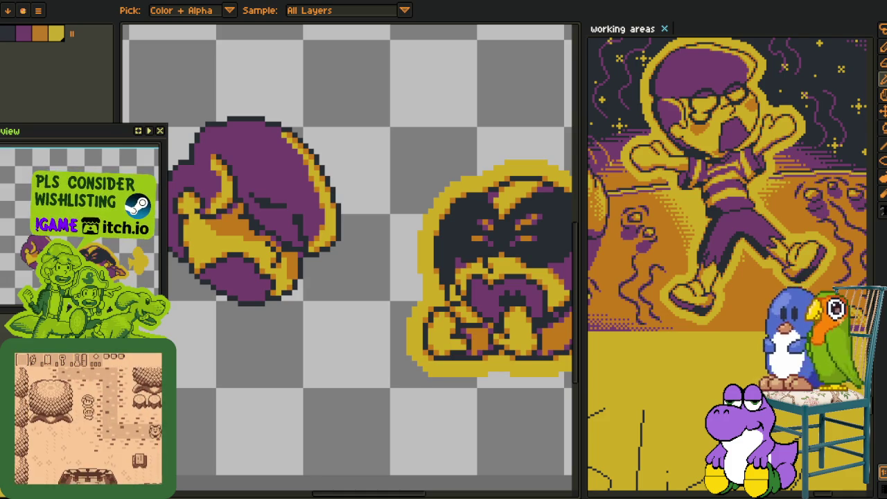
{"action": "key", "text": "alt+Tab"}
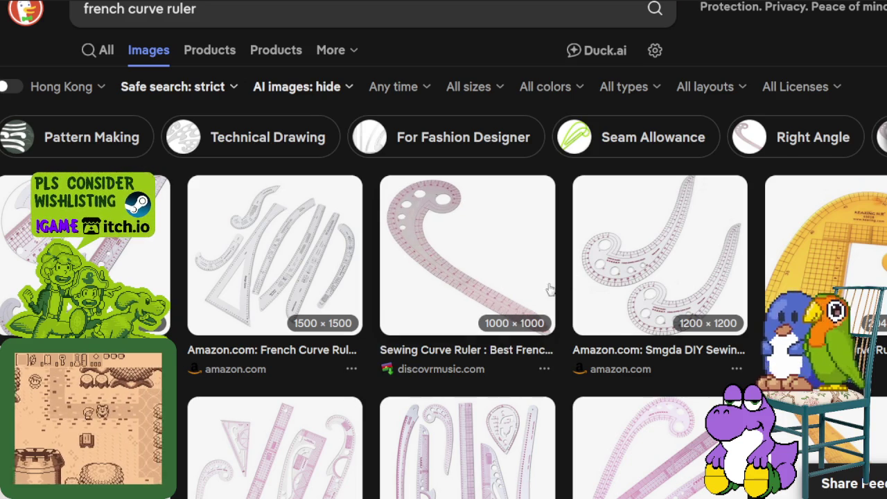
- Browse the french curve ruler image results, ending on the 60CM flexible curve ruler preview
{"action": "left_click", "coordinate": [322, 286]}
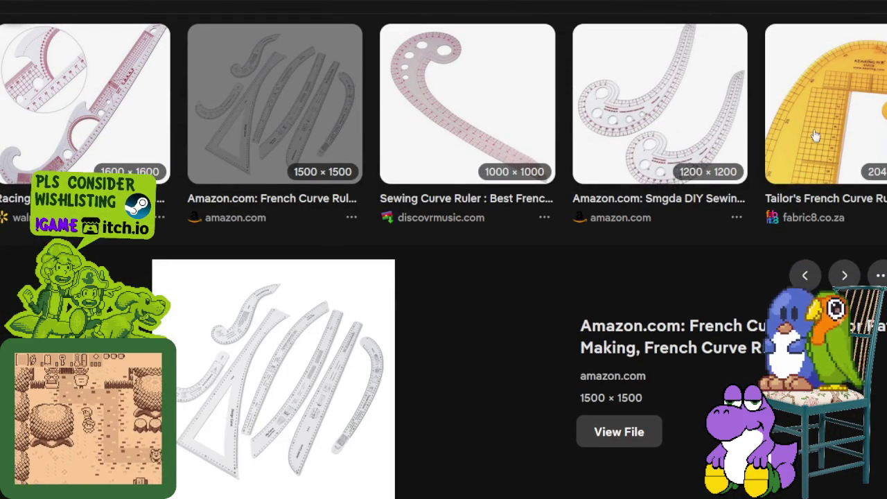
{"action": "left_click", "coordinate": [822, 110]}
{"action": "scroll", "coordinate": [196, 494], "scroll_direction": "down", "scroll_amount": 3}
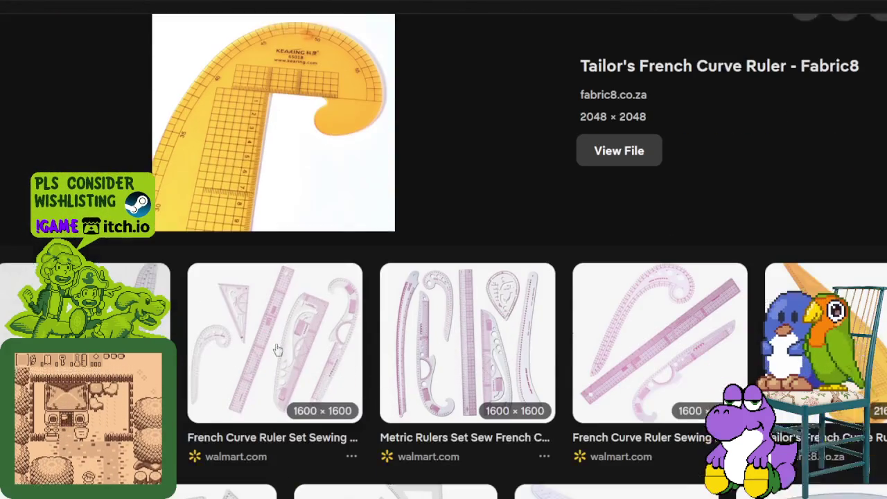
{"action": "left_click", "coordinate": [471, 342]}
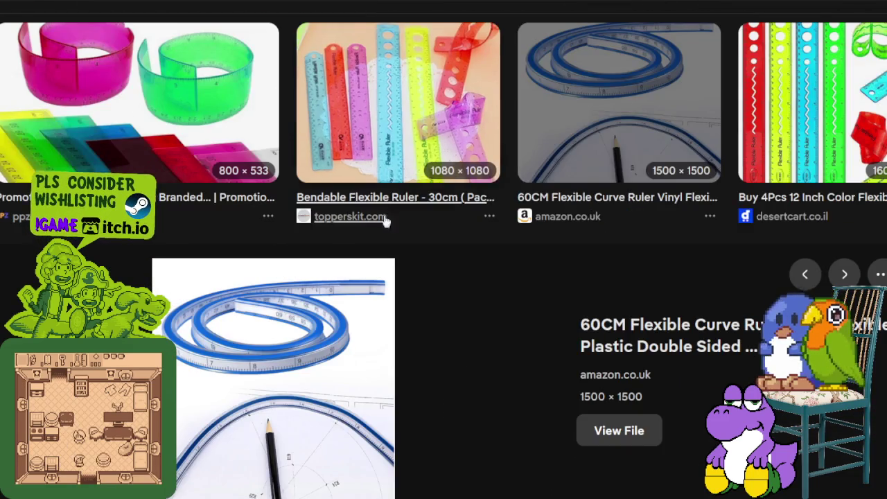
{"action": "scroll", "coordinate": [233, 188], "scroll_direction": "down", "scroll_amount": 2}
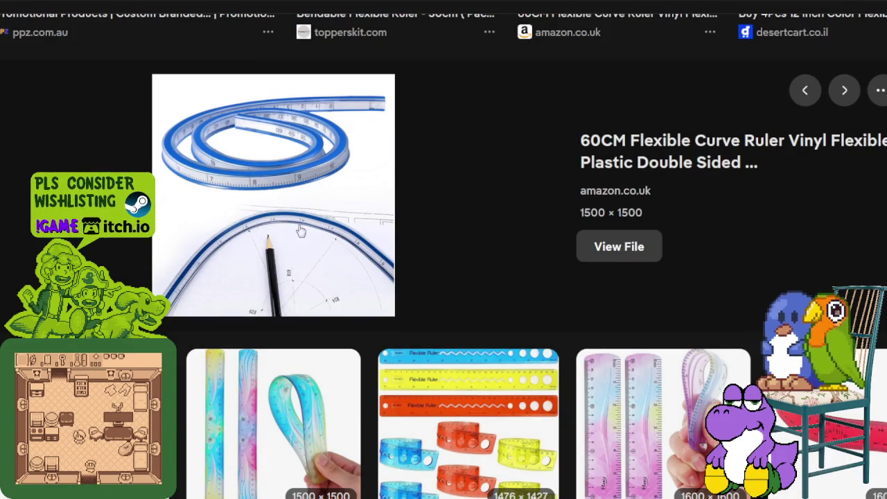
{"action": "scroll", "coordinate": [445, 321], "scroll_direction": "down", "scroll_amount": 2}
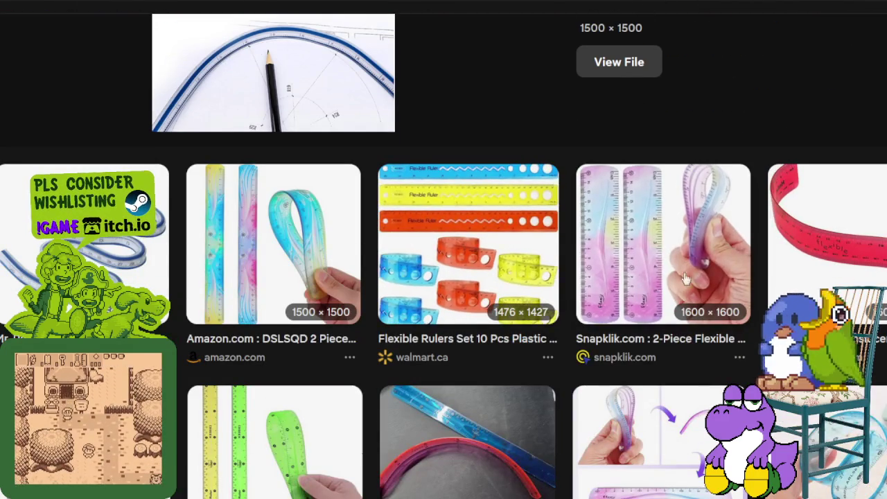
{"action": "scroll", "coordinate": [308, 206], "scroll_direction": "up", "scroll_amount": 2}
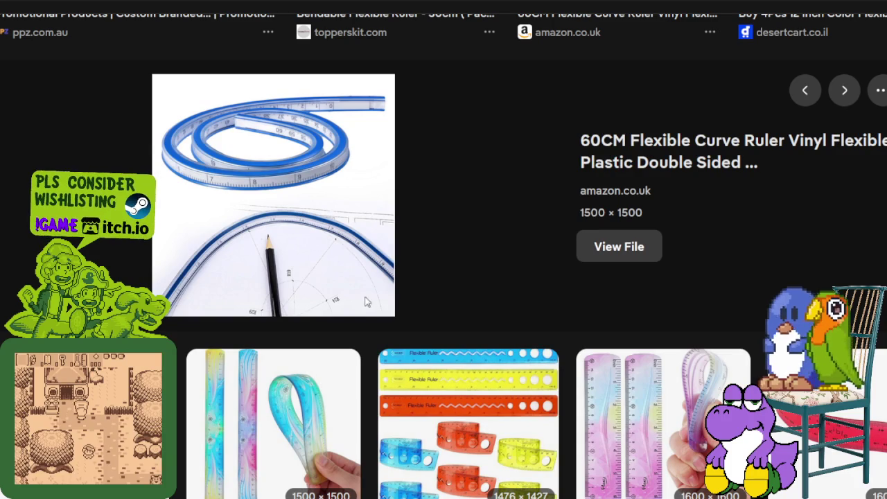